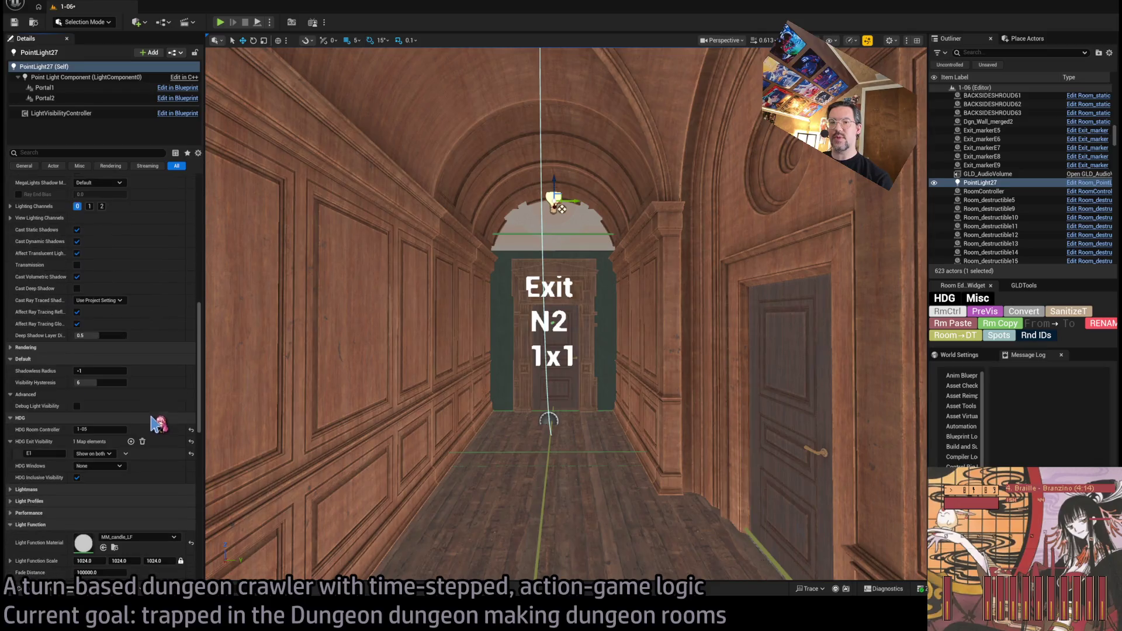
# Step: Change PointLight27's HDG Exit Visibility key from E1 to N2
pyautogui.click(30, 453)
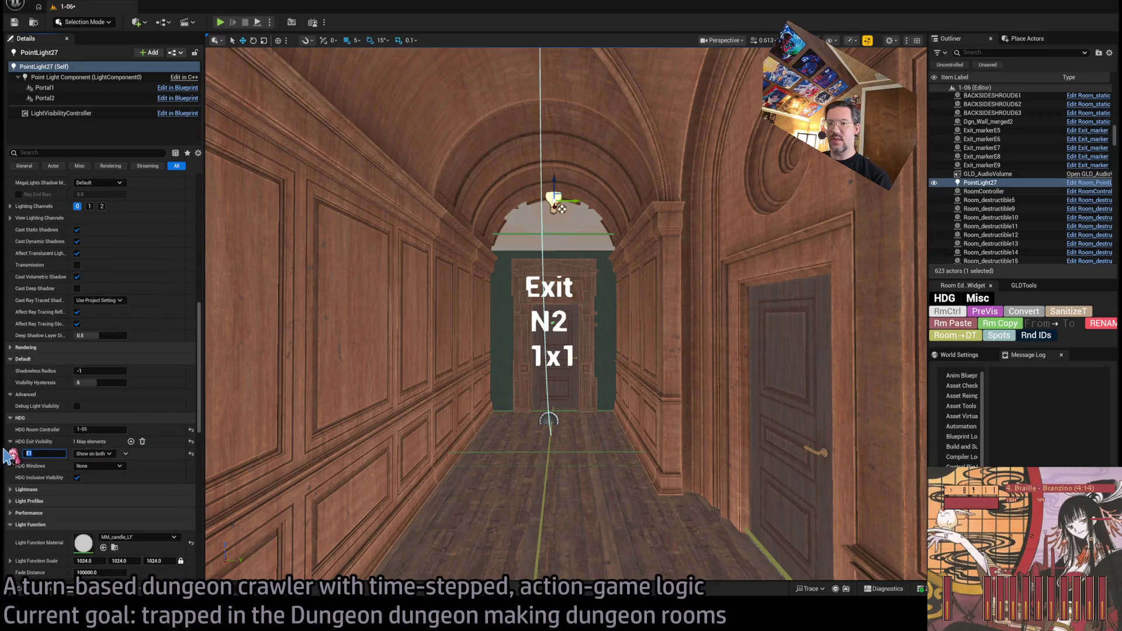
pyautogui.write('N2')
pyautogui.press('Return')
# Step: Frame the light and inspect the room in wireframe, then return to lit view near Exit N2
pyautogui.scroll(4, 566, 313)
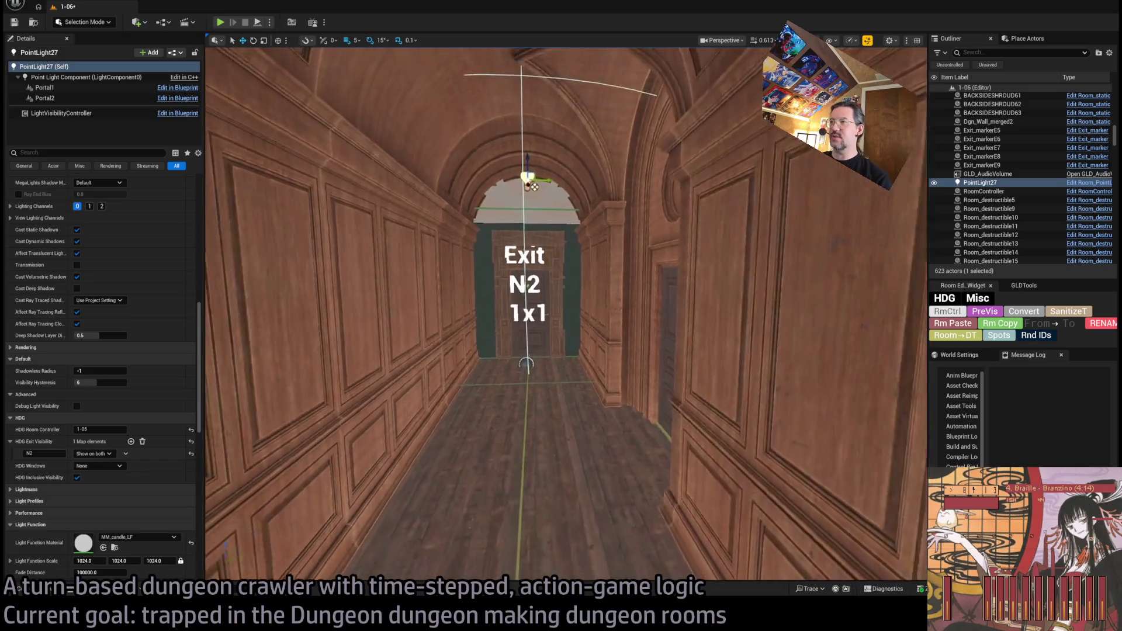
pyautogui.scroll(1, 541, 344)
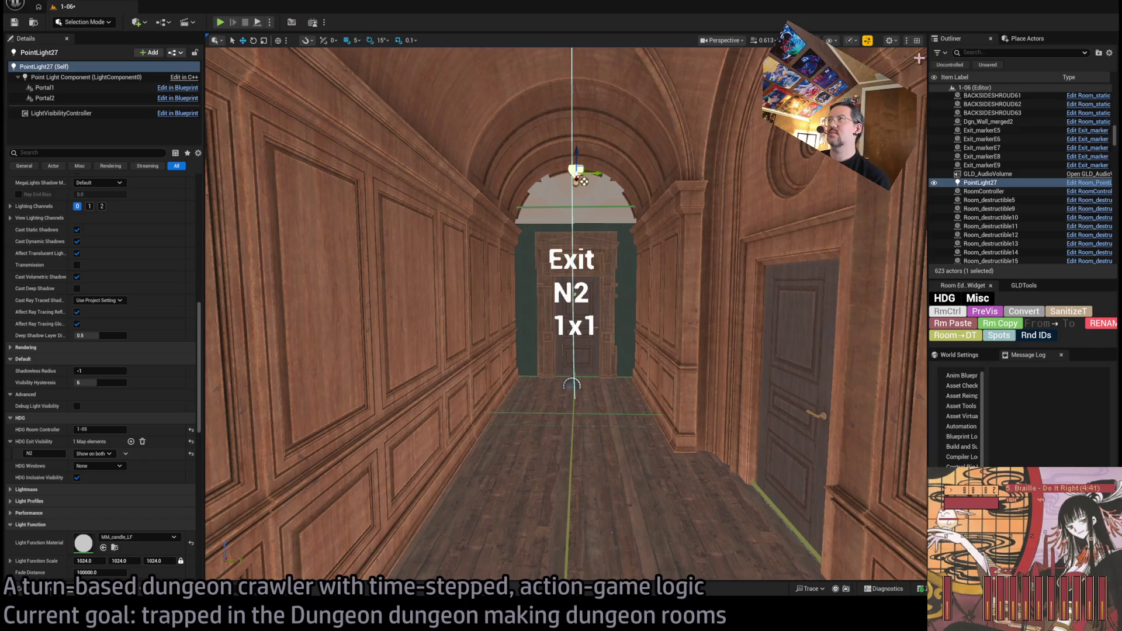
pyautogui.scroll(5, 565, 312)
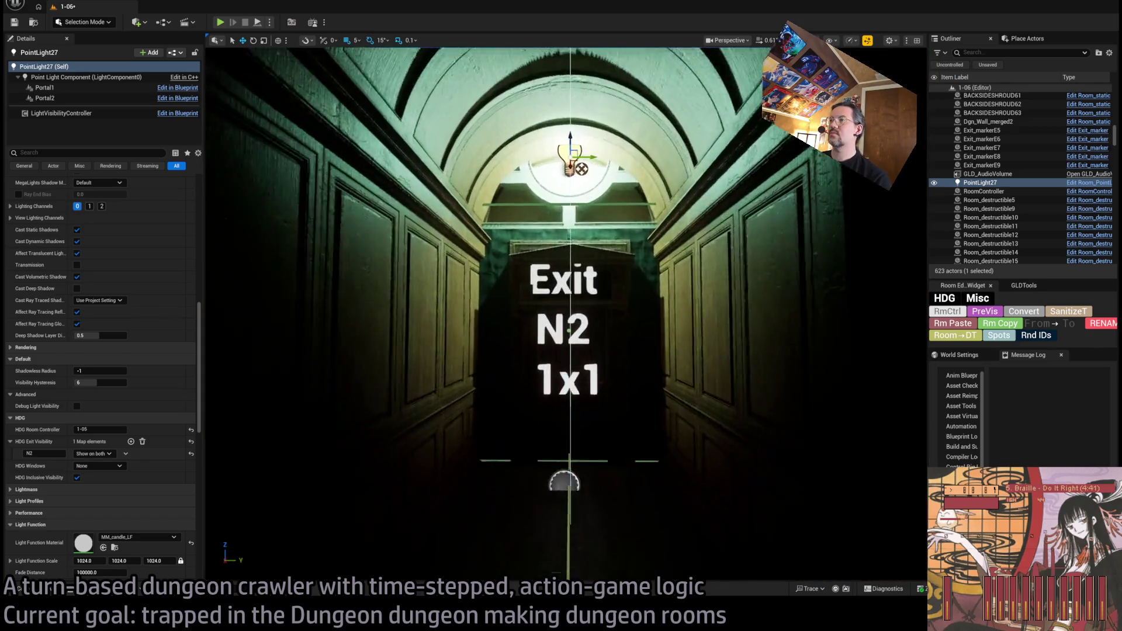
pyautogui.scroll(1, 566, 312)
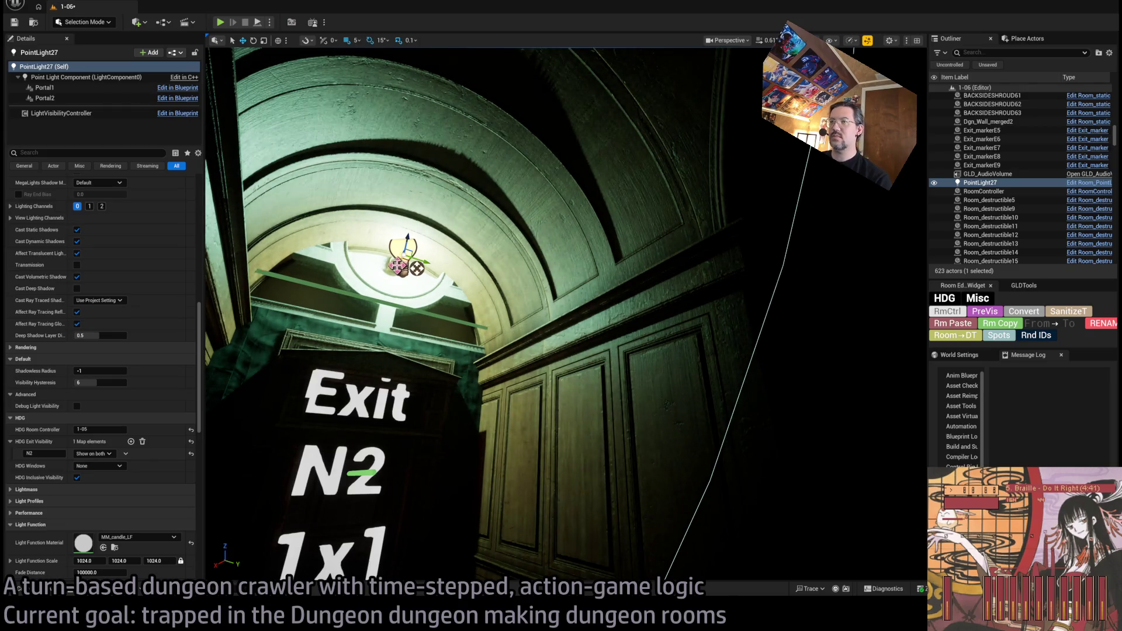
pyautogui.press('f')
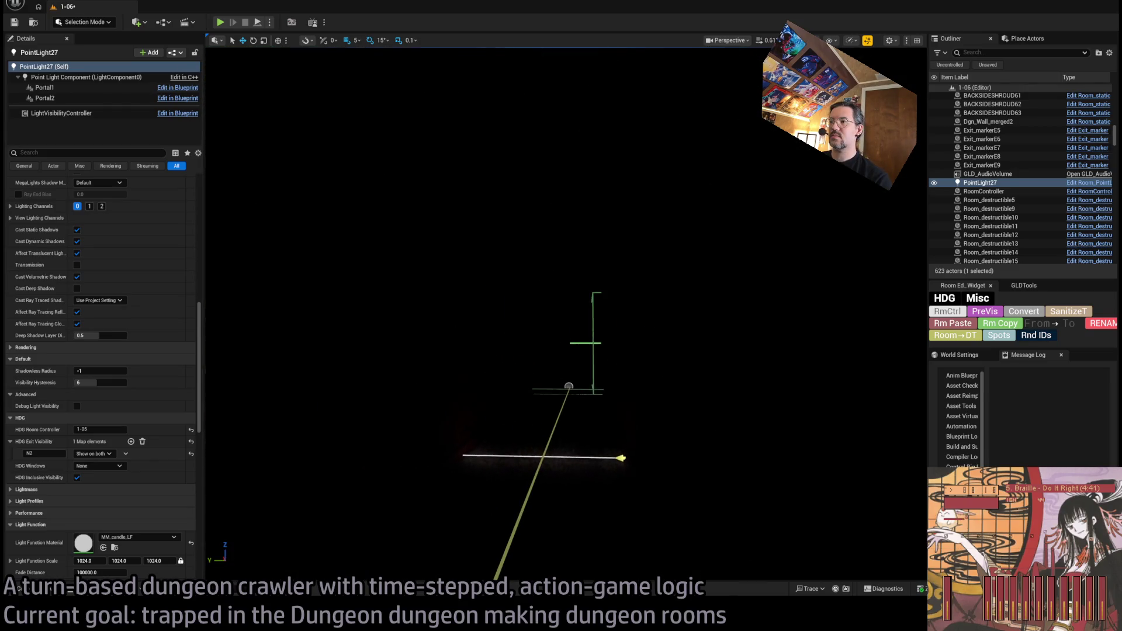
pyautogui.scroll(5, 565, 313)
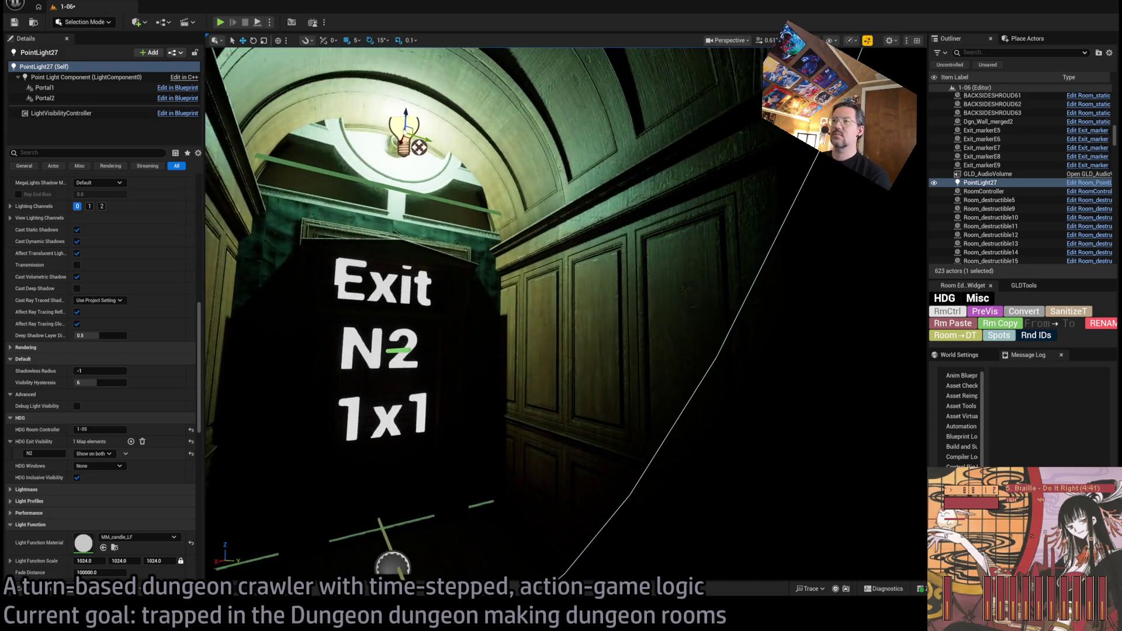
pyautogui.moveTo(704, 129)
pyautogui.mouseDown()
pyautogui.moveTo(736, 134)
pyautogui.moveTo(704, 129)
pyautogui.mouseUp()
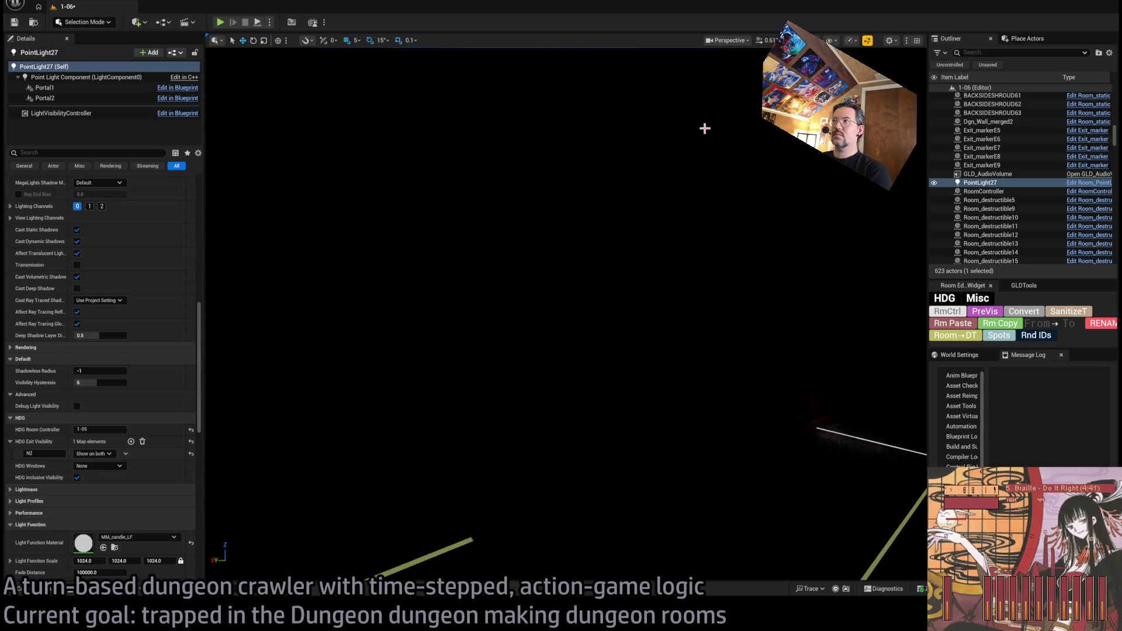
pyautogui.hotkey('alt', '7')
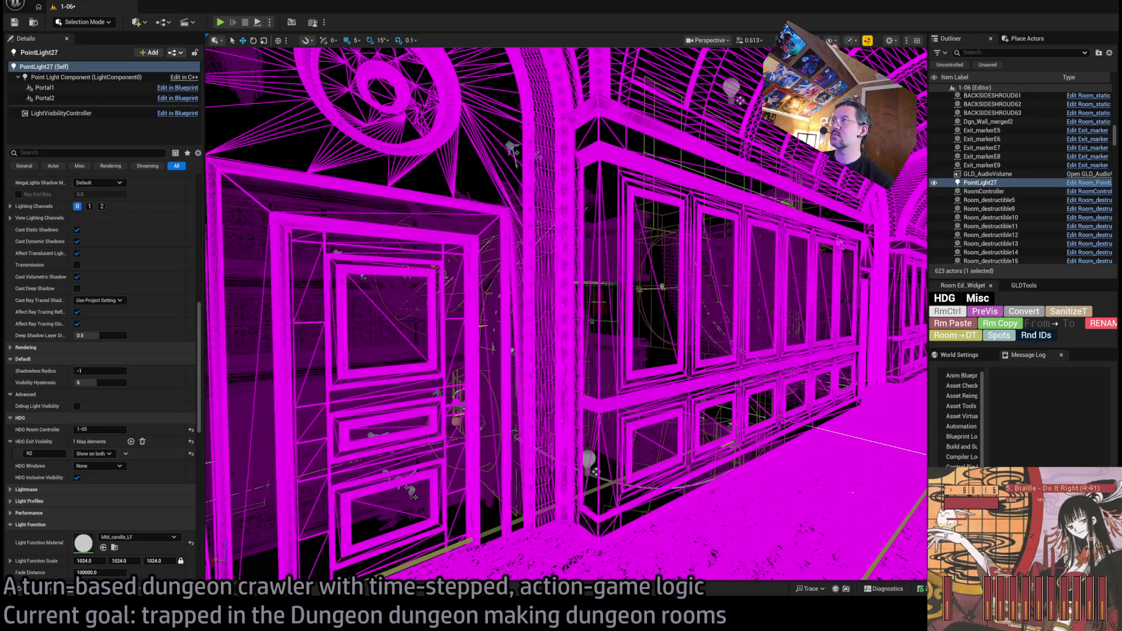
pyautogui.hotkey('alt', '4')
pyautogui.moveTo(566, 312)
pyautogui.mouseDown()
pyautogui.moveTo(526, 251)
pyautogui.moveTo(526, 281)
pyautogui.moveTo(514, 245)
pyautogui.mouseUp()
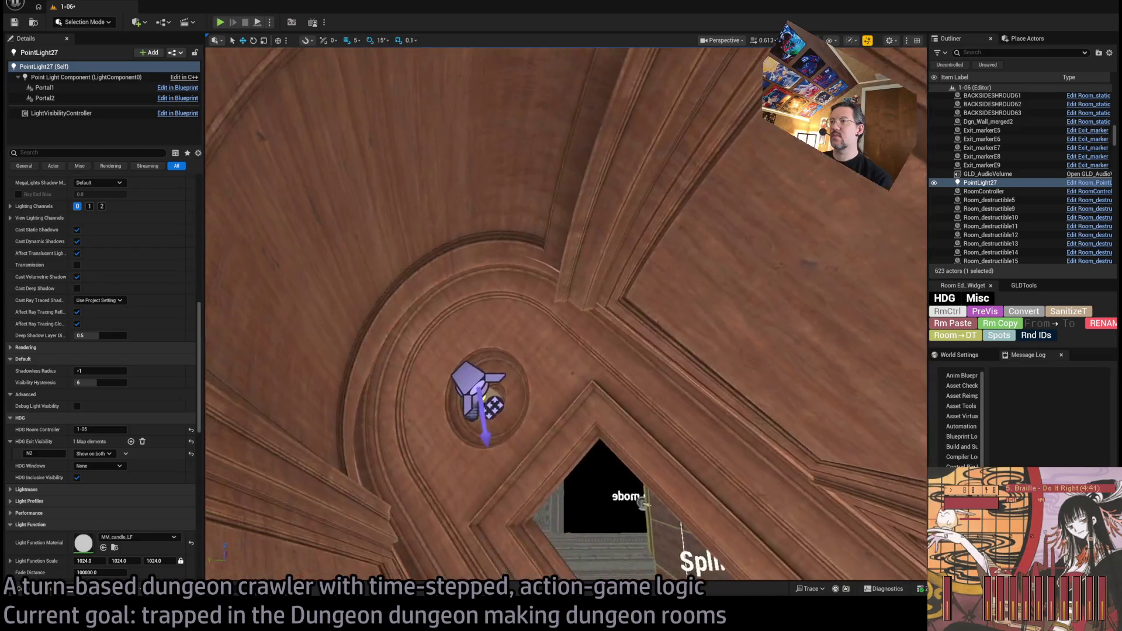
# Step: Alt-drag the selected wall lamp and light to create SM_WallLight11 further along the corridor wall
pyautogui.keyDown('ctrl'); pyautogui.click(473, 380); pyautogui.keyUp('ctrl')
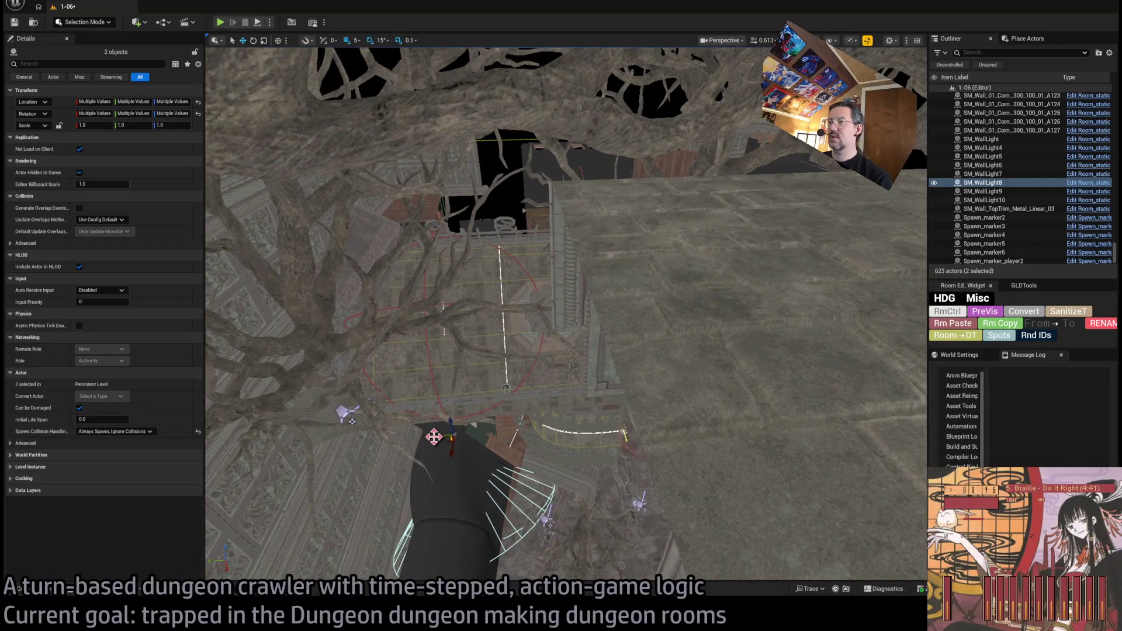
pyautogui.keyDown('alt'); pyautogui.moveTo(433, 436); pyautogui.dragTo(893, 380); pyautogui.keyUp('alt')
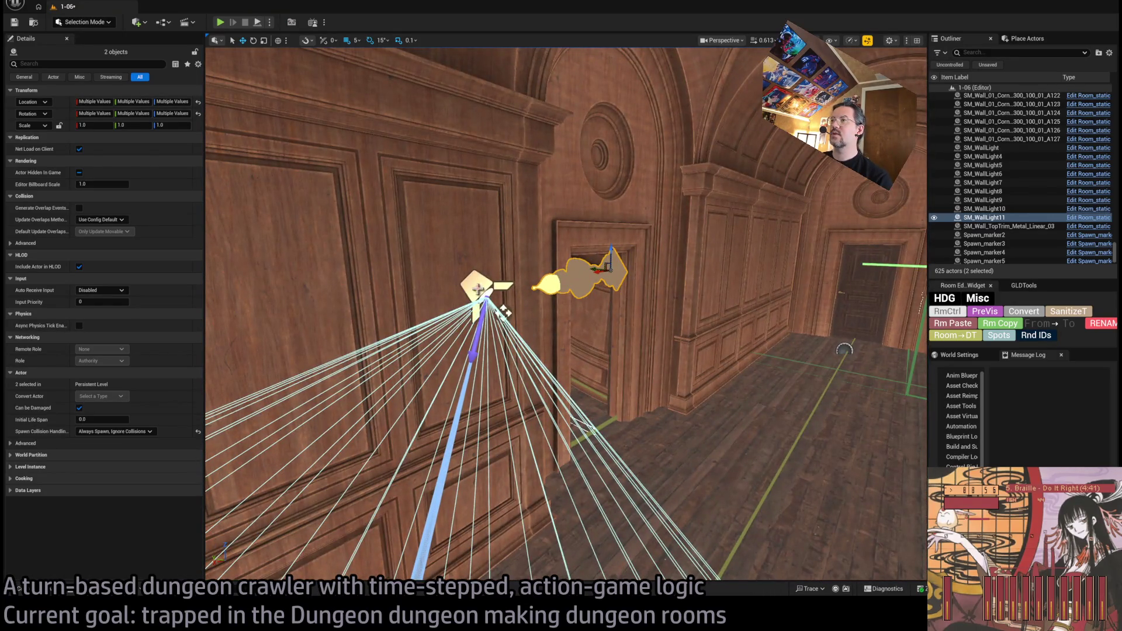
# Step: Delete the copied wall lamp mesh SM_WallLight11
pyautogui.click(477, 289)
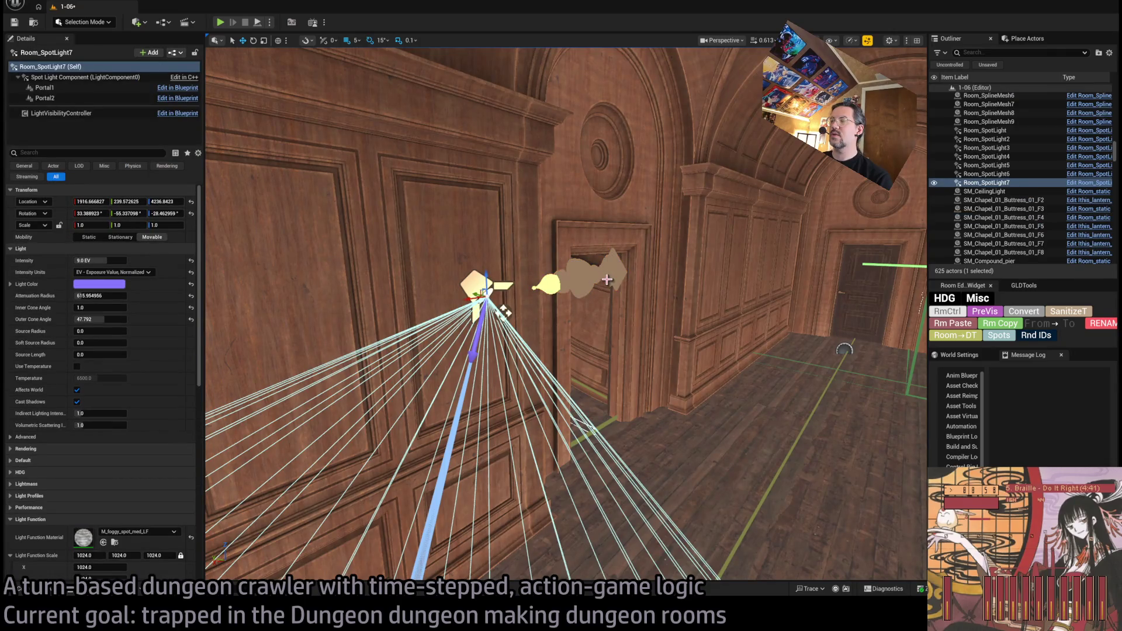
pyautogui.click(606, 280)
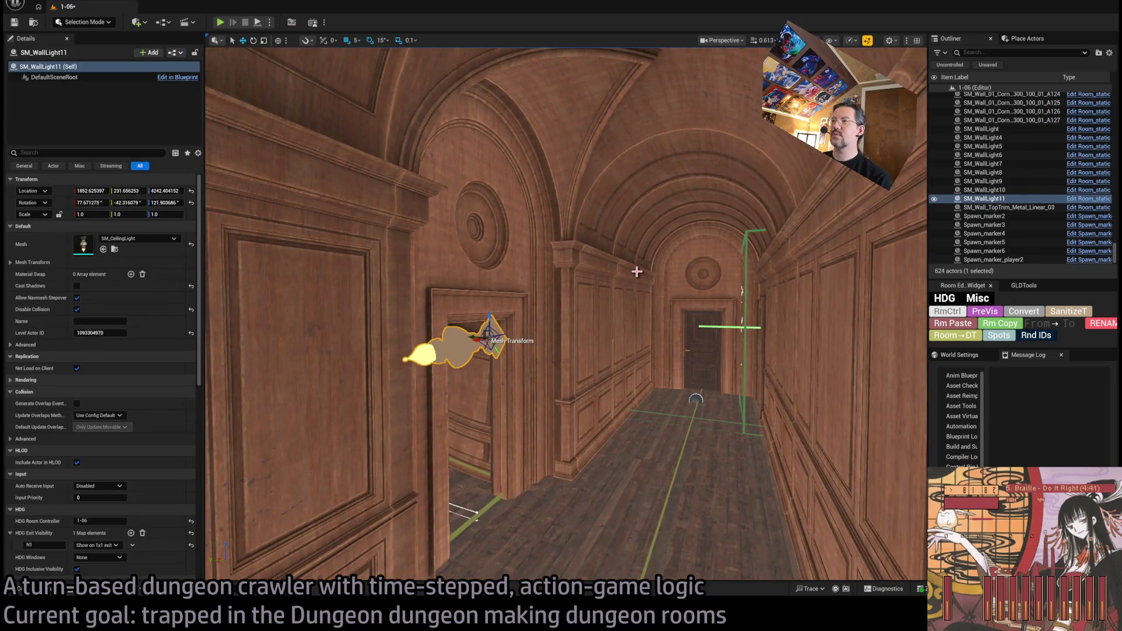
pyautogui.press('Delete')
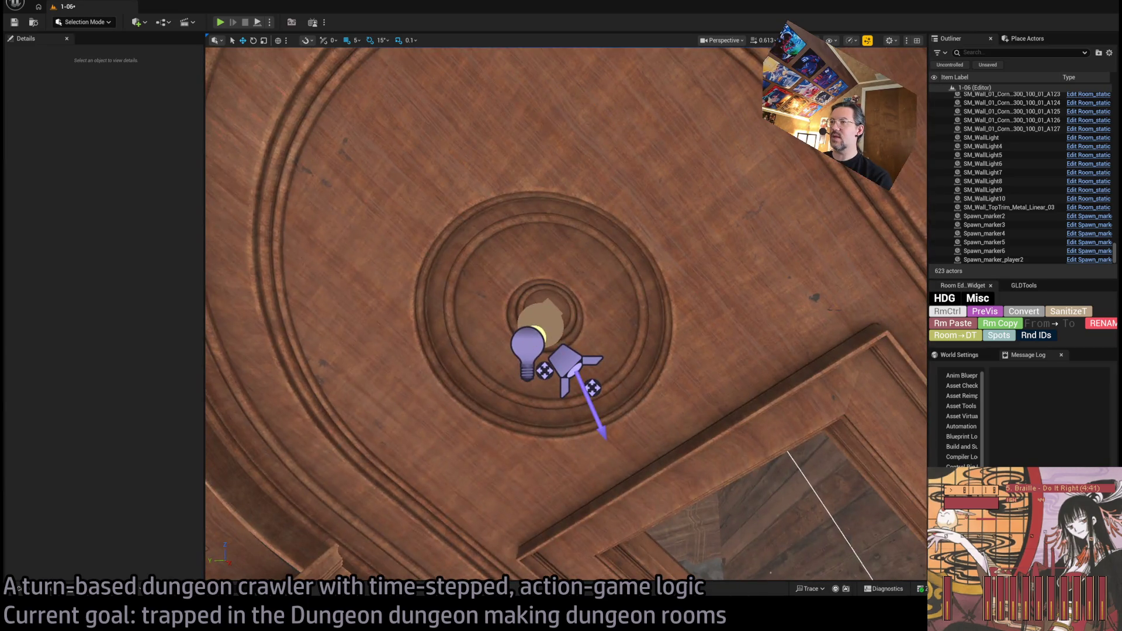
# Step: Duplicate Room_PointLight15 with Ctrl+D to create Room_PointLight19 and frame it
pyautogui.click(527, 349)
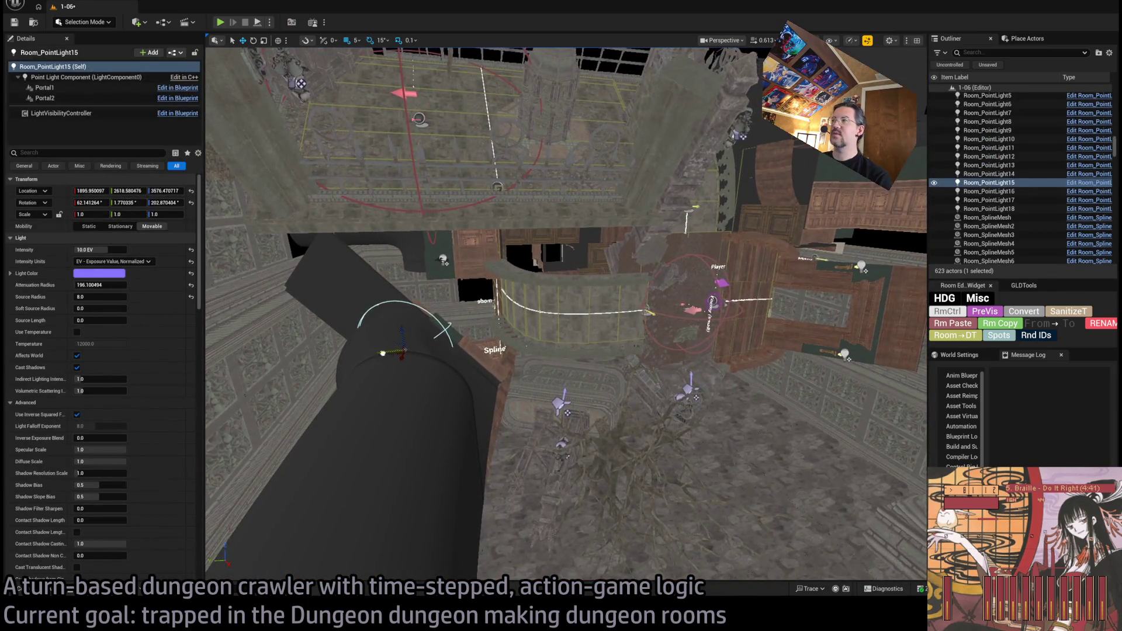
pyautogui.hotkey('ctrl', 'd')
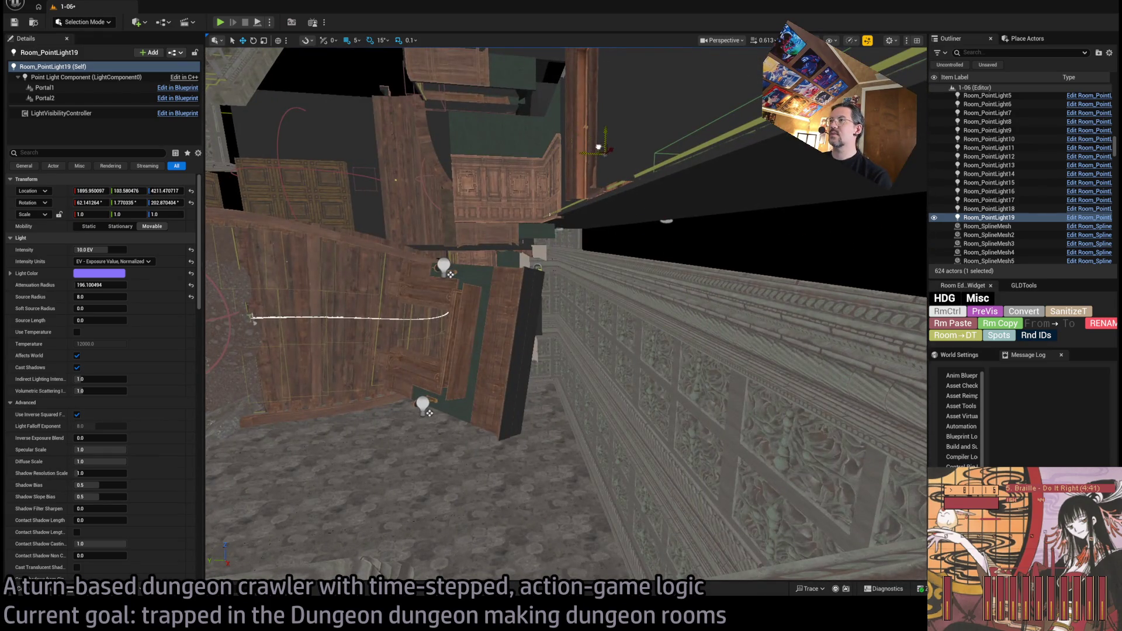
pyautogui.press('f')
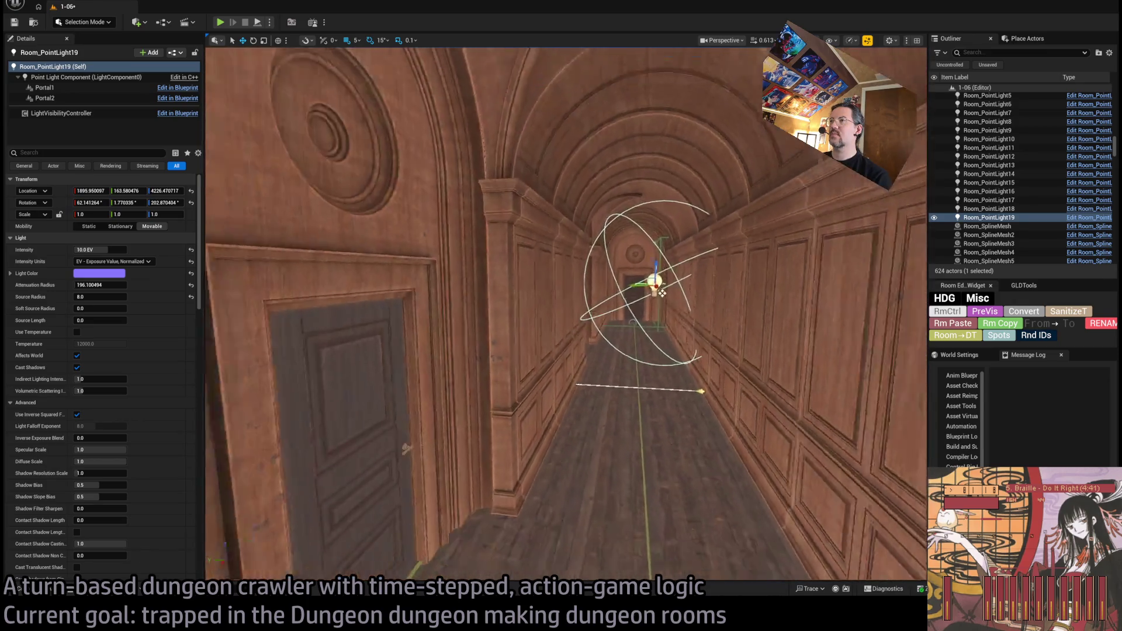
pyautogui.click(89, 202)
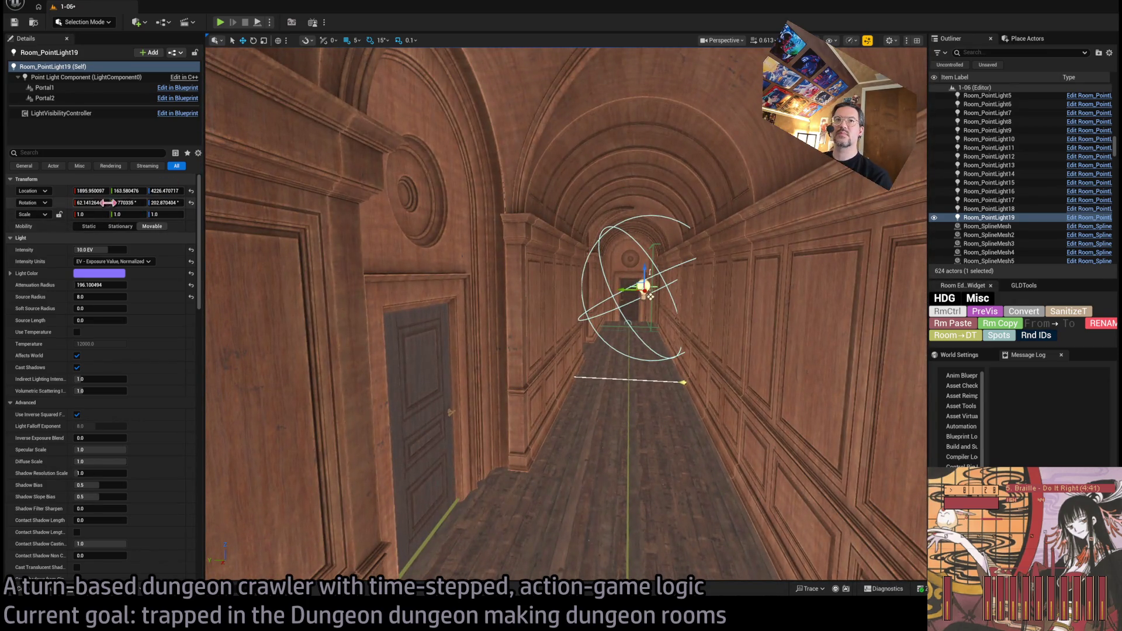
# Step: Set Room_PointLight19's rotation to 0, 0, 0 and slide it down the corridor toward Exit N2
pyautogui.write('0')
pyautogui.press('Tab')
pyautogui.write('0')
pyautogui.press('Tab')
pyautogui.write('0')
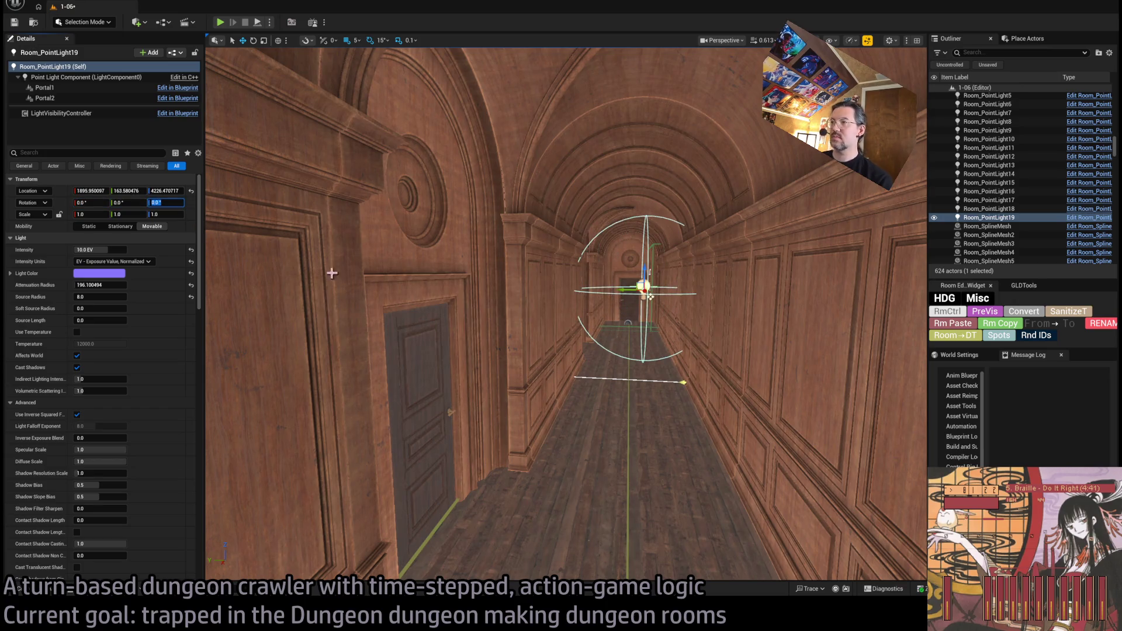
pyautogui.press('Return')
pyautogui.moveTo(647, 296)
pyautogui.mouseDown()
pyautogui.moveTo(694, 350)
pyautogui.moveTo(418, 211)
pyautogui.moveTo(483, 212)
pyautogui.moveTo(423, 281)
pyautogui.moveTo(518, 280)
pyautogui.moveTo(544, 255)
pyautogui.moveTo(647, 328)
pyautogui.moveTo(586, 333)
pyautogui.moveTo(587, 298)
pyautogui.moveTo(584, 330)
pyautogui.moveTo(603, 335)
pyautogui.moveTo(585, 333)
pyautogui.moveTo(586, 356)
pyautogui.moveTo(599, 346)
pyautogui.moveTo(554, 349)
pyautogui.mouseUp()
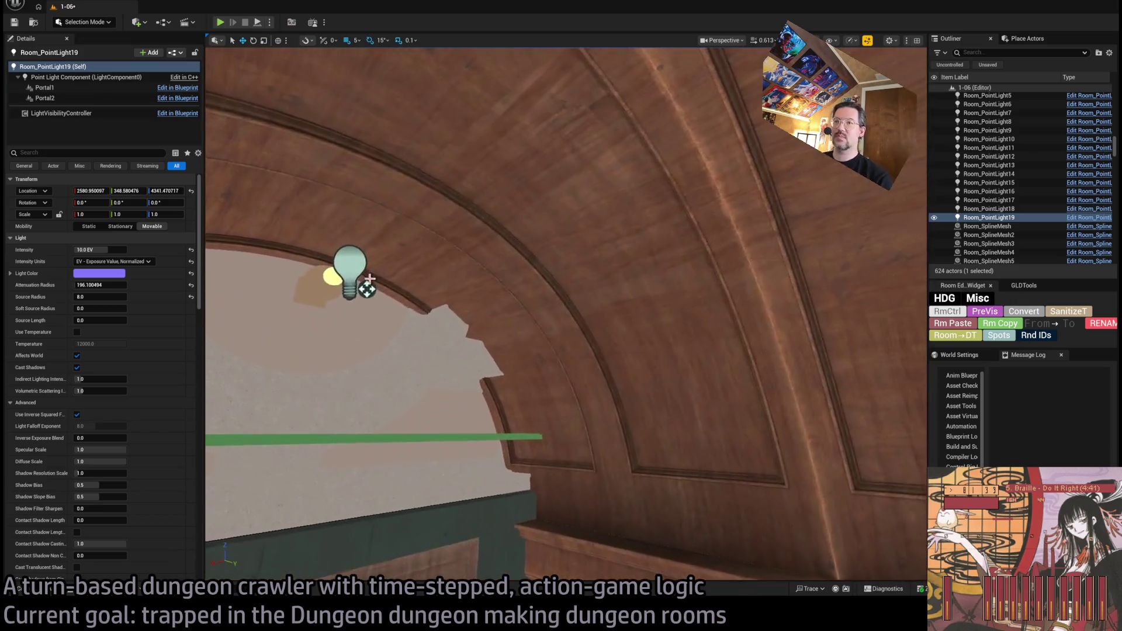
# Step: Alt-drag a copy of the SM_CorridorWall_BigDoor_4 ceiling lamp and rotate it 90° on X
pyautogui.click(381, 290)
pyautogui.press('f')
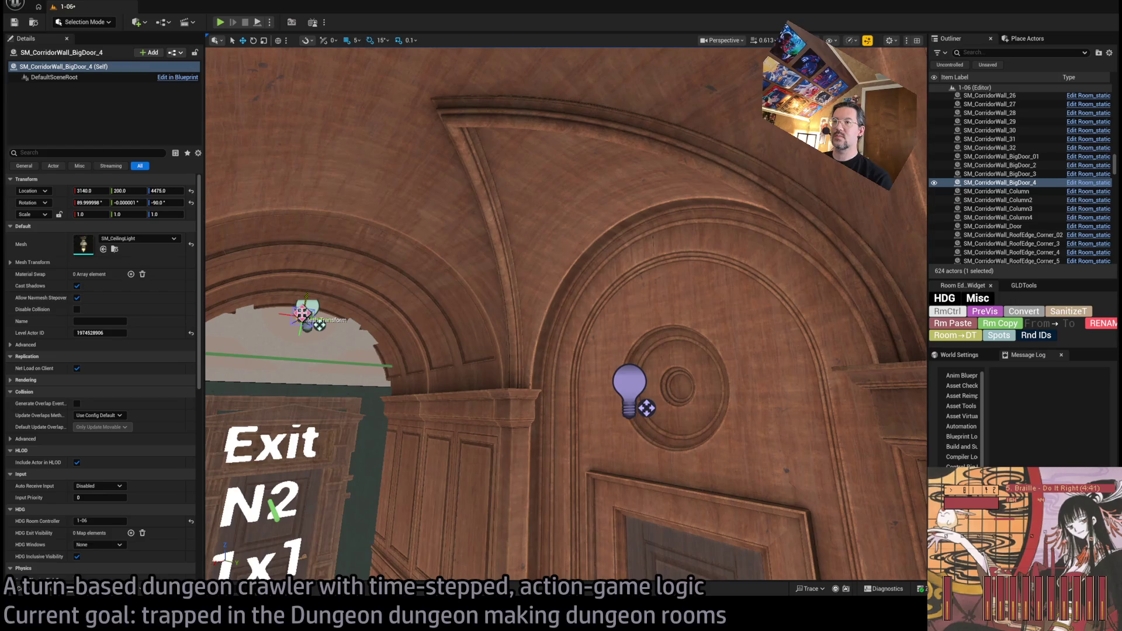
pyautogui.moveTo(299, 319)
pyautogui.mouseDown()
pyautogui.moveTo(446, 313)
pyautogui.moveTo(414, 298)
pyautogui.moveTo(457, 111)
pyautogui.moveTo(268, 217)
pyautogui.mouseUp()
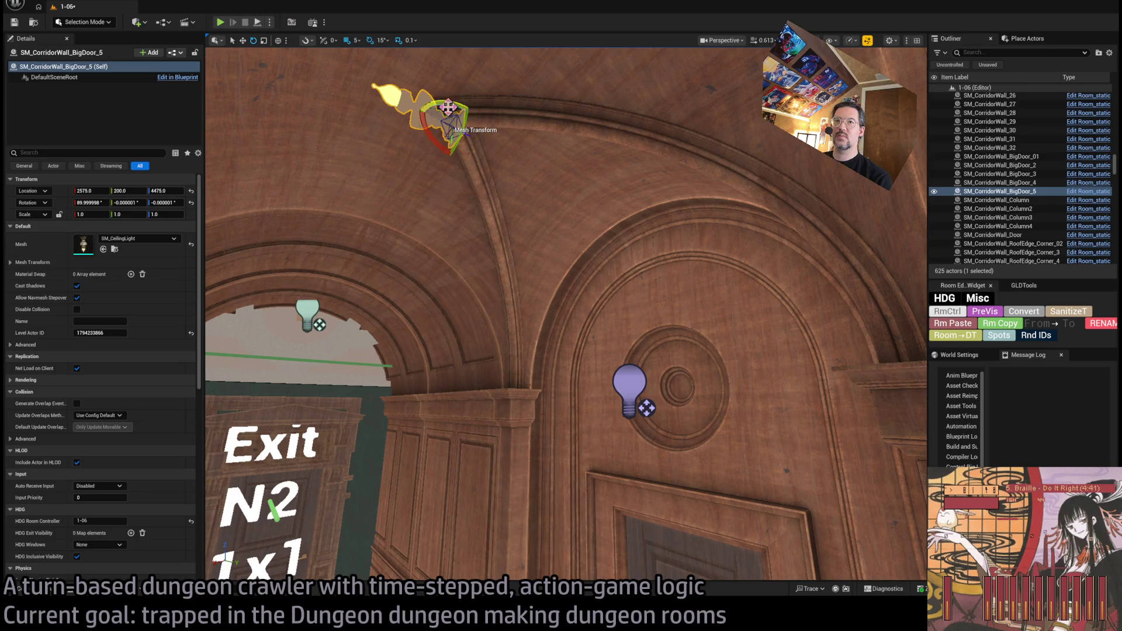
pyautogui.write('90')
pyautogui.press('Tab')
pyautogui.press('Tab')
pyautogui.write('w')
# Step: Set the lamp copy's Location Z to 4347.5 in the medallion beside Exit N2
pyautogui.moveTo(458, 129)
pyautogui.mouseDown()
pyautogui.moveTo(463, 117)
pyautogui.moveTo(742, 366)
pyautogui.moveTo(735, 374)
pyautogui.moveTo(558, 274)
pyautogui.moveTo(614, 427)
pyautogui.moveTo(687, 396)
pyautogui.moveTo(672, 403)
pyautogui.moveTo(681, 376)
pyautogui.moveTo(584, 309)
pyautogui.mouseUp()
pyautogui.press('w')
pyautogui.moveTo(652, 249)
pyautogui.mouseDown()
pyautogui.moveTo(642, 251)
pyautogui.moveTo(653, 249)
pyautogui.mouseUp()
pyautogui.click(169, 190)
pyautogui.moveTo(160, 190); pyautogui.dragTo(228, 199)
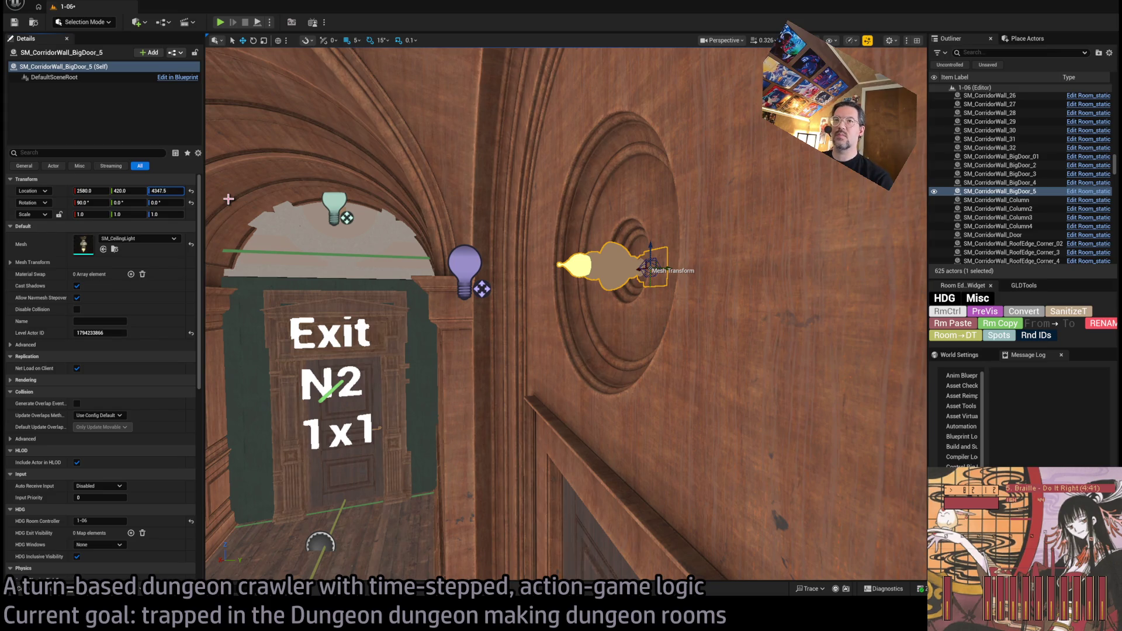
pyautogui.press('Return')
pyautogui.click(465, 270)
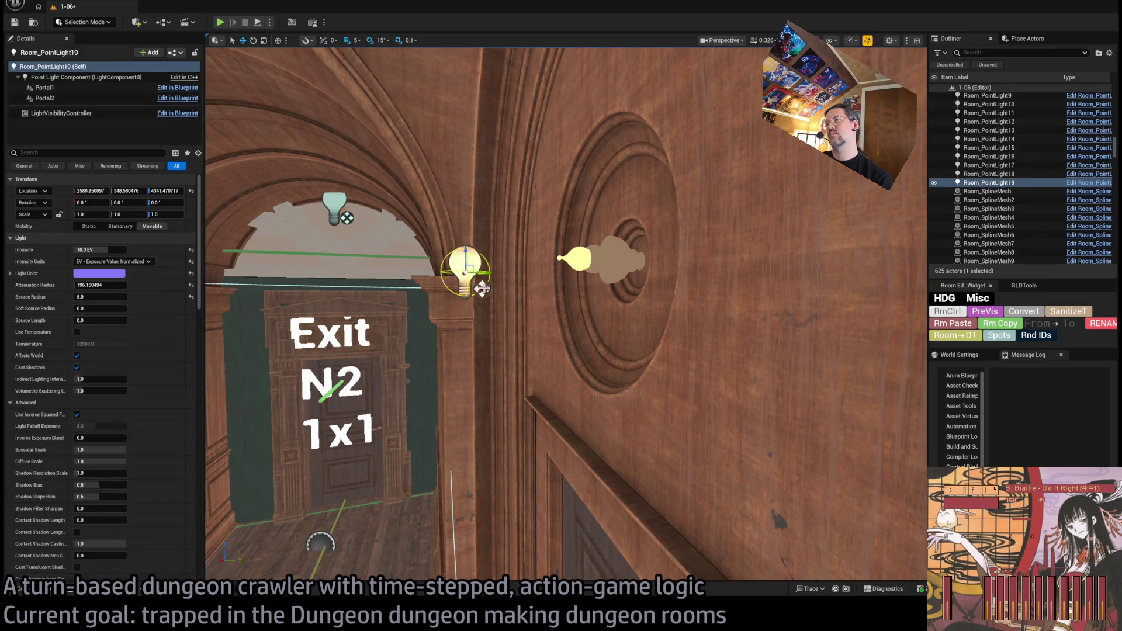
# Step: Frame Room_PointLight19 and round its location values to whole numbers
pyautogui.press('f')
pyautogui.scroll(-5, 566, 314)
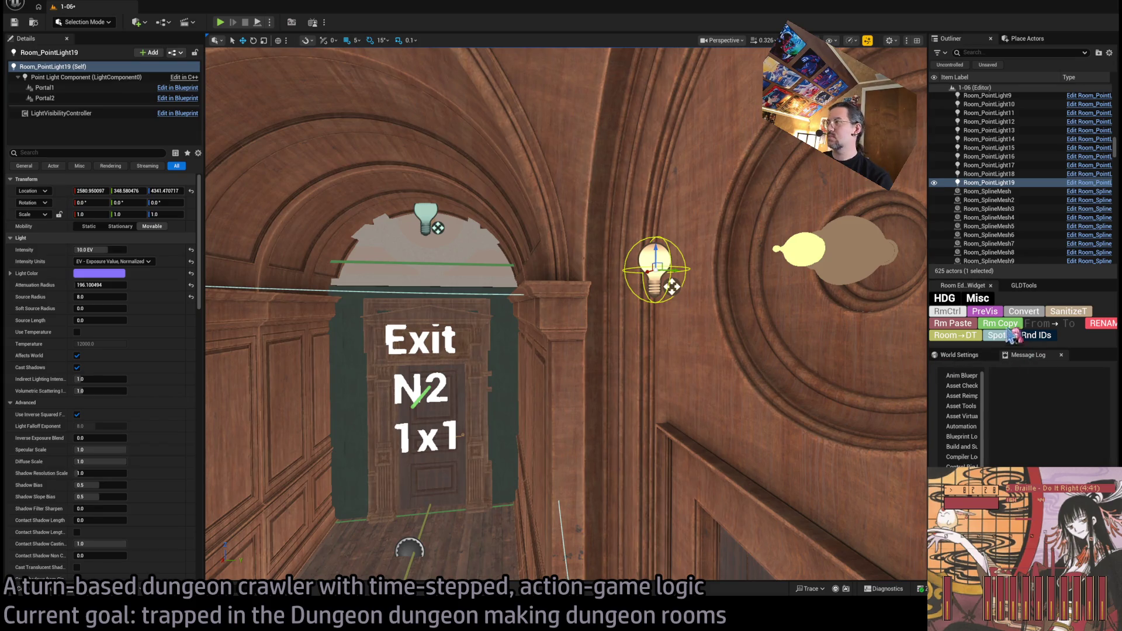
pyautogui.click(1075, 312)
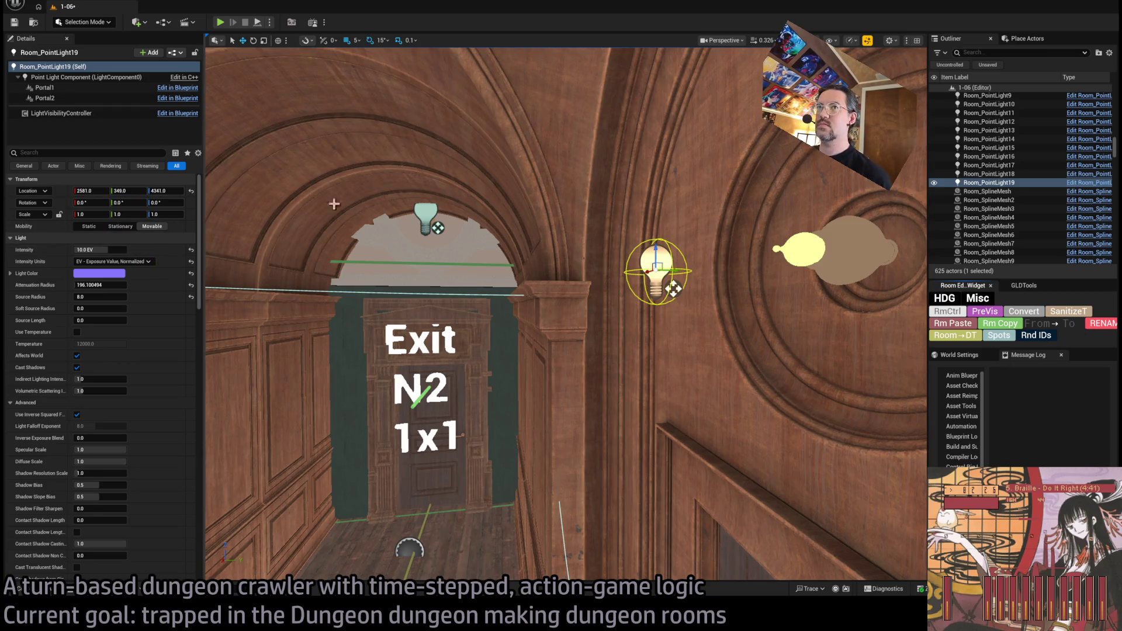
pyautogui.click(716, 254)
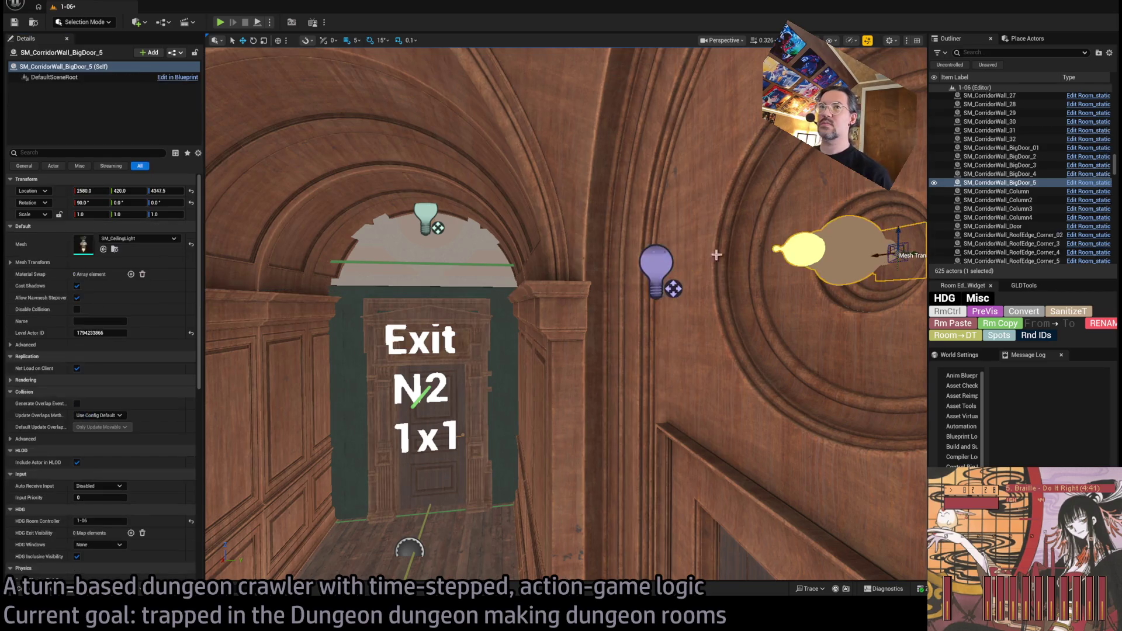
pyautogui.hotkey('ctrl', 'z')
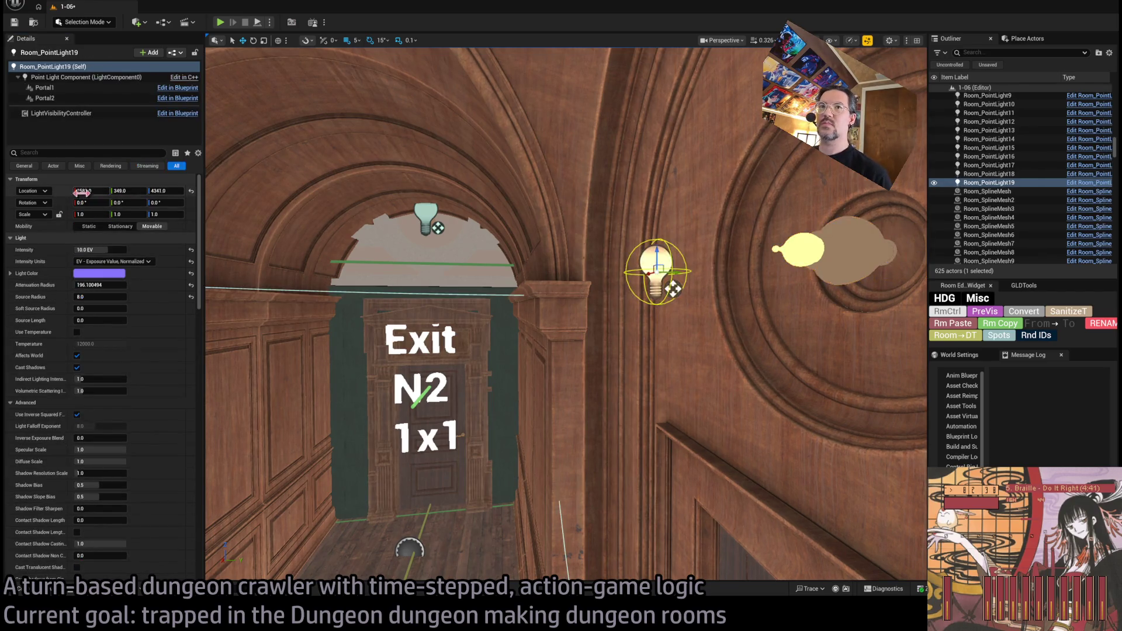
# Step: Set the light's Location Y to 420 and drag it up onto the wall medallion
pyautogui.click(756, 231)
pyautogui.hotkey('ctrl', 'z')
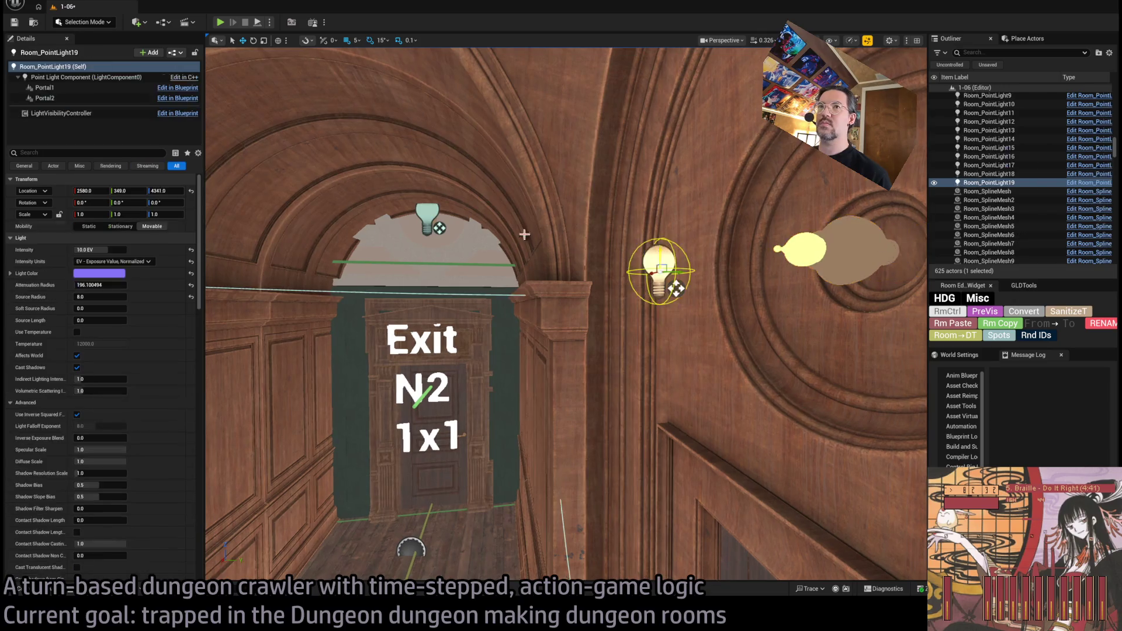
pyautogui.write('420')
pyautogui.press('Return')
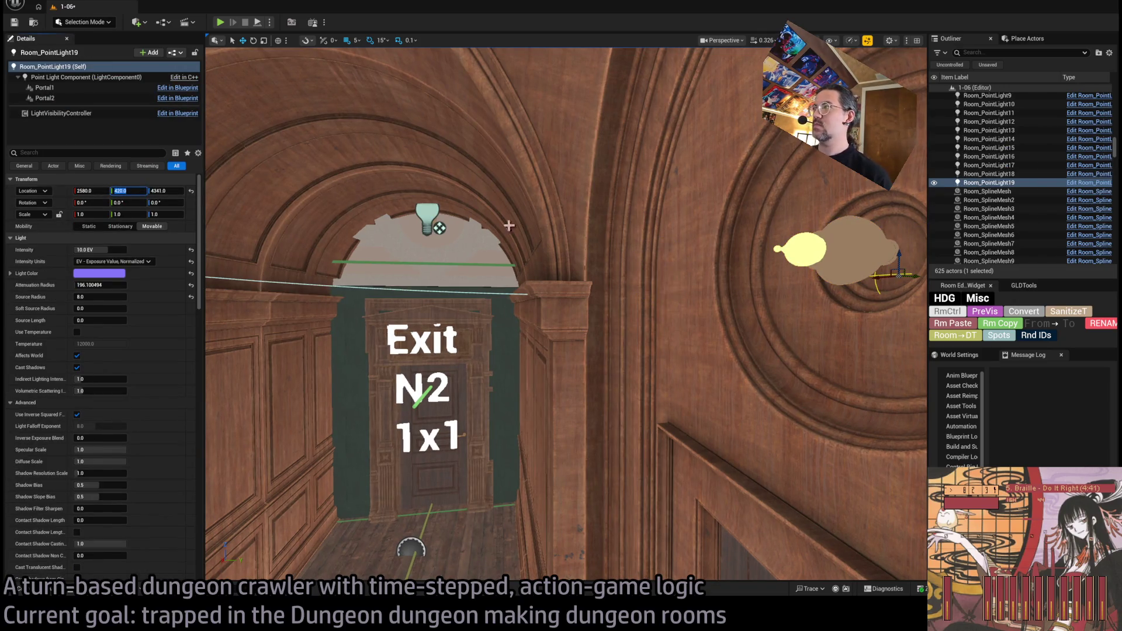
pyautogui.press('f')
pyautogui.moveTo(667, 196); pyautogui.dragTo(476, 175)
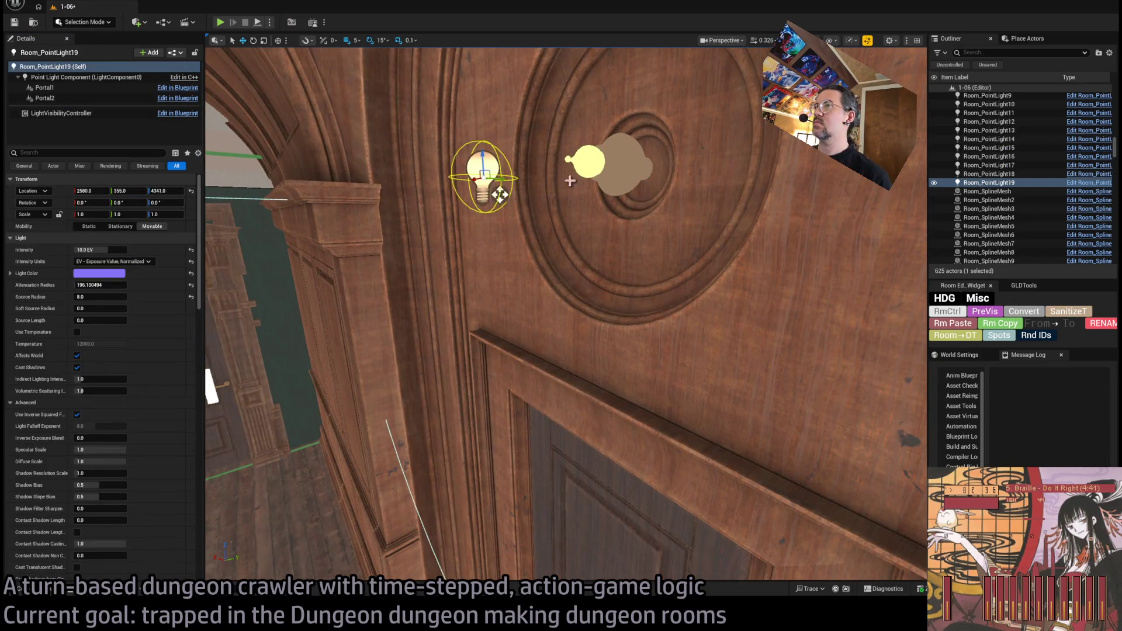
pyautogui.click(654, 169)
pyautogui.click(483, 175)
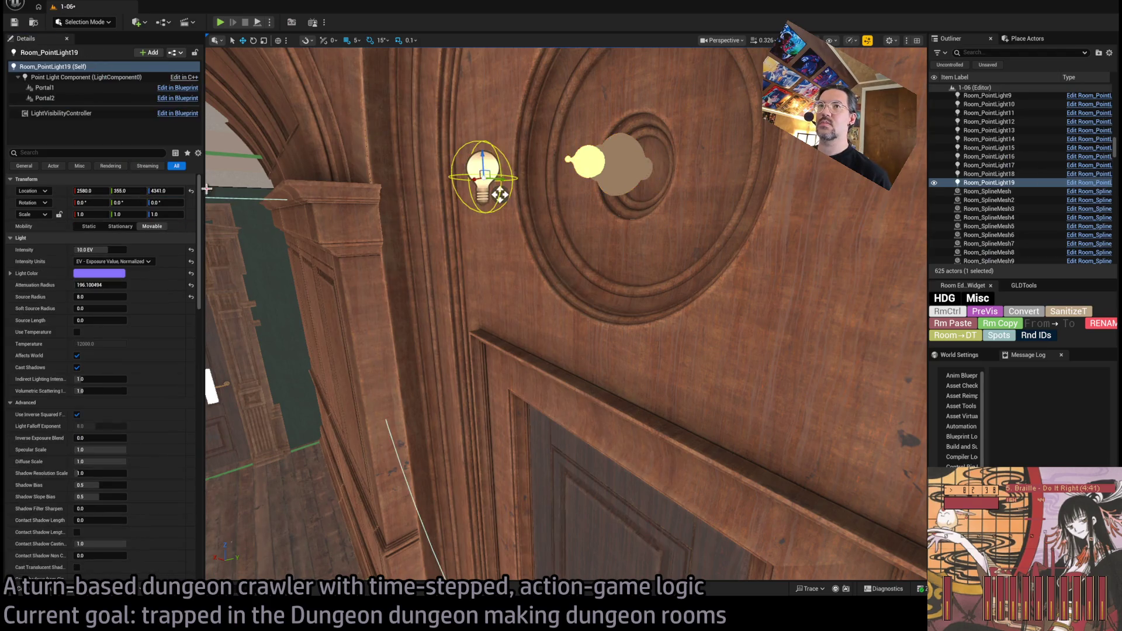
pyautogui.moveTo(496, 188)
pyautogui.mouseDown()
pyautogui.moveTo(517, 197)
pyautogui.moveTo(550, 171)
pyautogui.mouseUp()
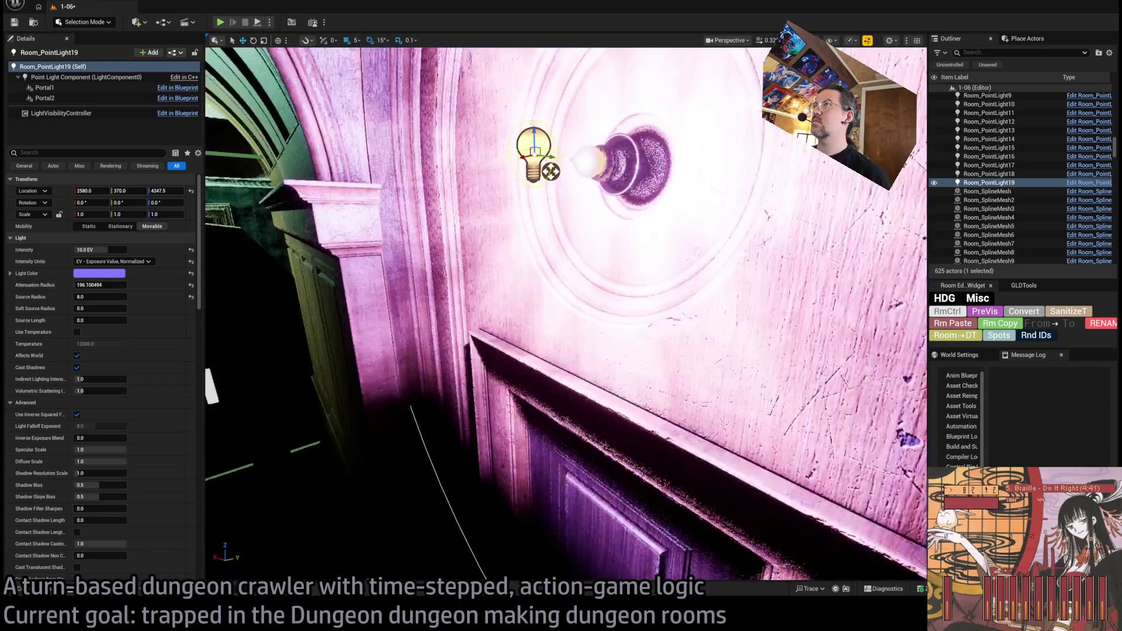
# Step: Nudge Room_PointLight19 along the wall and set its attenuation radius to 300
pyautogui.scroll(-5, 538, 171)
pyautogui.moveTo(653, 250); pyautogui.dragTo(656, 249)
pyautogui.scroll(-3, 654, 250)
pyautogui.scroll(-4, 565, 314)
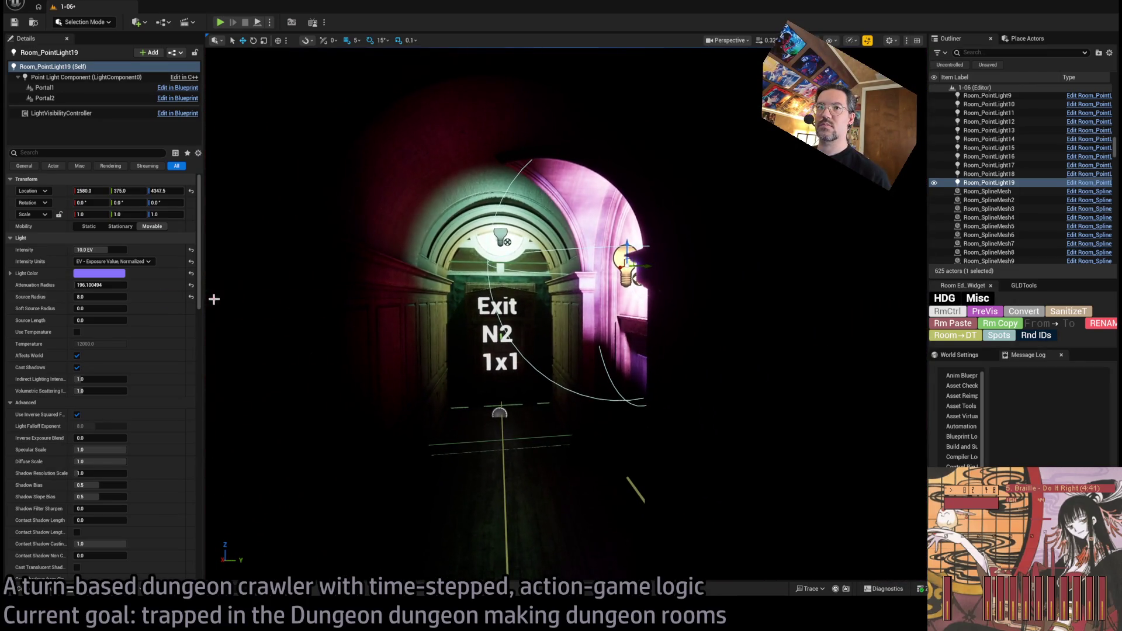
pyautogui.click(99, 284)
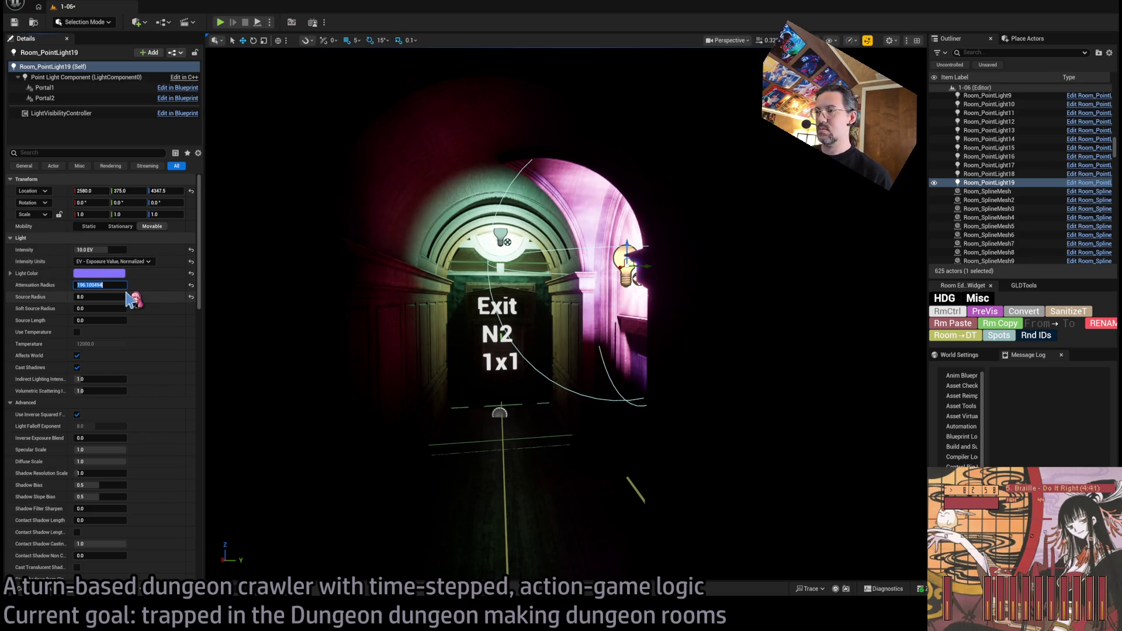
pyautogui.write('300')
pyautogui.press('Return')
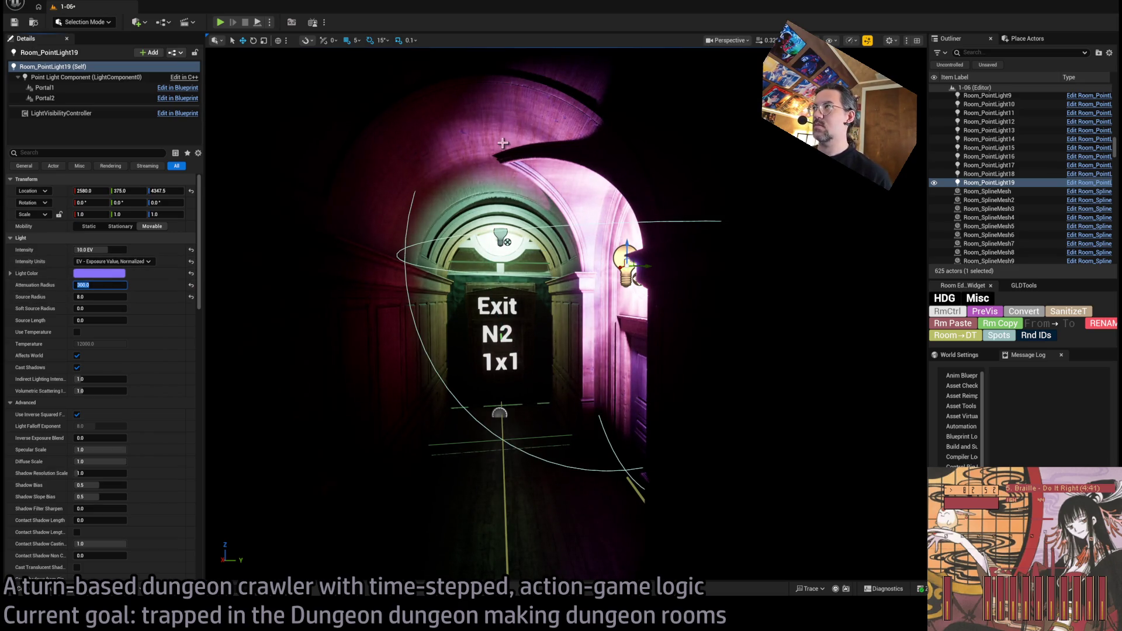
# Step: Clear the candle light function on PointLight27 at the top of the arch
pyautogui.scroll(3, 566, 314)
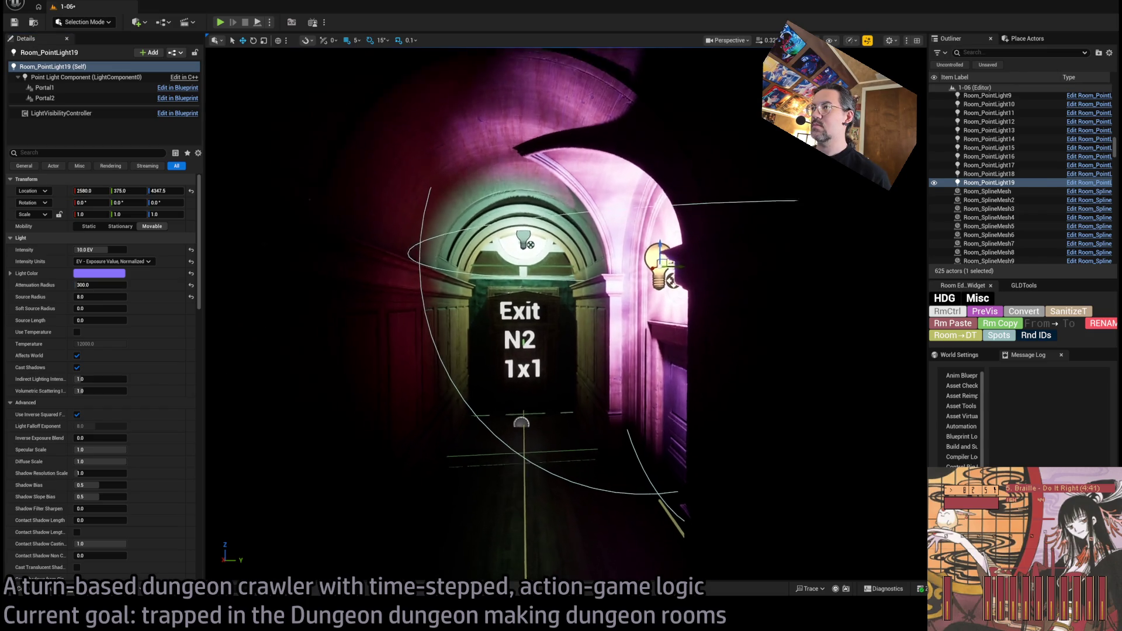
pyautogui.click(522, 236)
pyautogui.scroll(-15, 125, 438)
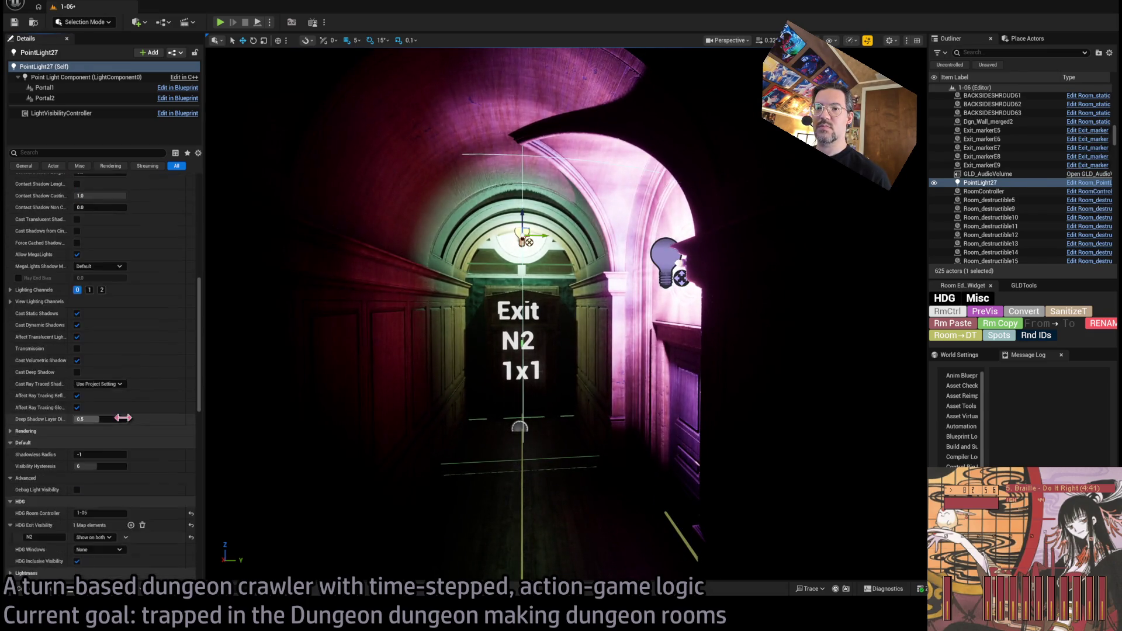
pyautogui.scroll(-3, 125, 429)
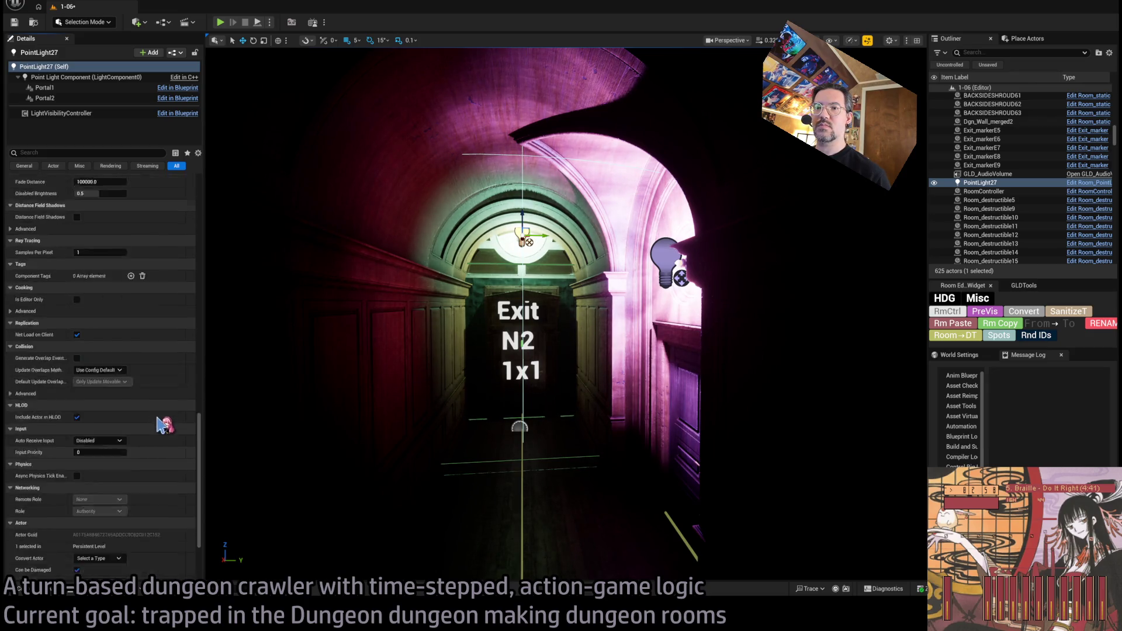
pyautogui.click(191, 299)
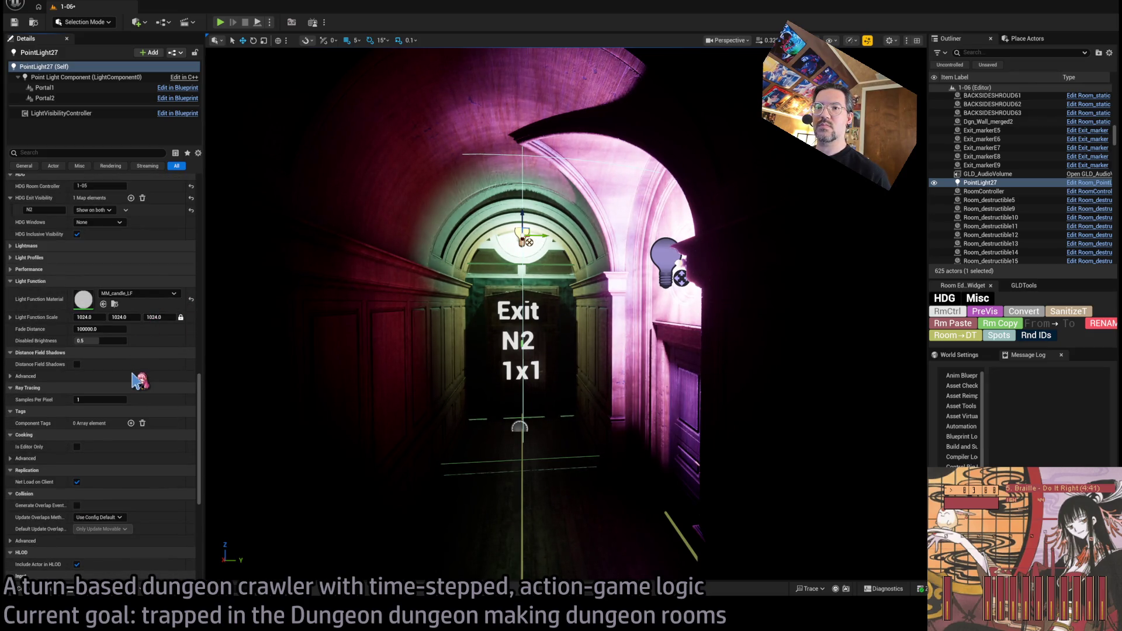
# Step: Give Room_PointLight19 a 400 attenuation radius and 8 EV intensity
pyautogui.click(666, 260)
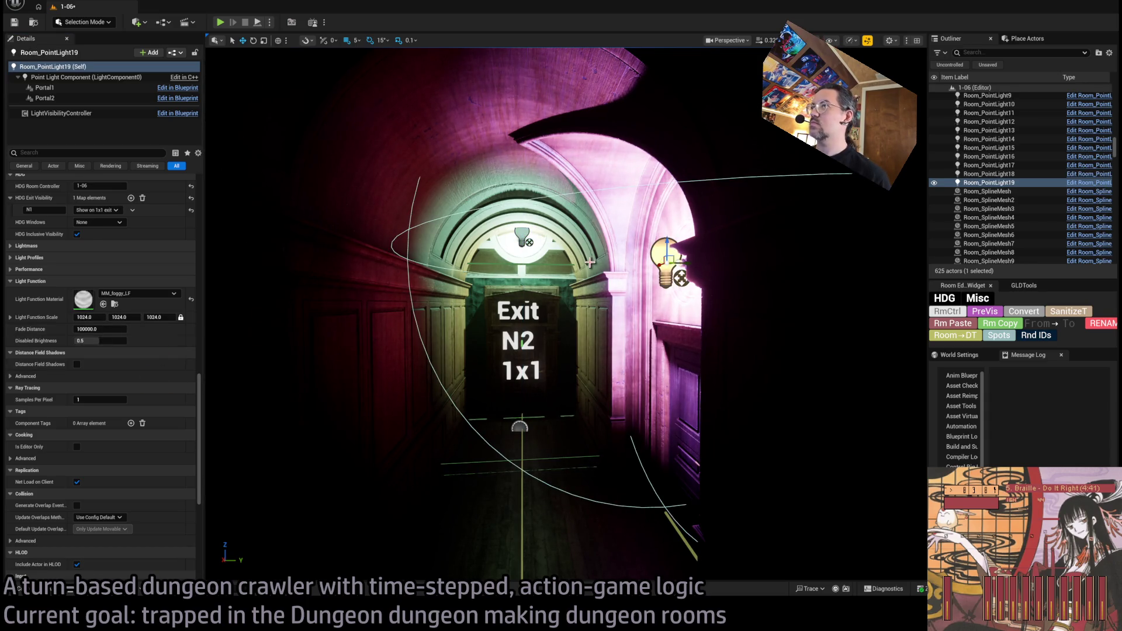
pyautogui.scroll(10, 140, 290)
pyautogui.scroll(10, 140, 290)
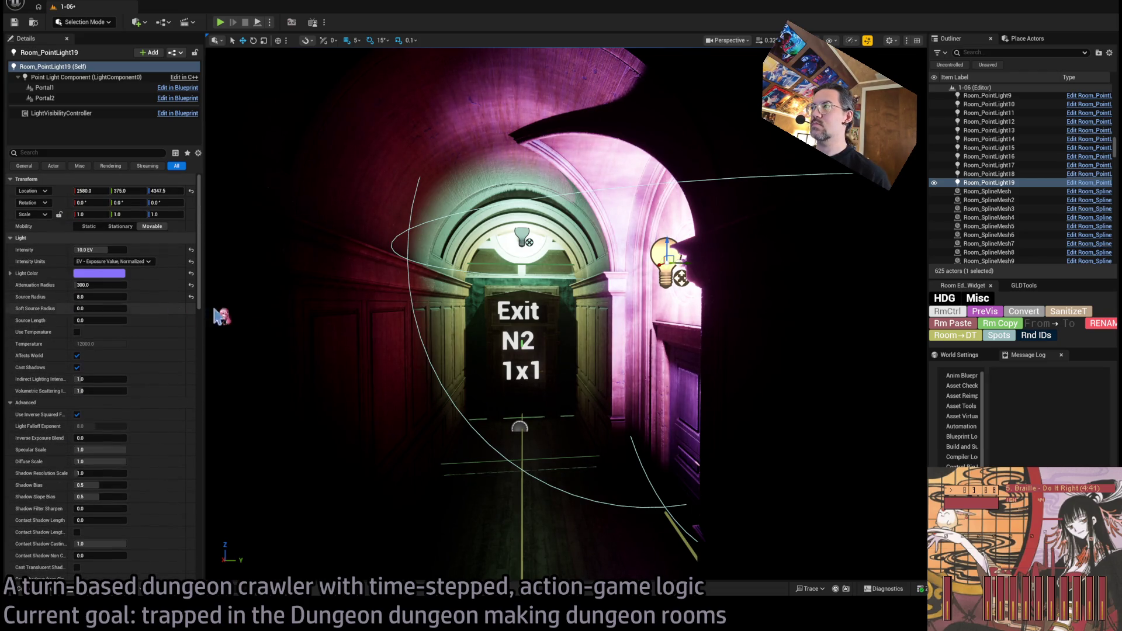
pyautogui.click(93, 285)
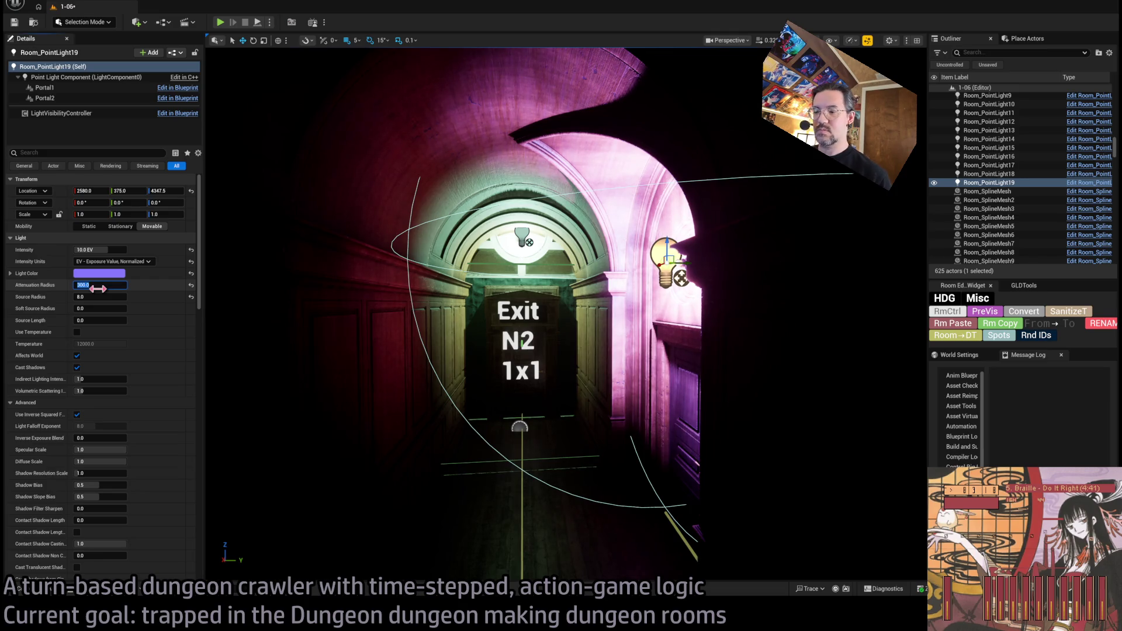
pyautogui.write('400')
pyautogui.press('Return')
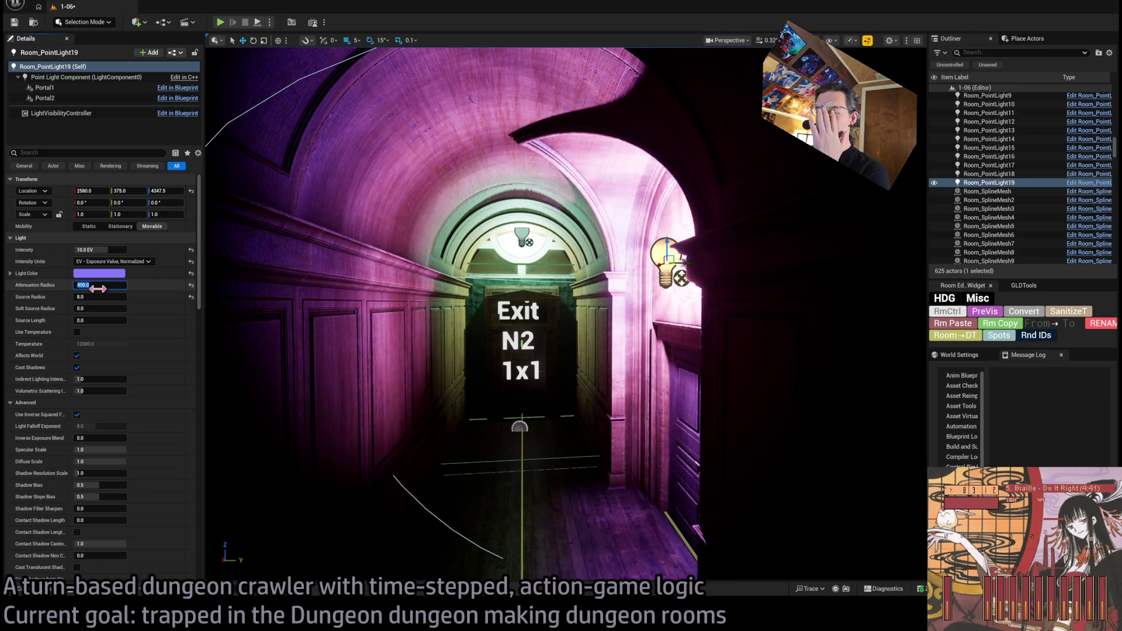
pyautogui.click(114, 249)
pyautogui.write('8')
pyautogui.press('Return')
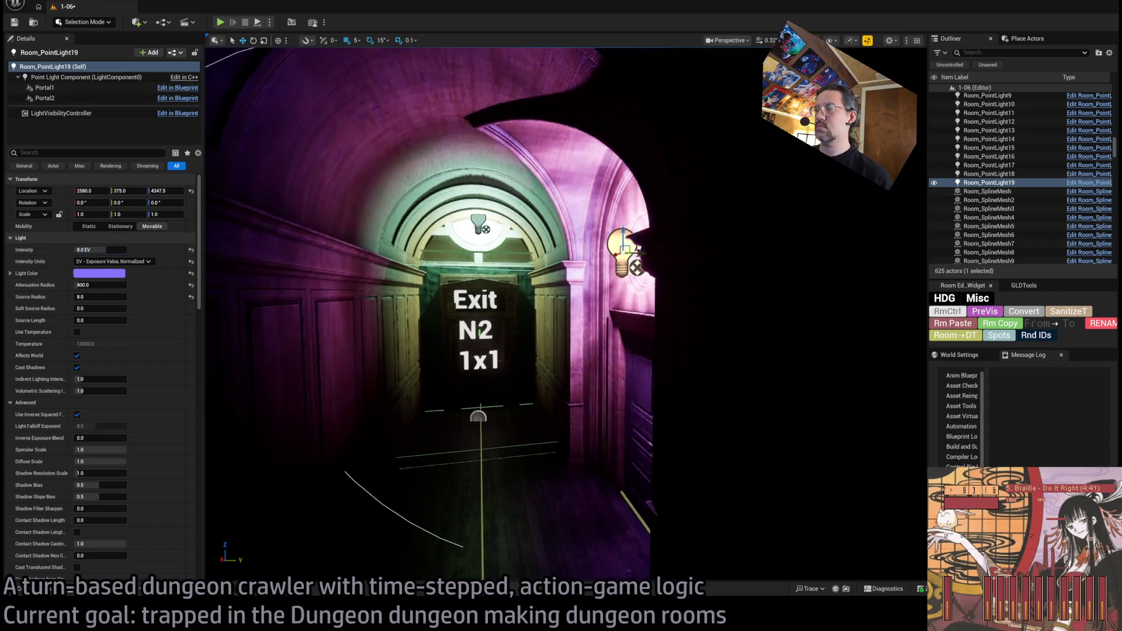
pyautogui.scroll(-5, 566, 313)
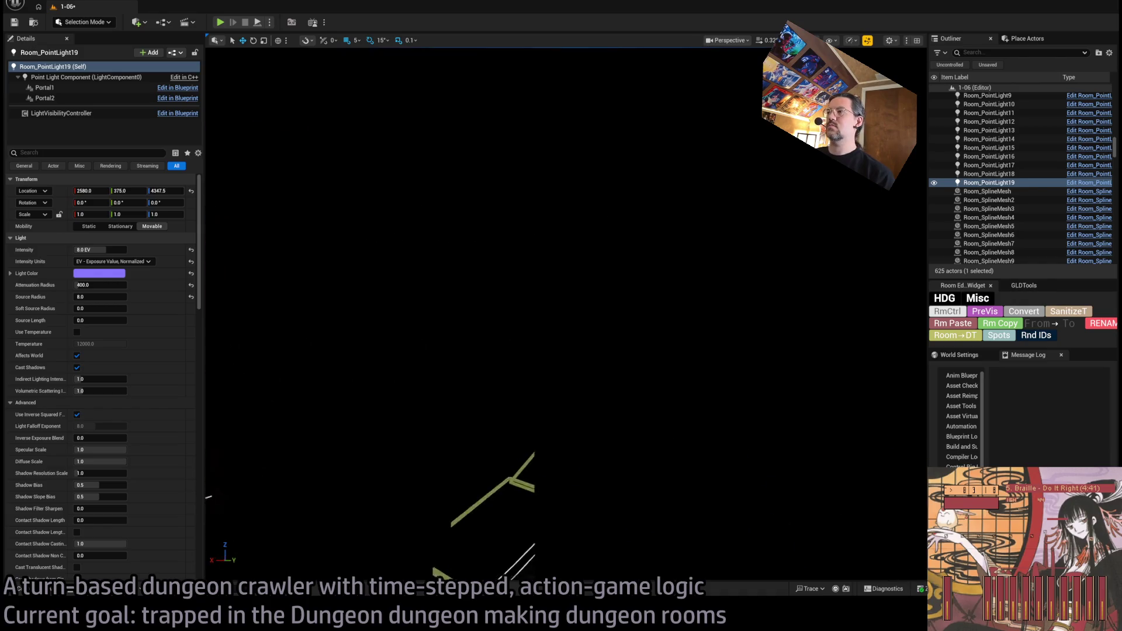
# Step: Move Room_PointLight20 and its lamp fitting along the wall onto the medallion nearer the door
pyautogui.moveTo(566, 314); pyautogui.dragTo(520, 156)
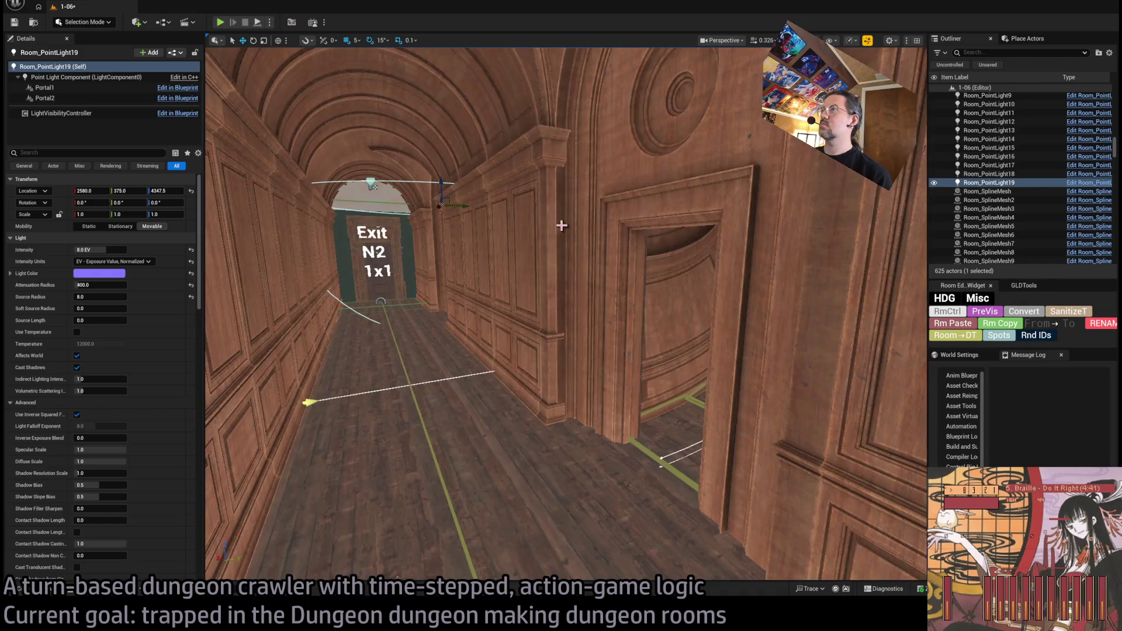
pyautogui.moveTo(565, 313)
pyautogui.mouseDown()
pyautogui.moveTo(567, 296)
pyautogui.moveTo(619, 265)
pyautogui.moveTo(391, 245)
pyautogui.moveTo(432, 192)
pyautogui.moveTo(782, 256)
pyautogui.moveTo(617, 231)
pyautogui.mouseUp()
pyautogui.keyDown('ctrl'); pyautogui.click(393, 209); pyautogui.keyUp('ctrl')
pyautogui.moveTo(519, 196)
pyautogui.mouseDown()
pyautogui.moveTo(765, 245)
pyautogui.moveTo(696, 288)
pyautogui.moveTo(750, 222)
pyautogui.moveTo(702, 233)
pyautogui.moveTo(708, 217)
pyautogui.moveTo(509, 215)
pyautogui.moveTo(601, 303)
pyautogui.moveTo(604, 458)
pyautogui.moveTo(566, 496)
pyautogui.moveTo(606, 283)
pyautogui.moveTo(531, 338)
pyautogui.mouseUp()
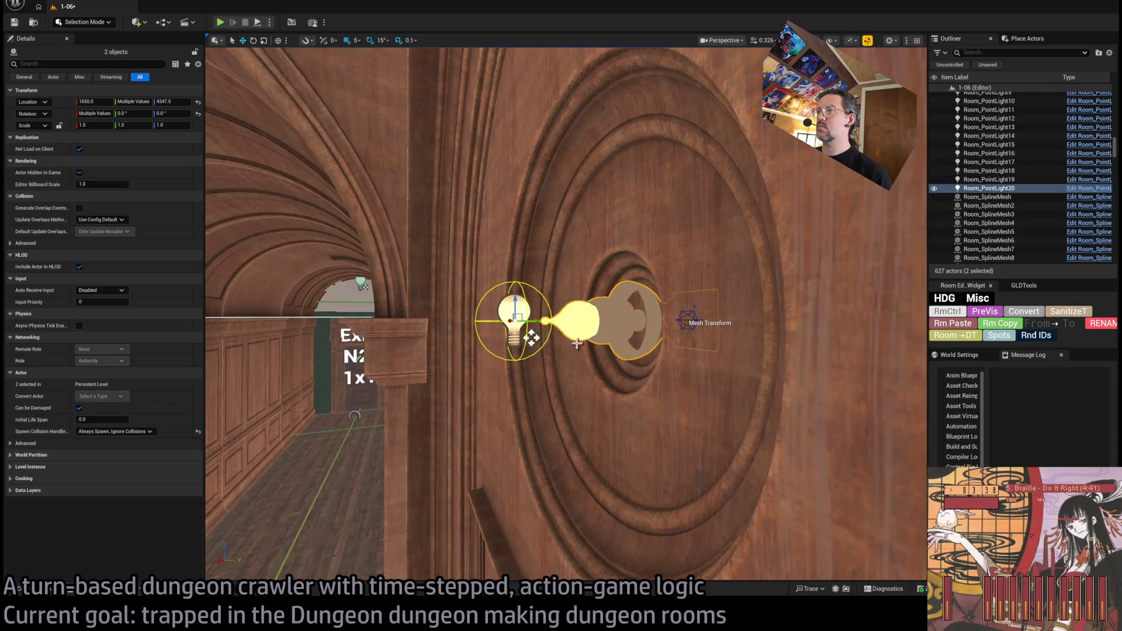
pyautogui.moveTo(531, 338)
pyautogui.mouseDown()
pyautogui.moveTo(453, 338)
pyautogui.moveTo(517, 320)
pyautogui.moveTo(622, 339)
pyautogui.moveTo(625, 274)
pyautogui.moveTo(725, 216)
pyautogui.moveTo(727, 234)
pyautogui.moveTo(675, 256)
pyautogui.mouseUp()
pyautogui.click(655, 239)
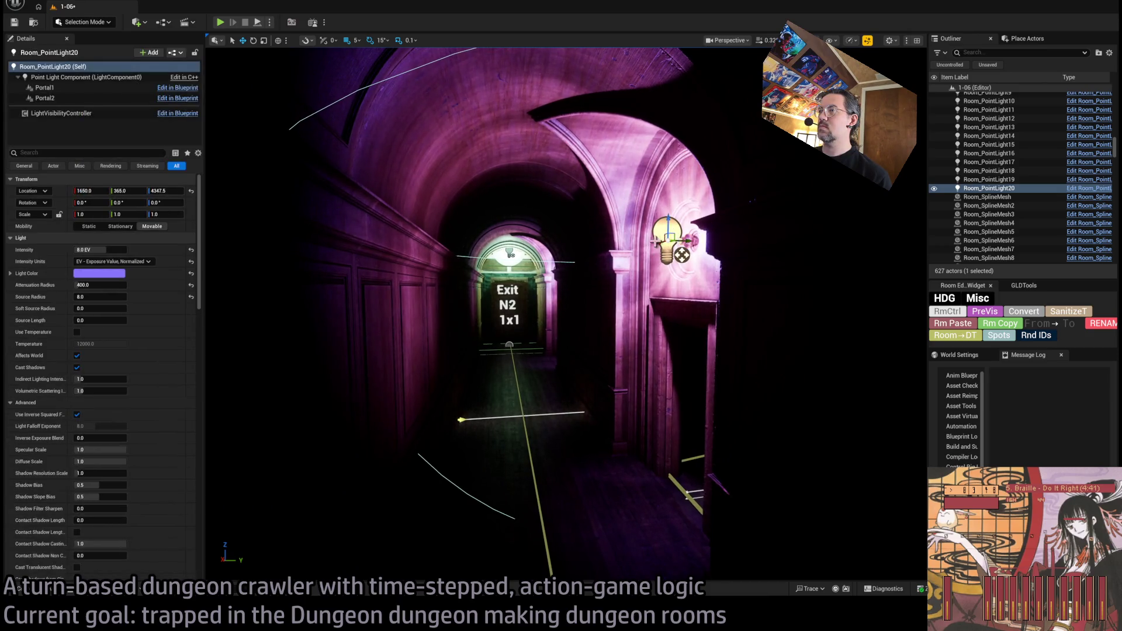
pyautogui.press('w')
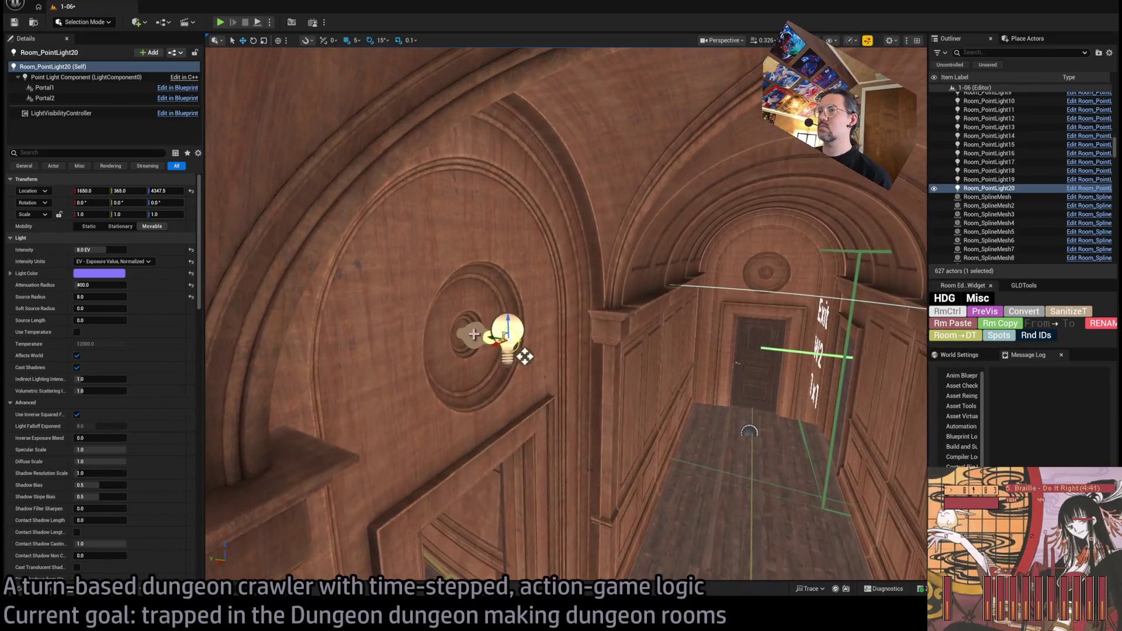
# Step: Alt-drag a rotated copy of the light and fitting as Room_PointLight21 above the far doorway
pyautogui.click(525, 356)
pyautogui.keyDown('ctrl'); pyautogui.click(512, 330); pyautogui.keyUp('ctrl')
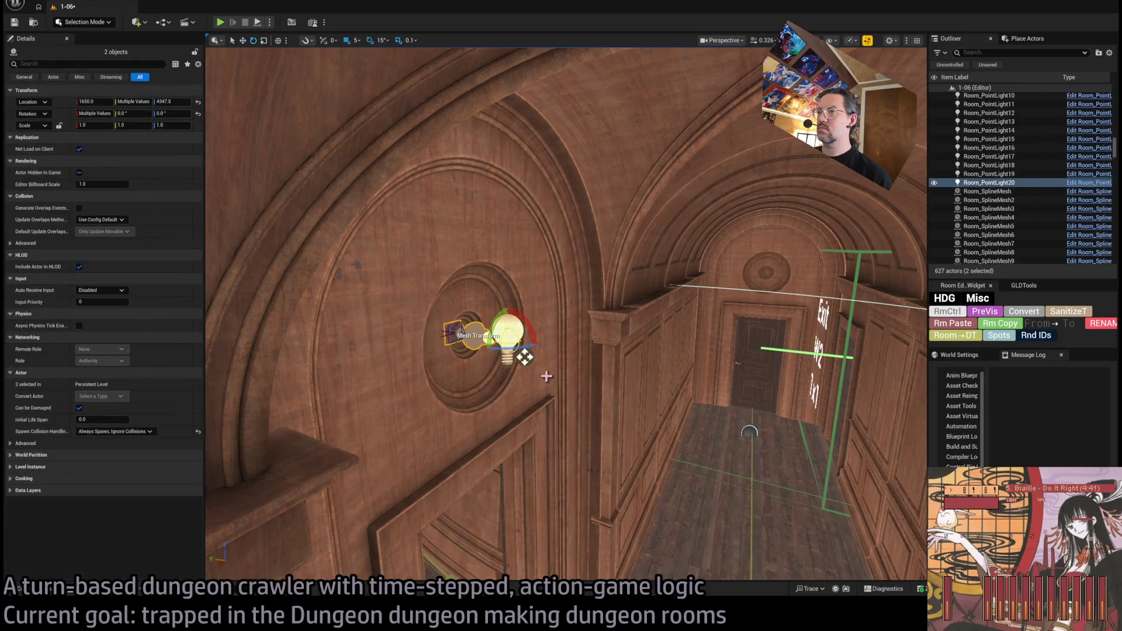
pyautogui.moveTo(528, 327); pyautogui.dragTo(524, 356)
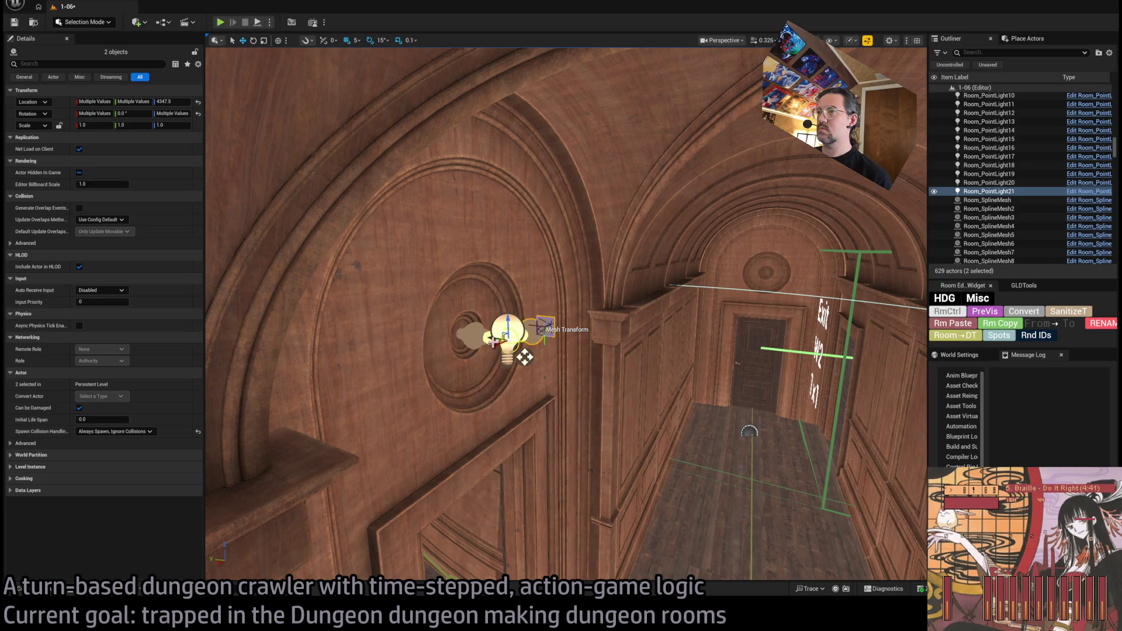
pyautogui.moveTo(737, 387); pyautogui.dragTo(784, 394)
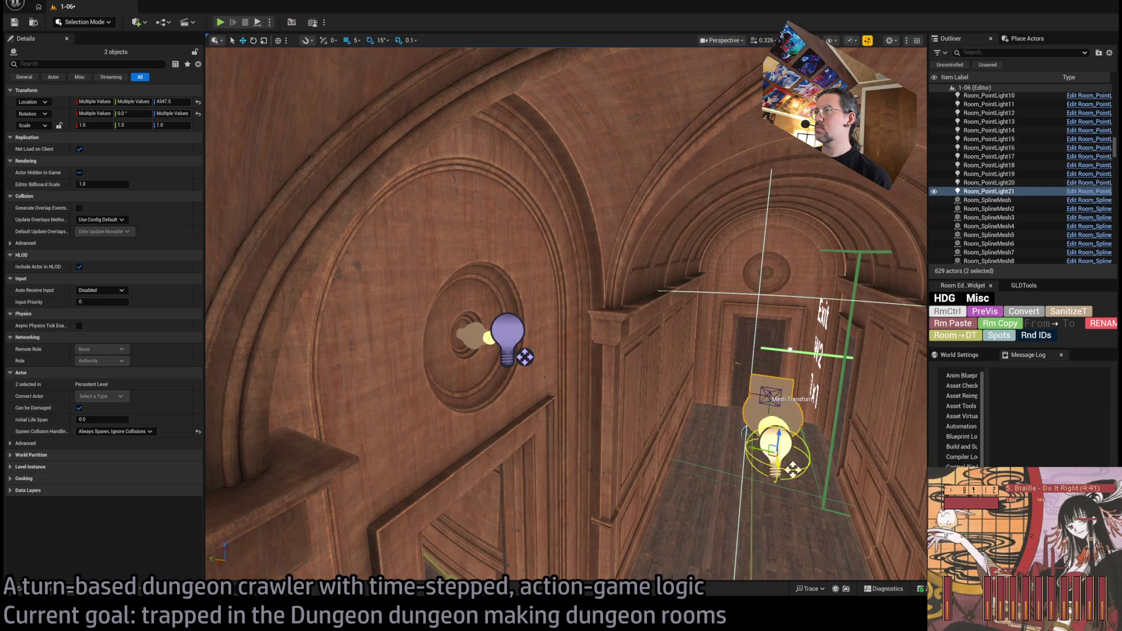
pyautogui.press('f')
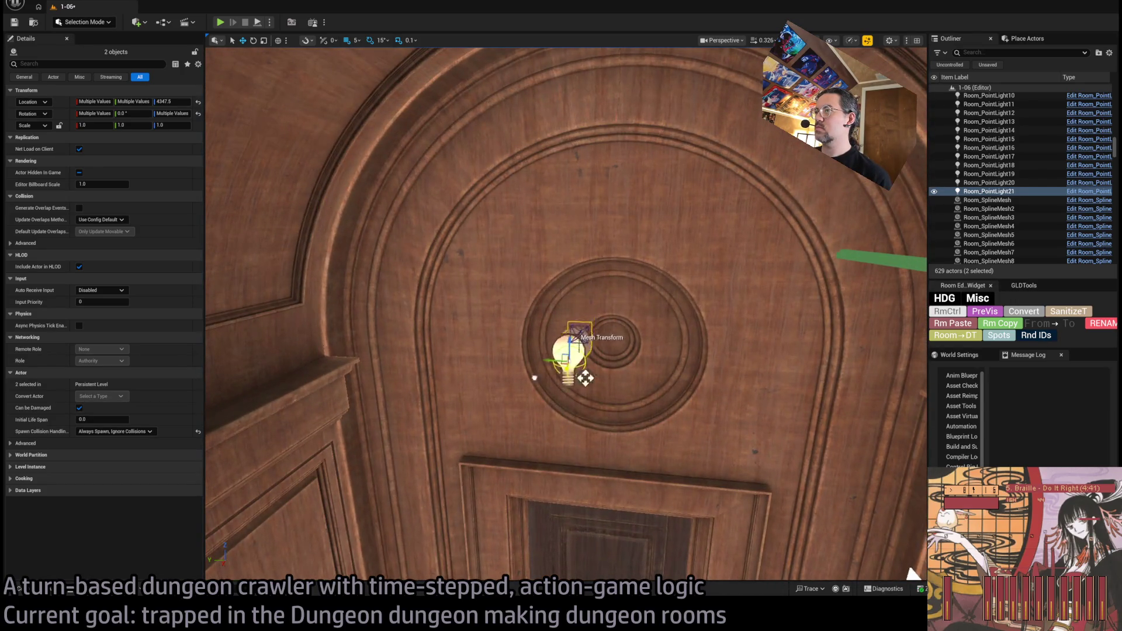
pyautogui.moveTo(583, 382)
pyautogui.mouseDown()
pyautogui.moveTo(308, 416)
pyautogui.moveTo(533, 381)
pyautogui.moveTo(510, 408)
pyautogui.moveTo(666, 415)
pyautogui.moveTo(561, 421)
pyautogui.moveTo(561, 476)
pyautogui.moveTo(578, 485)
pyautogui.moveTo(424, 281)
pyautogui.moveTo(601, 241)
pyautogui.moveTo(534, 266)
pyautogui.moveTo(613, 270)
pyautogui.moveTo(599, 202)
pyautogui.mouseUp()
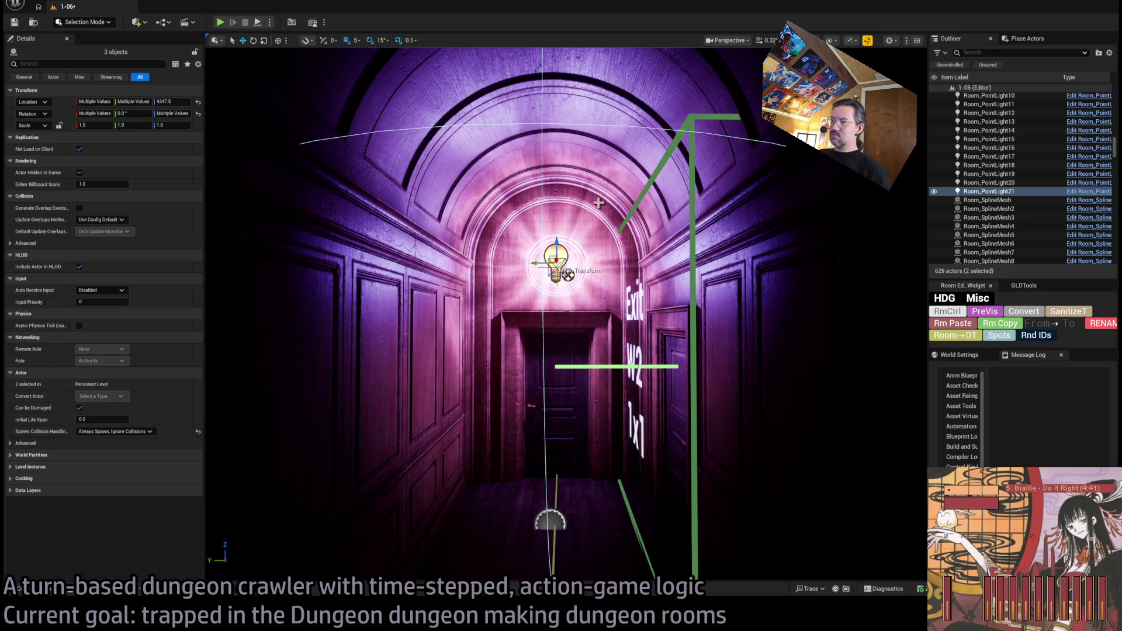
# Step: Select Room_PointLight21 above the Exit W2 door and frame it in view
pyautogui.moveTo(598, 202); pyautogui.dragTo(598, 203)
pyautogui.moveTo(586, 288); pyautogui.dragTo(590, 264)
pyautogui.click(597, 292)
pyautogui.click(408, 307)
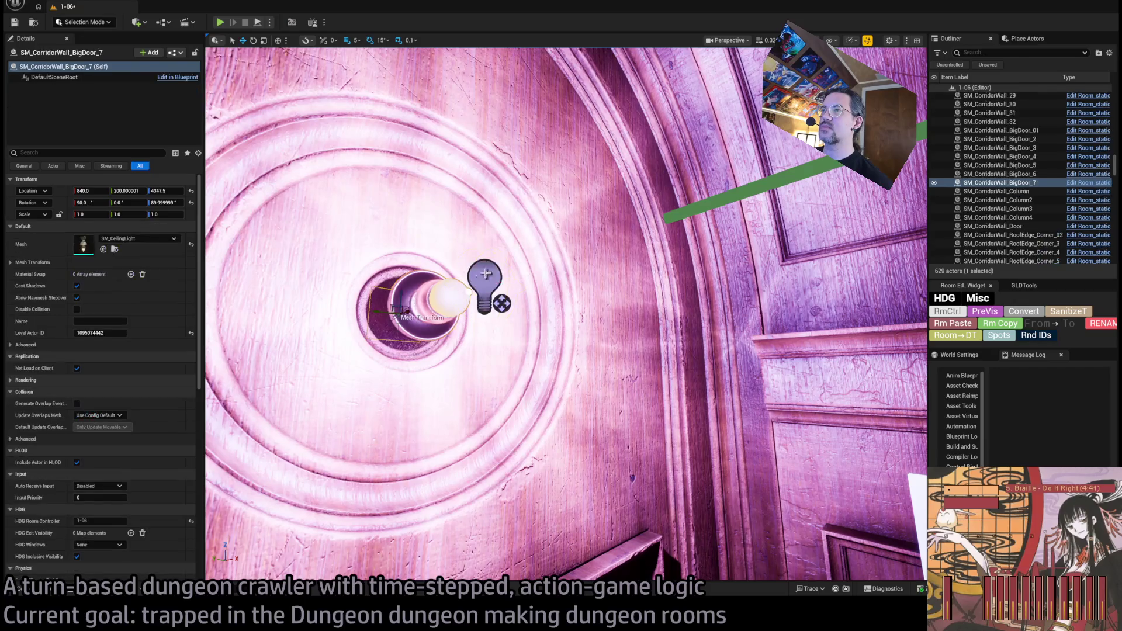
pyautogui.click(422, 295)
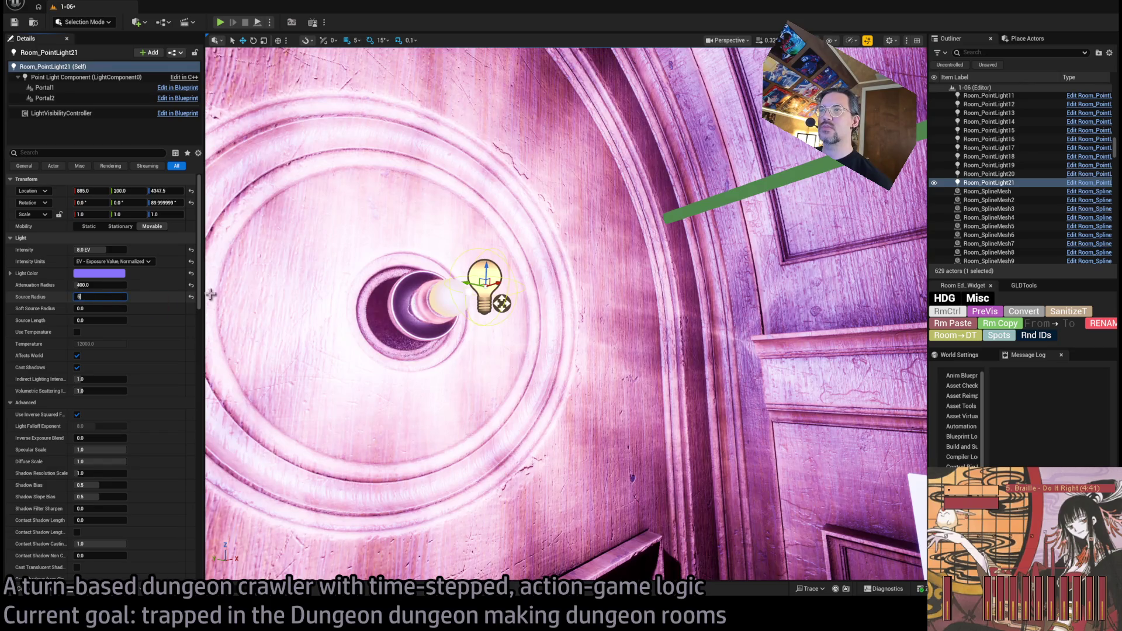
pyautogui.moveTo(516, 340); pyautogui.dragTo(517, 339)
pyautogui.scroll(-5, 523, 362)
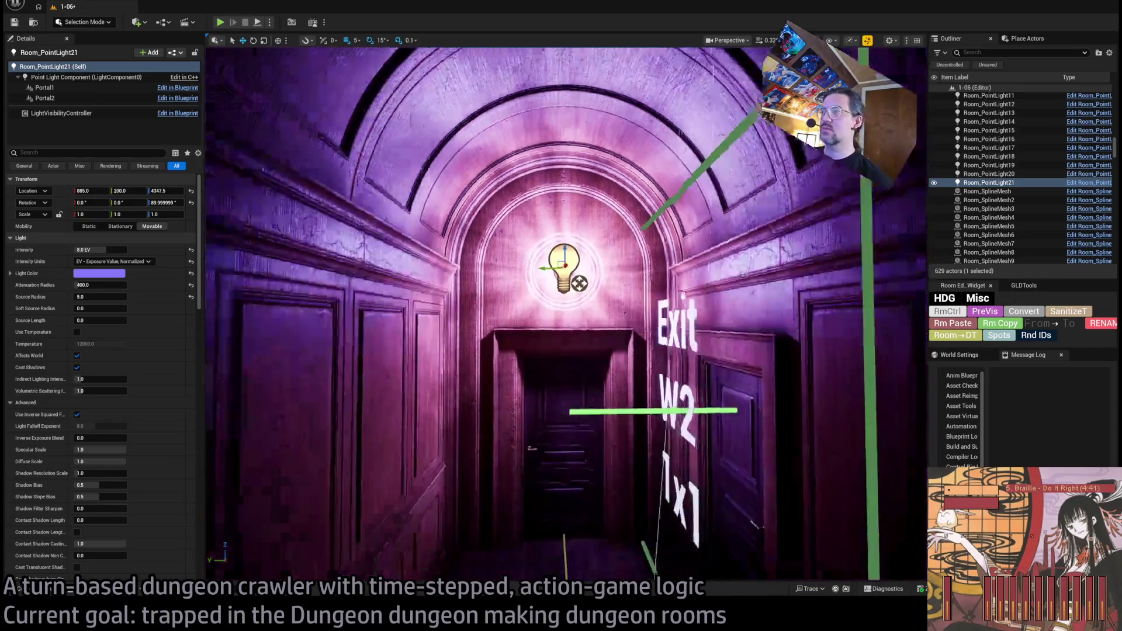
pyautogui.press('f')
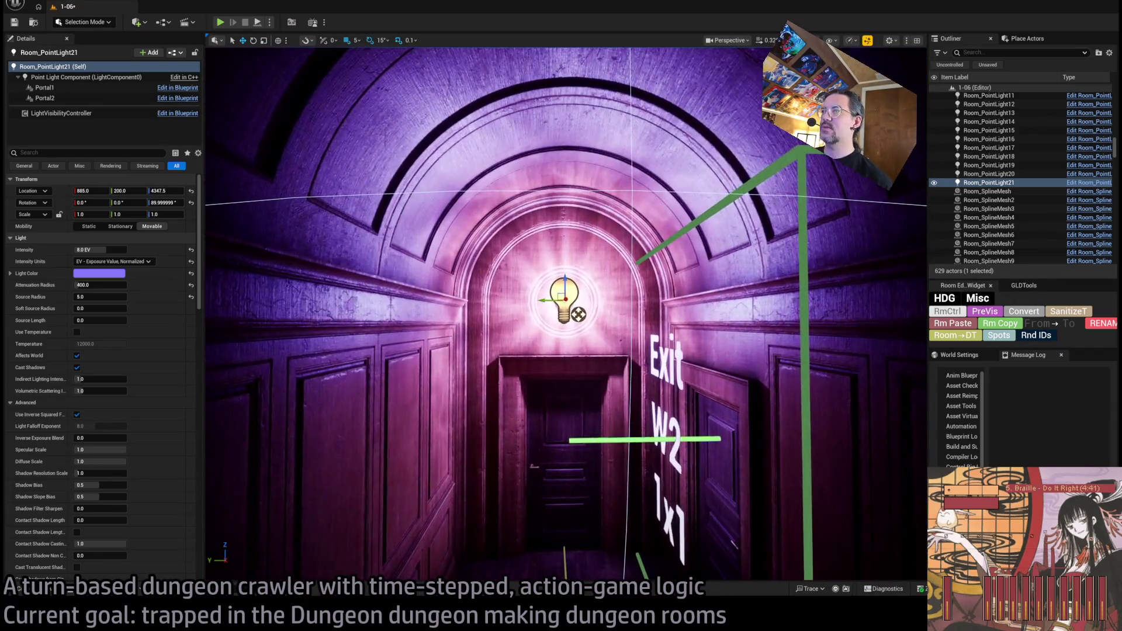
pyautogui.scroll(-6, 534, 356)
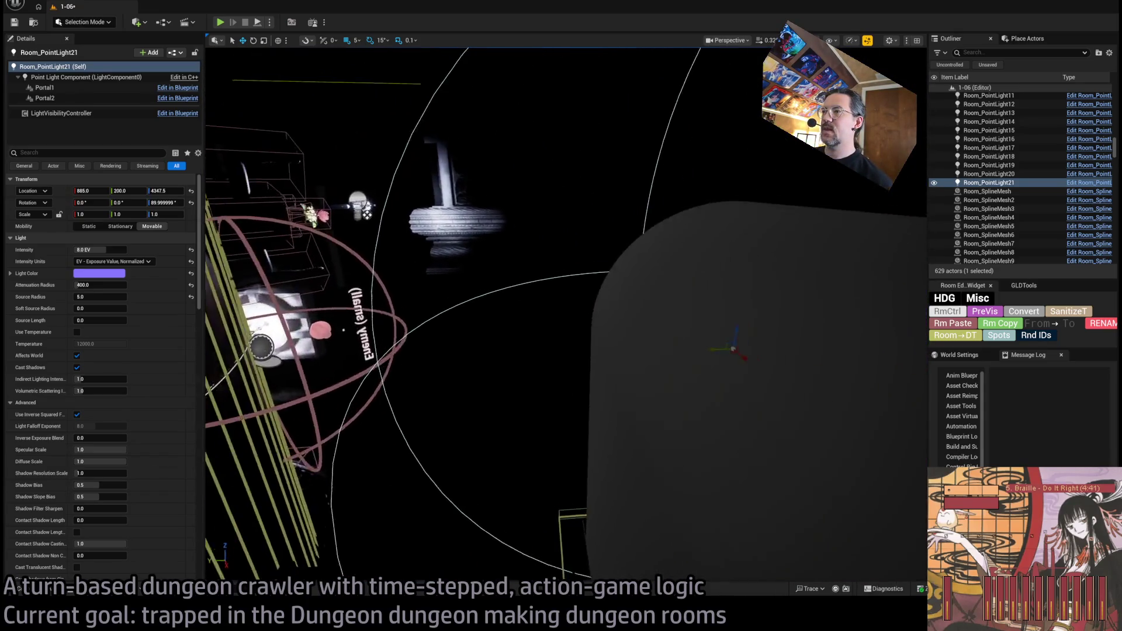
pyautogui.press('f')
# Step: Raise Room_PointLight21's attenuation radius from 400 to 500
pyautogui.click(99, 285)
pyautogui.write('00')
pyautogui.press('Return')
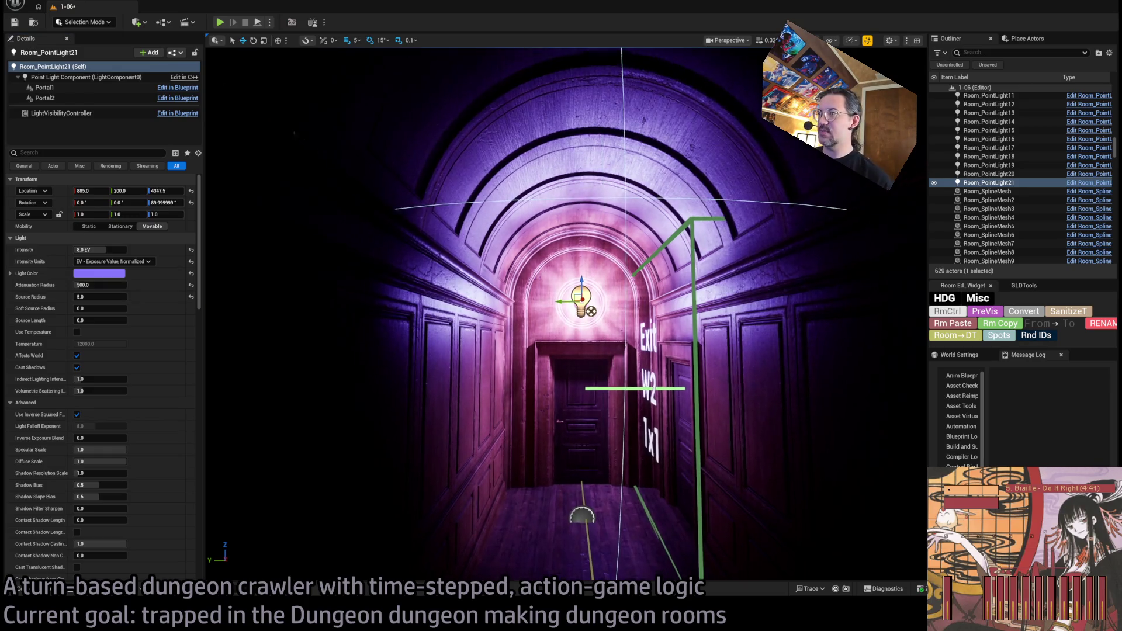
pyautogui.scroll(8, 372, 316)
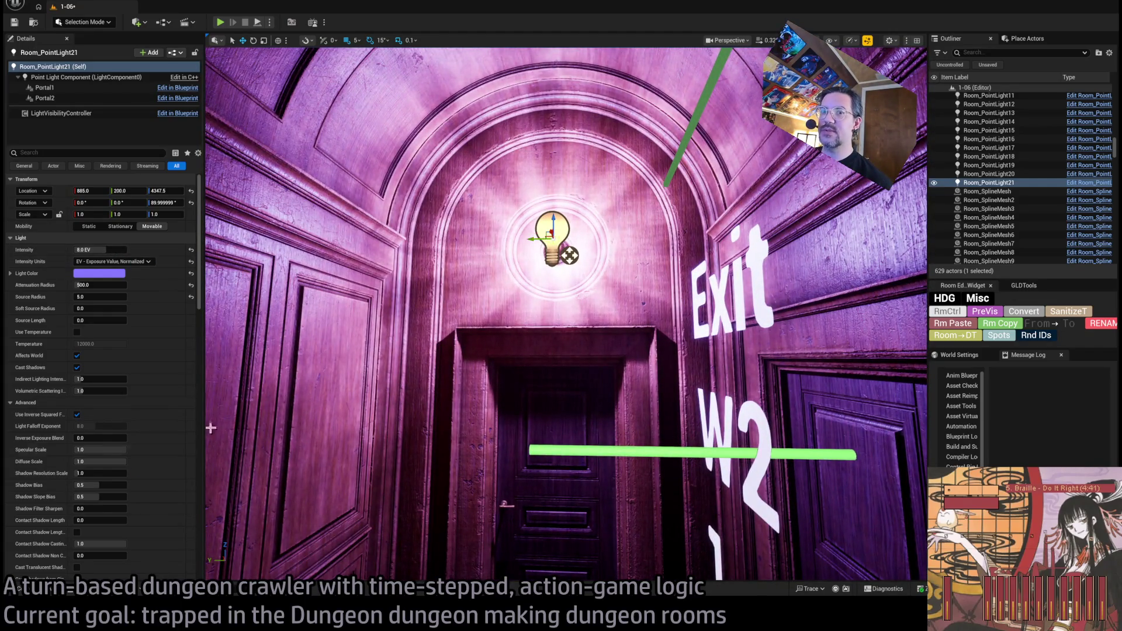
pyautogui.scroll(-10, 199, 424)
pyautogui.scroll(-4, 108, 475)
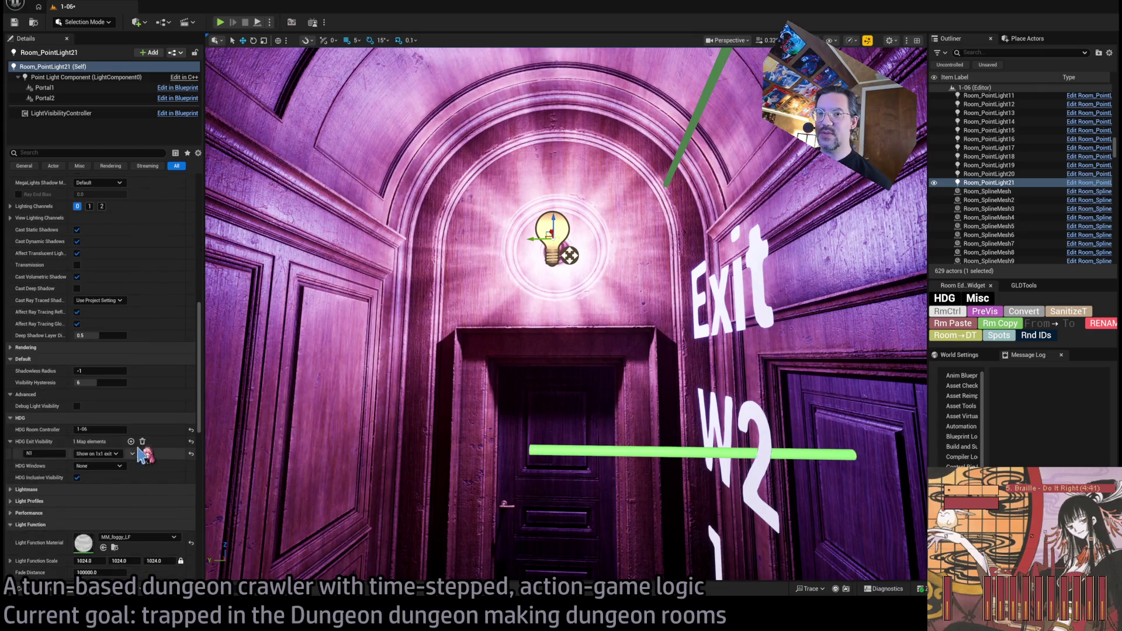
# Step: Rename the doorway light's N1 exit visibility key to W2 and remove the neighbouring light's entry
pyautogui.click(51, 453)
pyautogui.write('W2')
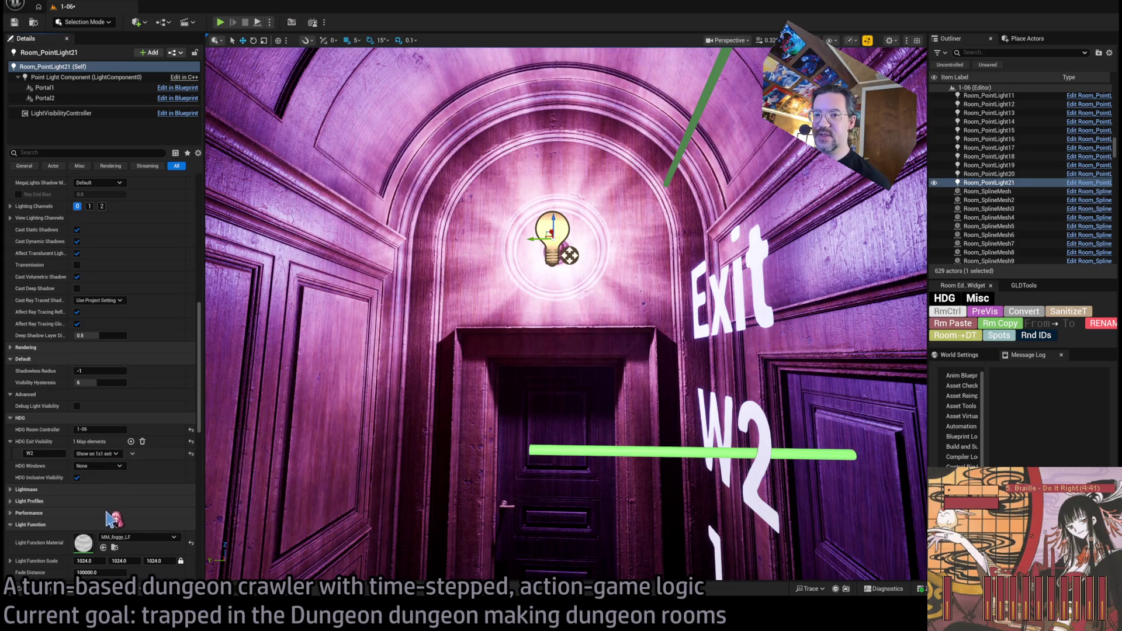
pyautogui.press('Up')
pyautogui.press('f')
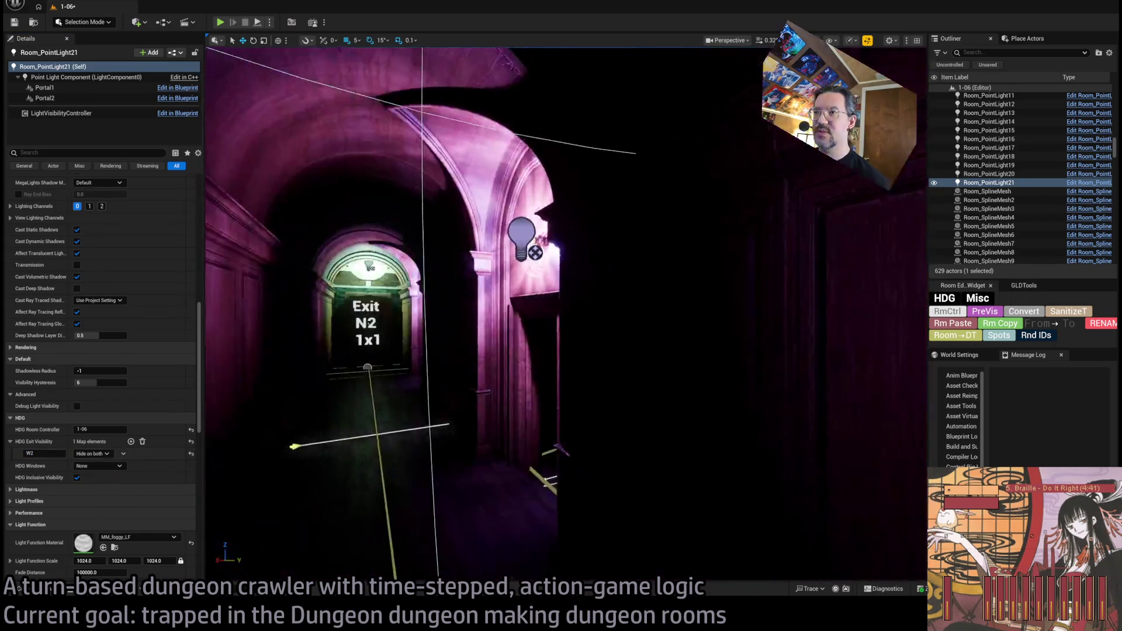
pyautogui.click(142, 442)
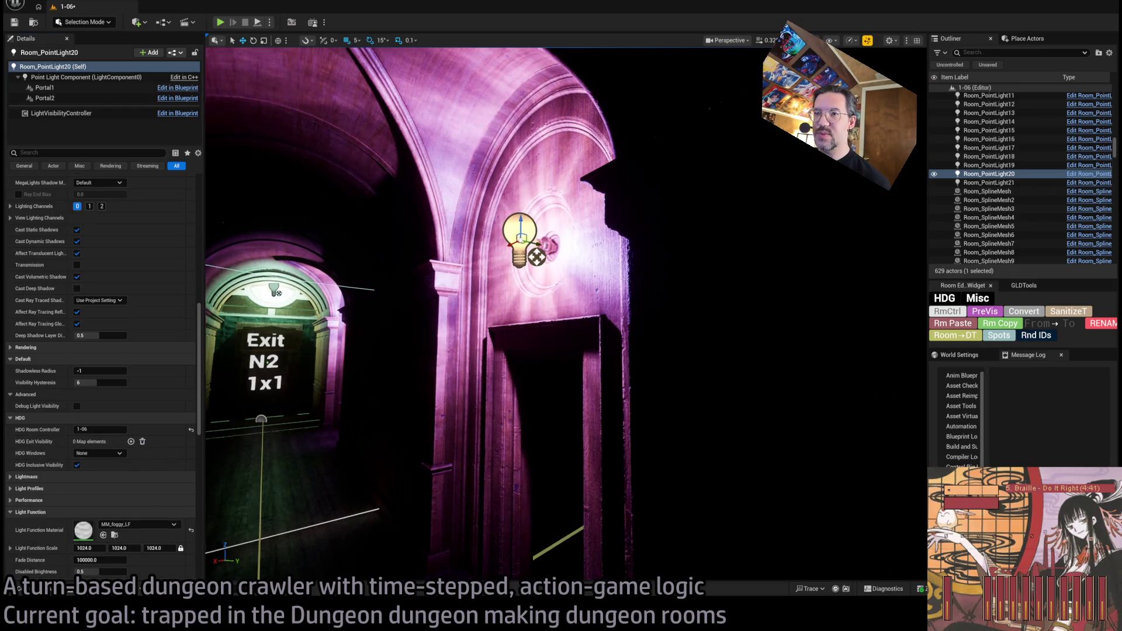
# Step: Compare the N2 exit light with the W2 doorway light, framing each in the viewport
pyautogui.press('Up')
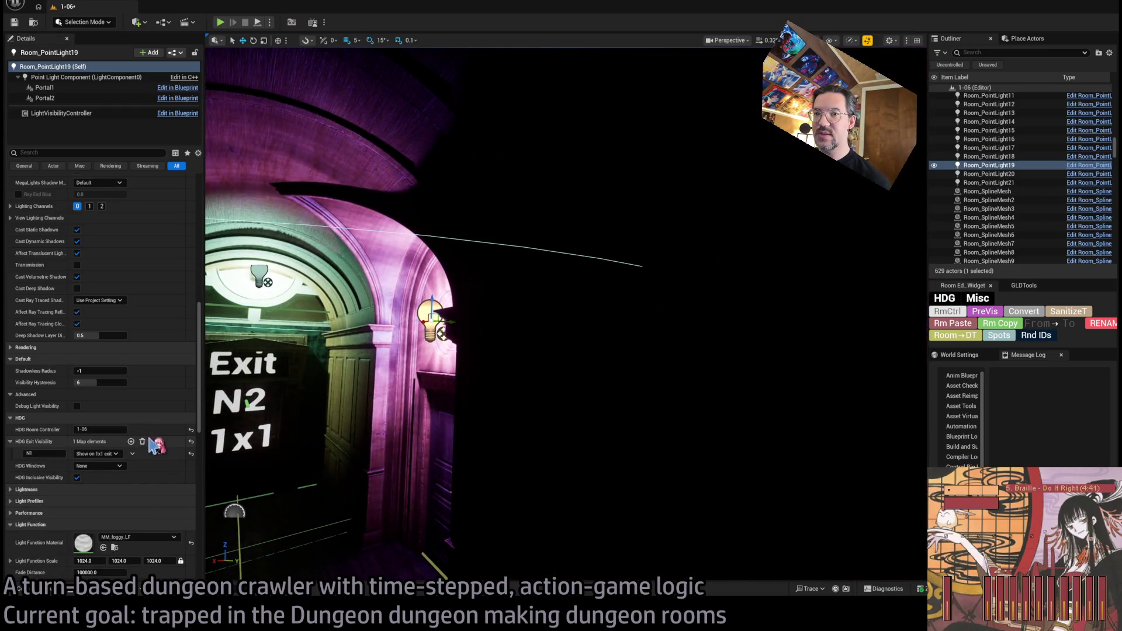
pyautogui.click(258, 274)
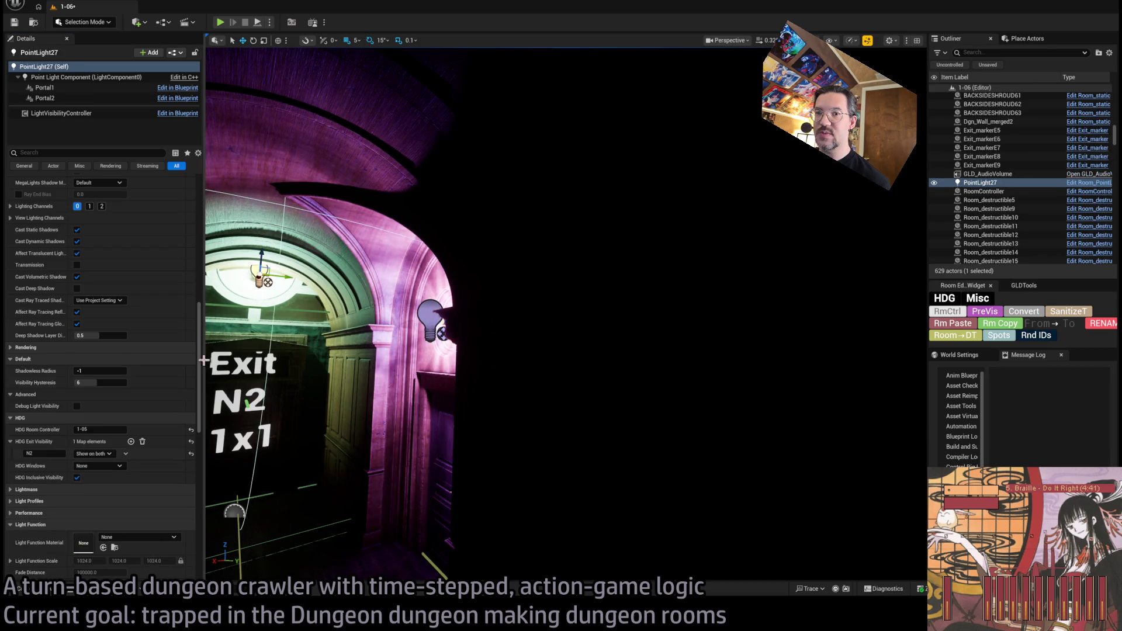
pyautogui.press('f')
pyautogui.click(471, 321)
pyautogui.press('f')
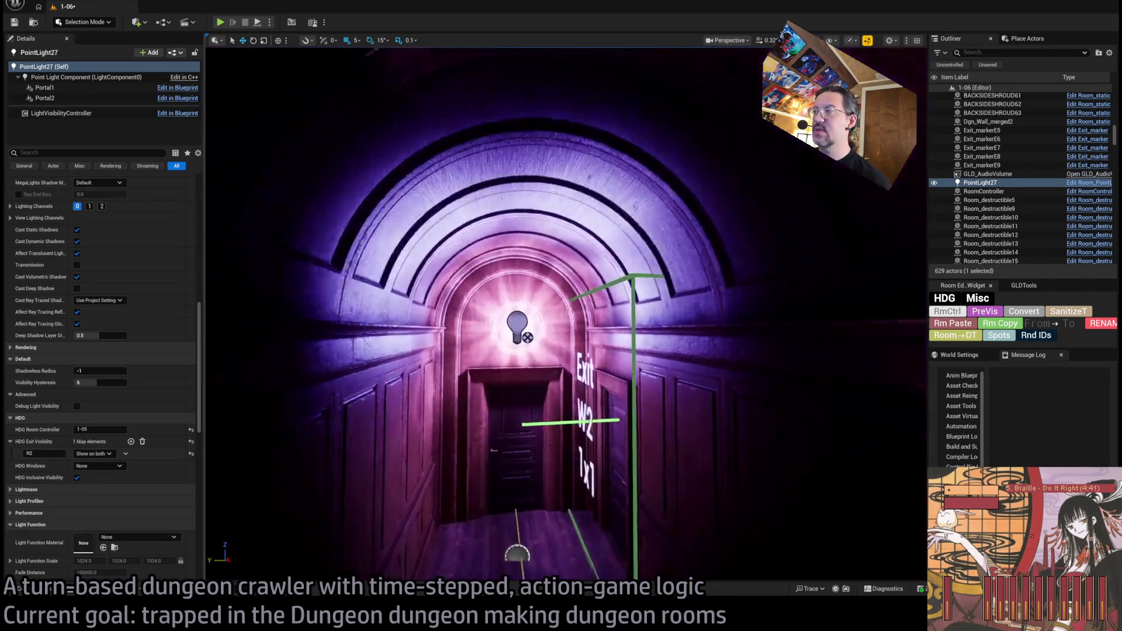
pyautogui.scroll(6, 431, 303)
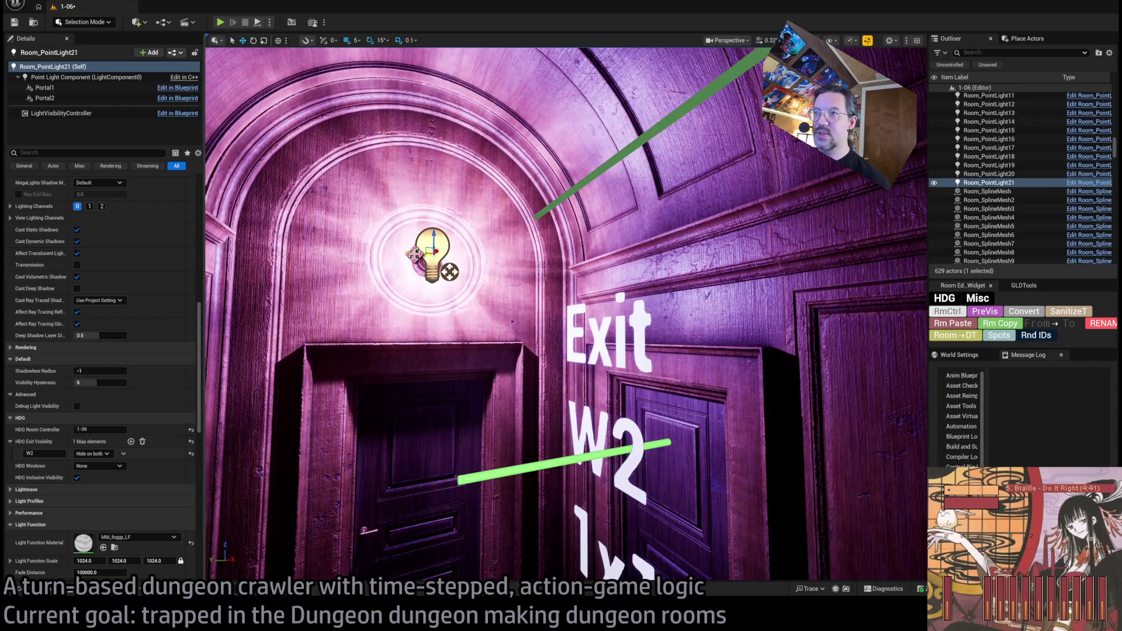
# Step: Duplicate the W2 doorway light and nudge the copy slightly upward
pyautogui.hotkey('ctrl', 'd')
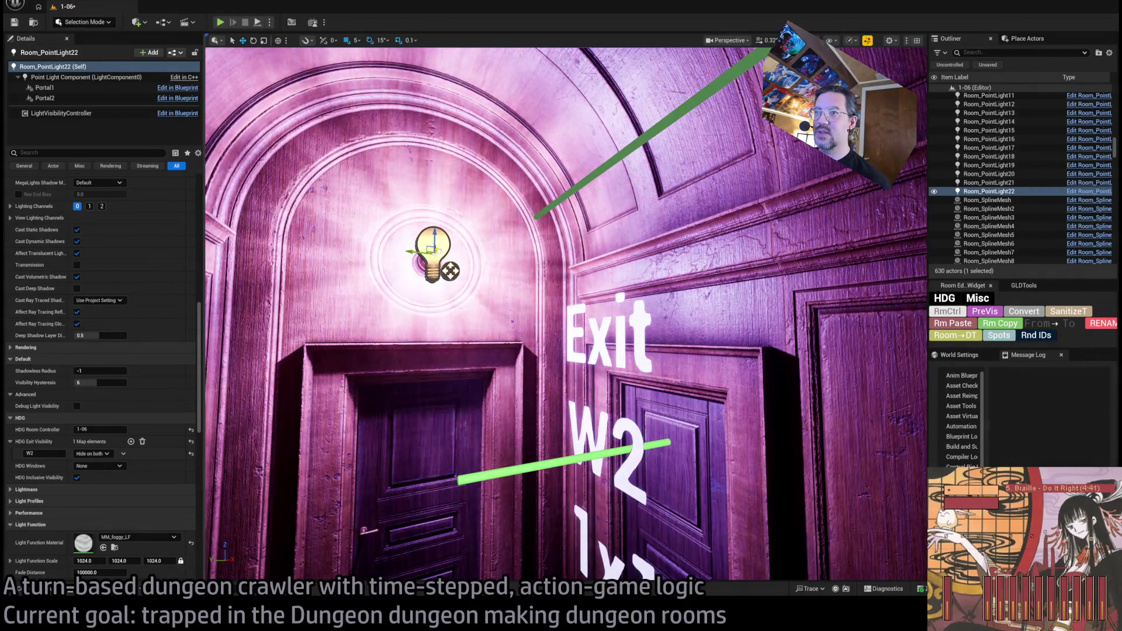
pyautogui.moveTo(439, 250); pyautogui.dragTo(442, 249)
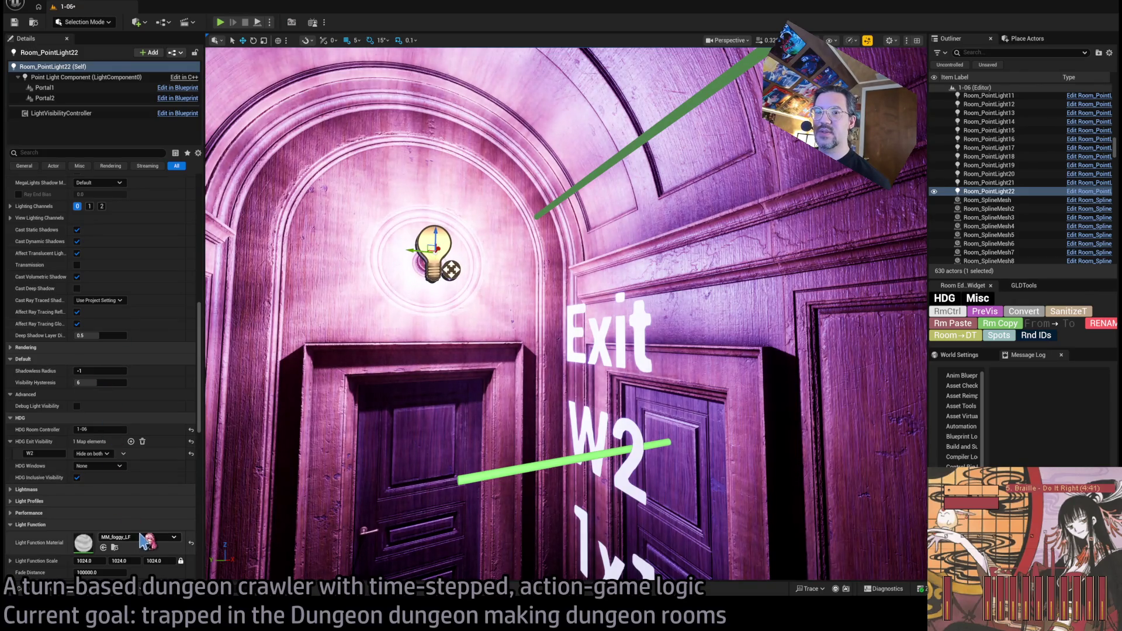
pyautogui.scroll(-5, 567, 315)
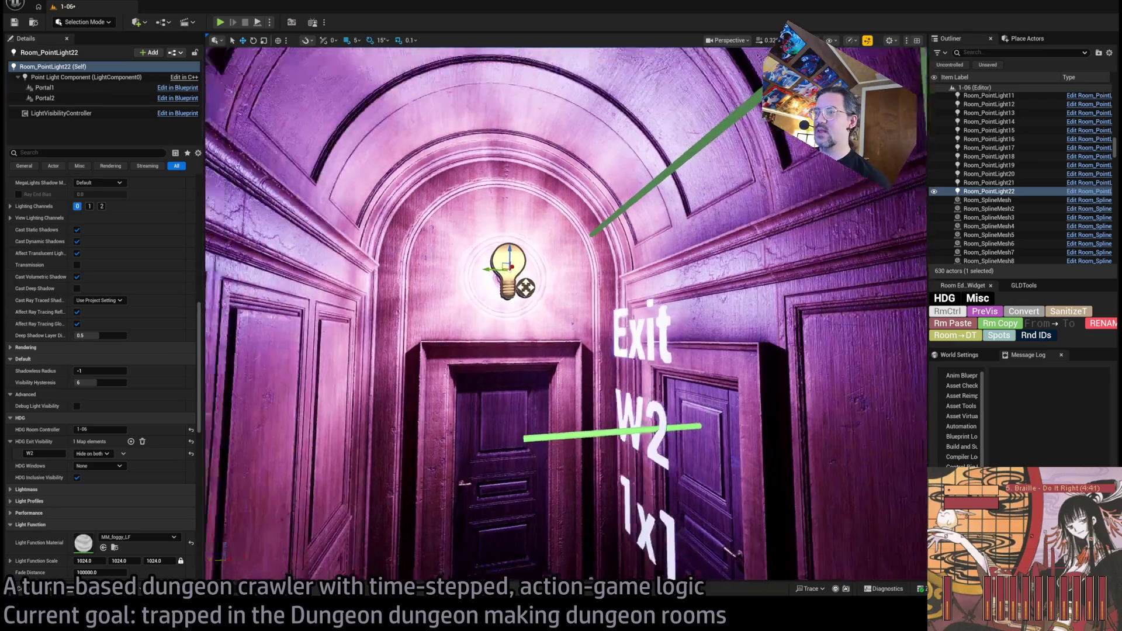
pyautogui.scroll(5, 566, 316)
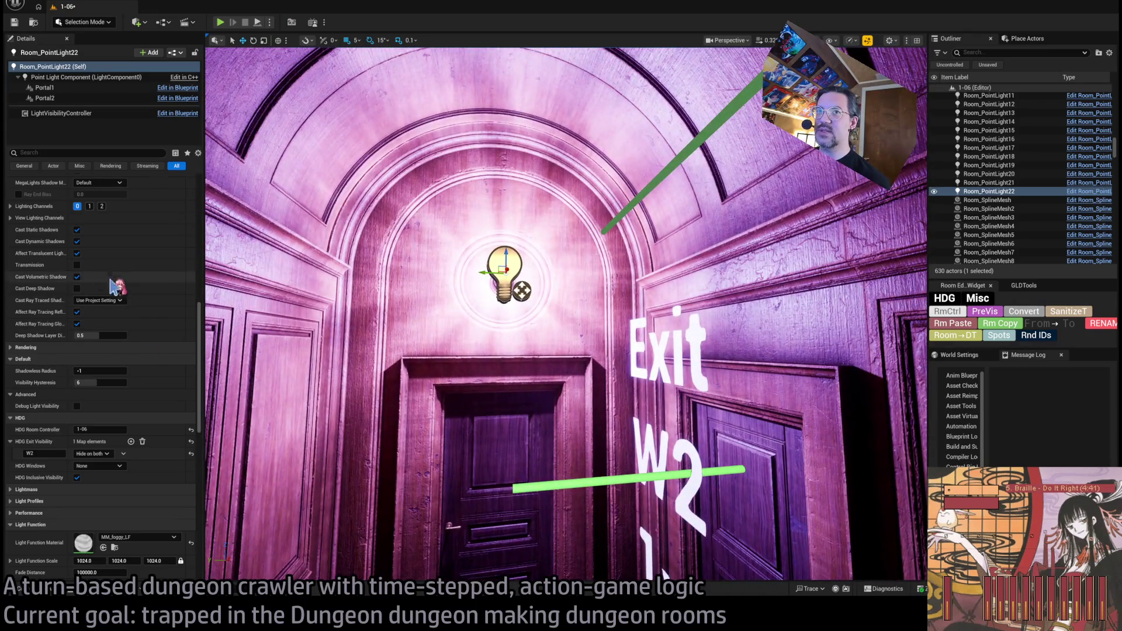
# Step: Reset the copied light's colour from purple back to its default warm white
pyautogui.scroll(8, 112, 287)
pyautogui.scroll(-8, 150, 413)
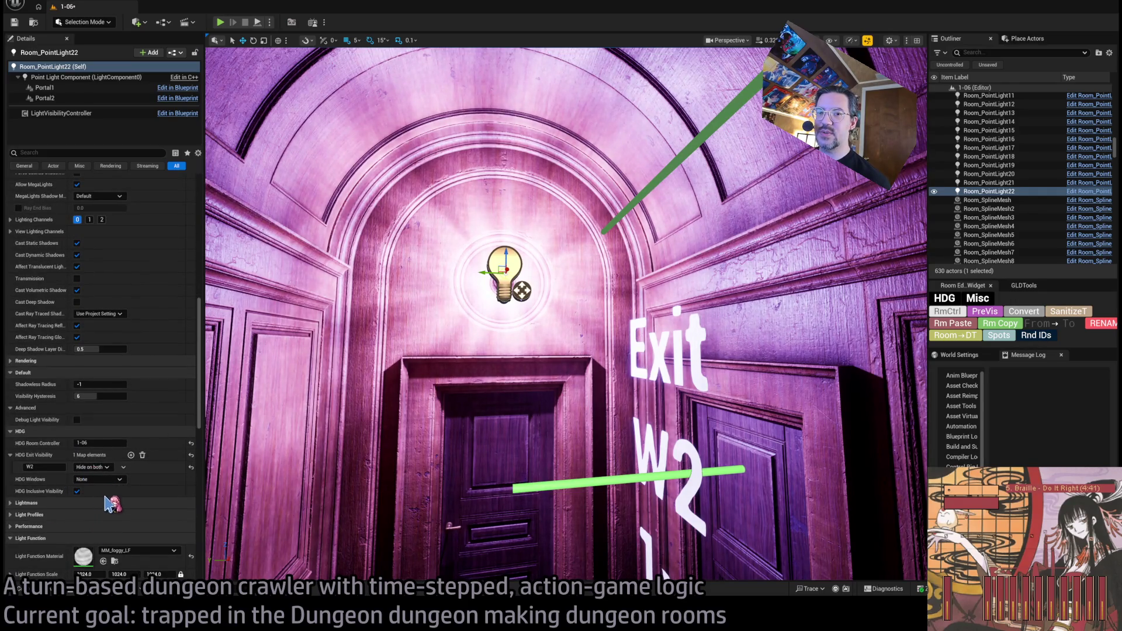
pyautogui.scroll(20, 110, 504)
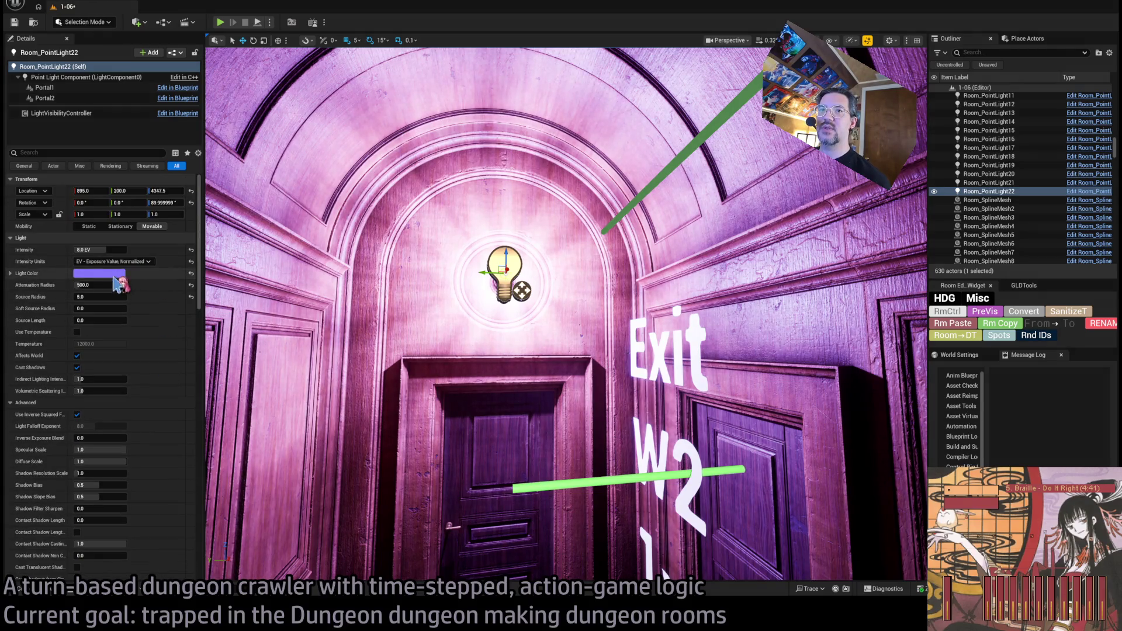
pyautogui.hotkey('ctrl', 'z')
pyautogui.scroll(-15, 154, 439)
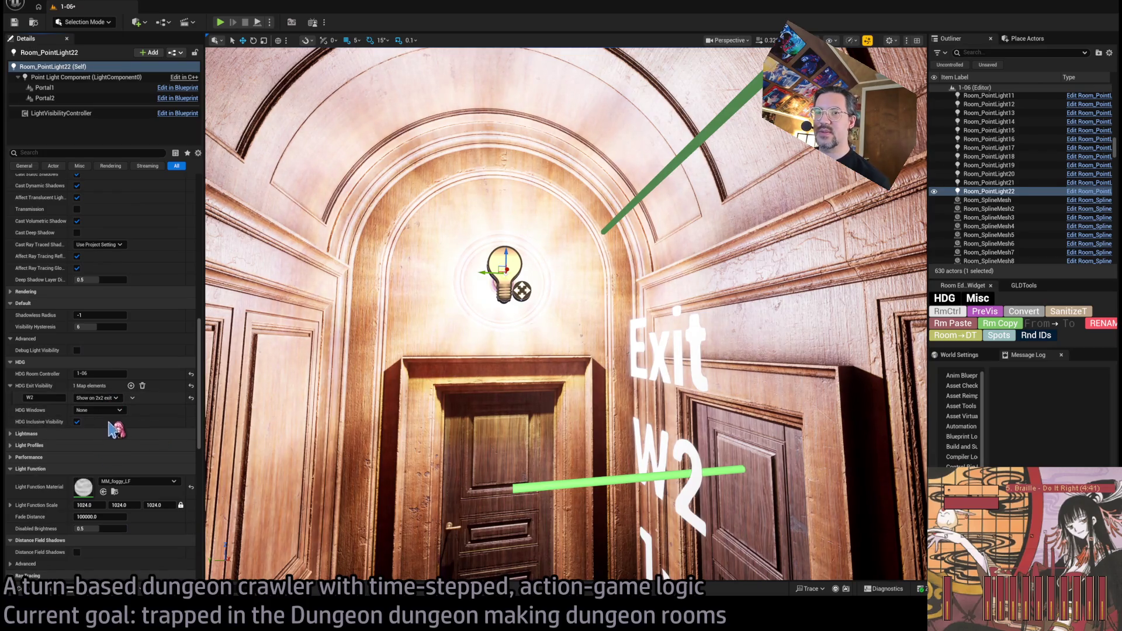
# Step: Check the N2 exit light, then reselect and frame the duplicated doorway light from inside the room
pyautogui.press('1')
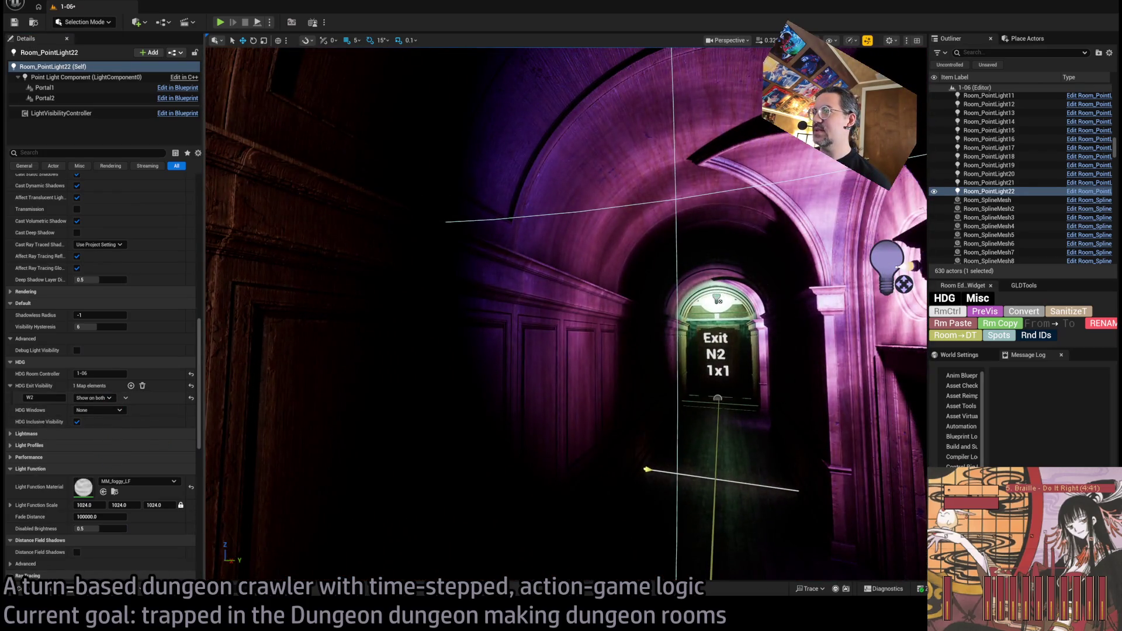
pyautogui.click(718, 299)
pyautogui.scroll(15, 132, 379)
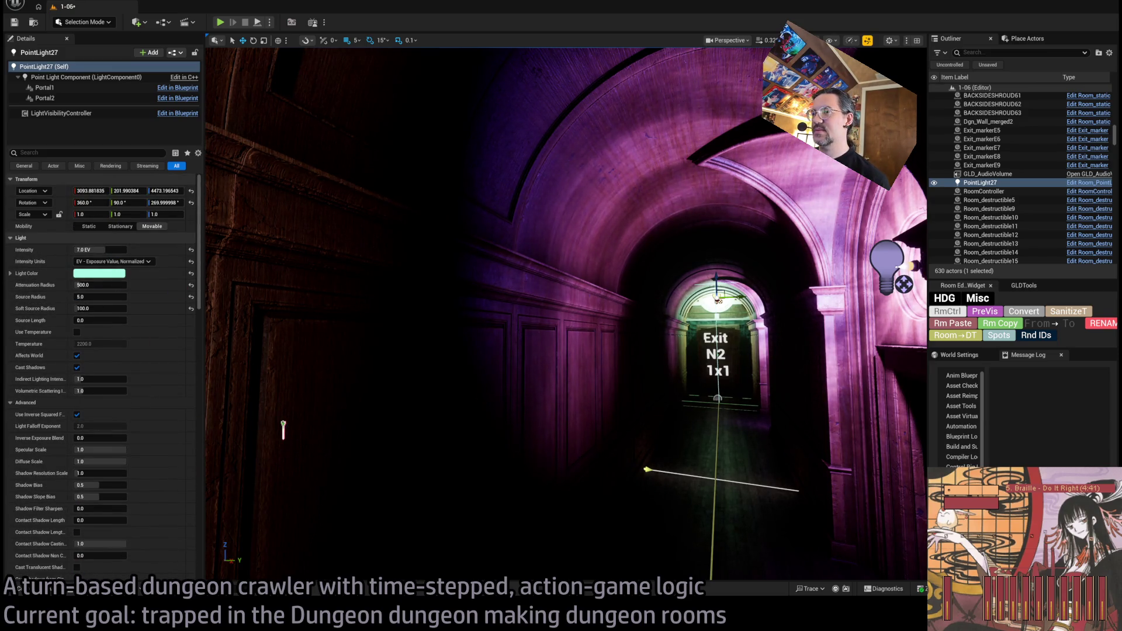
pyautogui.hotkey('ctrl', 'z')
pyautogui.press('f')
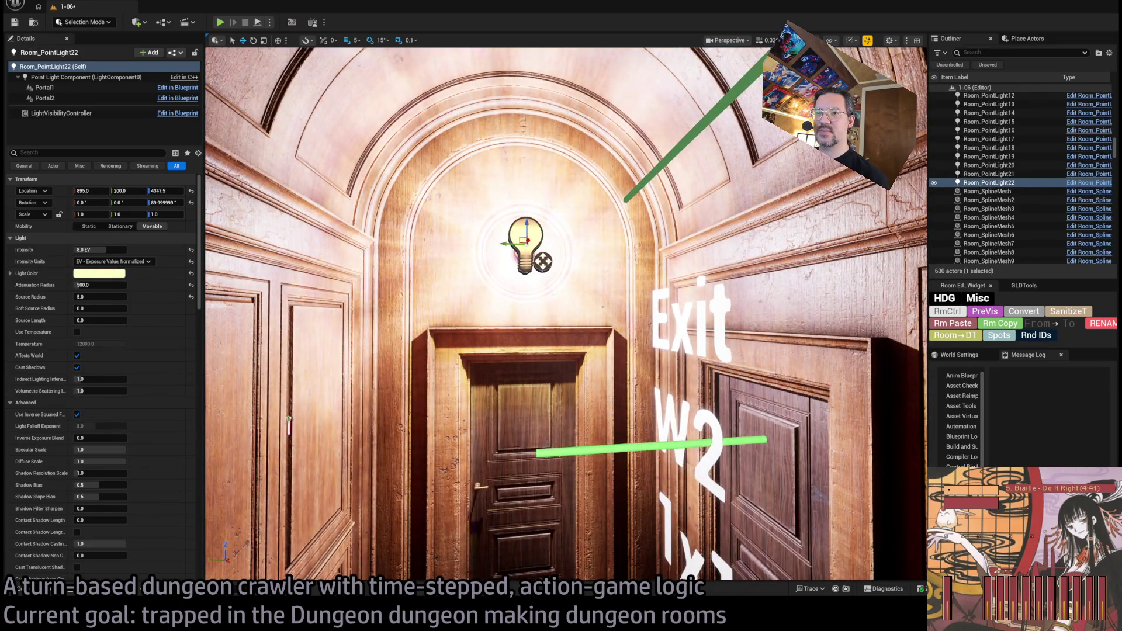
pyautogui.scroll(10, 247, 494)
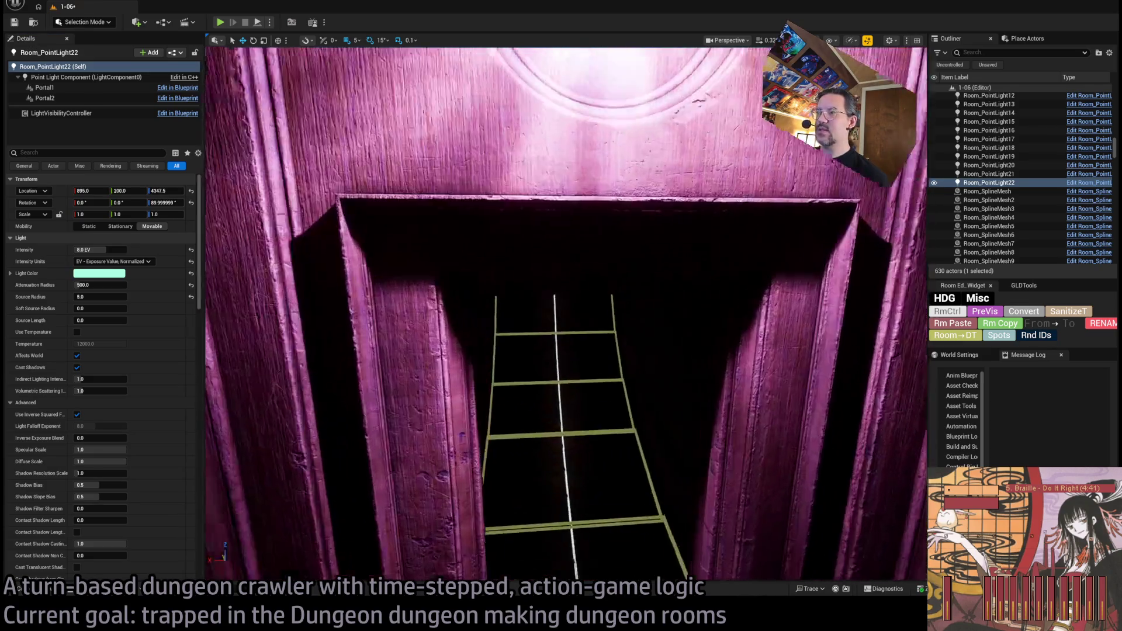
pyautogui.moveTo(566, 315)
pyautogui.mouseDown()
pyautogui.moveTo(565, 409)
pyautogui.moveTo(602, 304)
pyautogui.moveTo(480, 440)
pyautogui.mouseUp()
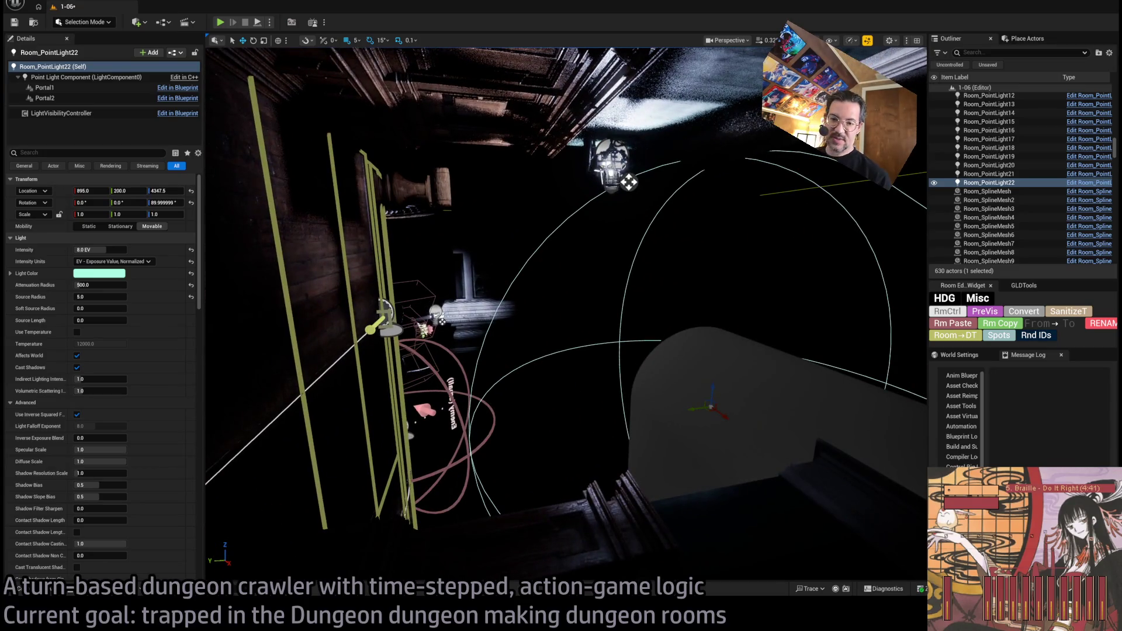
# Step: Save the 1-06 level, select the player spawn marker, and run a brief play test
pyautogui.hotkey('ctrl', 's')
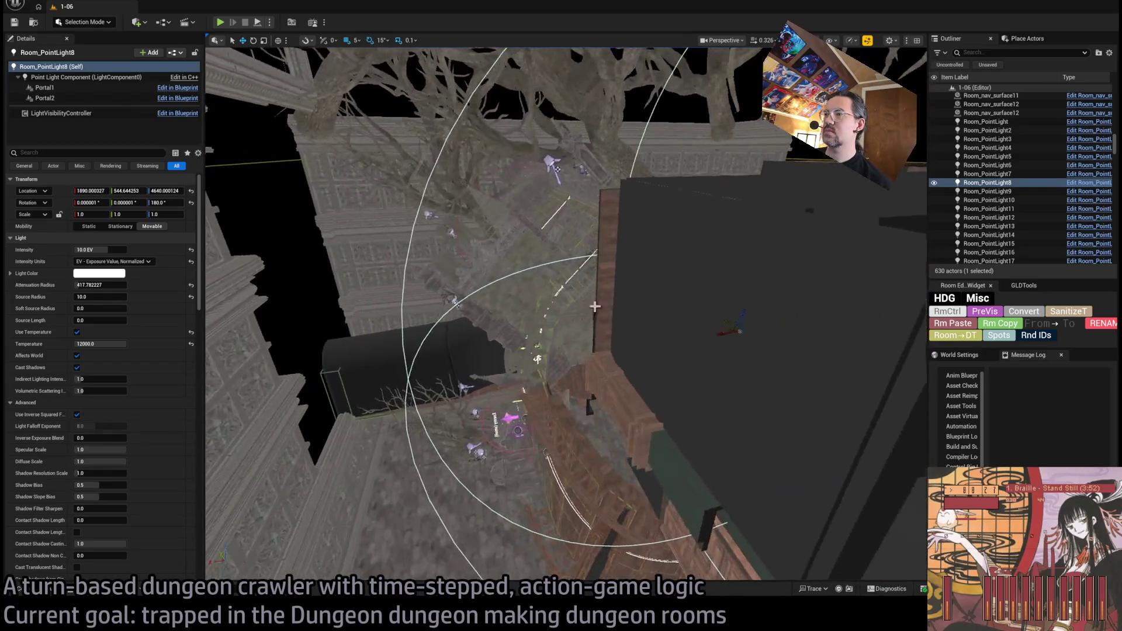
pyautogui.click(513, 418)
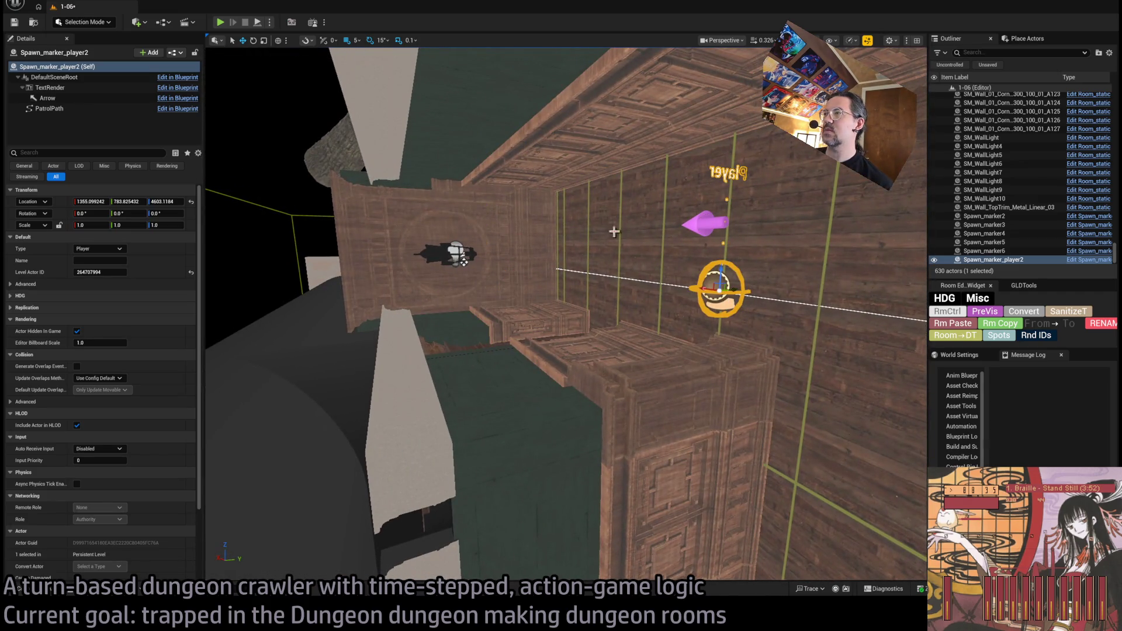
pyautogui.click(220, 22)
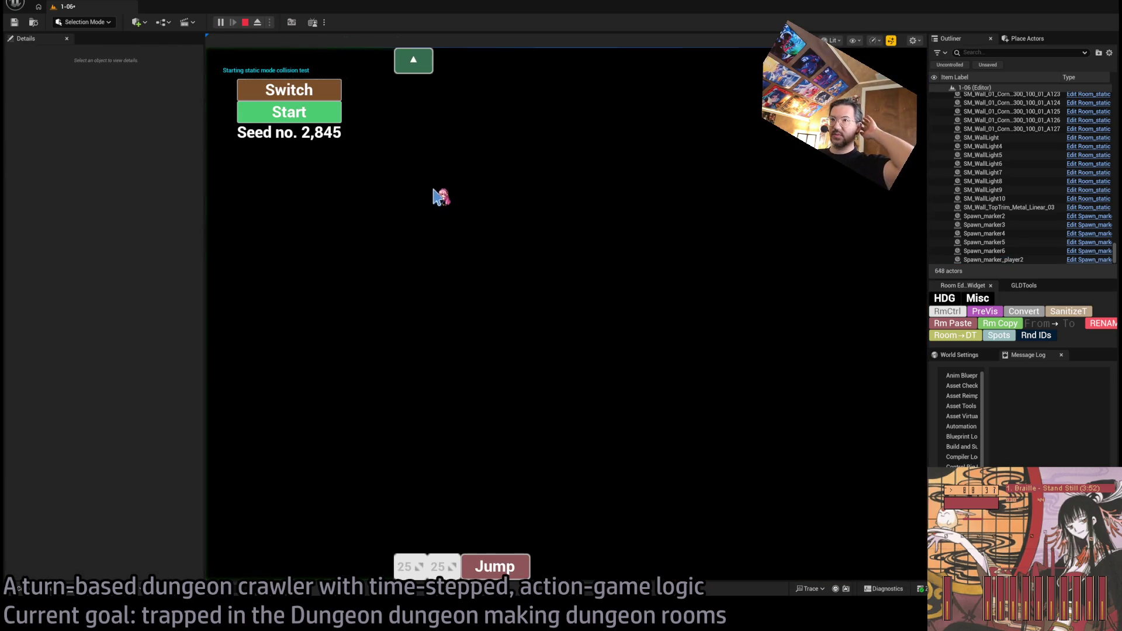
pyautogui.press('Escape')
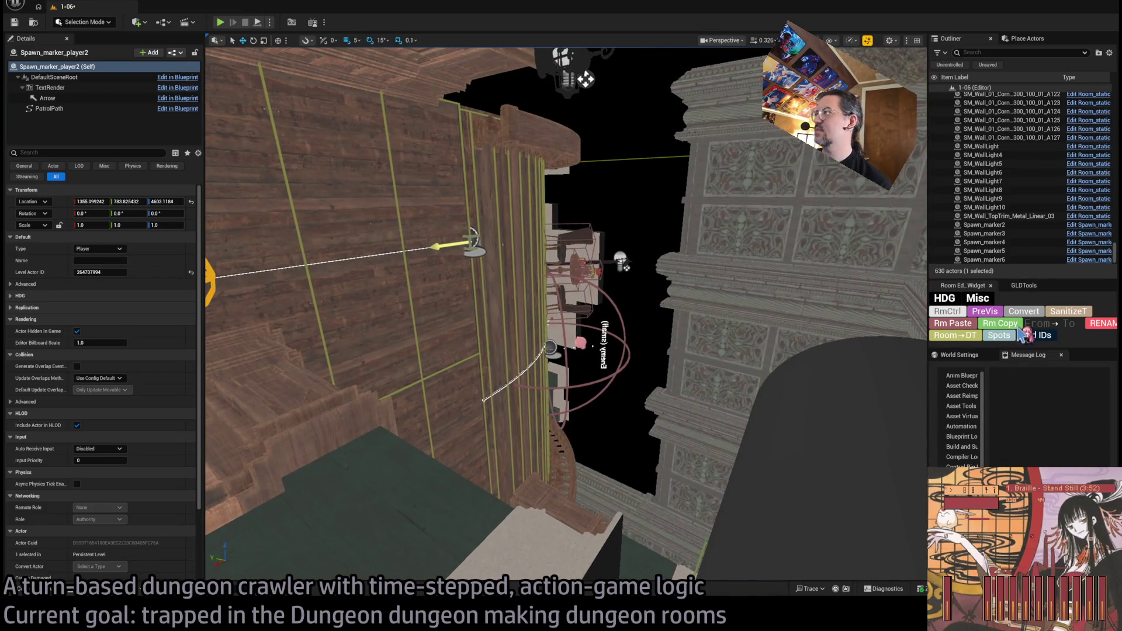
# Step: Add W2 and N2 exit visibility entries, both 1x1 exit, to RmCtrl and start a play test
pyautogui.click(947, 312)
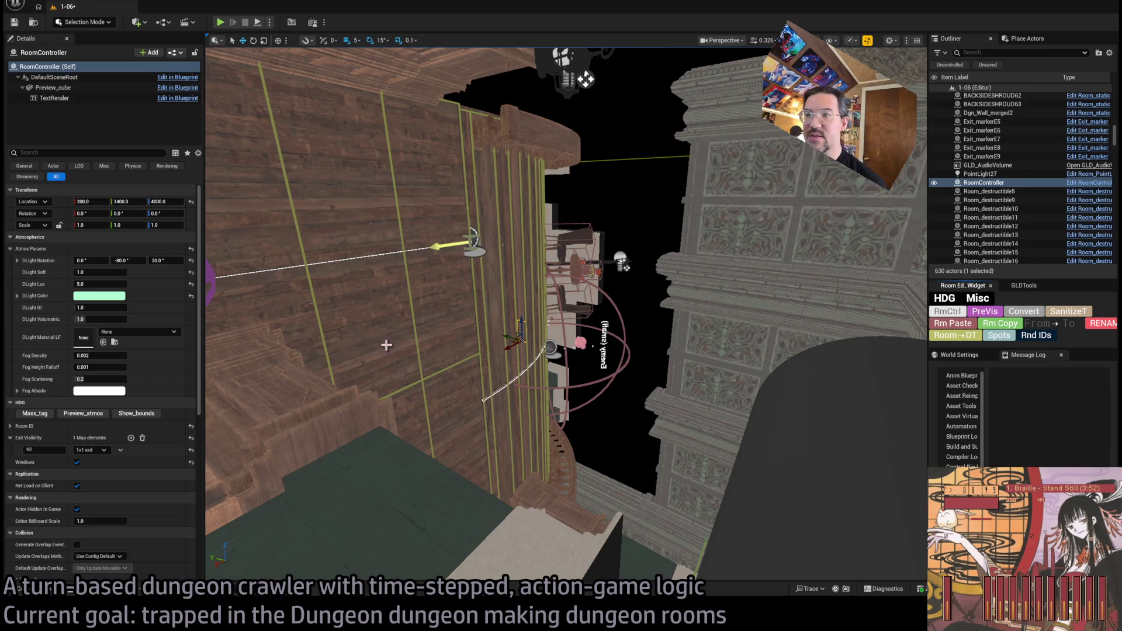
pyautogui.scroll(-2, 138, 396)
pyautogui.scroll(2, 138, 396)
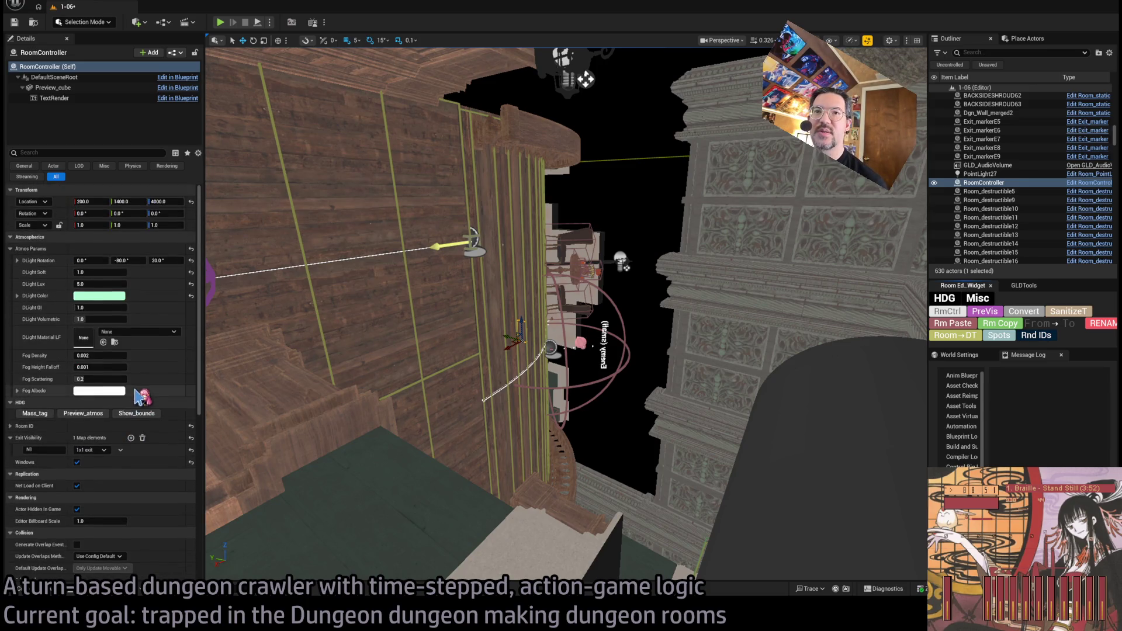
pyautogui.click(131, 438)
pyautogui.doubleClick(58, 461)
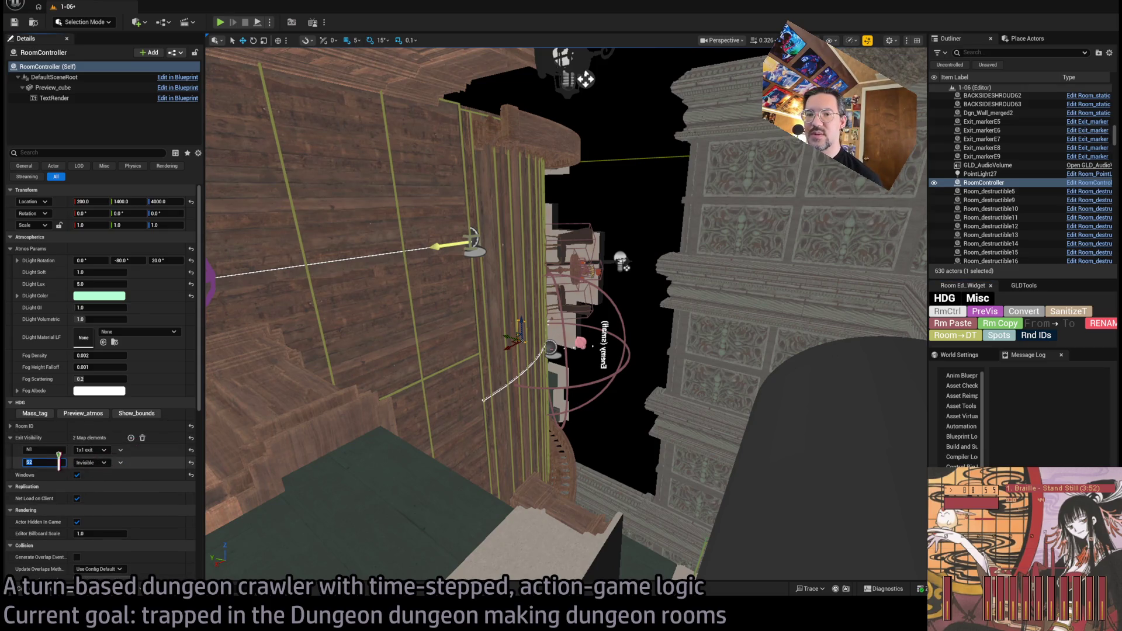
pyautogui.write('2')
pyautogui.click(131, 437)
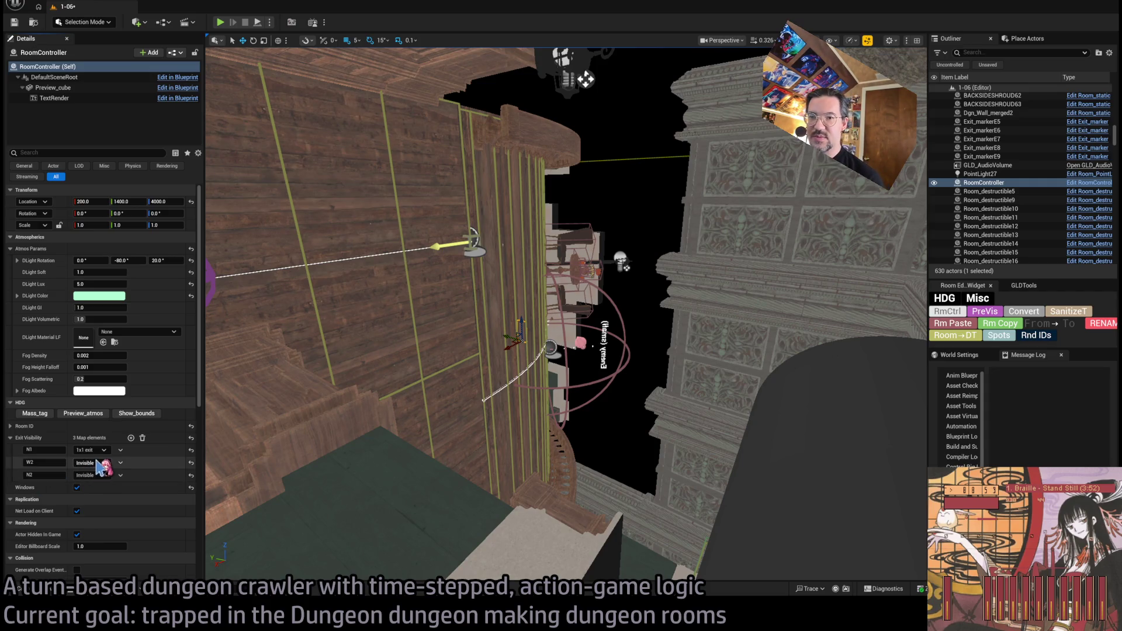
pyautogui.click(89, 476)
pyautogui.click(91, 494)
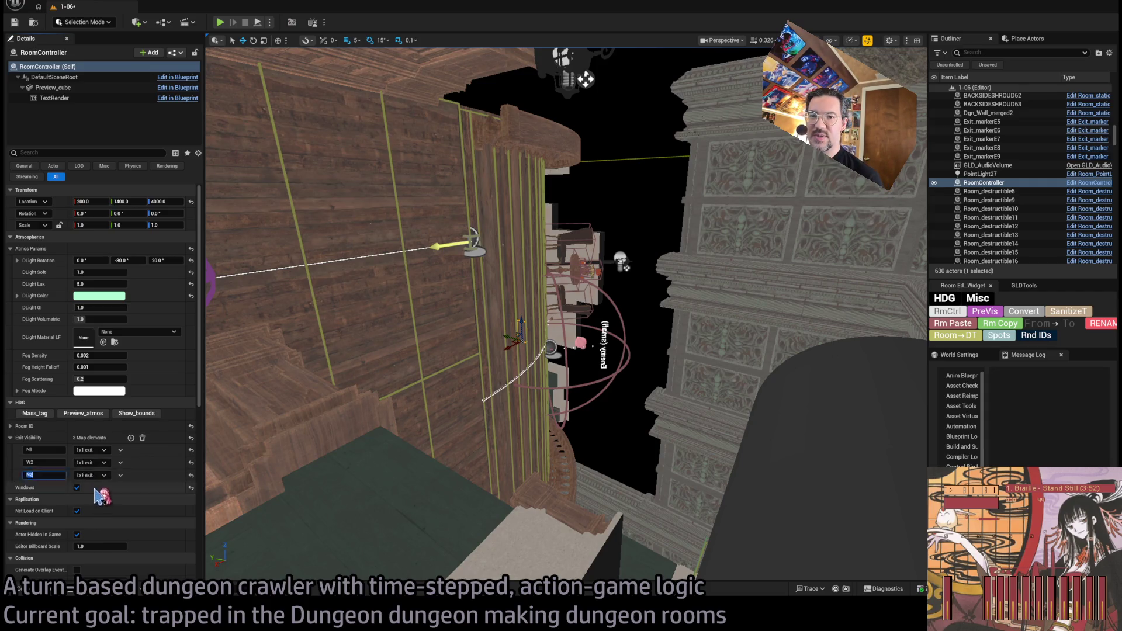
pyautogui.click(221, 23)
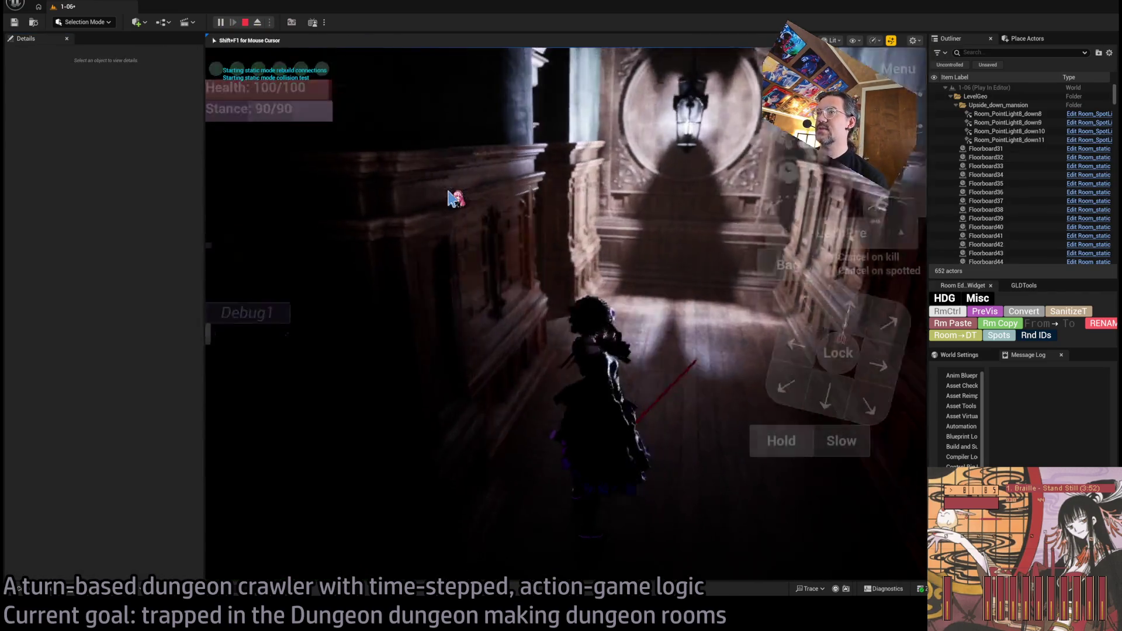
# Step: Run the character's turn, queue and execute forward and right moves, then stop the play test
pyautogui.click(260, 419)
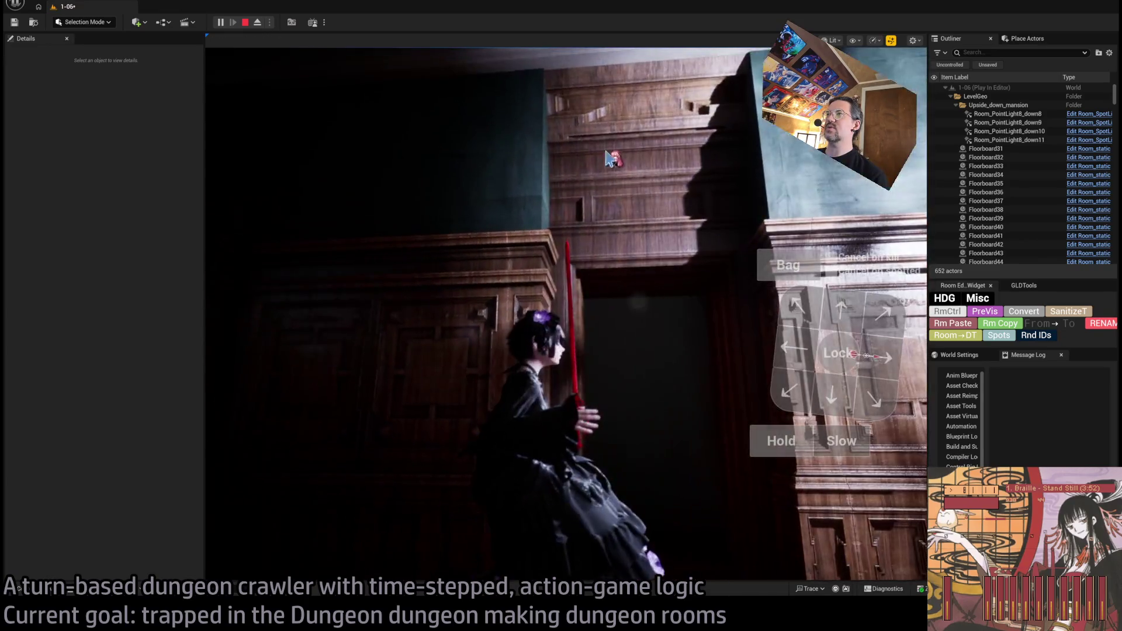
pyautogui.click(834, 315)
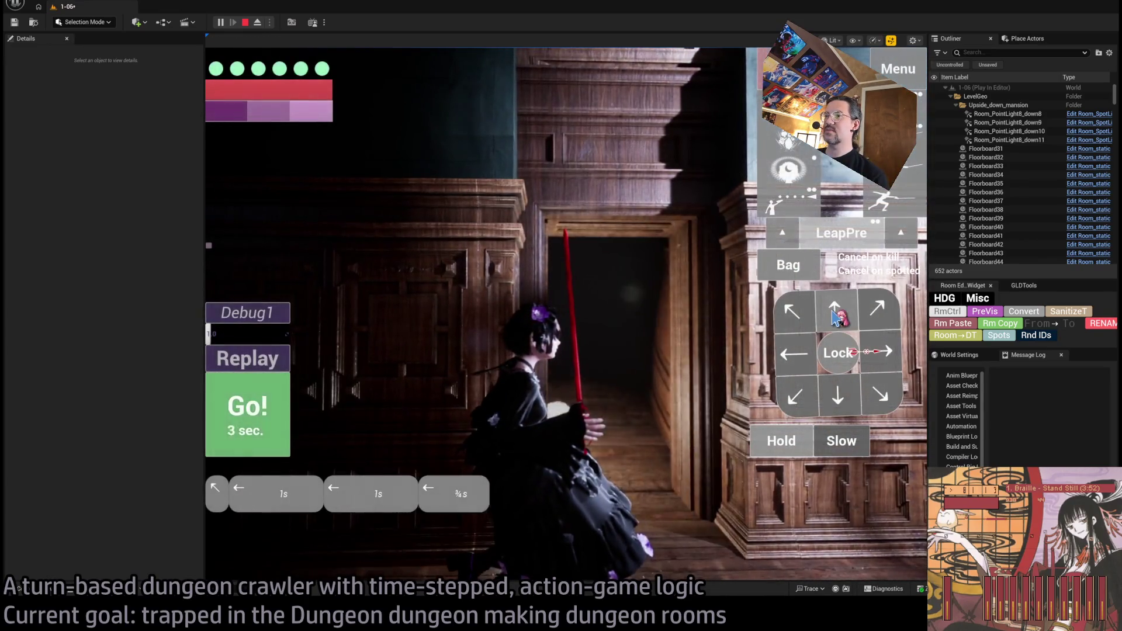
pyautogui.click(245, 416)
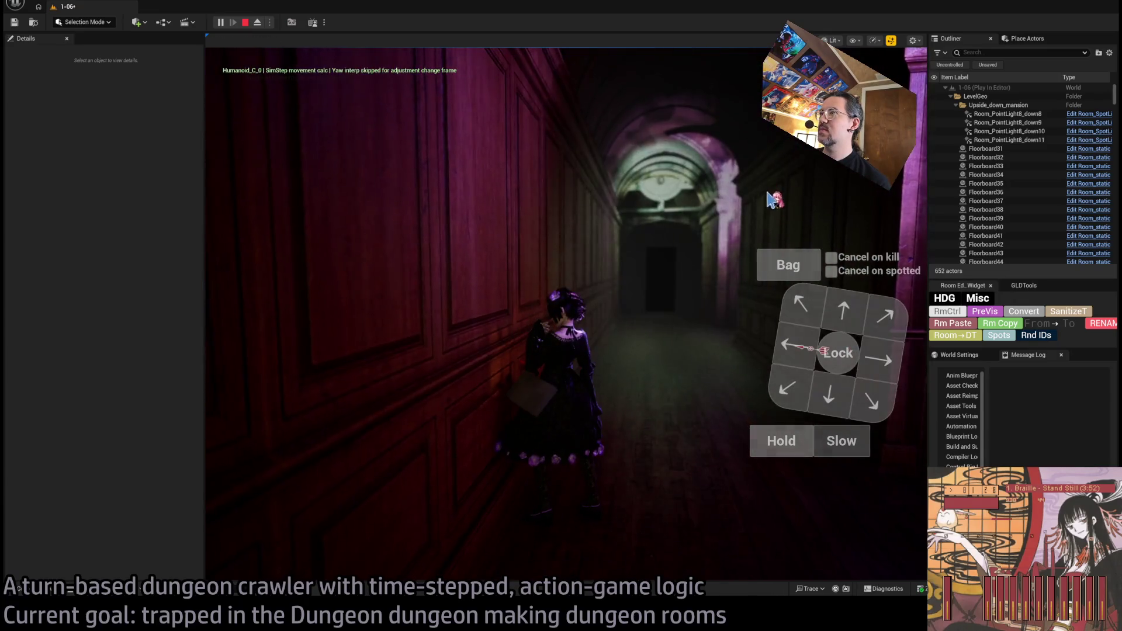
pyautogui.click(889, 369)
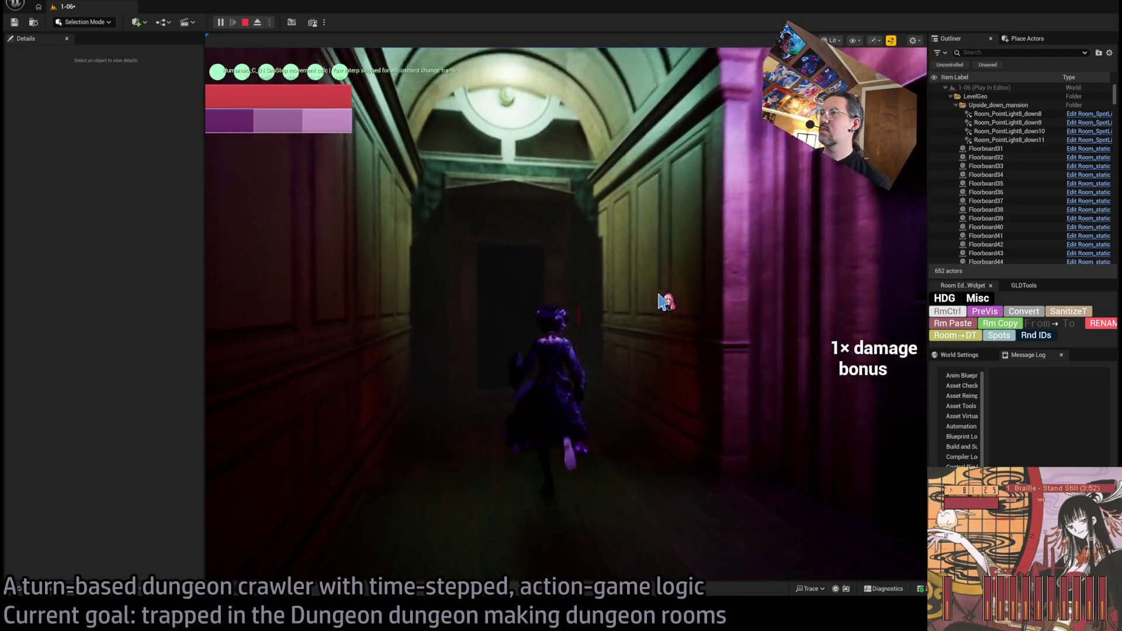
pyautogui.press('Escape')
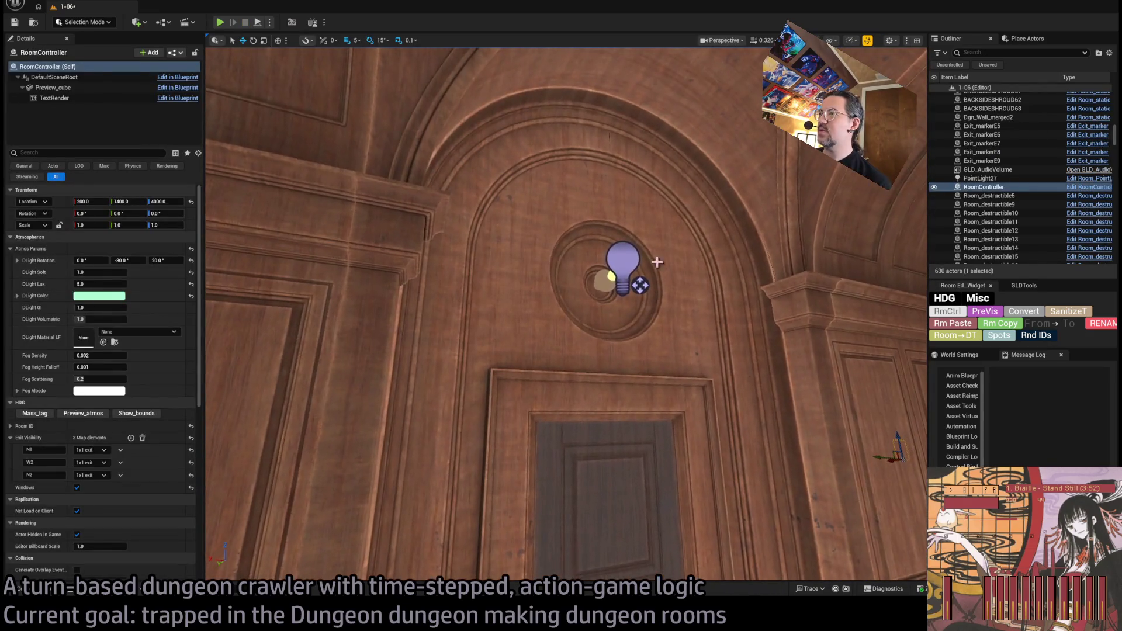
# Step: Give SM_CorridorWall_BigDoor_5 an N2 Hide-on-both exit entry, reselect the niche light, and play-test again
pyautogui.click(639, 285)
pyautogui.keyDown('ctrl'); pyautogui.click(604, 286); pyautogui.keyUp('ctrl')
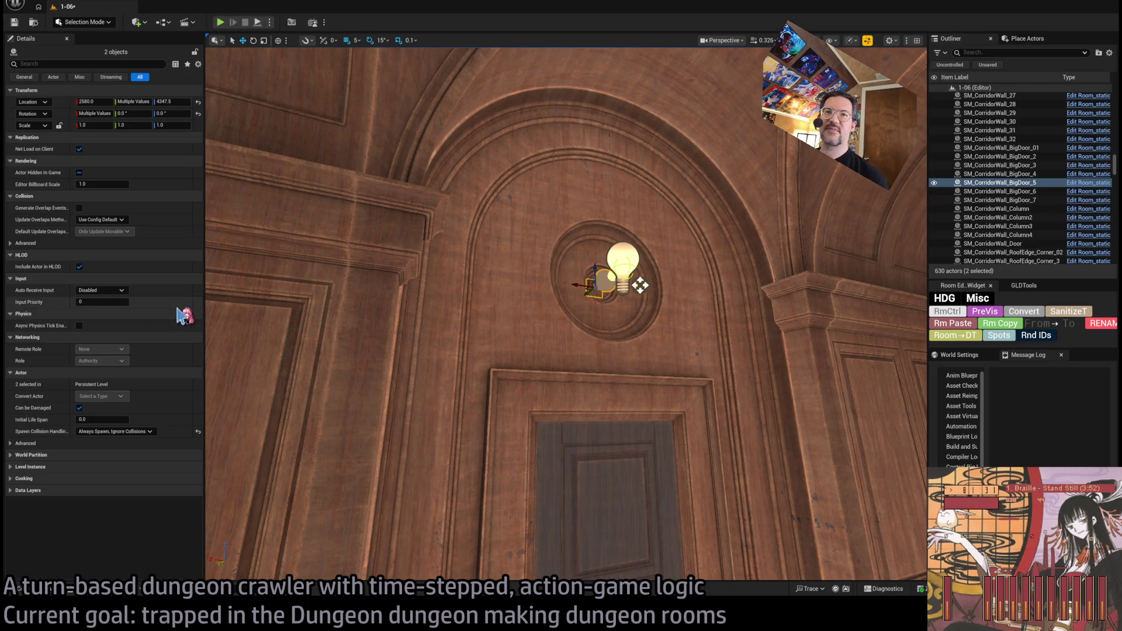
pyautogui.click(598, 288)
pyautogui.scroll(-10, 99, 351)
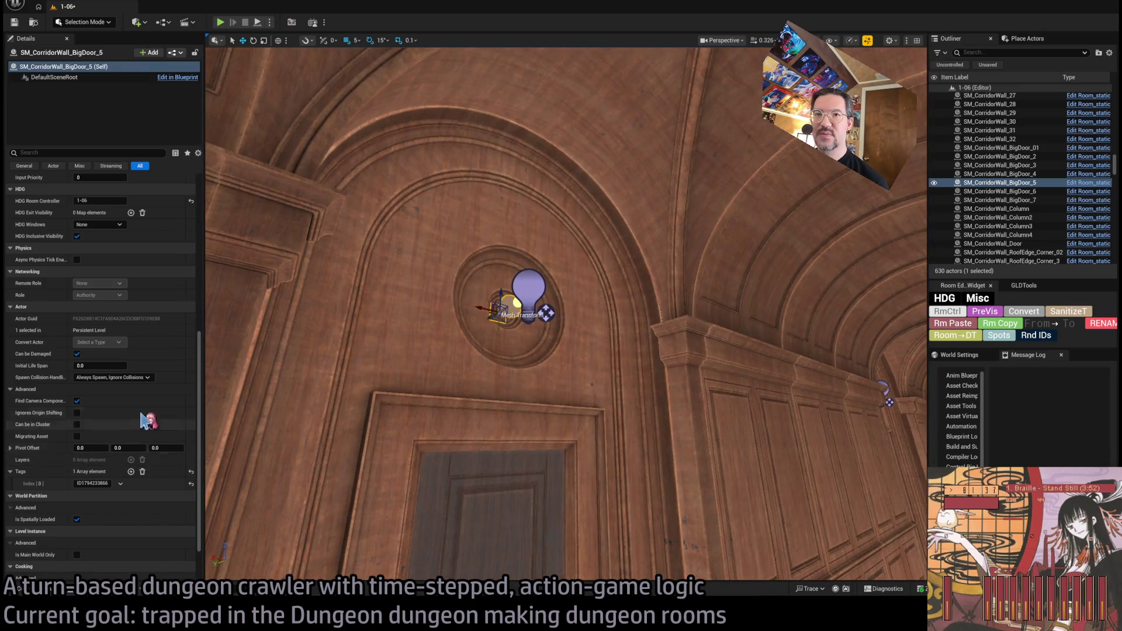
pyautogui.click(131, 213)
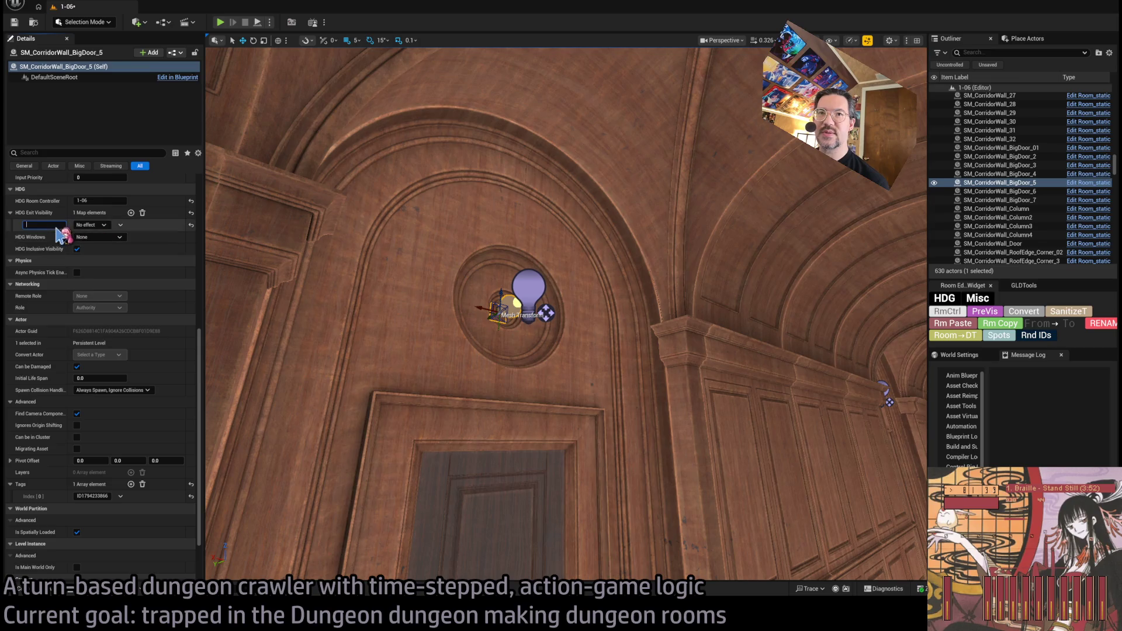
pyautogui.write('N2')
pyautogui.press('Return')
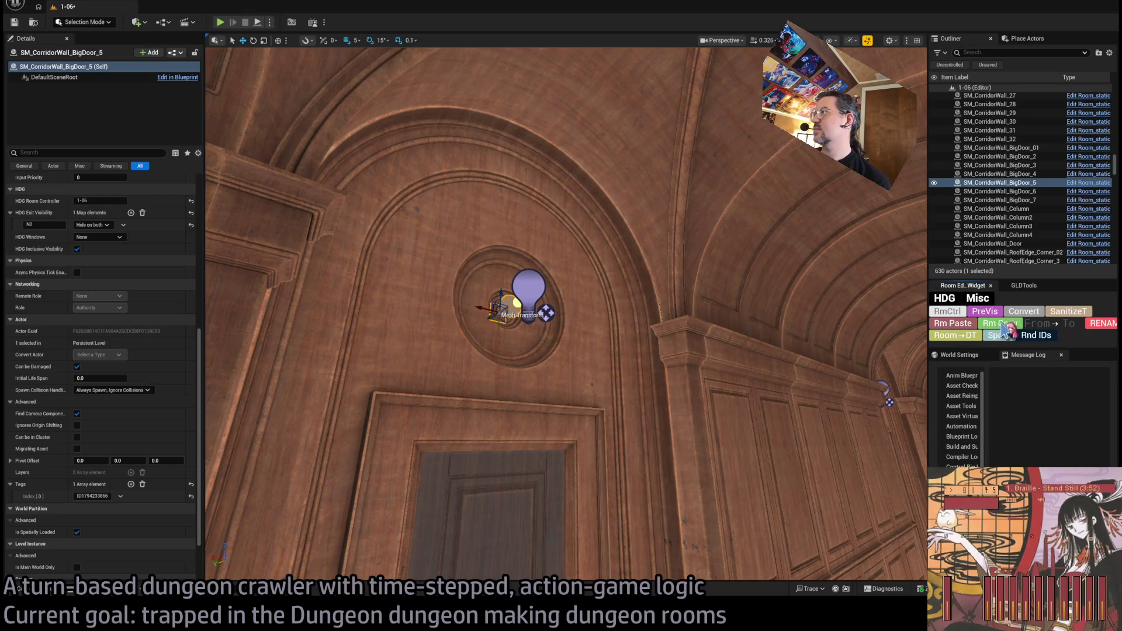
pyautogui.click(529, 287)
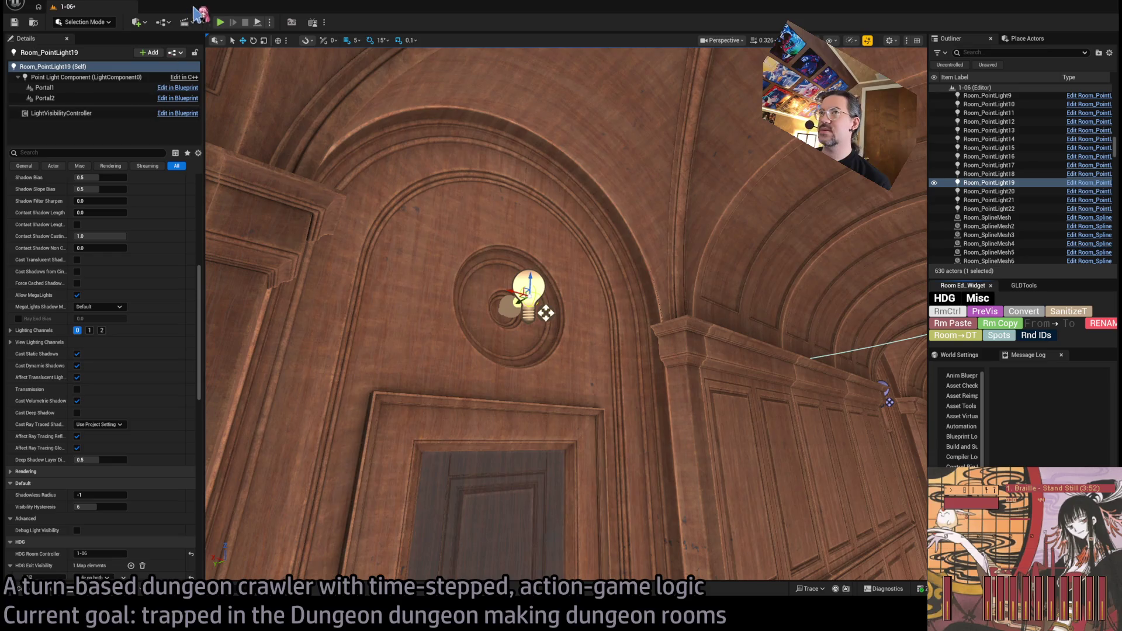
pyautogui.hotkey('alt', 'p')
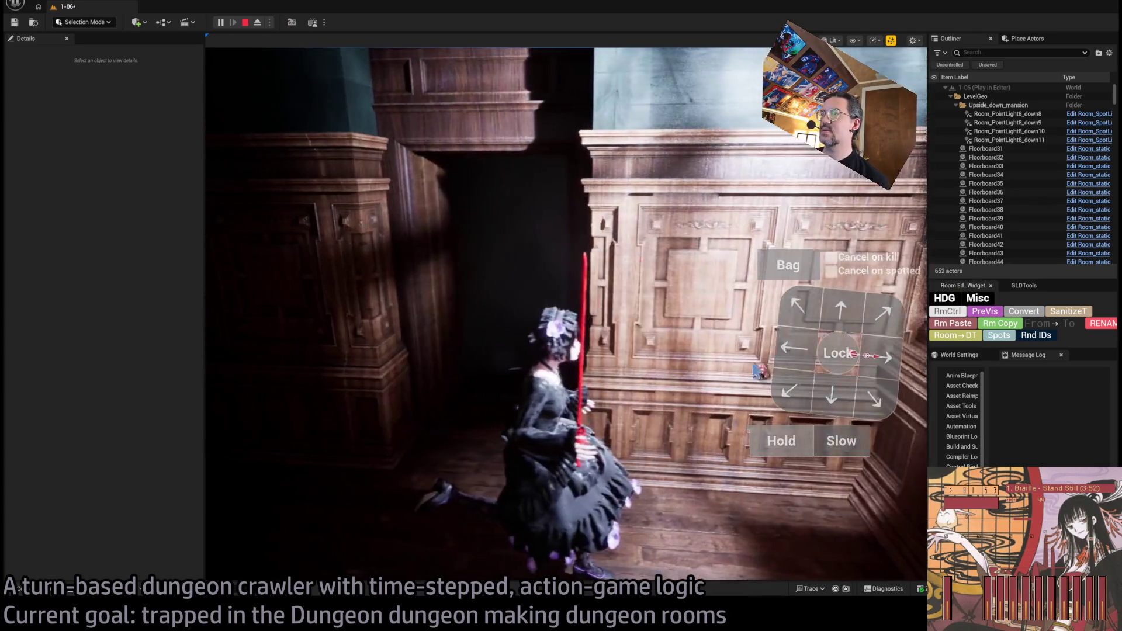
# Step: Move the character through the doorway, down the hallway toward the side doorway, then stop the test
pyautogui.click(840, 313)
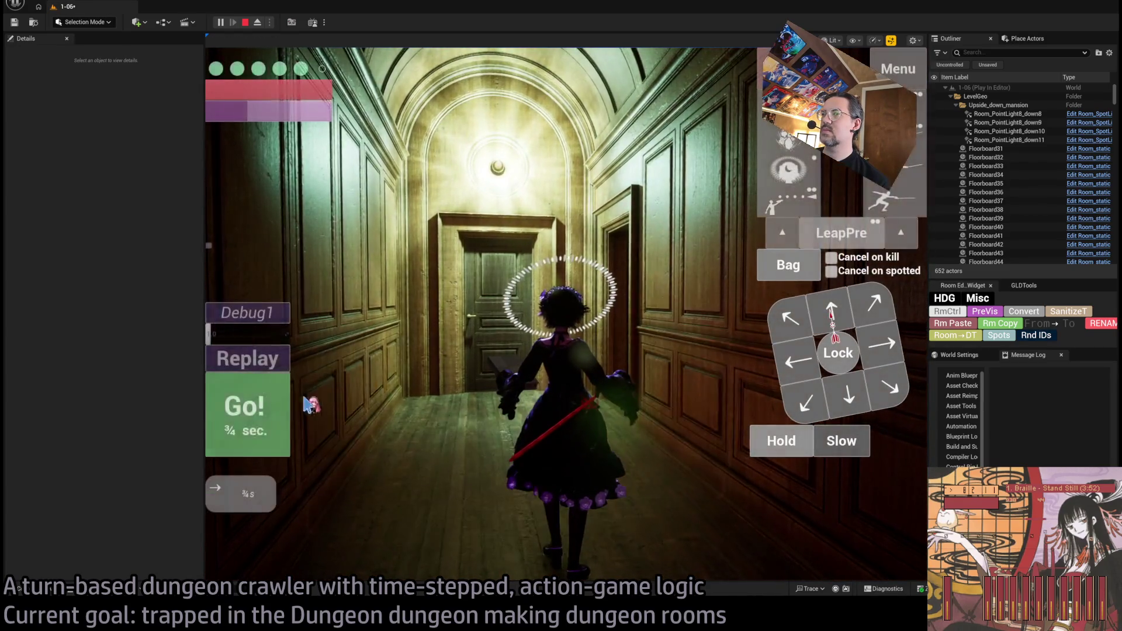
pyautogui.click(460, 363)
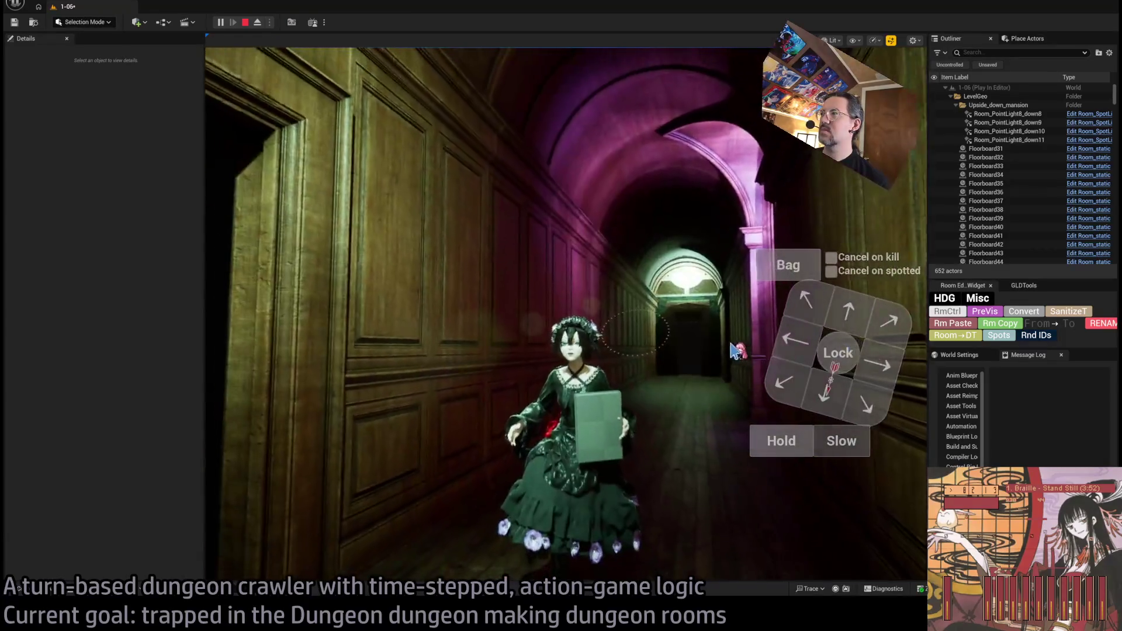
pyautogui.click(416, 299)
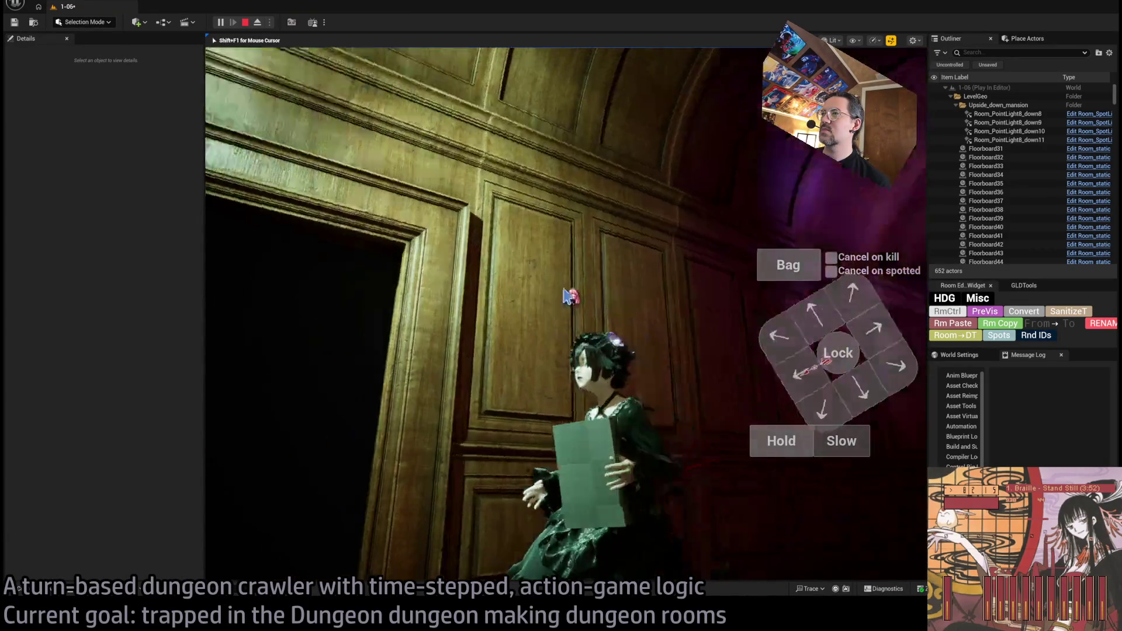
pyautogui.press('Escape')
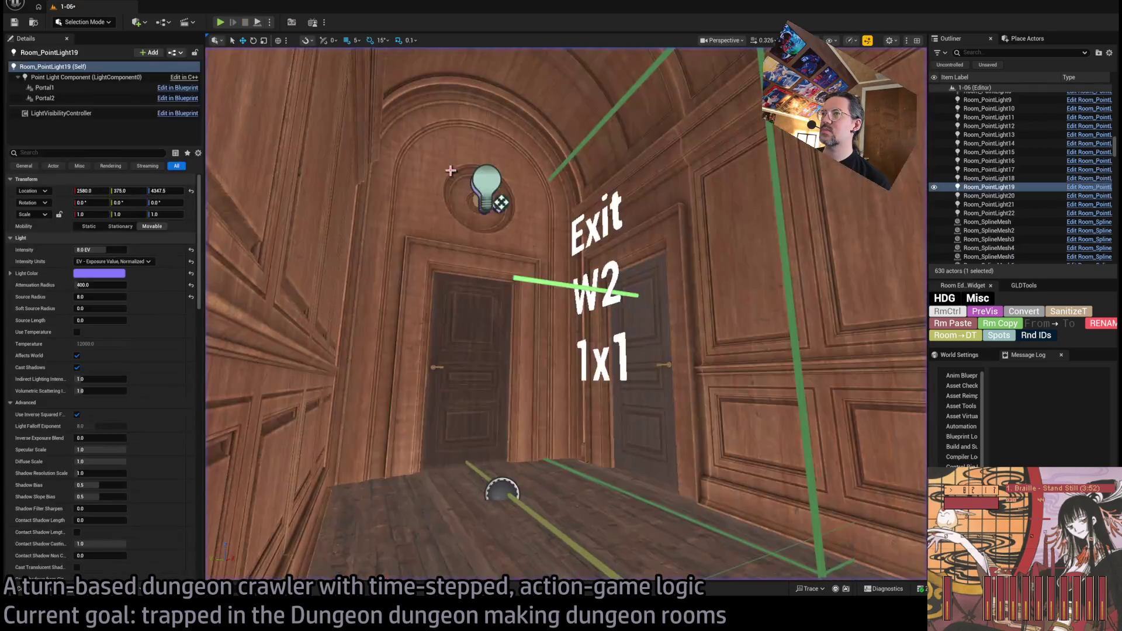
# Step: Preview which doors hide for the W2 exit in lit shading, looking down the corridor at the light
pyautogui.scroll(5, 507, 216)
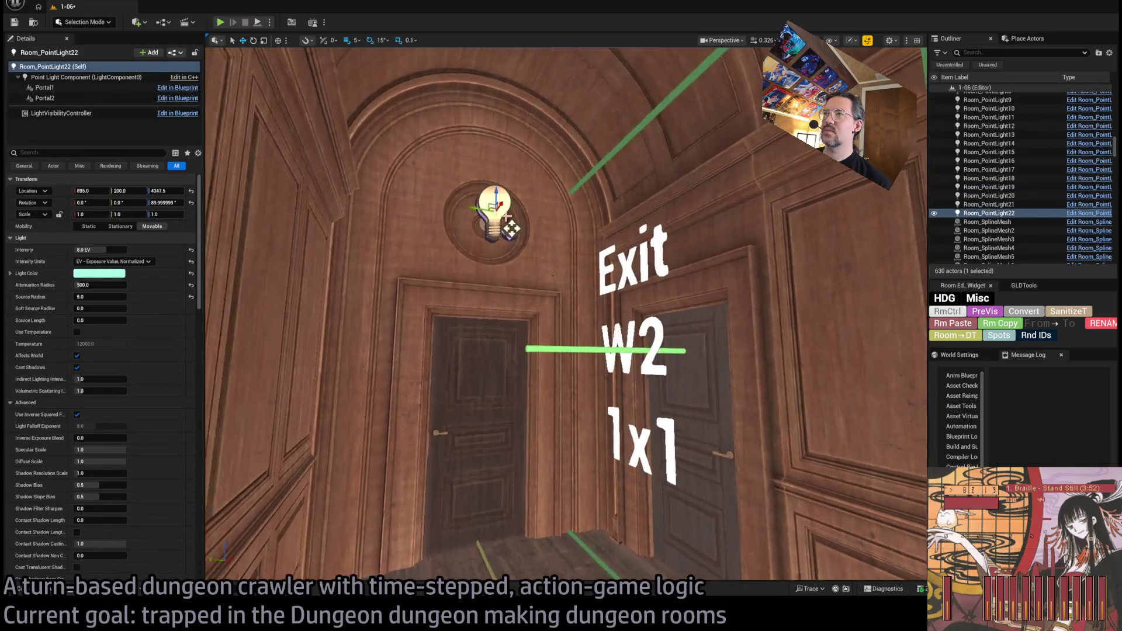
pyautogui.scroll(-4, 143, 396)
pyautogui.scroll(-12, 140, 390)
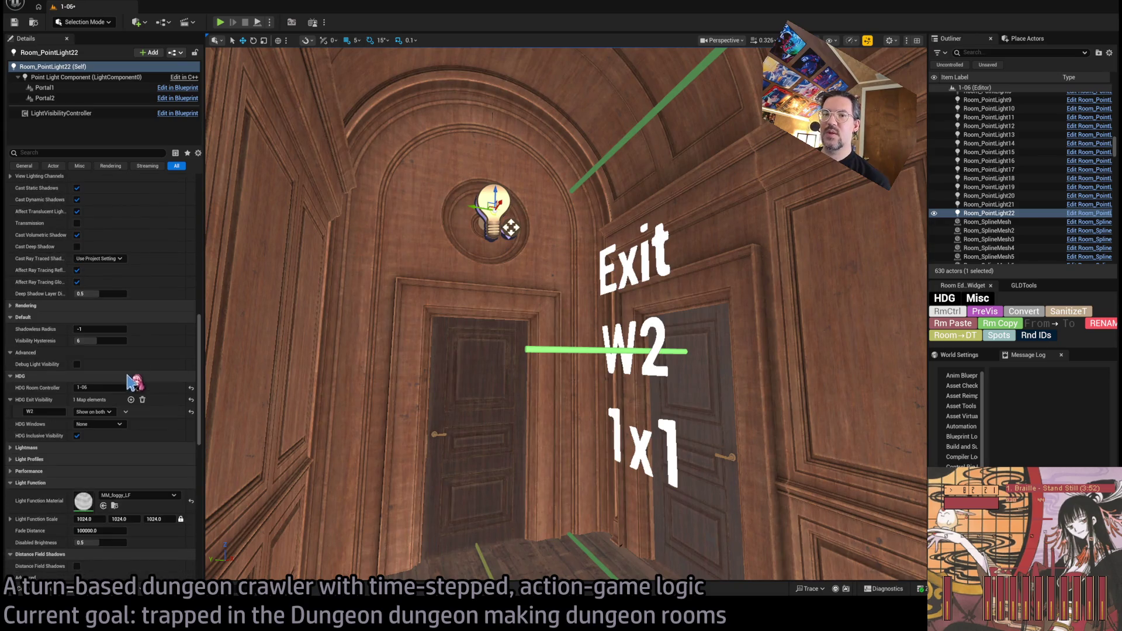
pyautogui.scroll(-4, 141, 455)
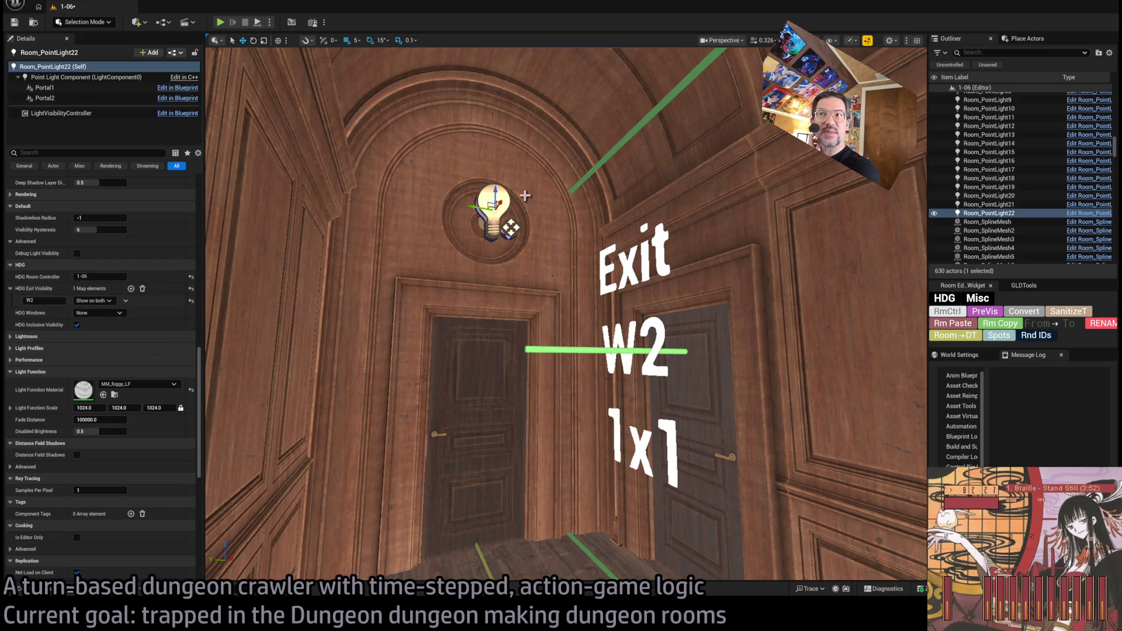
pyautogui.click(997, 313)
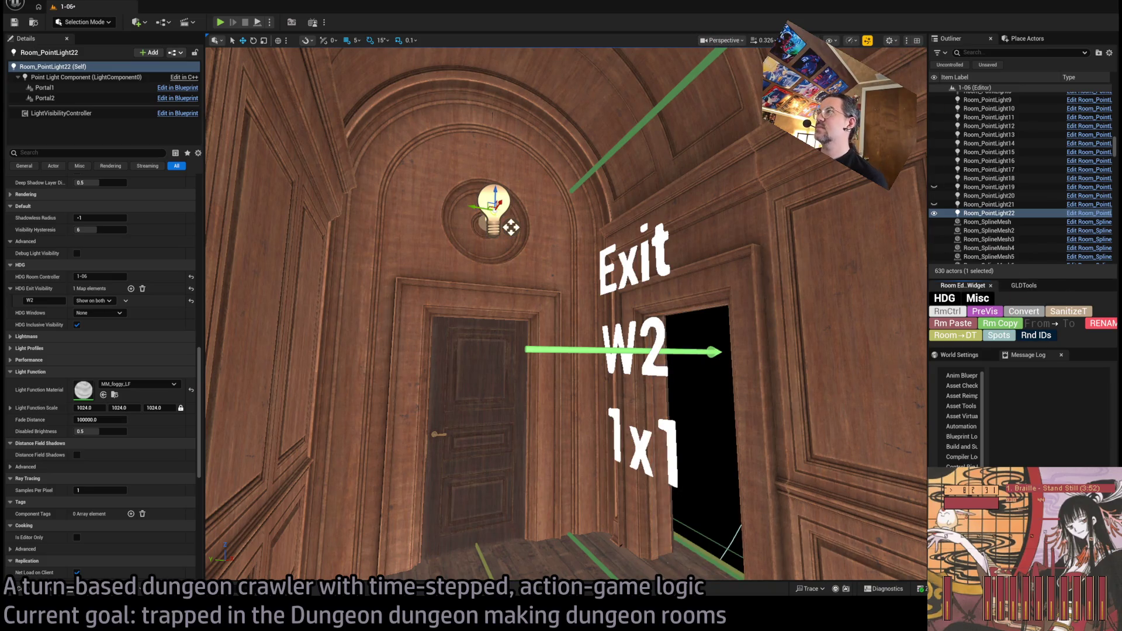
pyautogui.hotkey('alt', '4')
pyautogui.scroll(15, 109, 280)
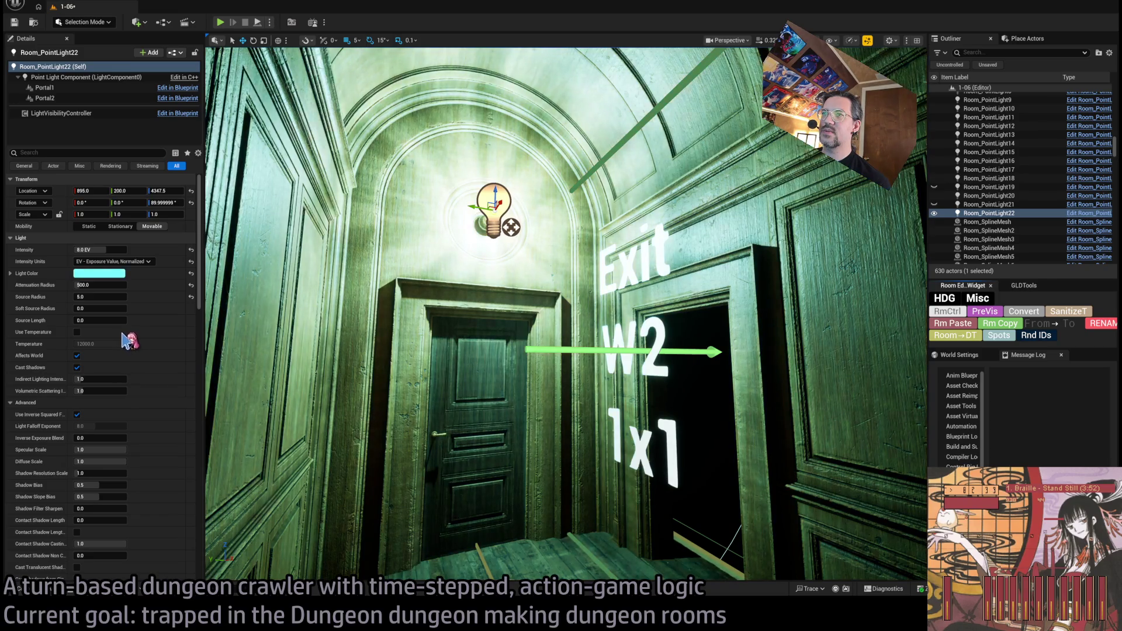
pyautogui.moveTo(237, 497)
pyautogui.mouseDown()
pyautogui.moveTo(245, 491)
pyautogui.moveTo(263, 511)
pyautogui.mouseUp()
pyautogui.moveTo(403, 339); pyautogui.dragTo(404, 339)
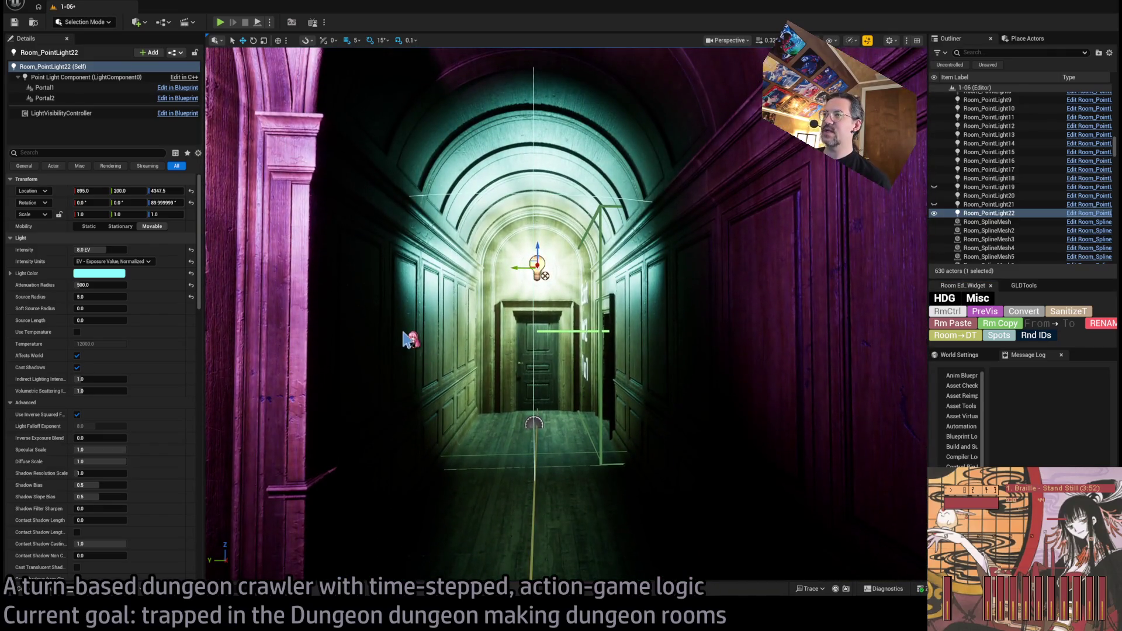
# Step: Save the 1-06 level and run a brief play test
pyautogui.hotkey('ctrl', 's')
pyautogui.click(222, 23)
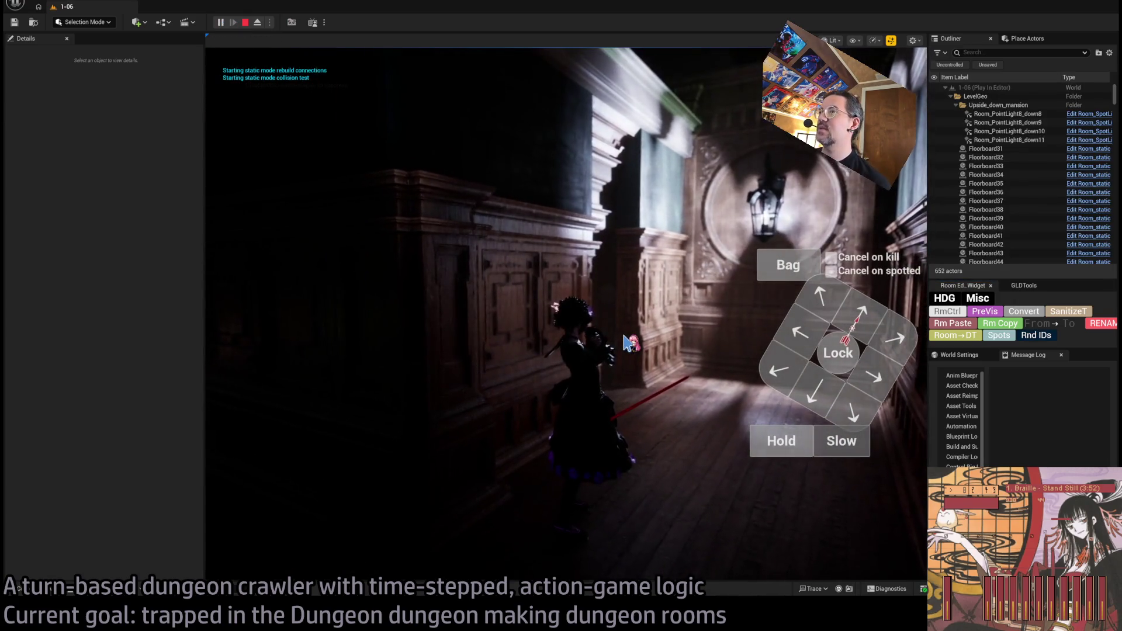
pyautogui.press('Escape')
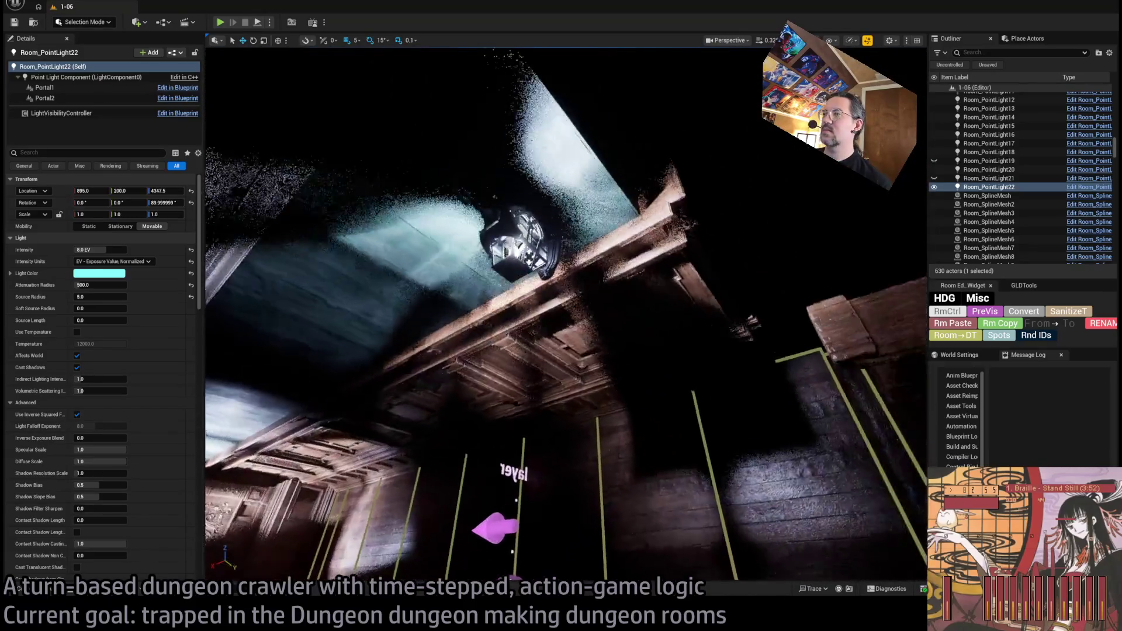
# Step: Delete the old wall lantern and its point light
pyautogui.click(562, 231)
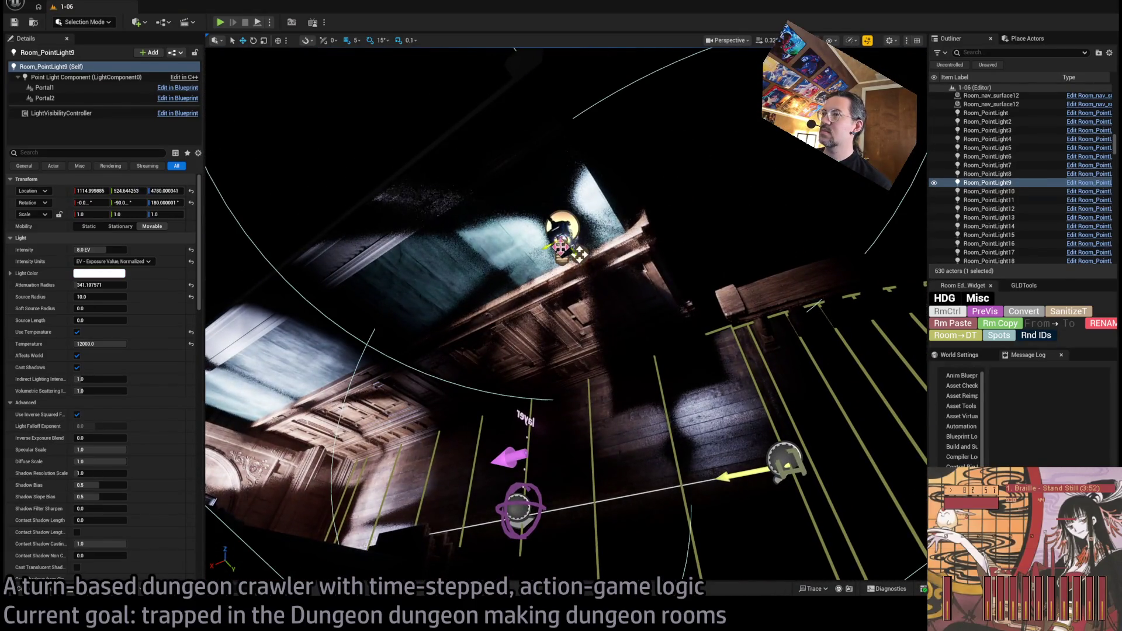
pyautogui.keyDown('ctrl'); pyautogui.click(562, 229); pyautogui.keyUp('ctrl')
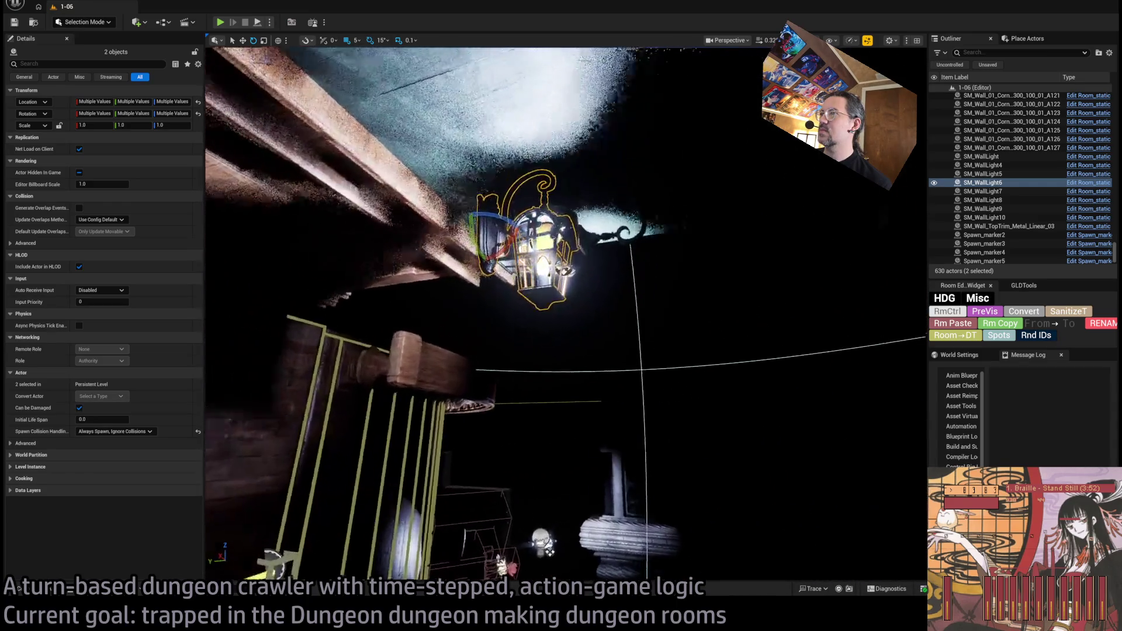
pyautogui.press('Delete')
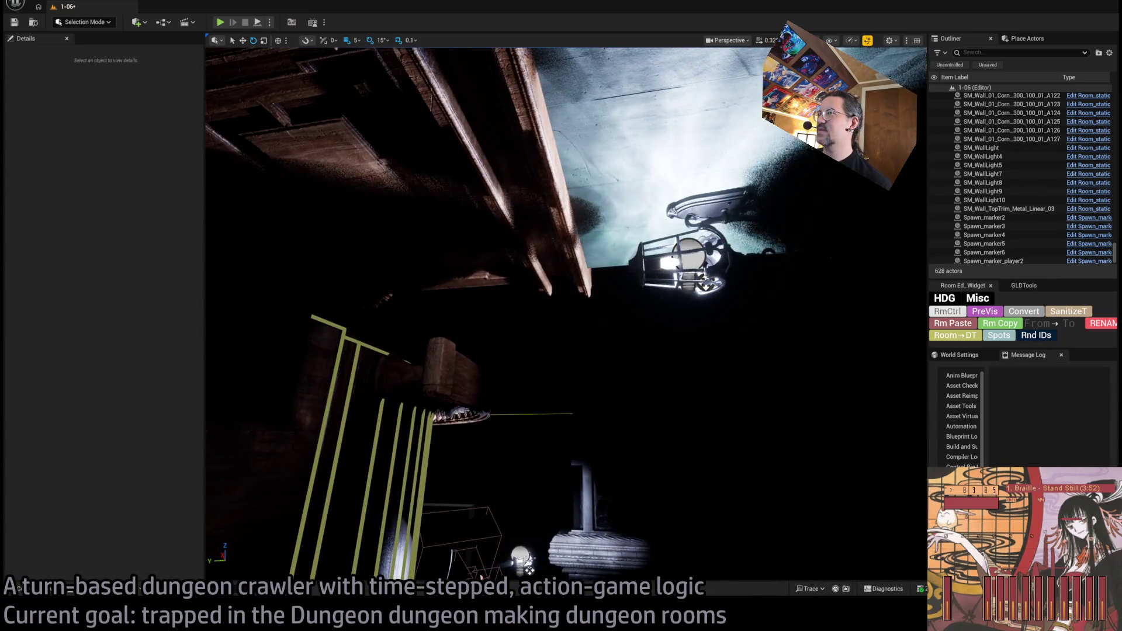
# Step: Duplicate another lantern-and-light pair and turn the copy 180 degrees, viewing it in Unlit mode
pyautogui.click(688, 287)
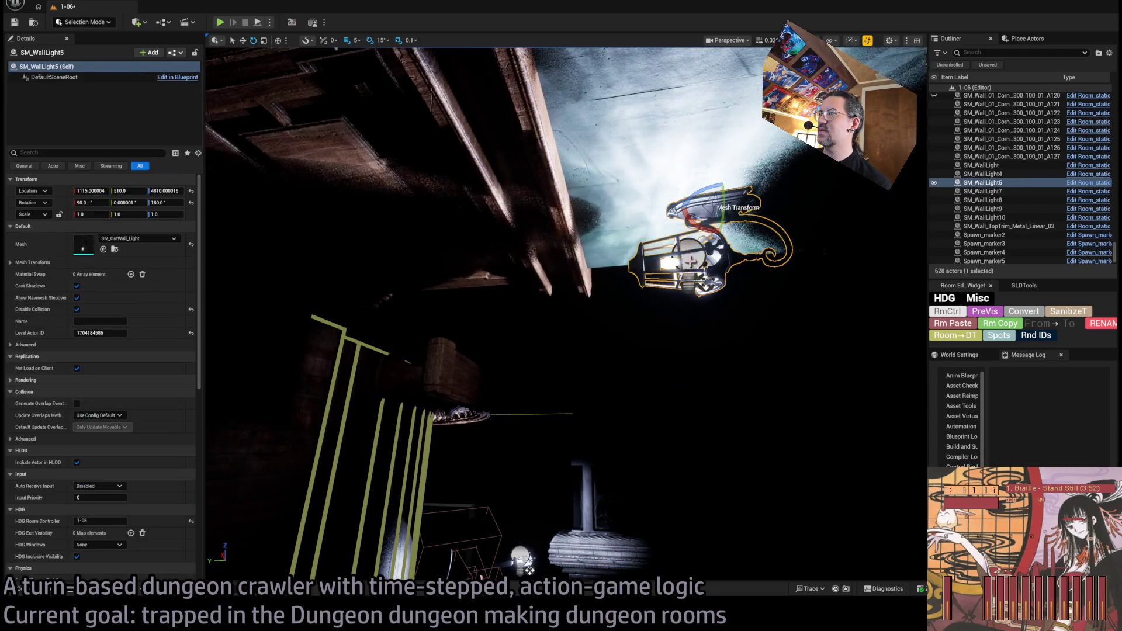
pyautogui.keyDown('ctrl'); pyautogui.click(653, 261); pyautogui.keyUp('ctrl')
pyautogui.hotkey('ctrl', 'd')
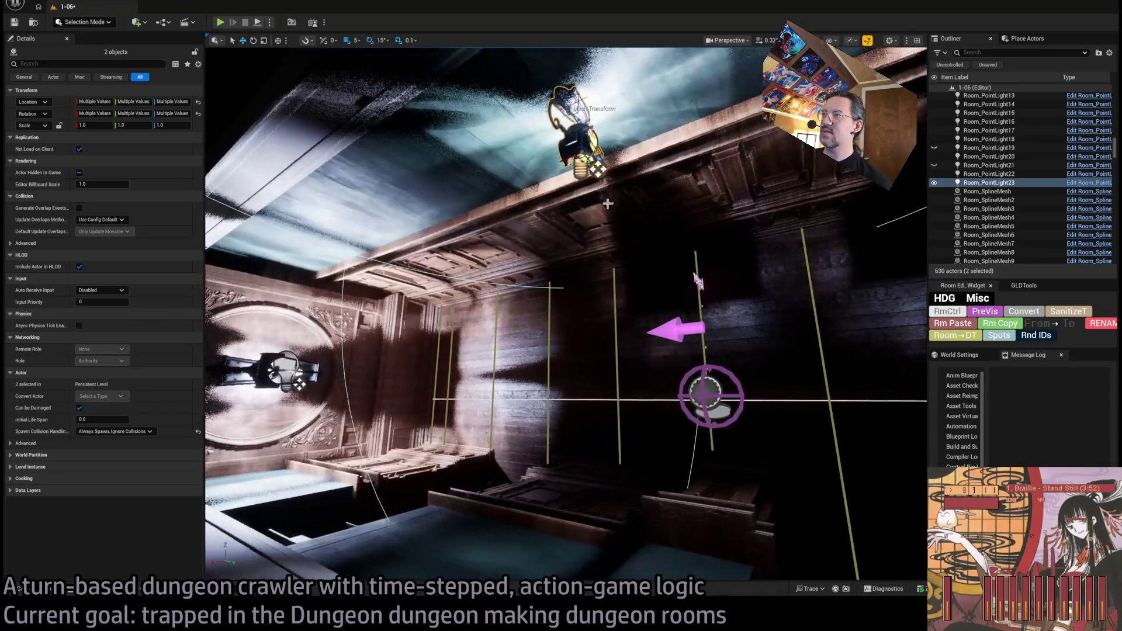
pyautogui.moveTo(601, 169); pyautogui.dragTo(603, 170)
pyautogui.moveTo(620, 208); pyautogui.dragTo(621, 209)
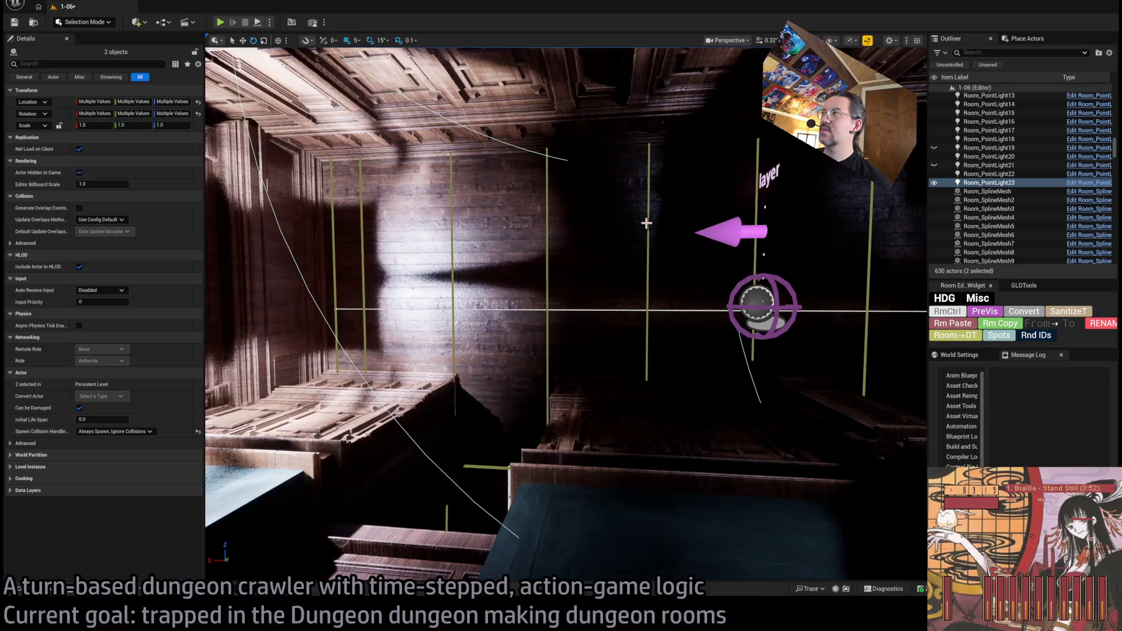
pyautogui.press('f')
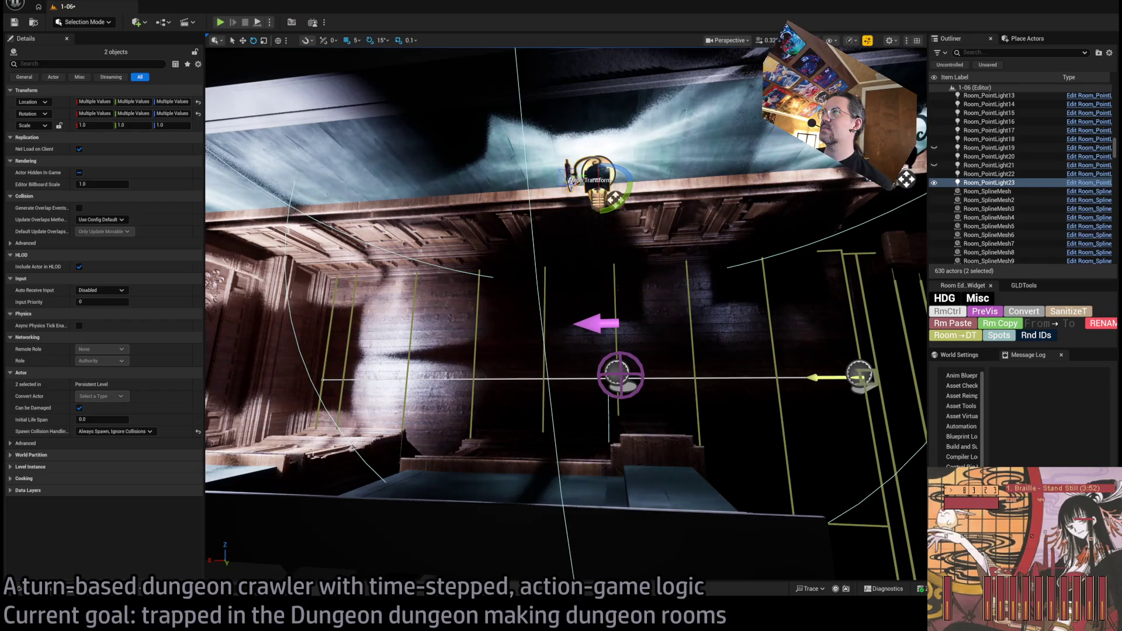
pyautogui.hotkey('alt', '3')
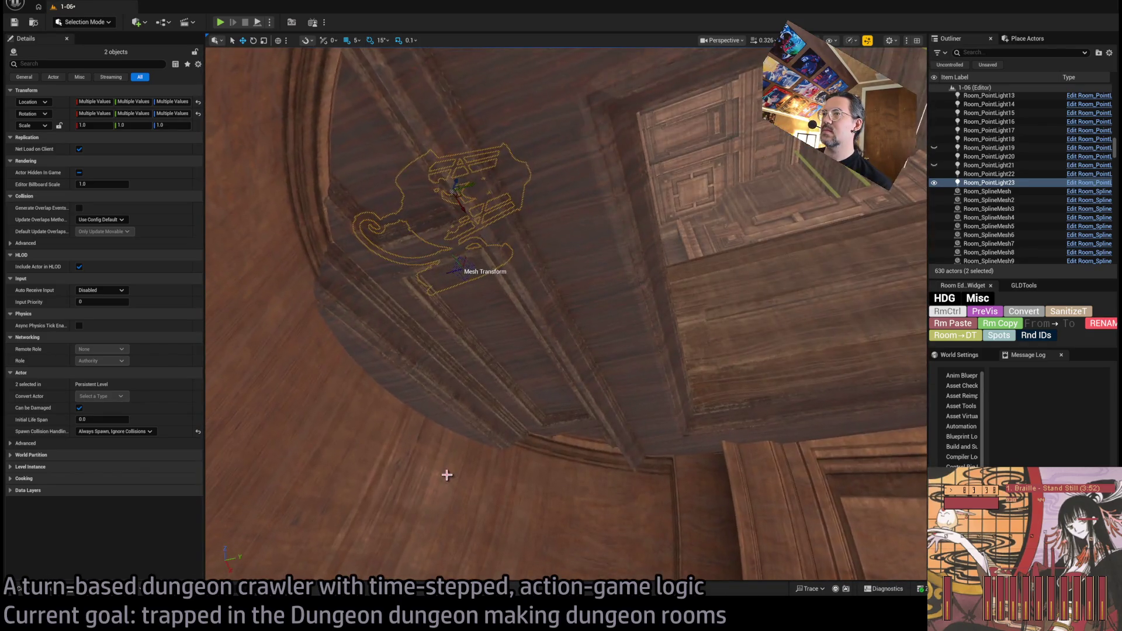
# Step: Orbit in close around the copied lantern and select the purple ceiling light to check it
pyautogui.moveTo(446, 475); pyautogui.dragTo(425, 332)
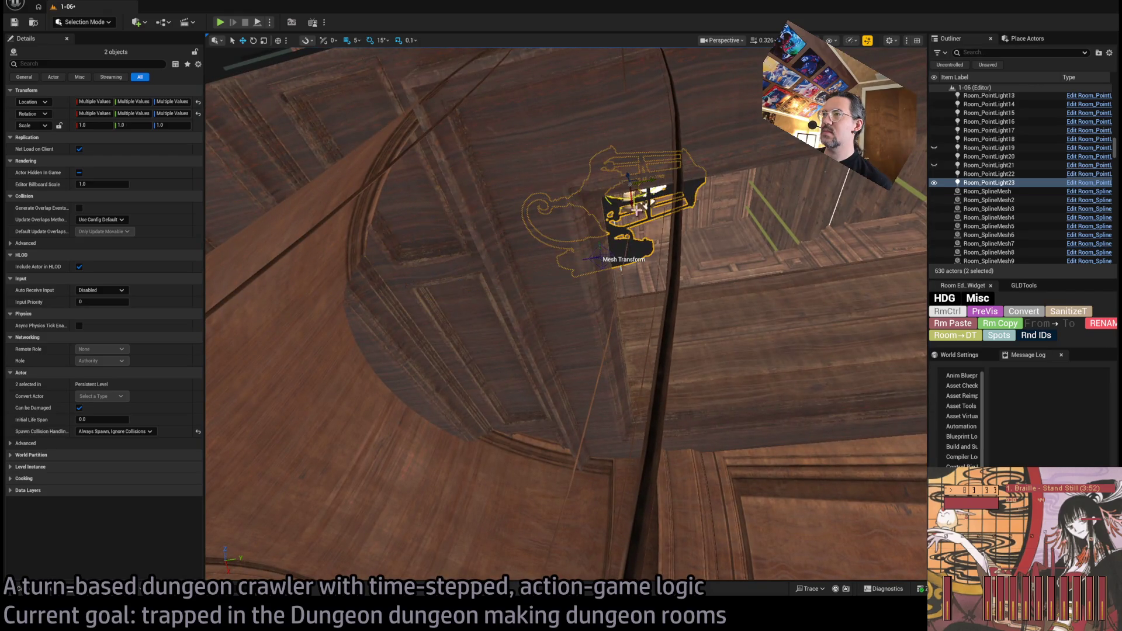
pyautogui.moveTo(626, 171)
pyautogui.mouseDown()
pyautogui.moveTo(540, 345)
pyautogui.moveTo(503, 380)
pyautogui.mouseUp()
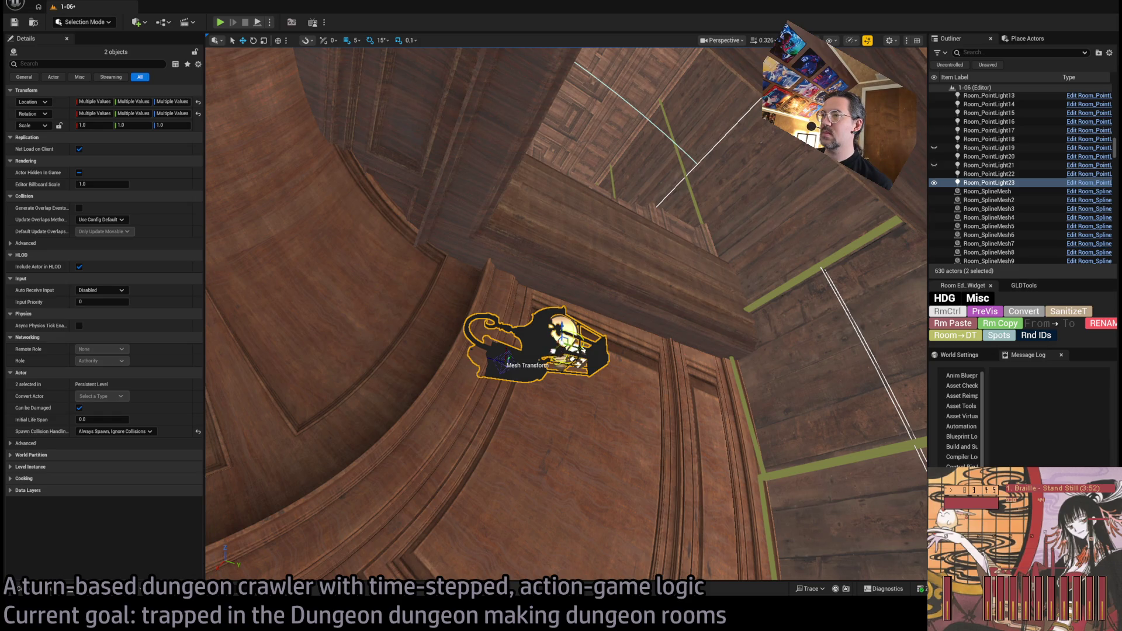
pyautogui.moveTo(504, 379); pyautogui.dragTo(467, 324)
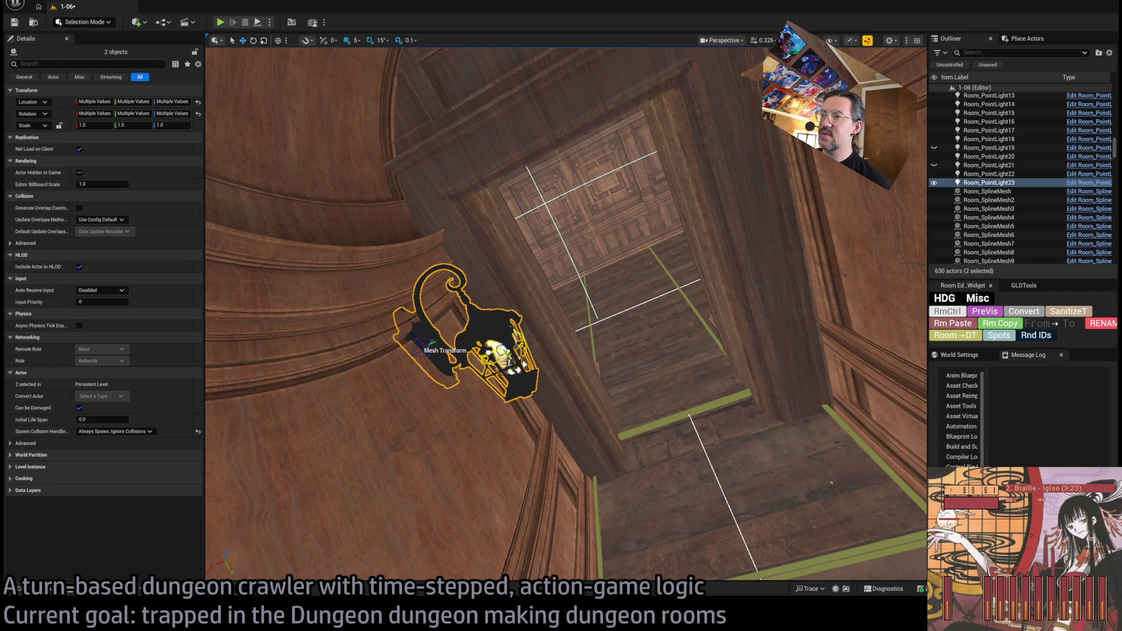
pyautogui.moveTo(467, 324)
pyautogui.mouseDown()
pyautogui.moveTo(397, 233)
pyautogui.moveTo(350, 321)
pyautogui.mouseUp()
pyautogui.click(623, 233)
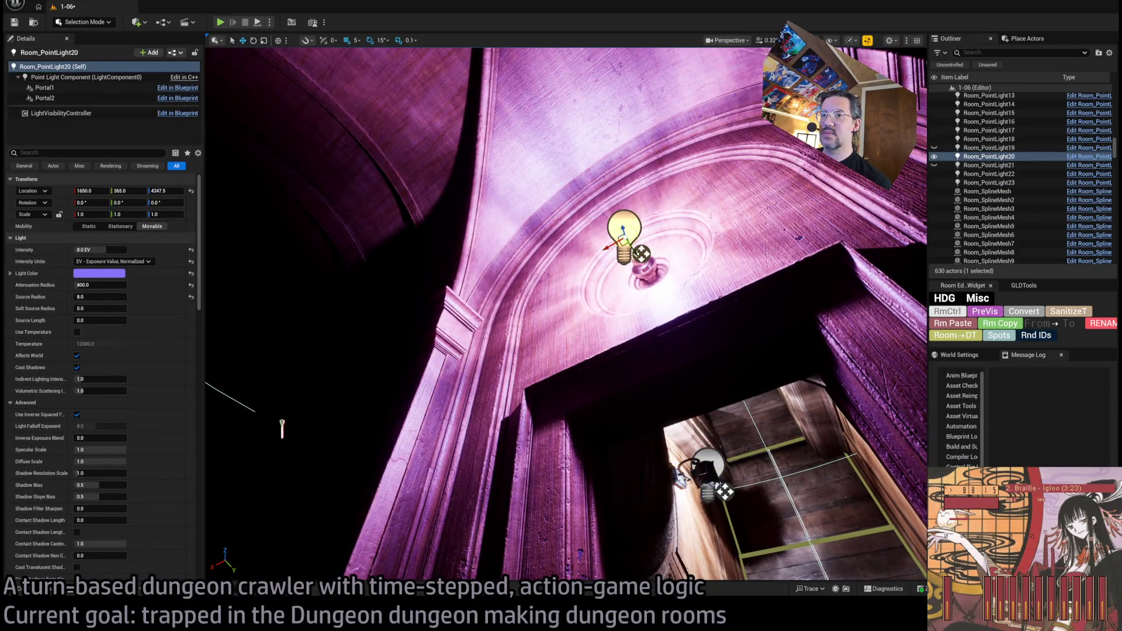
# Step: Select Room_PointLight23 and its lantern mesh, rotating the lantern -135° toward the stair shaft
pyautogui.moveTo(299, 501)
pyautogui.mouseDown()
pyautogui.moveTo(296, 544)
pyautogui.moveTo(297, 526)
pyautogui.mouseUp()
pyautogui.click(700, 334)
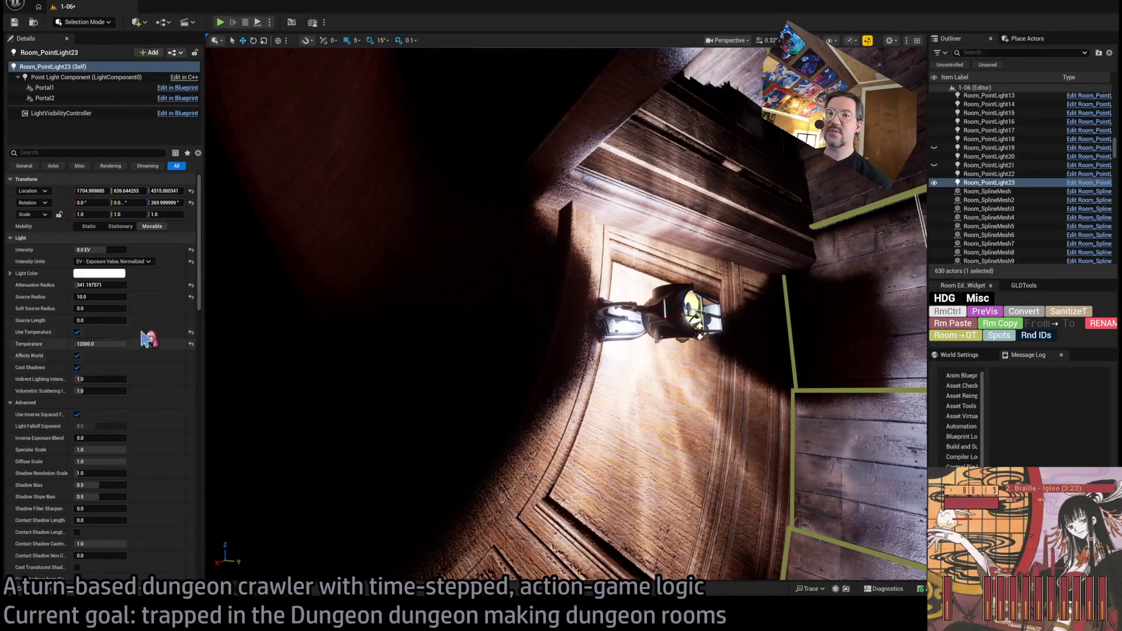
pyautogui.moveTo(251, 503)
pyautogui.mouseDown()
pyautogui.moveTo(527, 394)
pyautogui.moveTo(525, 327)
pyautogui.mouseUp()
pyautogui.moveTo(346, 397)
pyautogui.mouseDown()
pyautogui.moveTo(380, 308)
pyautogui.moveTo(377, 263)
pyautogui.moveTo(475, 164)
pyautogui.moveTo(467, 292)
pyautogui.moveTo(493, 281)
pyautogui.moveTo(503, 210)
pyautogui.moveTo(526, 192)
pyautogui.moveTo(552, 246)
pyautogui.moveTo(552, 215)
pyautogui.mouseUp()
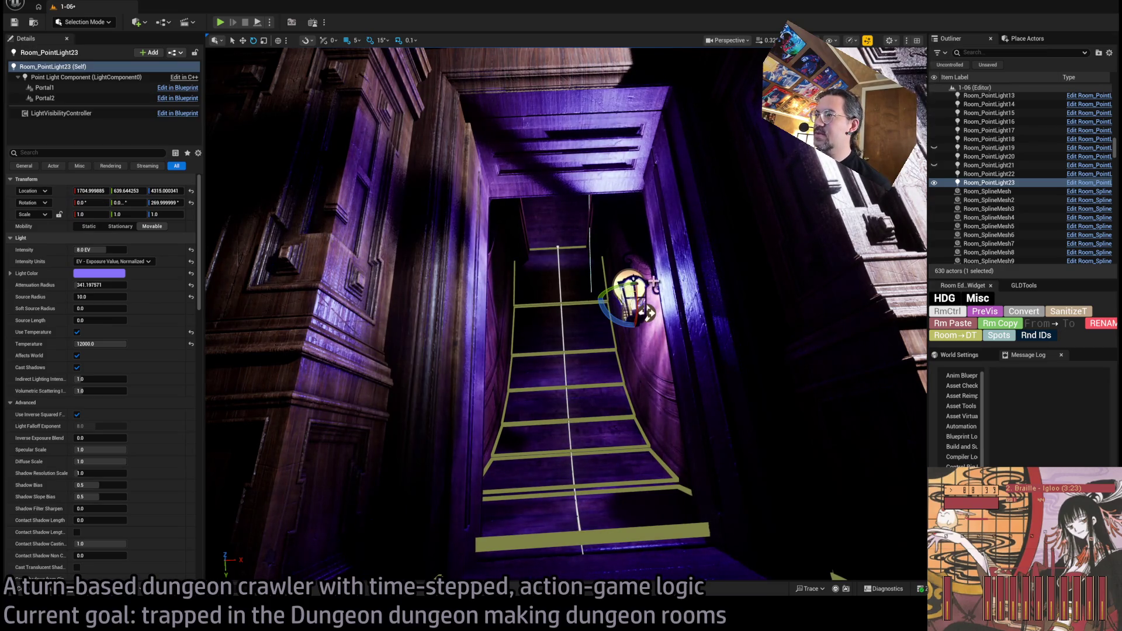
pyautogui.keyDown('ctrl'); pyautogui.click(630, 289); pyautogui.keyUp('ctrl')
pyautogui.moveTo(637, 256); pyautogui.dragTo(498, 218)
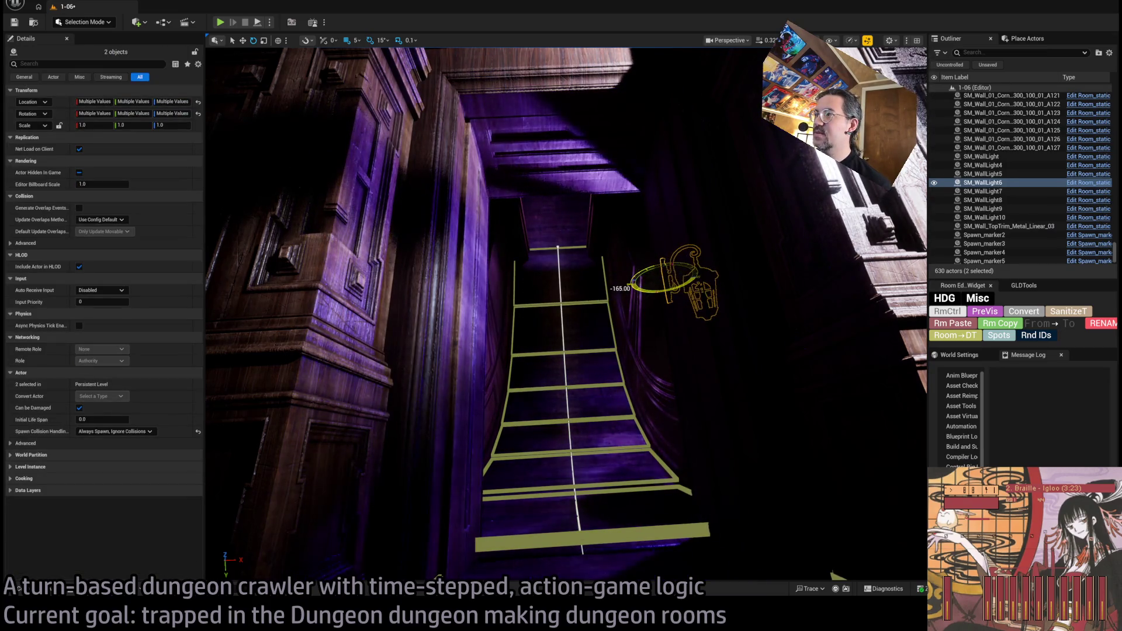
# Step: Frame and orbit around the repositioned purple wall lantern, then launch Play In Editor with Alt+P
pyautogui.moveTo(683, 279)
pyautogui.mouseDown()
pyautogui.moveTo(578, 324)
pyautogui.moveTo(566, 312)
pyautogui.mouseUp()
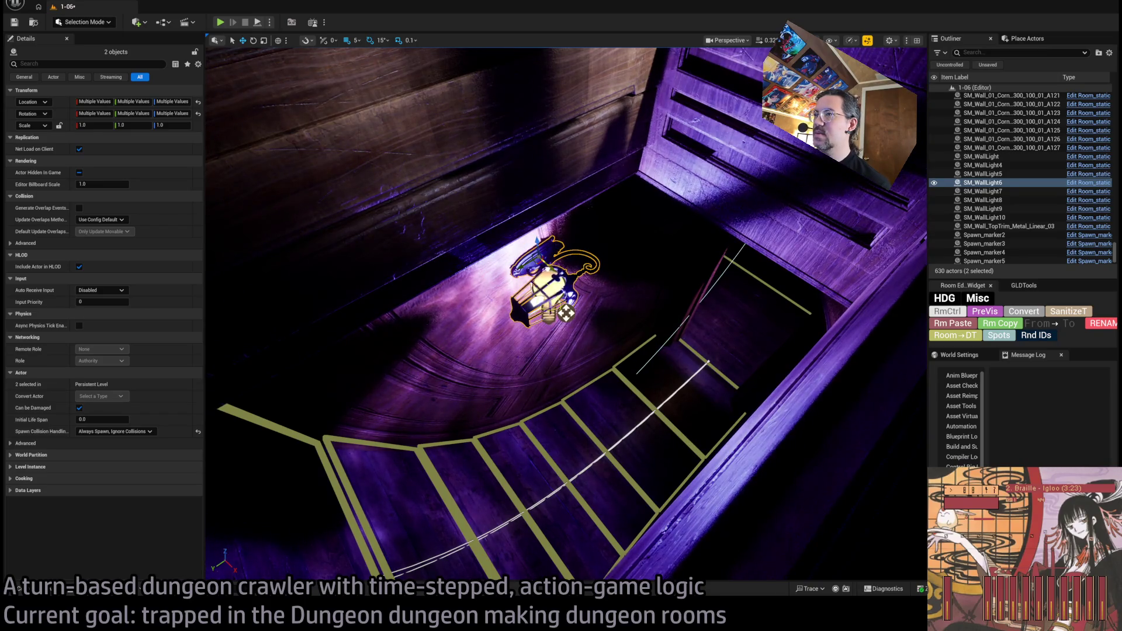
pyautogui.press('f')
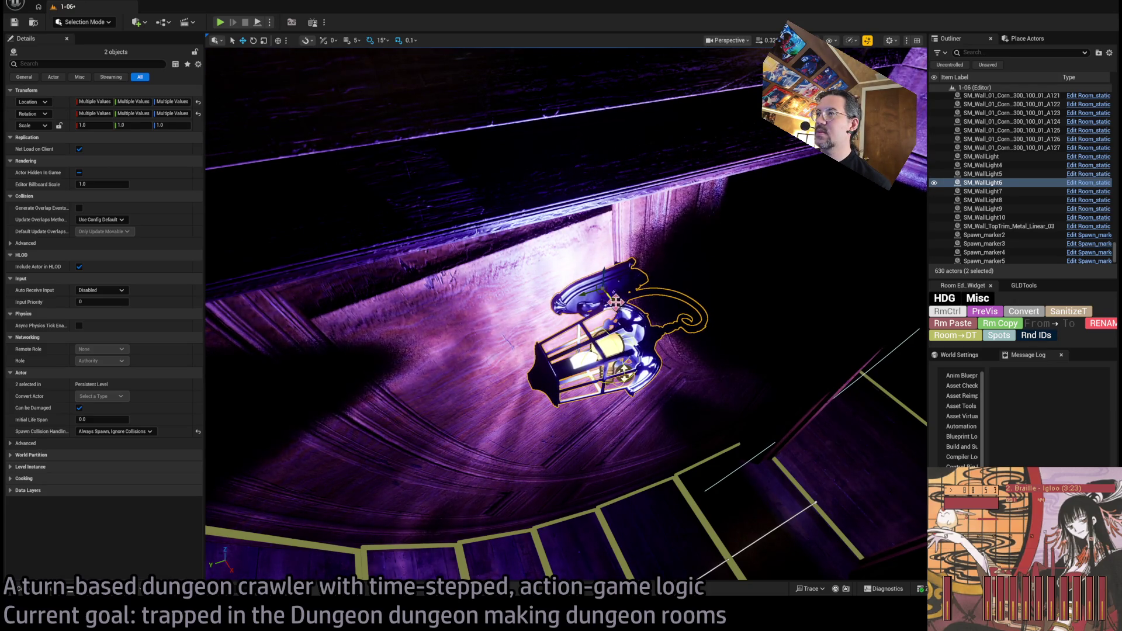
pyautogui.scroll(-5, 566, 313)
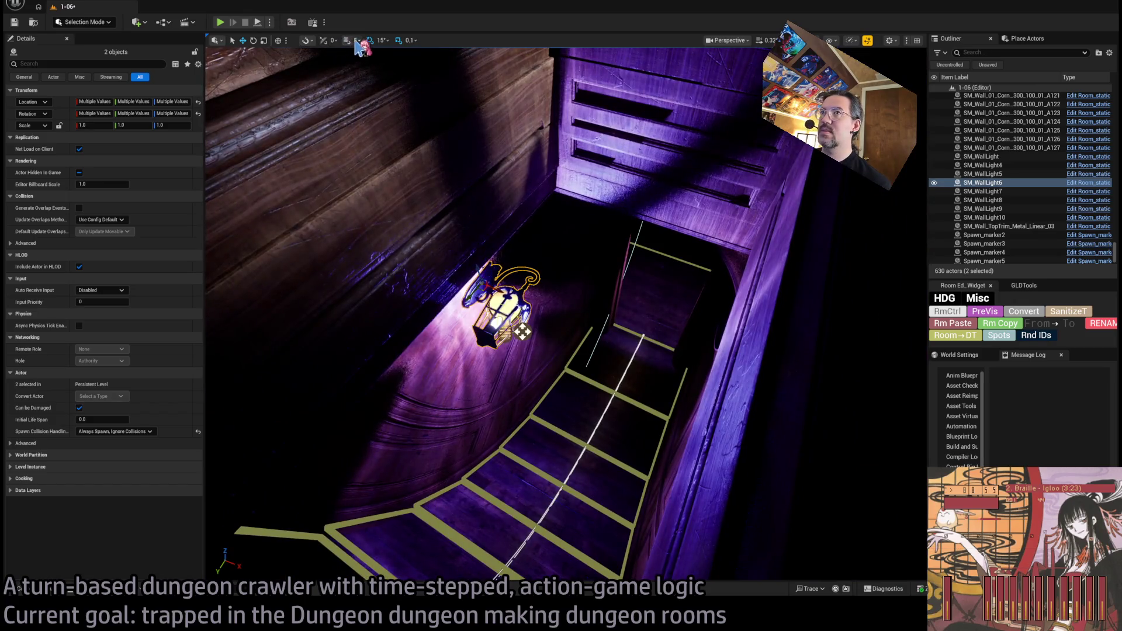
pyautogui.moveTo(373, 78)
pyautogui.mouseDown()
pyautogui.moveTo(312, 137)
pyautogui.moveTo(315, 93)
pyautogui.moveTo(324, 108)
pyautogui.mouseUp()
pyautogui.moveTo(613, 338); pyautogui.dragTo(617, 331)
pyautogui.moveTo(589, 379); pyautogui.dragTo(589, 368)
pyautogui.moveTo(566, 313); pyautogui.dragTo(585, 259)
pyautogui.press('f')
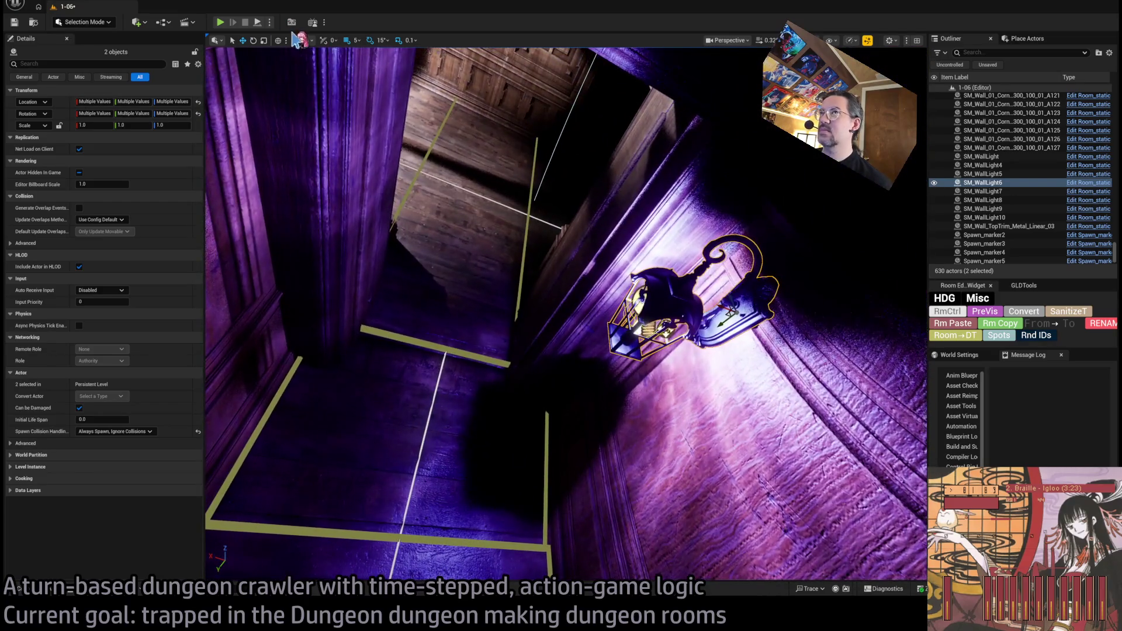
pyautogui.hotkey('alt', 'p')
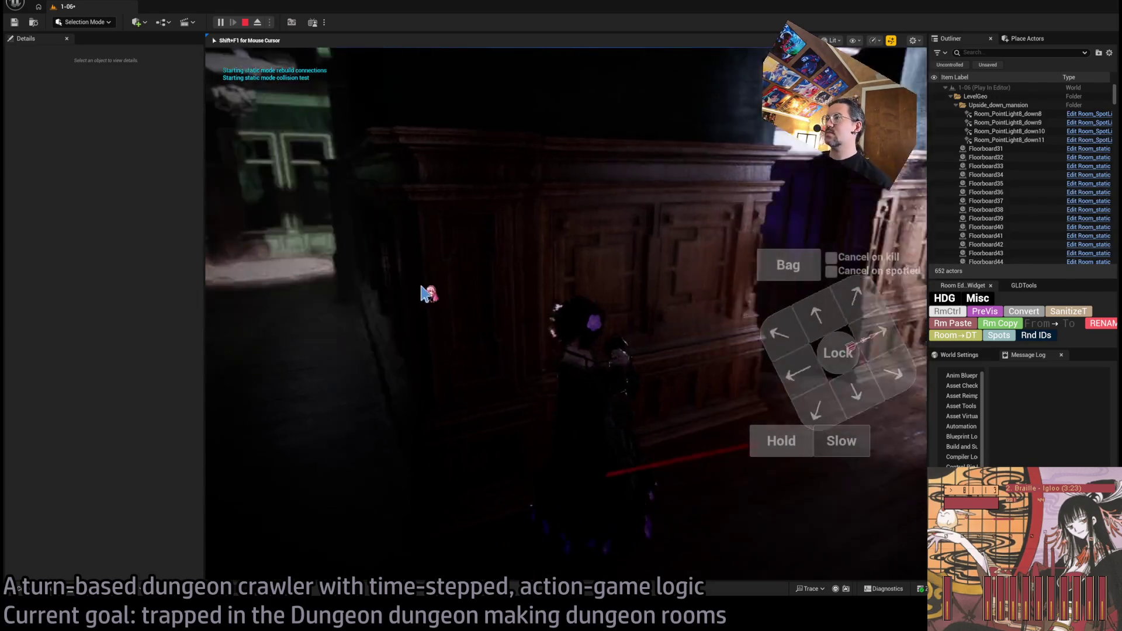
# Step: Stop the play-test, inspect Room_PointLight23's Portal1 component, then run another turn and end it
pyautogui.press('Escape')
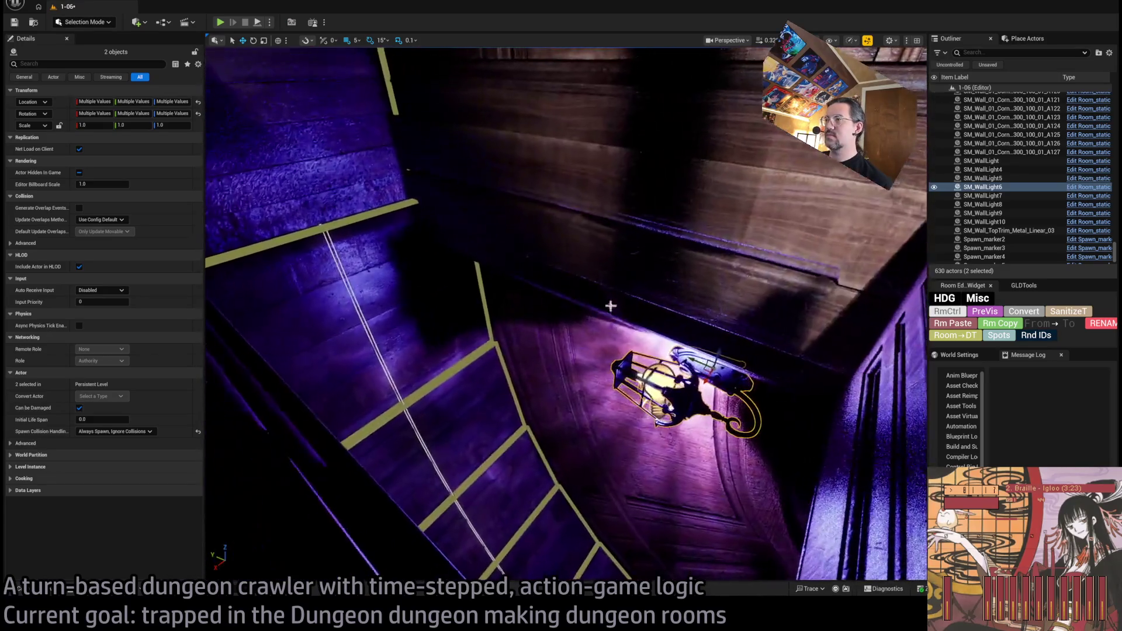
pyautogui.click(777, 418)
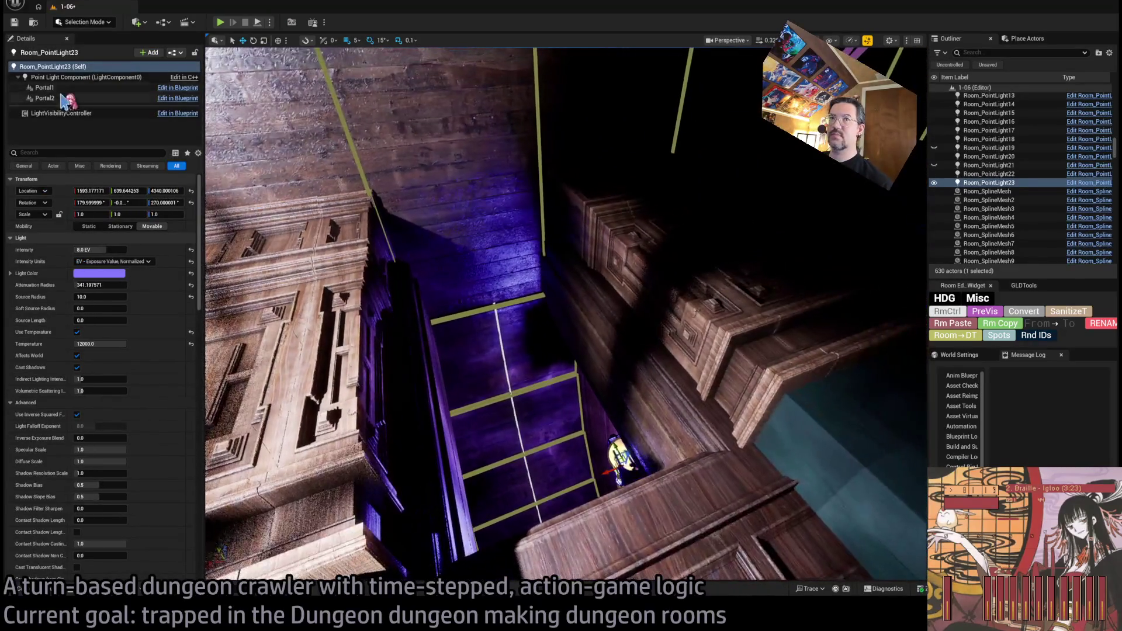
pyautogui.click(529, 329)
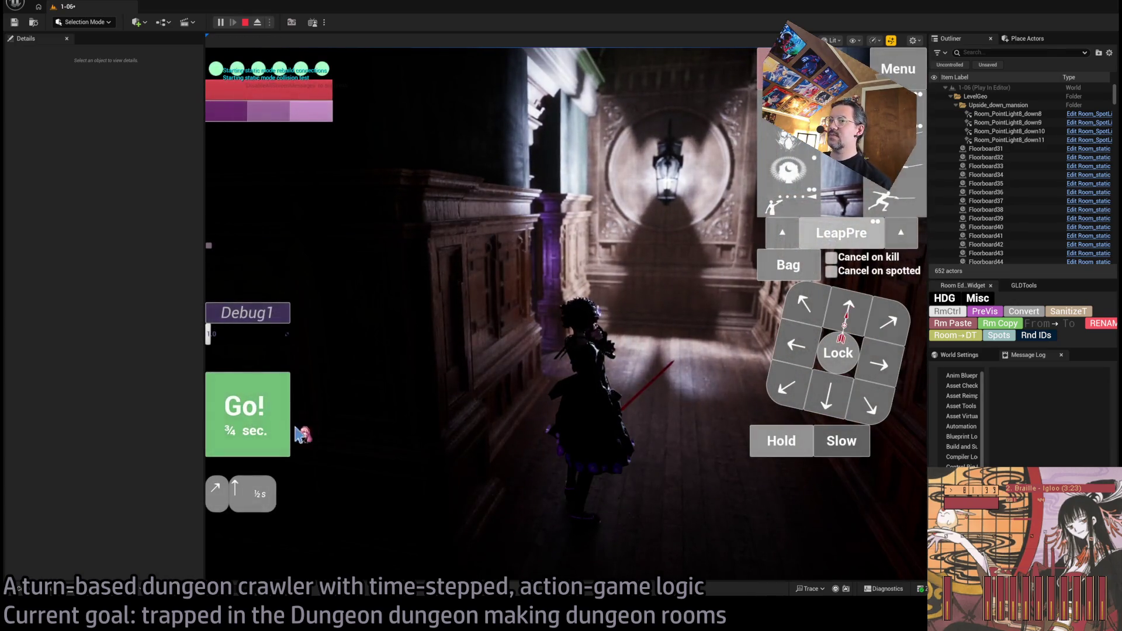
pyautogui.click(291, 426)
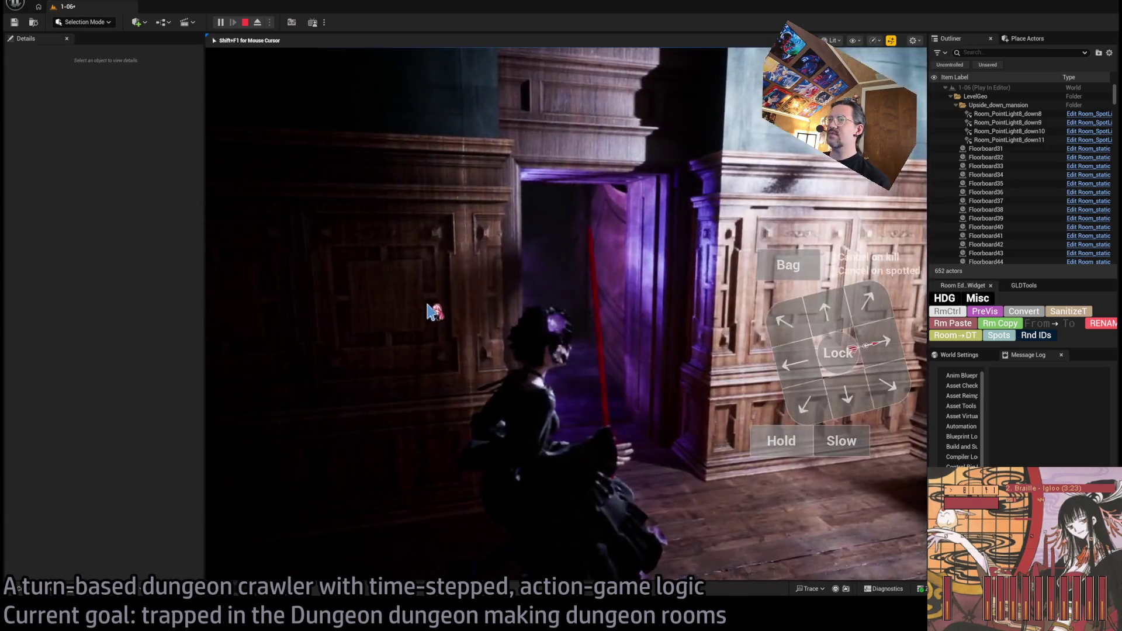
pyautogui.press('Escape')
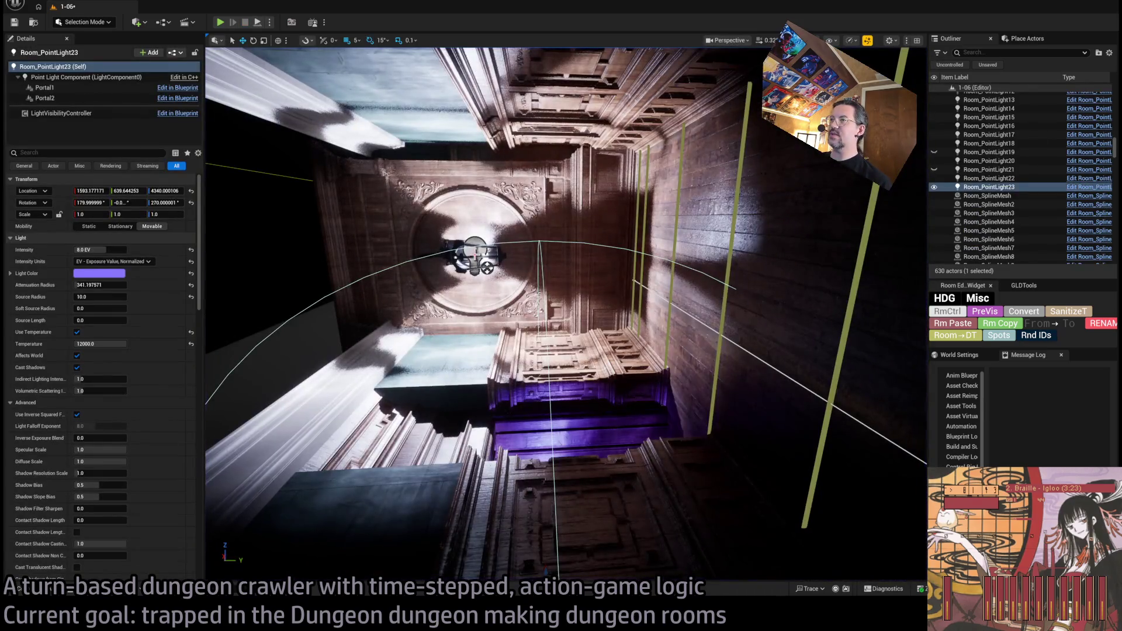
# Step: Set Room_PointLight8's attenuation radius to 300 and start Play In Editor from the toolbar
pyautogui.click(476, 257)
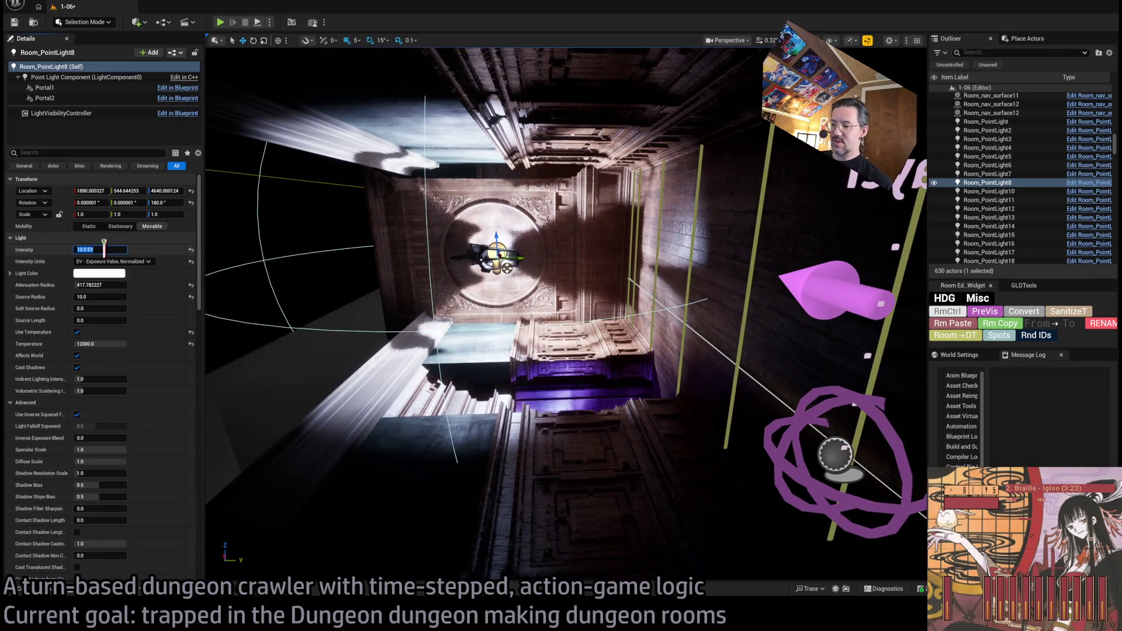
pyautogui.scroll(-1, 104, 248)
pyautogui.moveTo(110, 281); pyautogui.dragTo(87, 281)
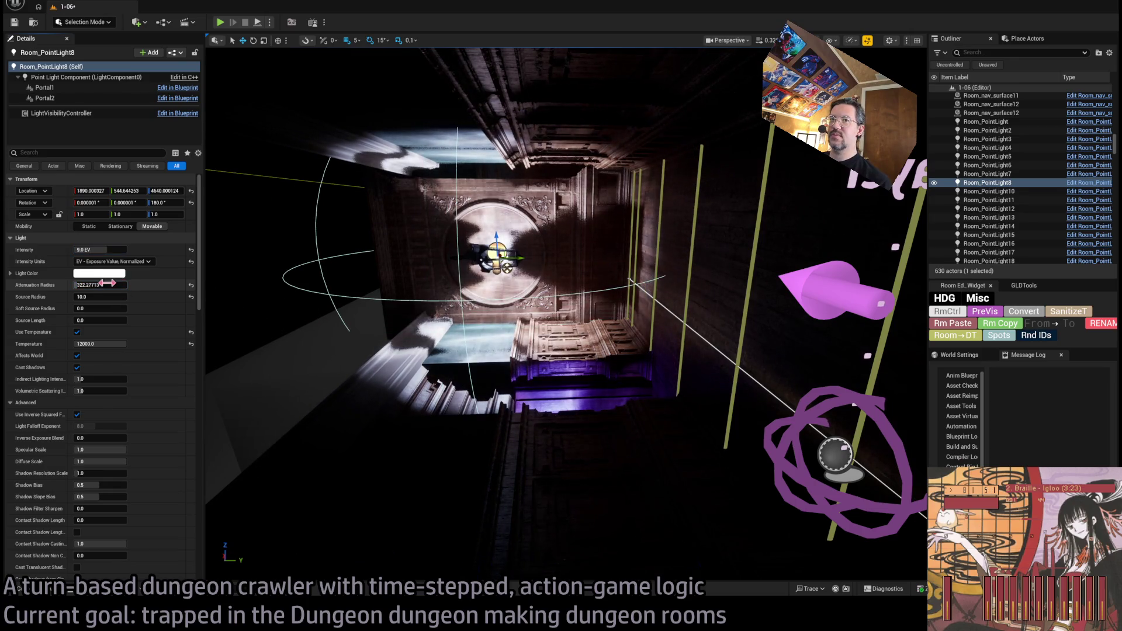
pyautogui.press('Return')
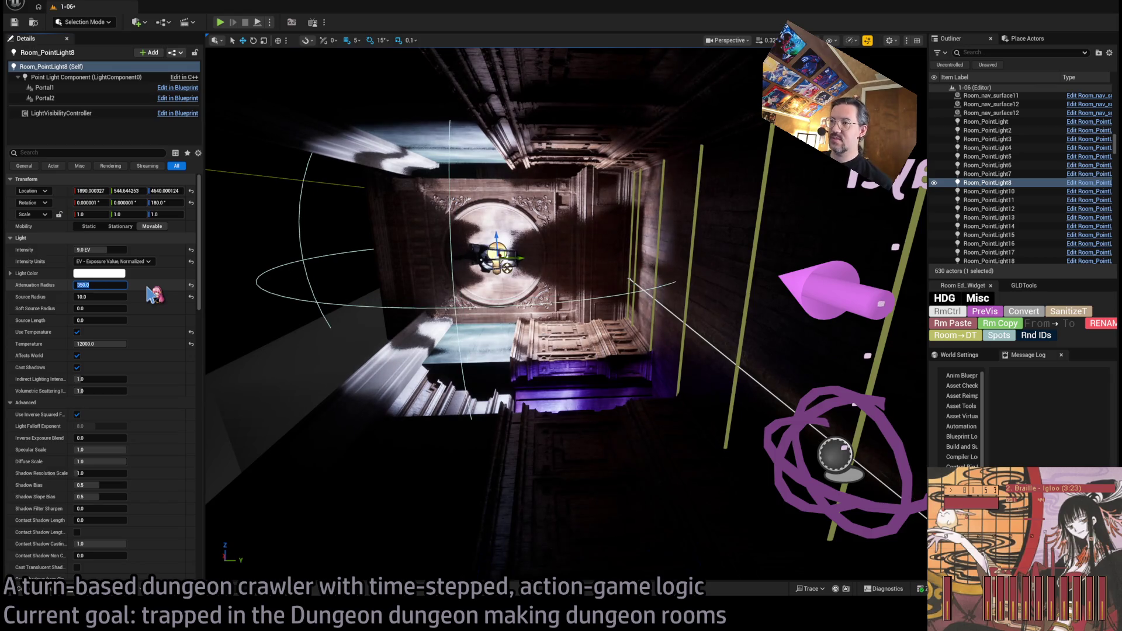
pyautogui.press('Return')
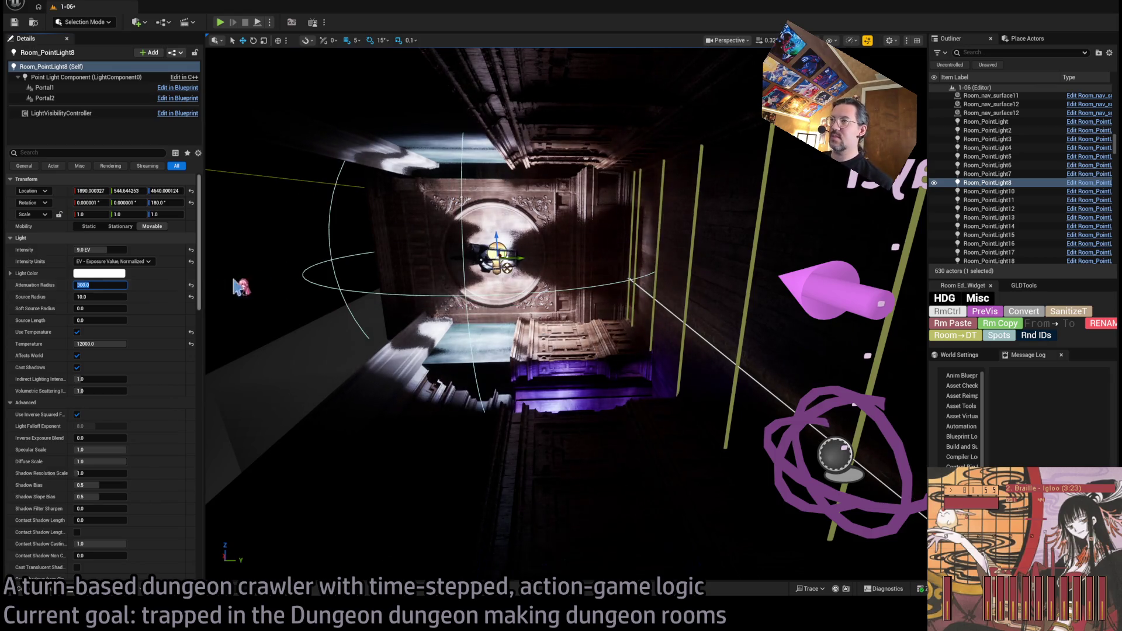
pyautogui.press('a')
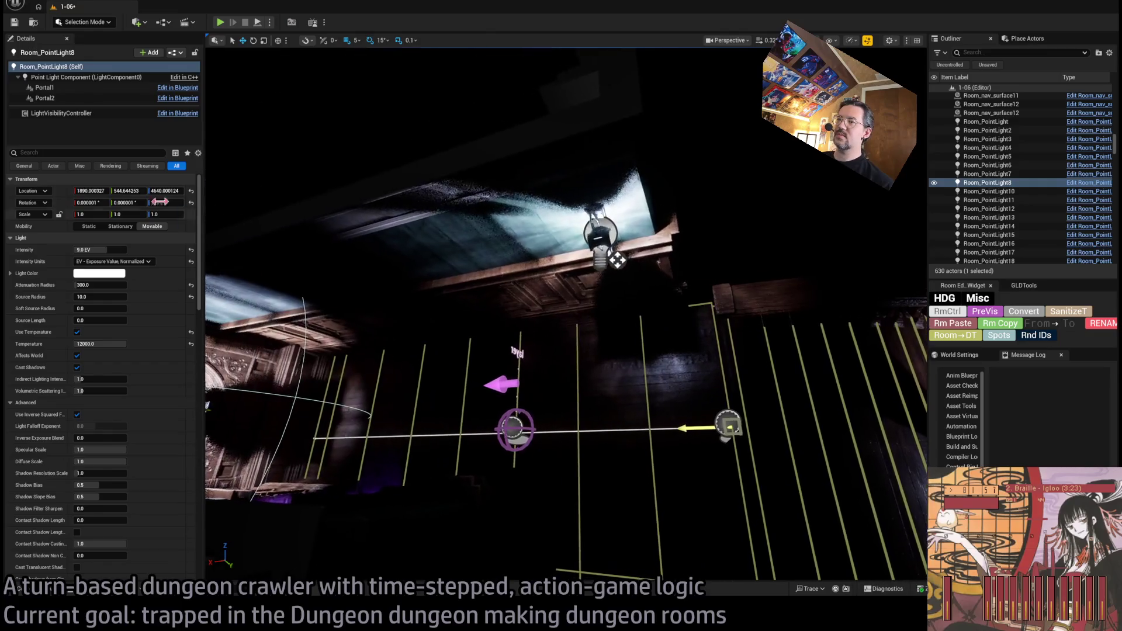
pyautogui.click(221, 23)
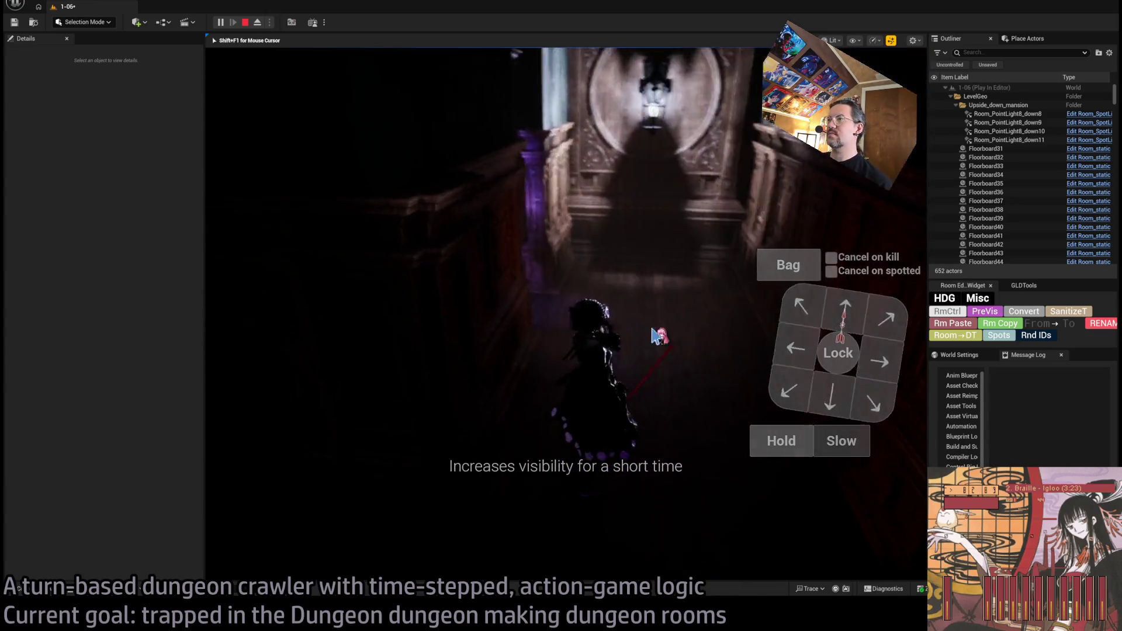
# Step: Stop the play-test, select and frame Room_PointLight23's Portal1 component, then play again
pyautogui.press('Escape')
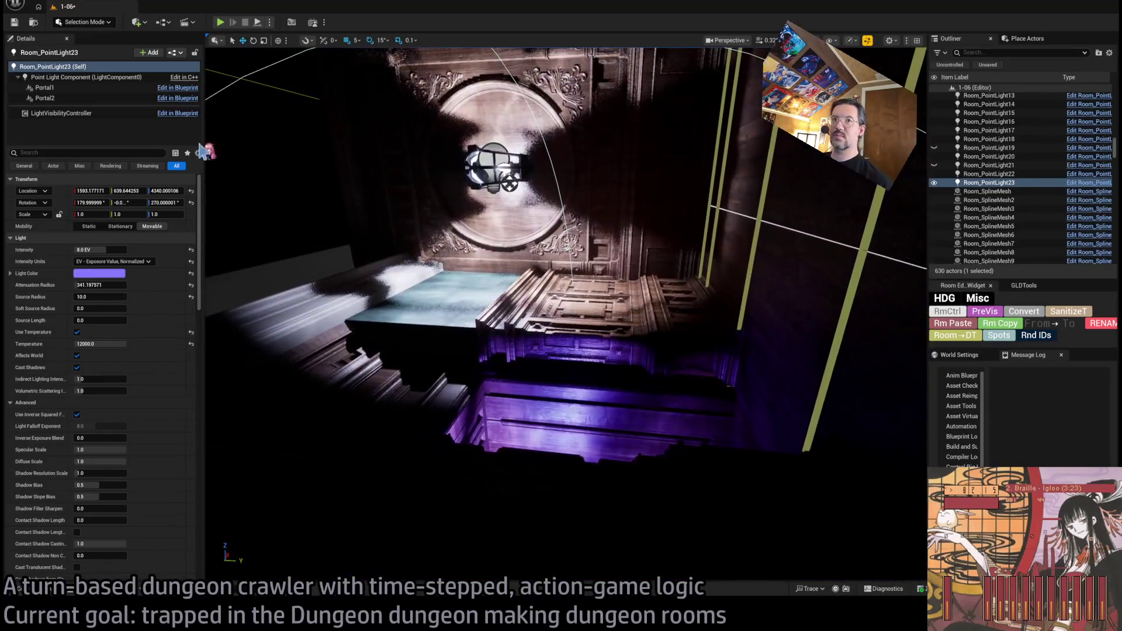
pyautogui.click(45, 87)
pyautogui.press('f')
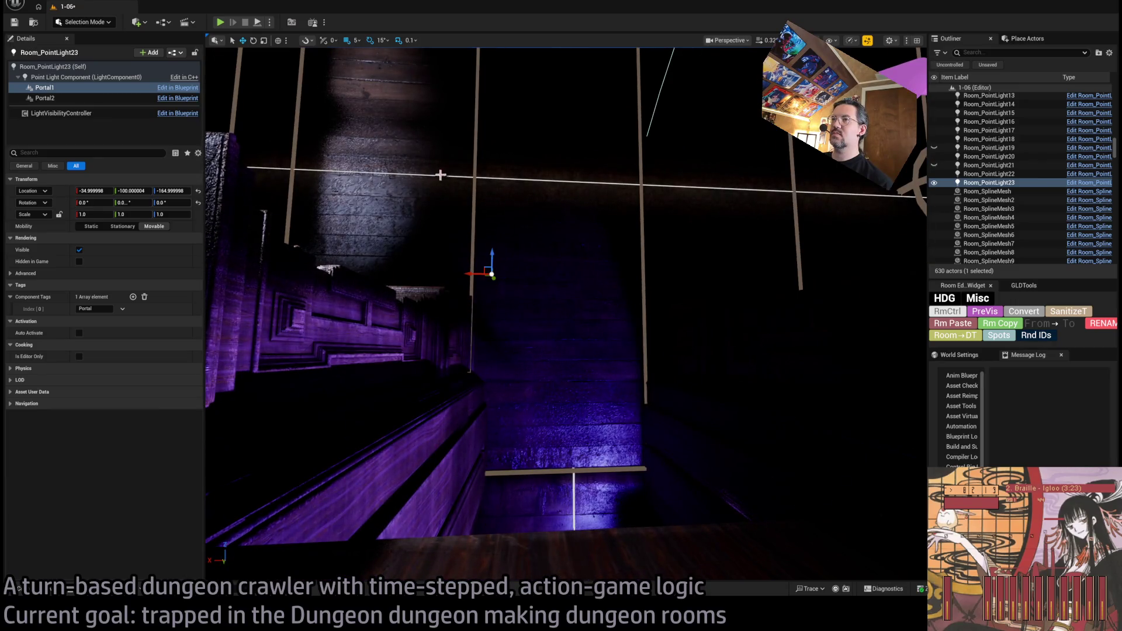
pyautogui.hotkey('alt', 'p')
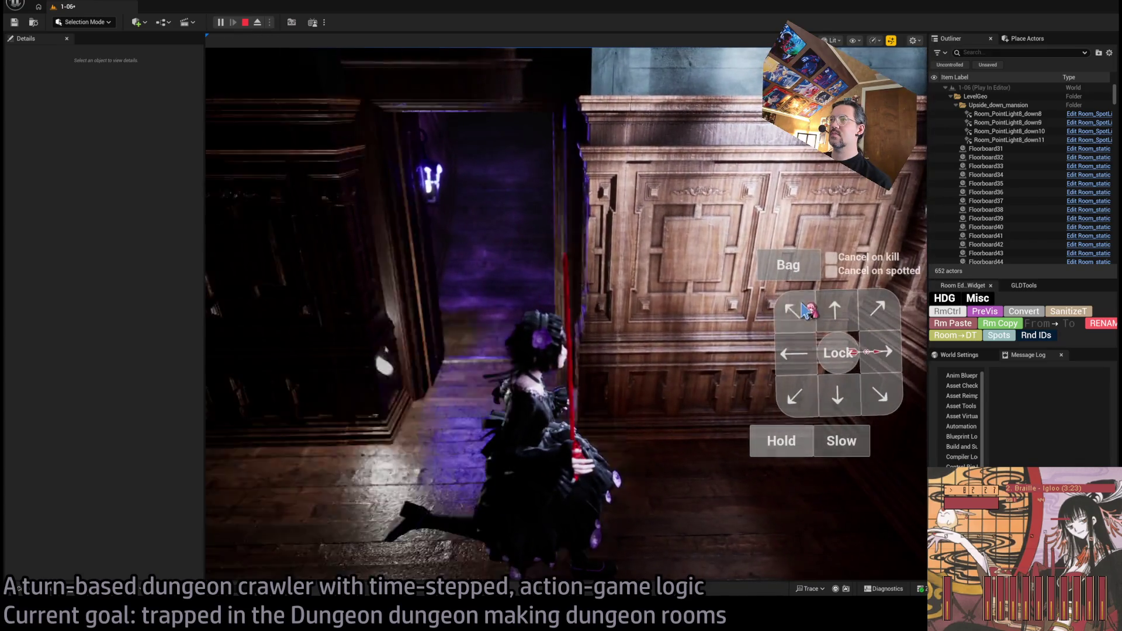
# Step: Queue and run the character's first moves into the corridor while swinging the game camera
pyautogui.click(833, 310)
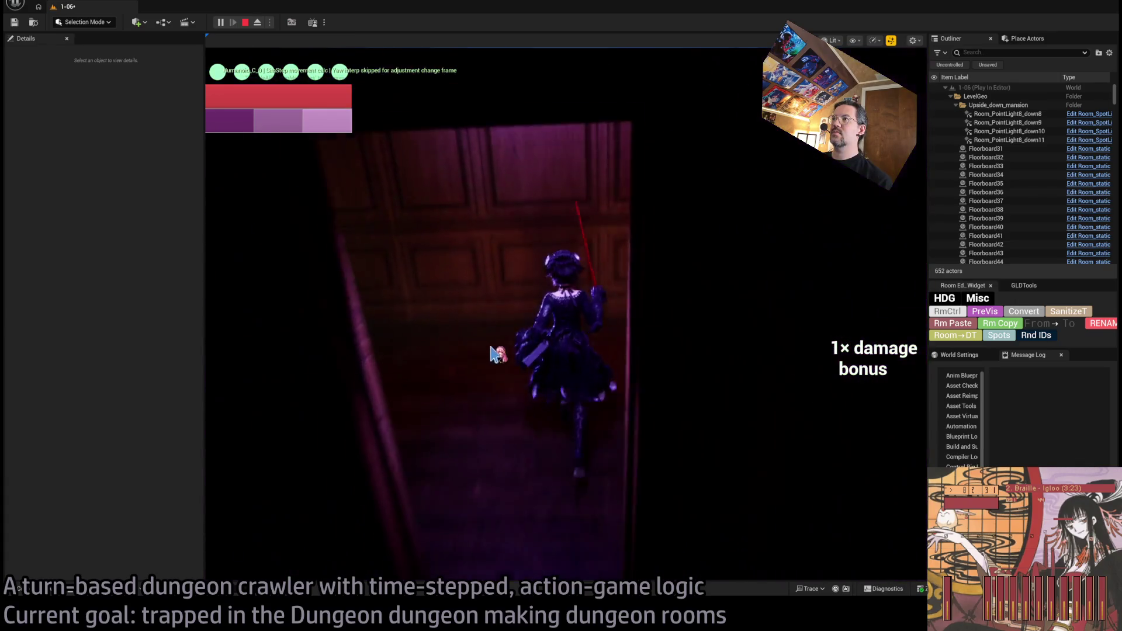
pyautogui.moveTo(727, 355)
pyautogui.mouseDown()
pyautogui.moveTo(381, 370)
pyautogui.moveTo(777, 363)
pyautogui.mouseUp()
pyautogui.click(896, 329)
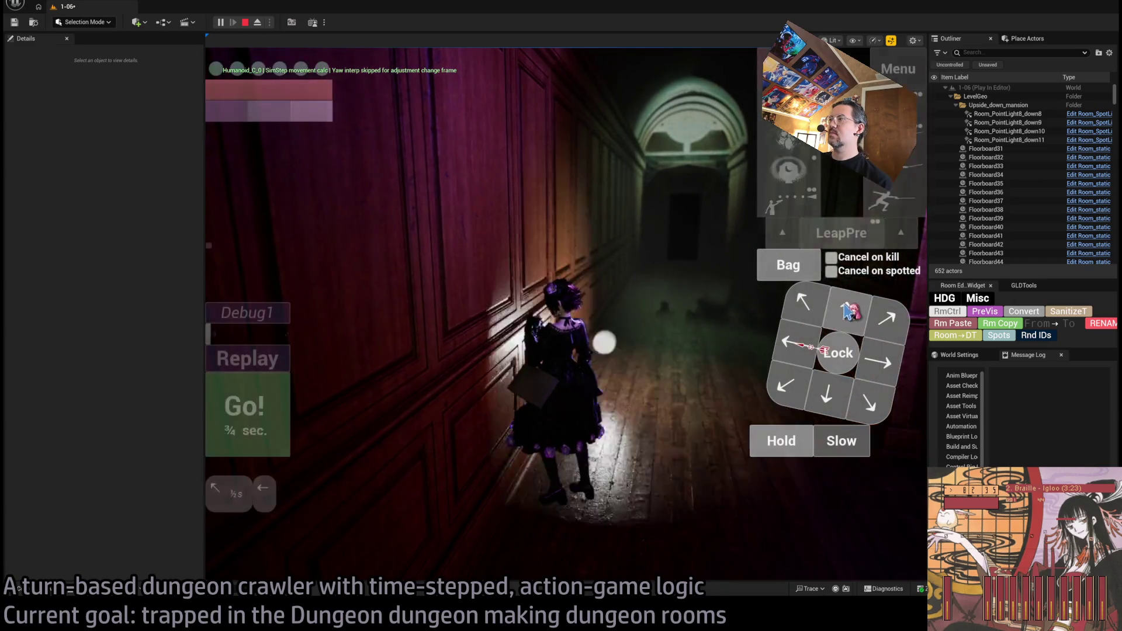
pyautogui.click(260, 416)
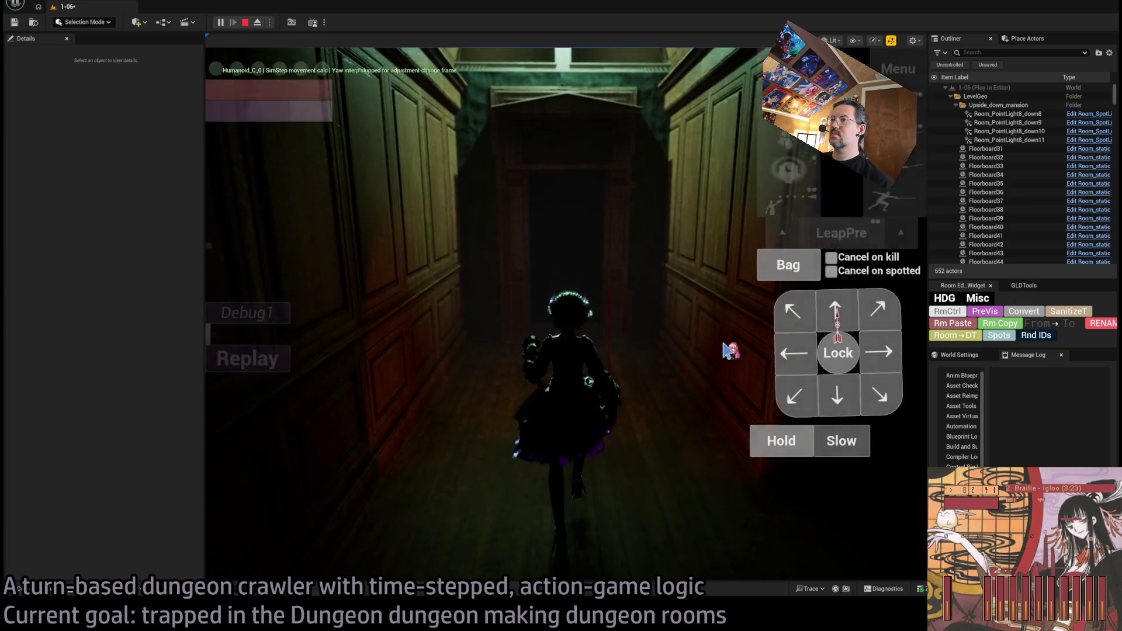
pyautogui.moveTo(725, 350); pyautogui.dragTo(398, 355)
pyautogui.moveTo(239, 347); pyautogui.dragTo(704, 368)
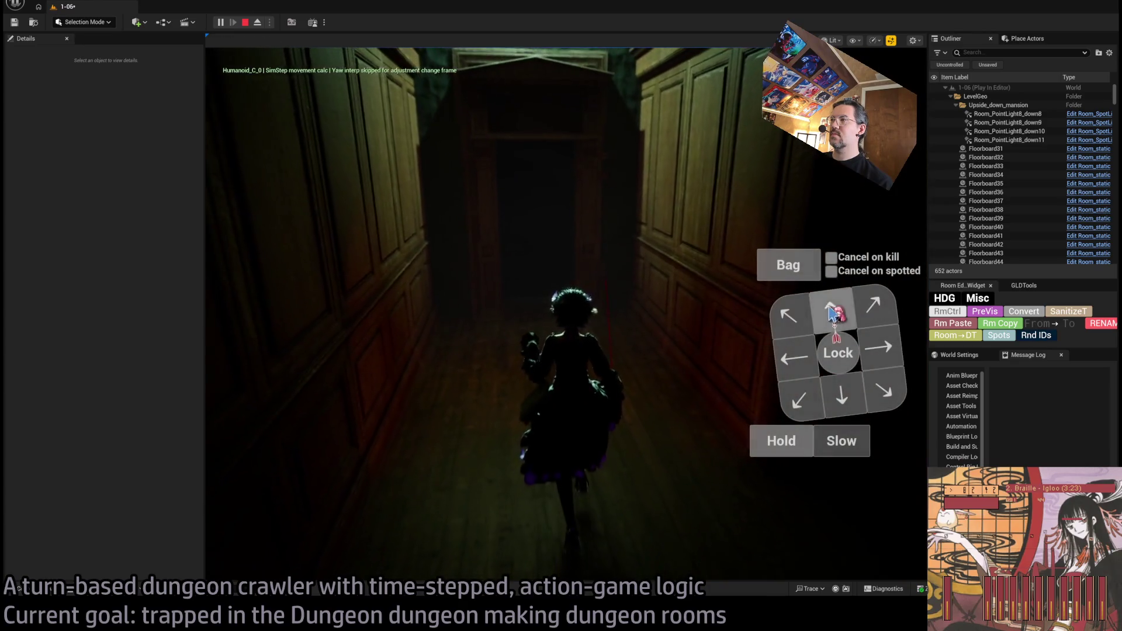
pyautogui.click(832, 313)
pyautogui.click(256, 418)
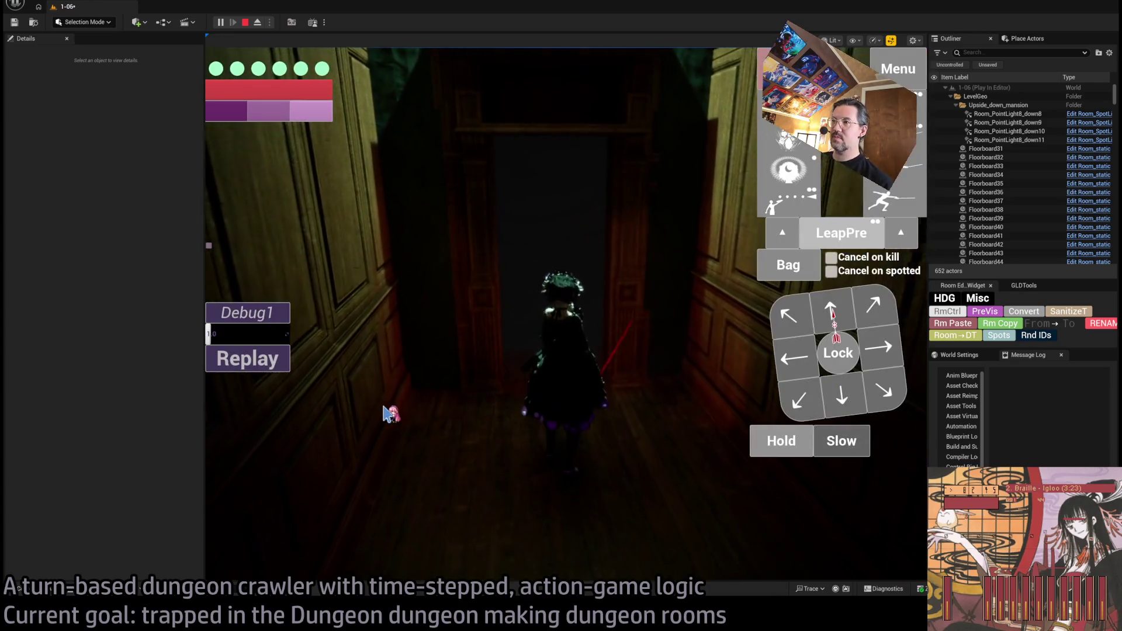
pyautogui.moveTo(614, 369); pyautogui.dragTo(491, 367)
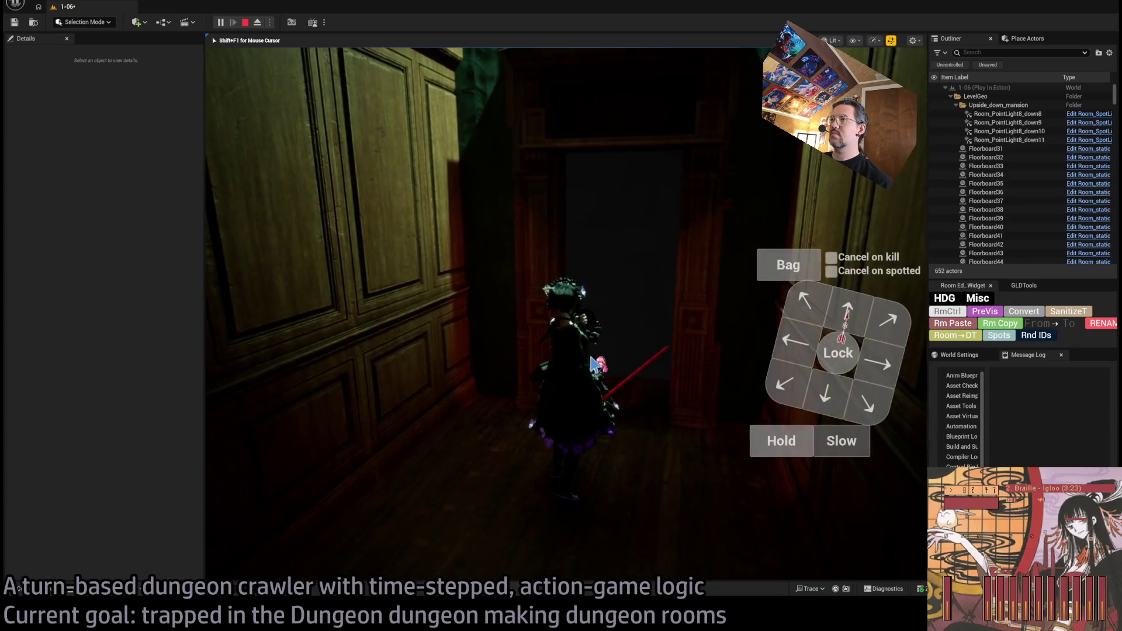
# Step: Use the visibility-boosting eye ability, then walk the character forward down the hall
pyautogui.click(788, 170)
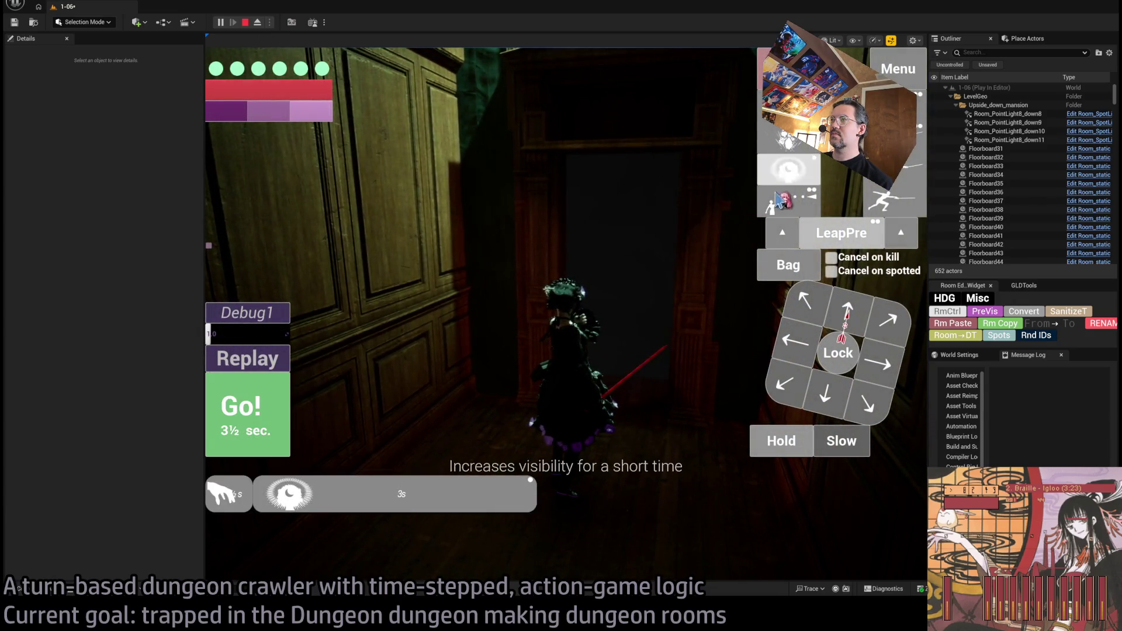
pyautogui.click(268, 399)
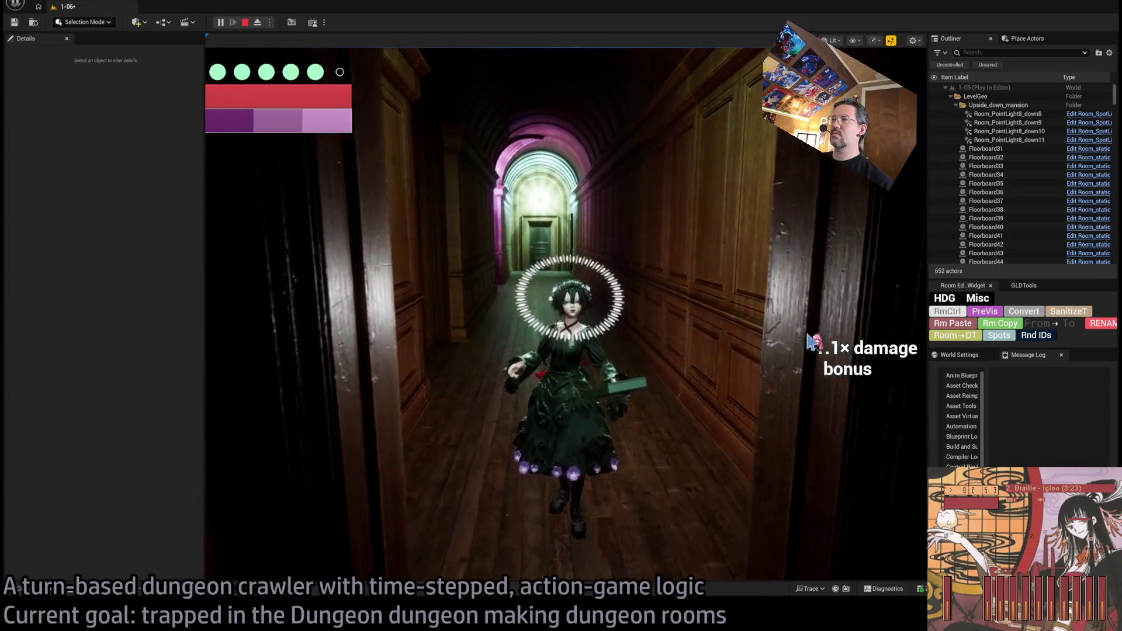
pyautogui.click(837, 327)
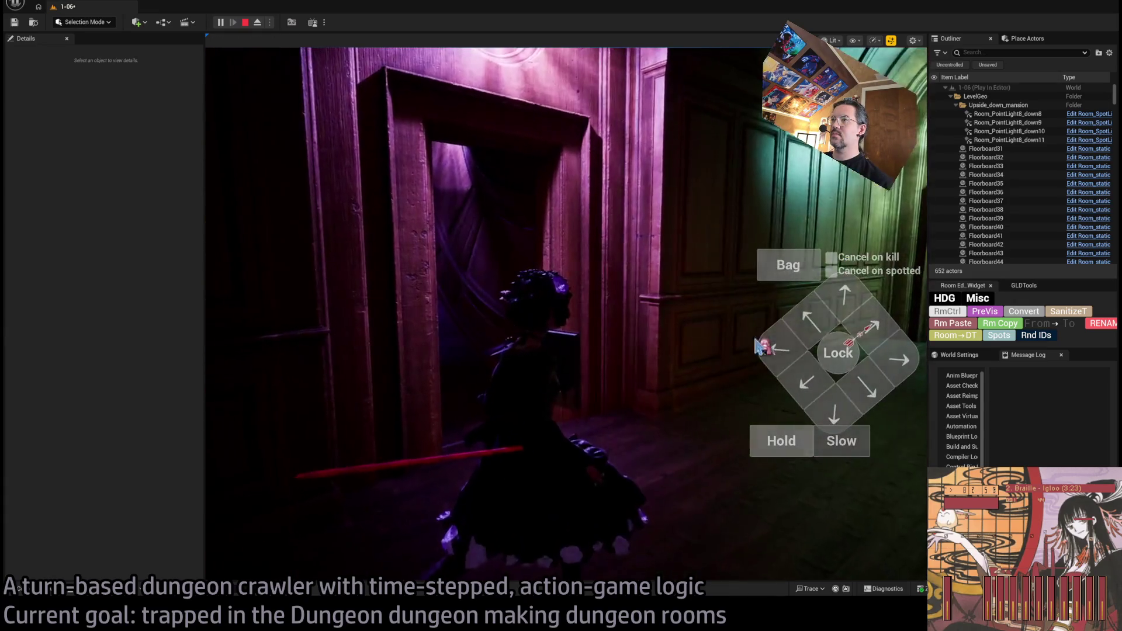
pyautogui.click(810, 316)
pyautogui.click(810, 316)
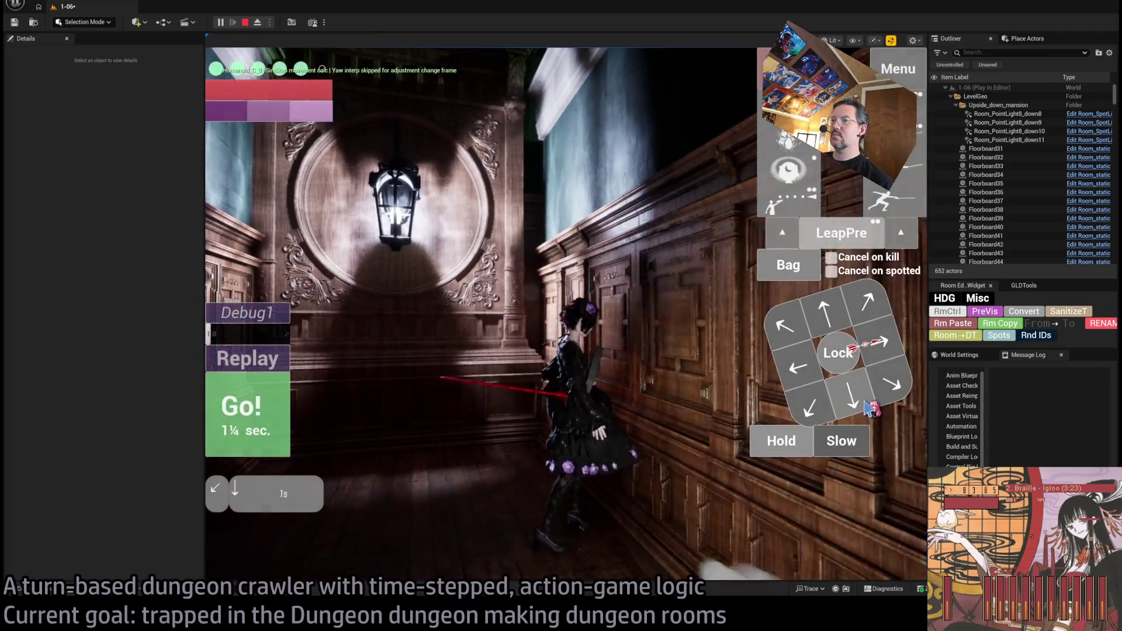
pyautogui.click(286, 433)
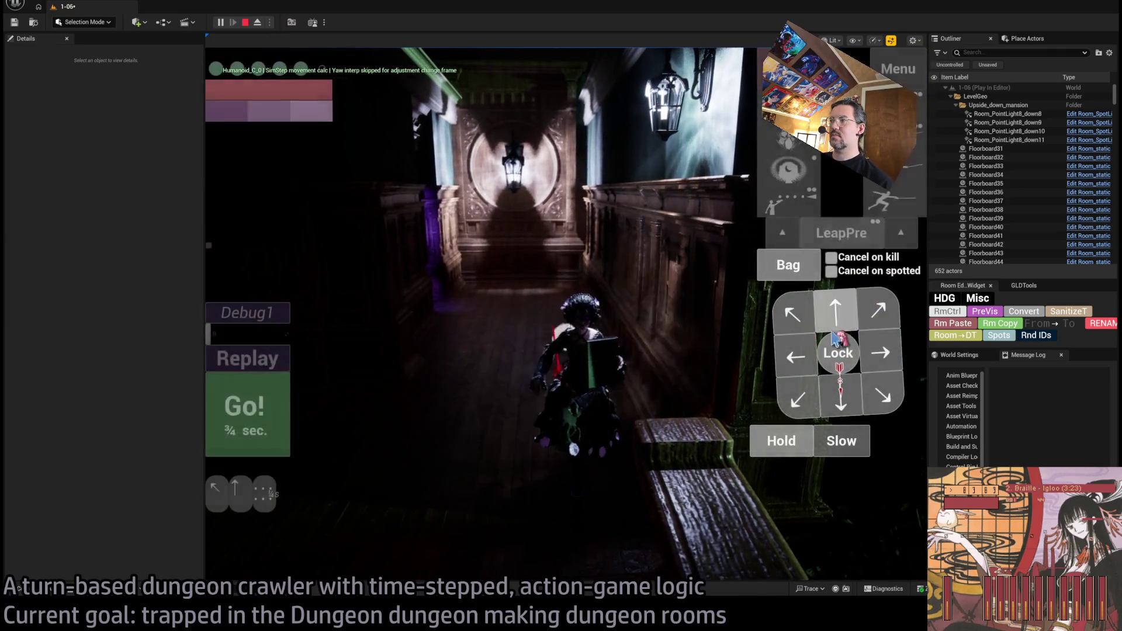
# Step: Walk through the green-lit hallway into the purple-lit room and beyond, then stop the play-test
pyautogui.press('Up')
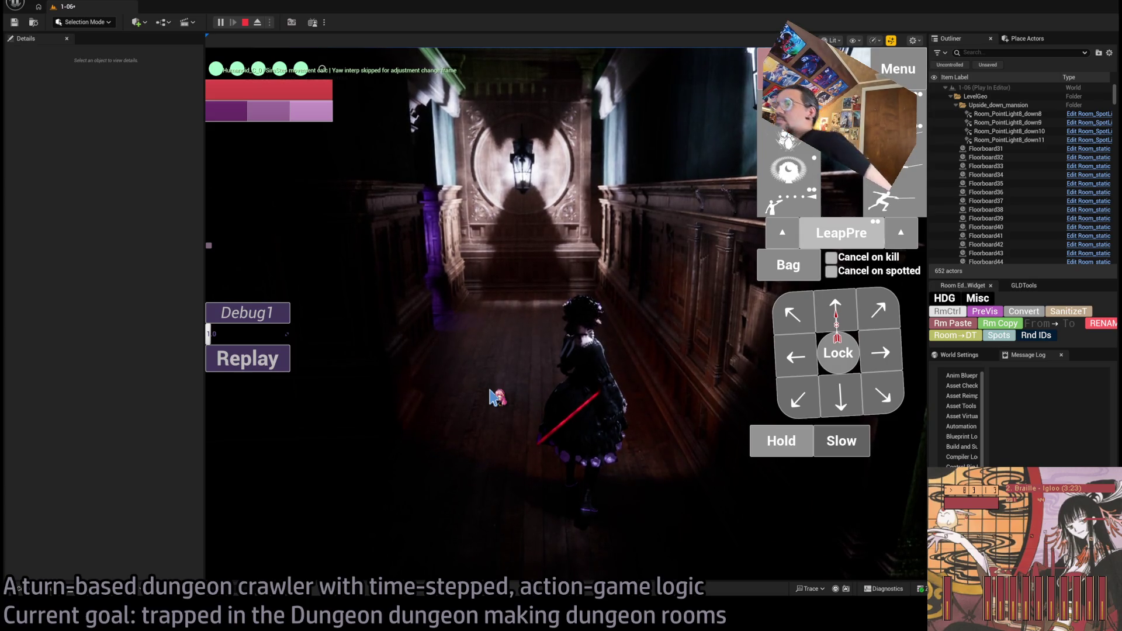
pyautogui.press('Right')
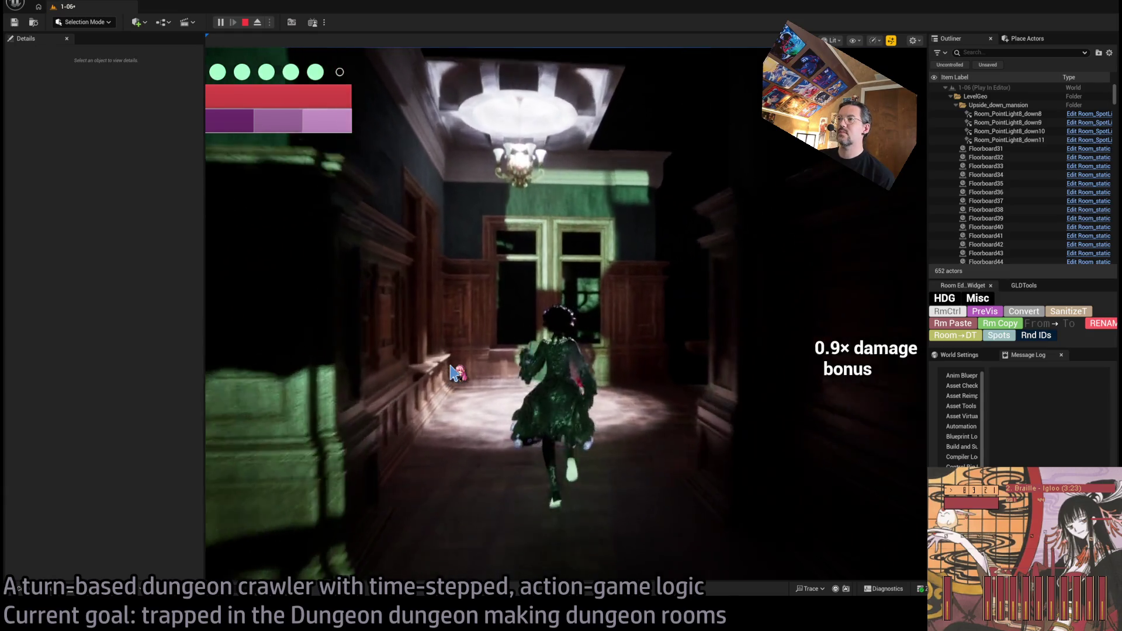
pyautogui.press('Right')
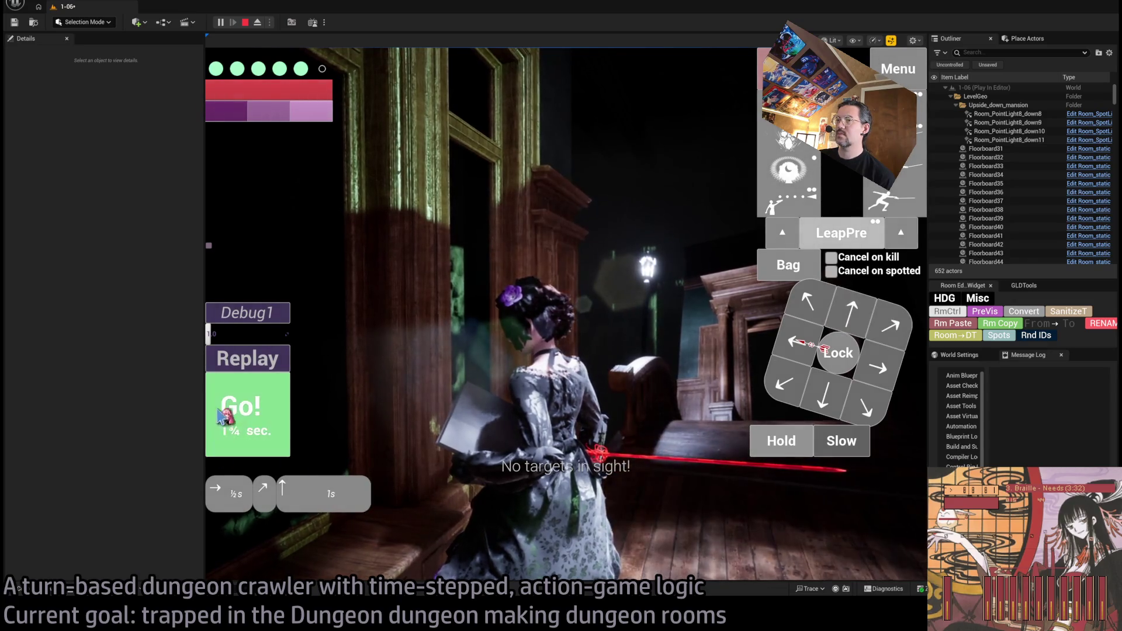
pyautogui.click(222, 416)
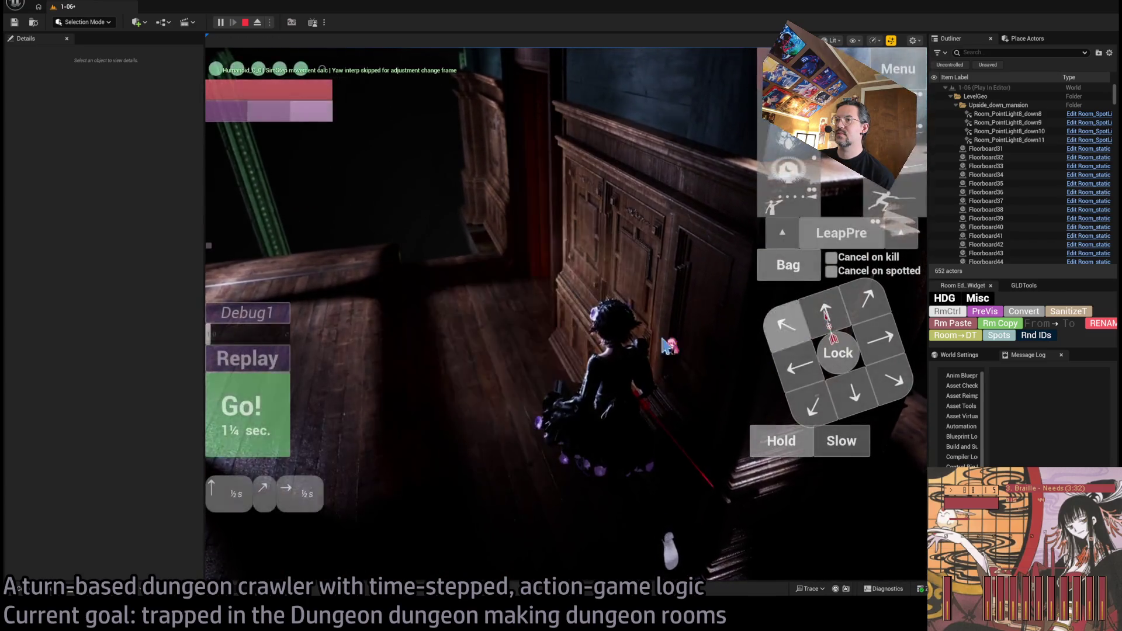
pyautogui.click(355, 394)
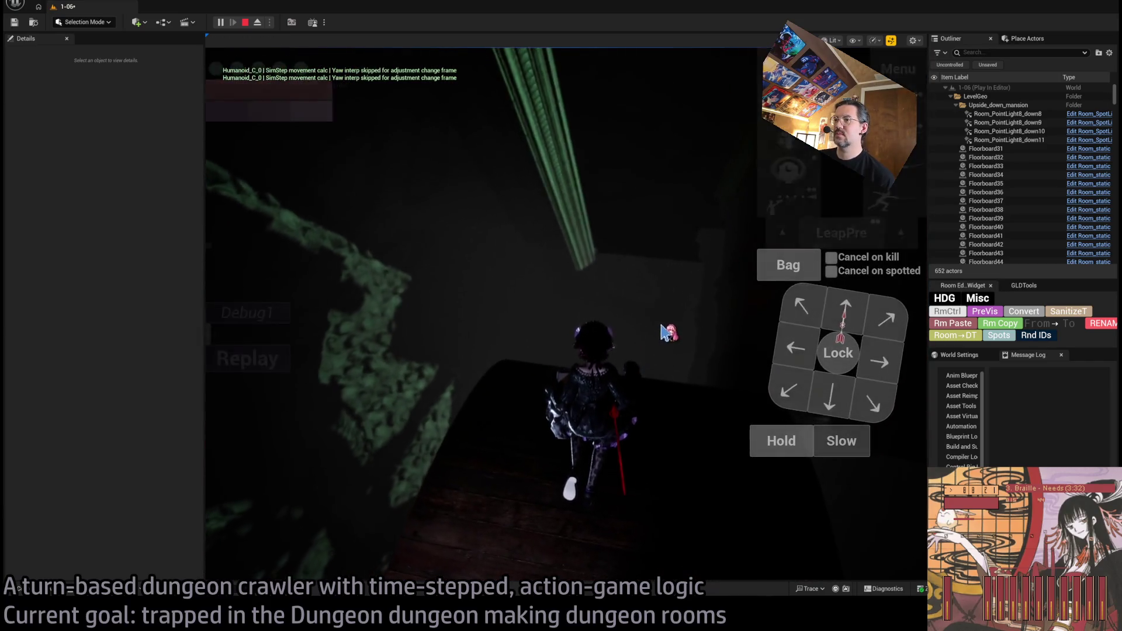
pyautogui.press('Escape')
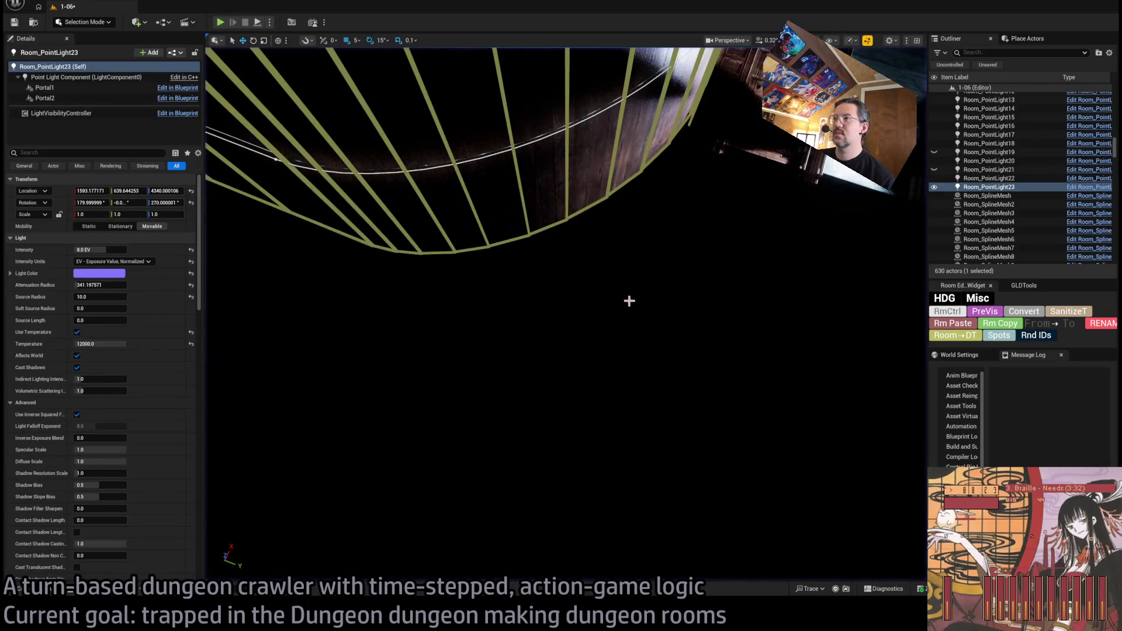
pyautogui.press('f')
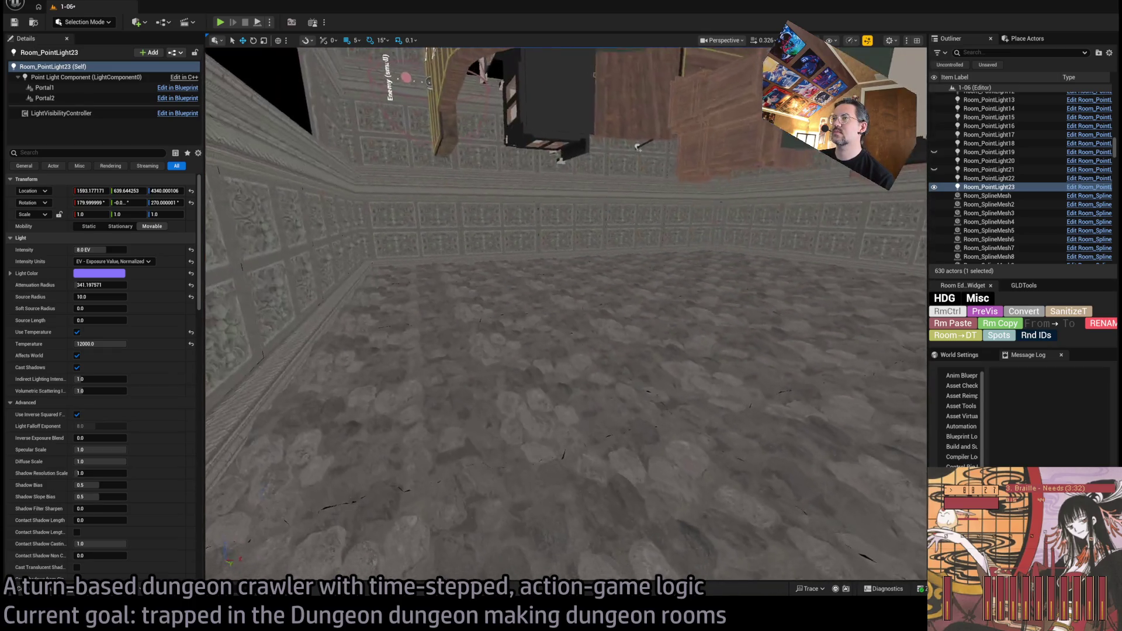
# Step: Select and delete two batches of stone floor slabs, dropping the level to 614 actors
pyautogui.click(463, 390)
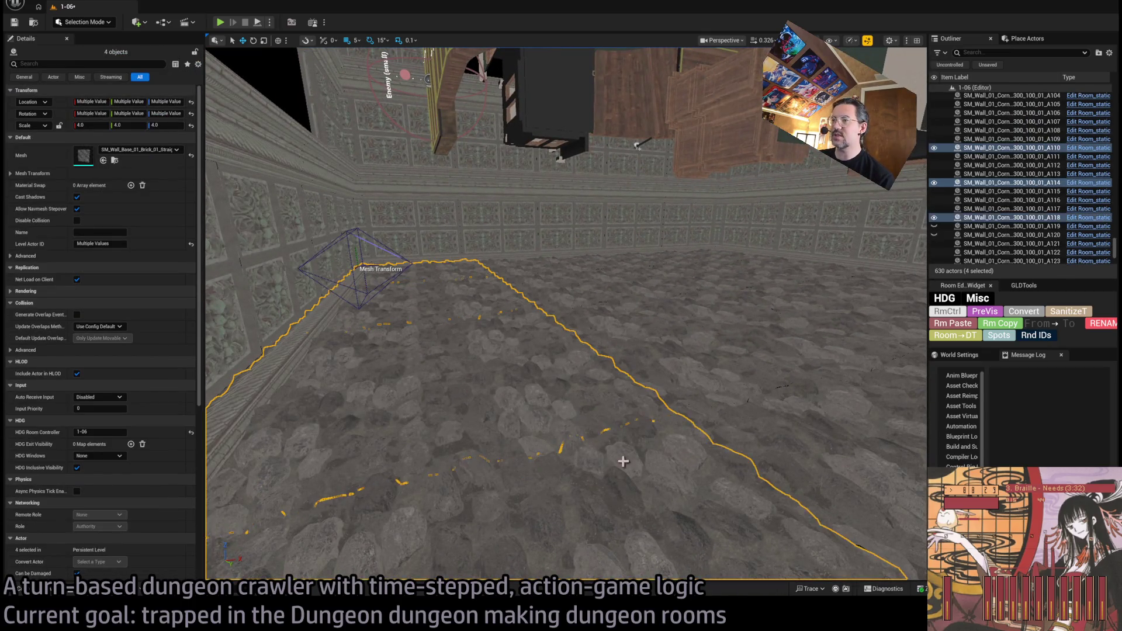
pyautogui.press('Delete')
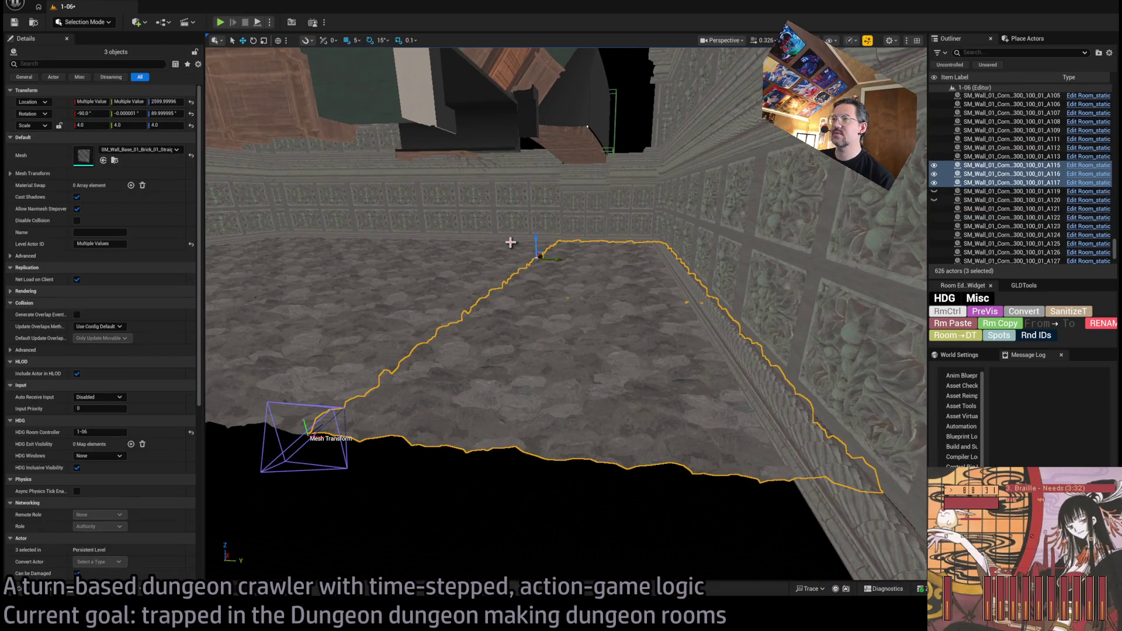
pyautogui.click(502, 257)
pyautogui.keyDown('ctrl'); pyautogui.click(486, 273); pyautogui.keyUp('ctrl')
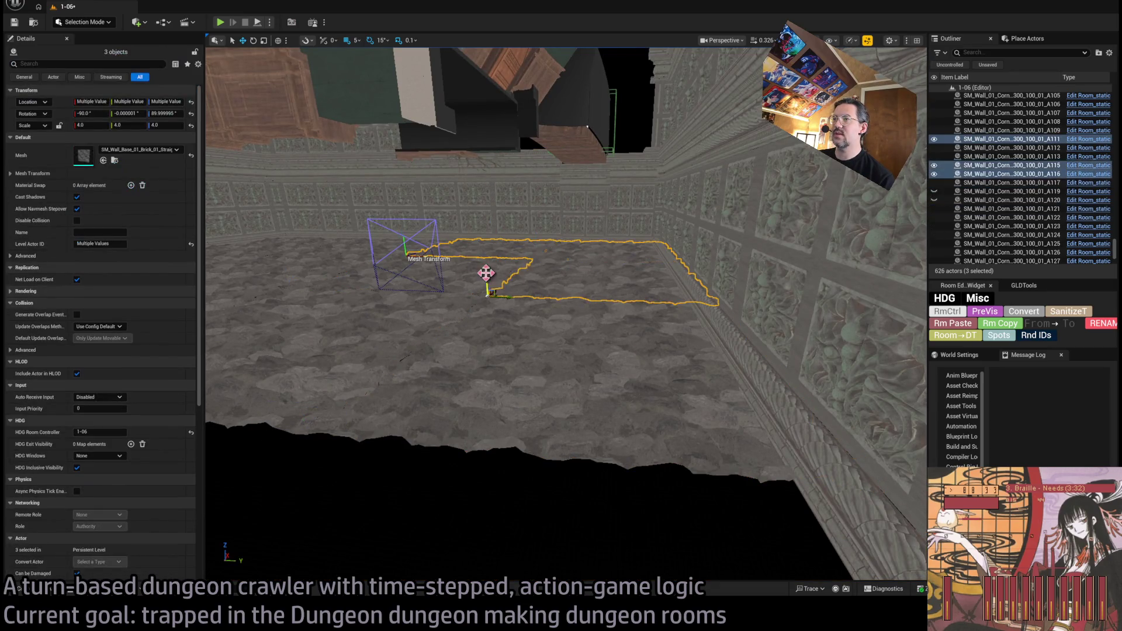
pyautogui.press('Delete')
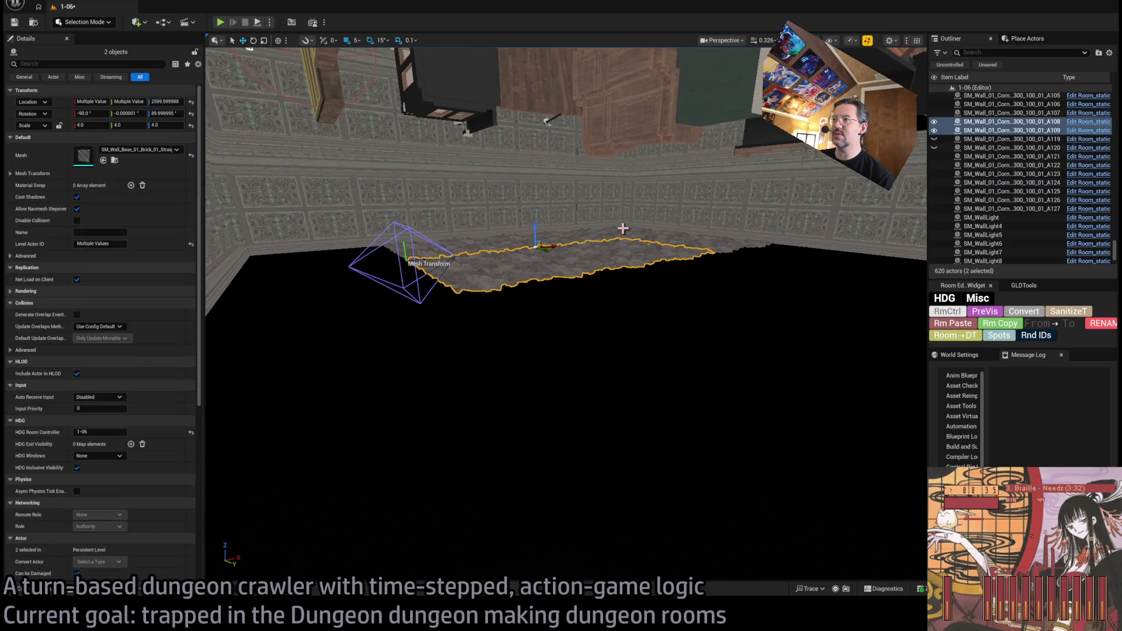
pyautogui.press('Delete')
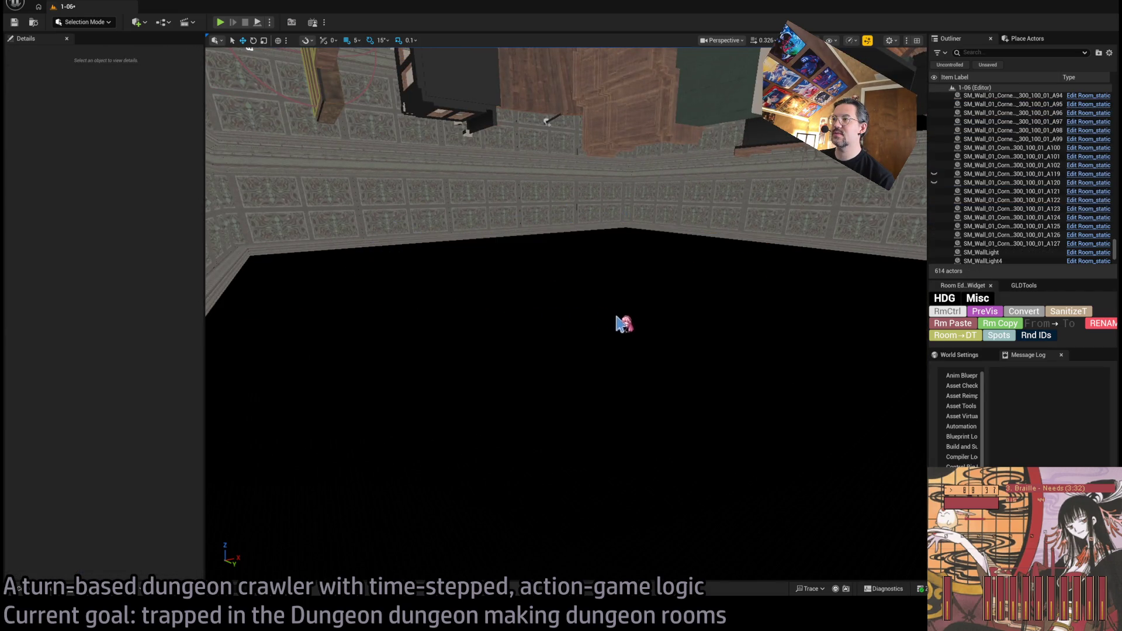
pyautogui.scroll(-10, 533, 158)
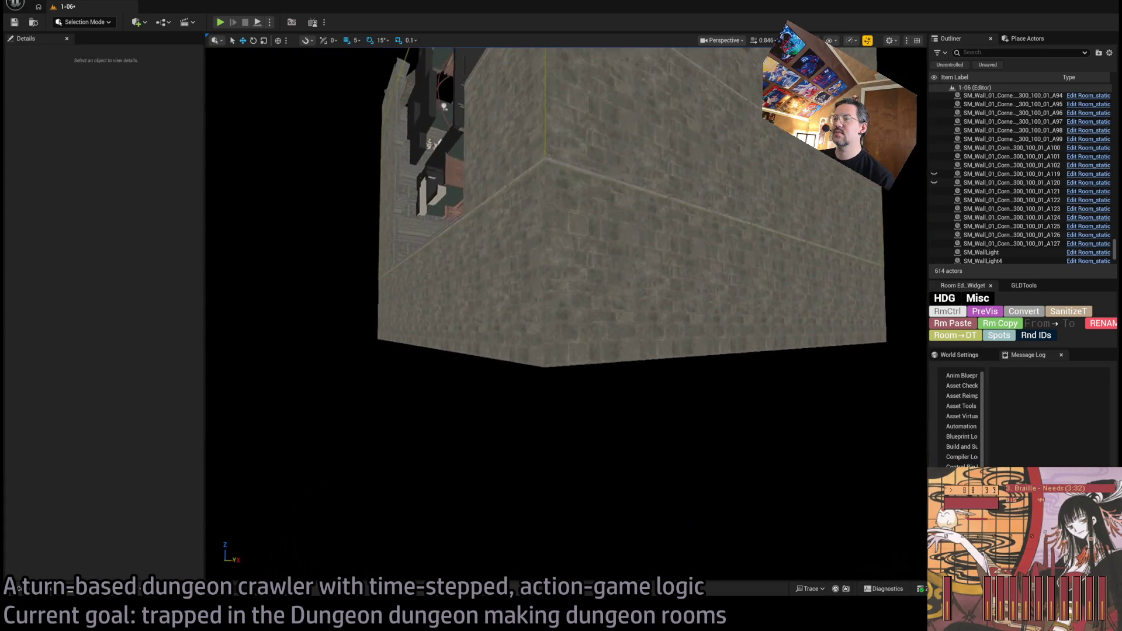
pyautogui.moveTo(620, 316)
pyautogui.mouseDown()
pyautogui.moveTo(620, 263)
pyautogui.moveTo(620, 317)
pyautogui.mouseUp()
pyautogui.moveTo(593, 351)
pyautogui.mouseDown()
pyautogui.moveTo(594, 292)
pyautogui.moveTo(589, 368)
pyautogui.mouseUp()
pyautogui.click(50, 591)
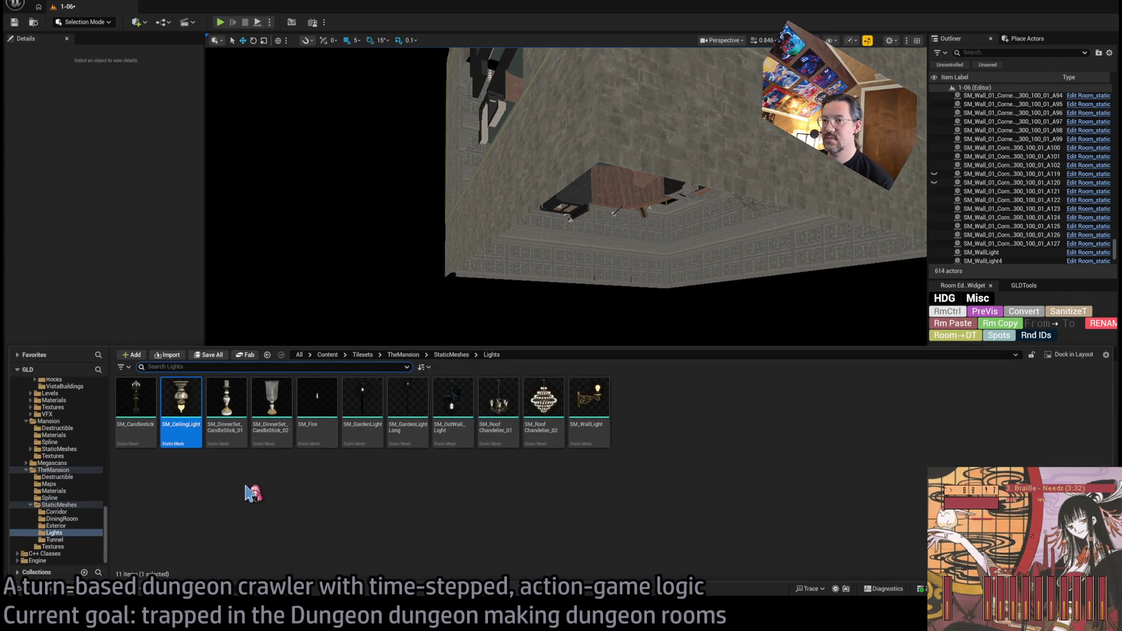
pyautogui.click(83, 429)
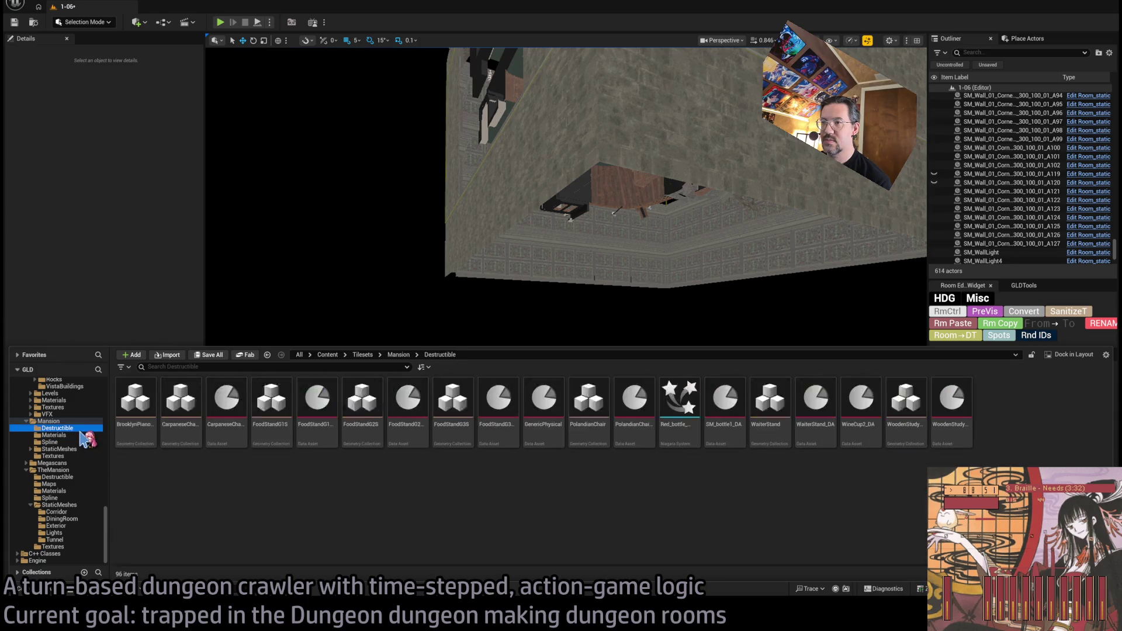
pyautogui.click(88, 436)
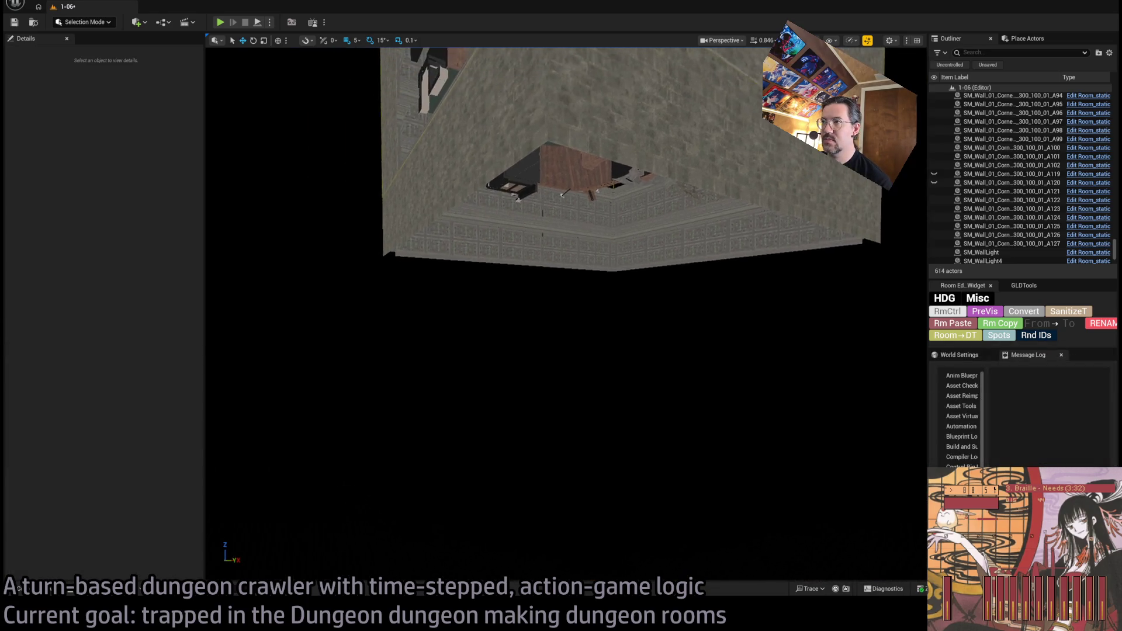
pyautogui.moveTo(496, 258)
pyautogui.mouseDown()
pyautogui.moveTo(555, 234)
pyautogui.moveTo(509, 275)
pyautogui.moveTo(526, 304)
pyautogui.moveTo(483, 275)
pyautogui.mouseUp()
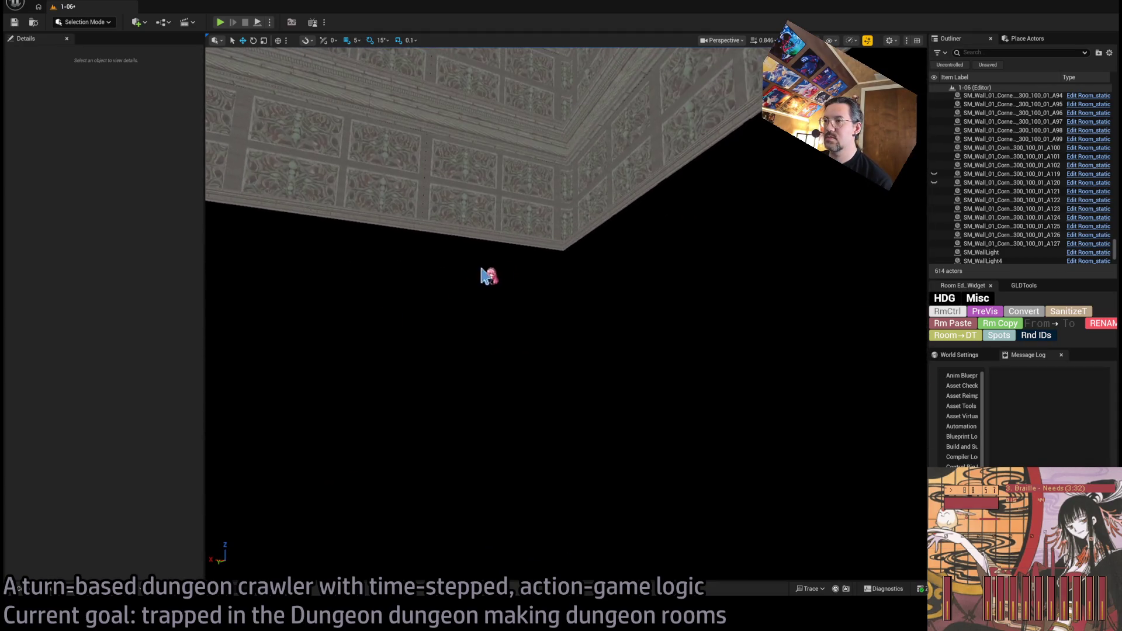
pyautogui.hotkey('ctrl', 'space')
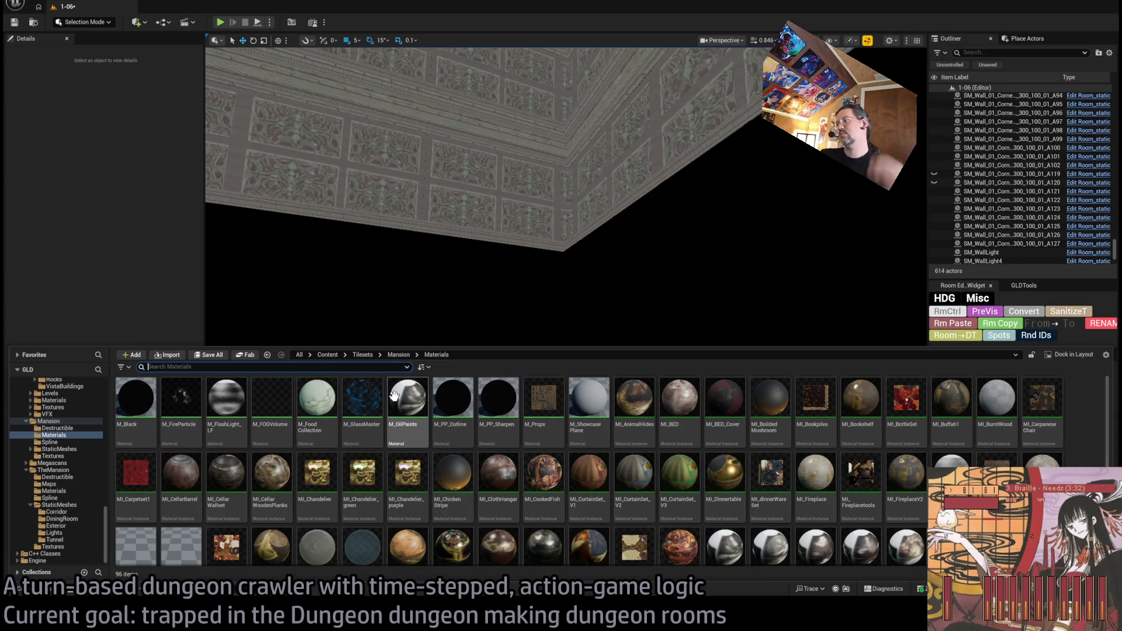
pyautogui.moveTo(834, 332)
pyautogui.mouseDown()
pyautogui.moveTo(657, 356)
pyautogui.moveTo(649, 444)
pyautogui.mouseUp()
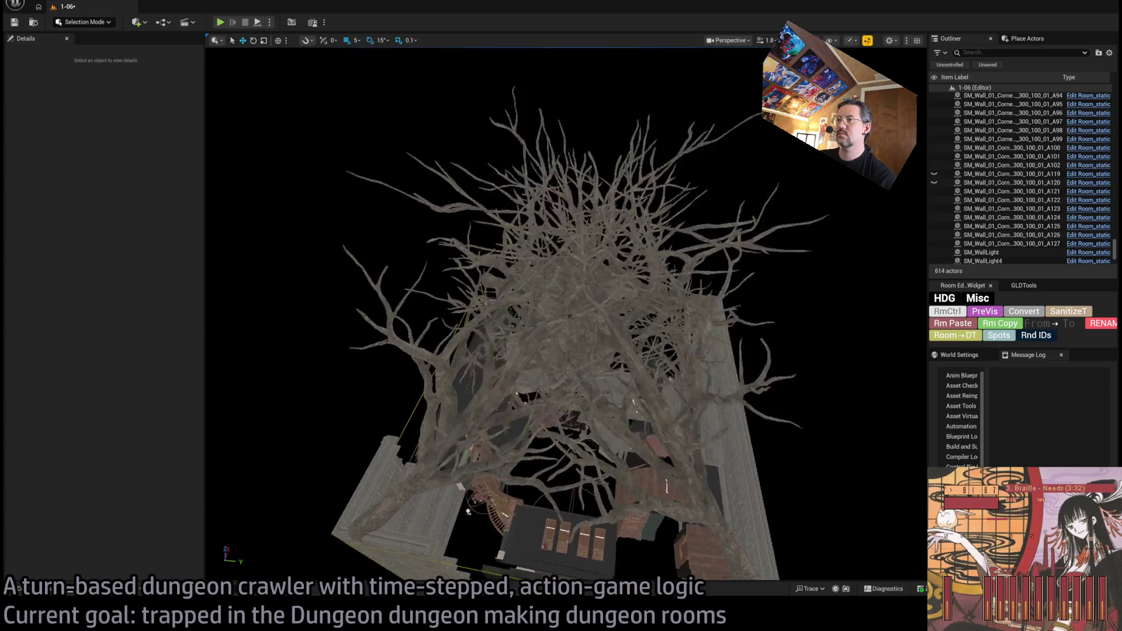
# Step: Fly into the tree's branches and select shroud panels including BACKSIDESHROUD63 and BACKSIDESHROUD34
pyautogui.scroll(10, 566, 314)
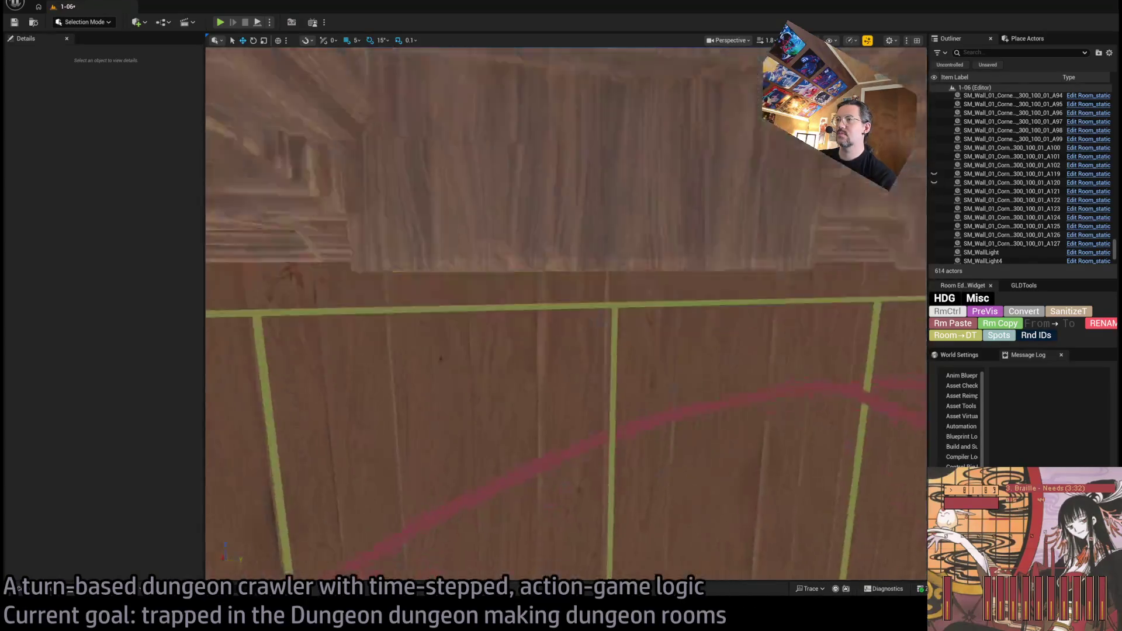
pyautogui.moveTo(566, 314)
pyautogui.mouseDown()
pyautogui.moveTo(532, 350)
pyautogui.moveTo(525, 339)
pyautogui.moveTo(526, 409)
pyautogui.moveTo(462, 473)
pyautogui.mouseUp()
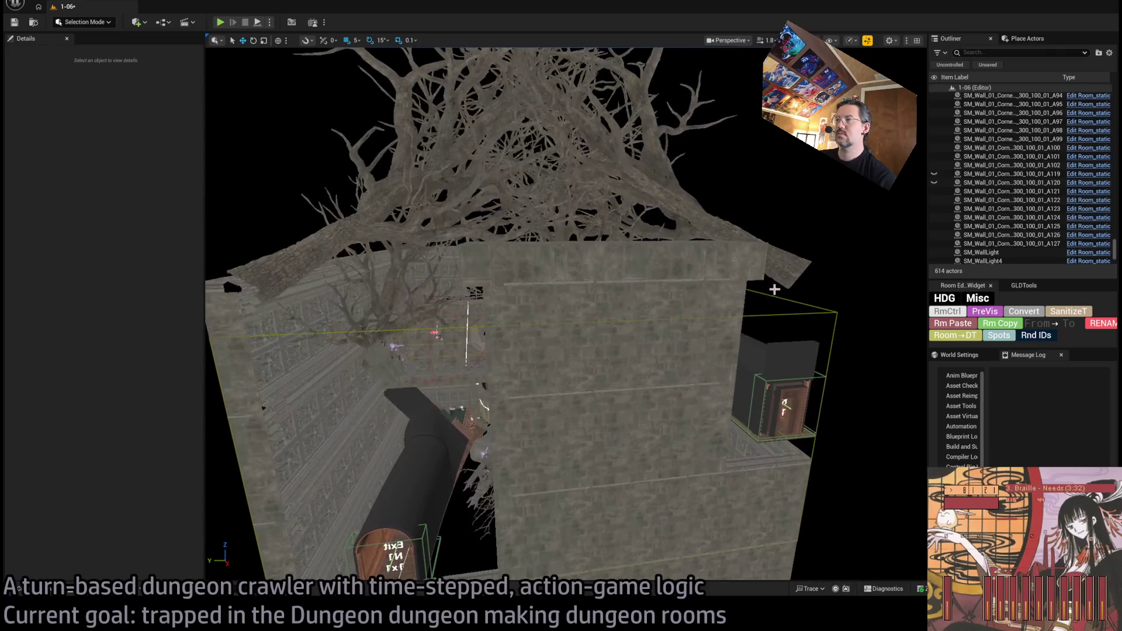
pyautogui.click(663, 299)
pyautogui.keyDown('ctrl'); pyautogui.click(562, 311); pyautogui.keyUp('ctrl')
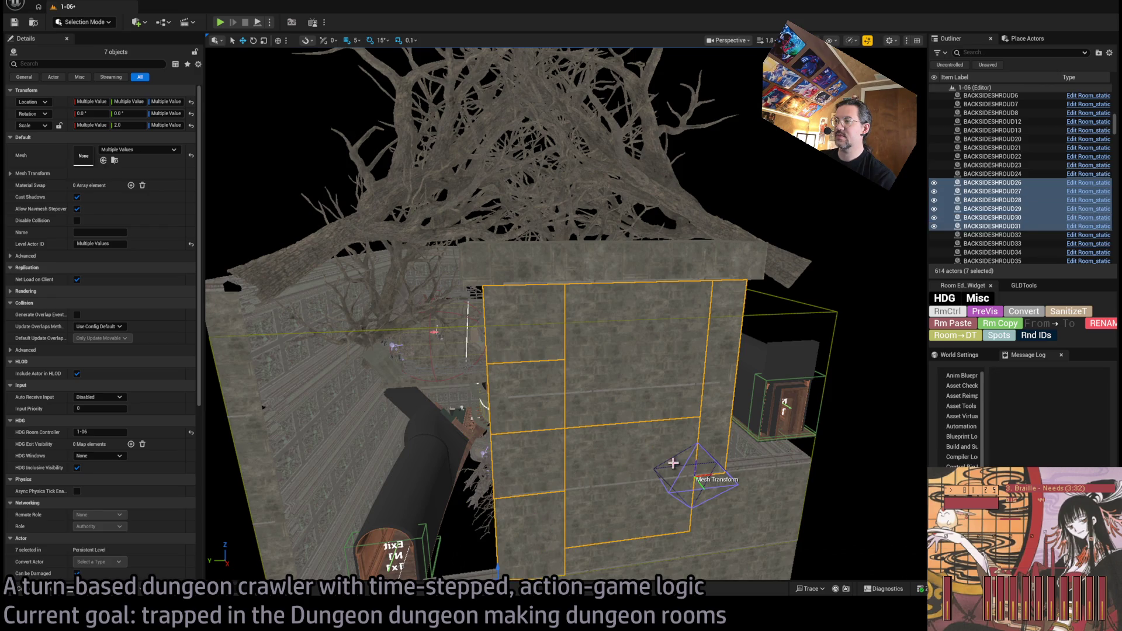
pyautogui.keyDown('ctrl'); pyautogui.click(650, 541); pyautogui.keyUp('ctrl')
pyautogui.press('f')
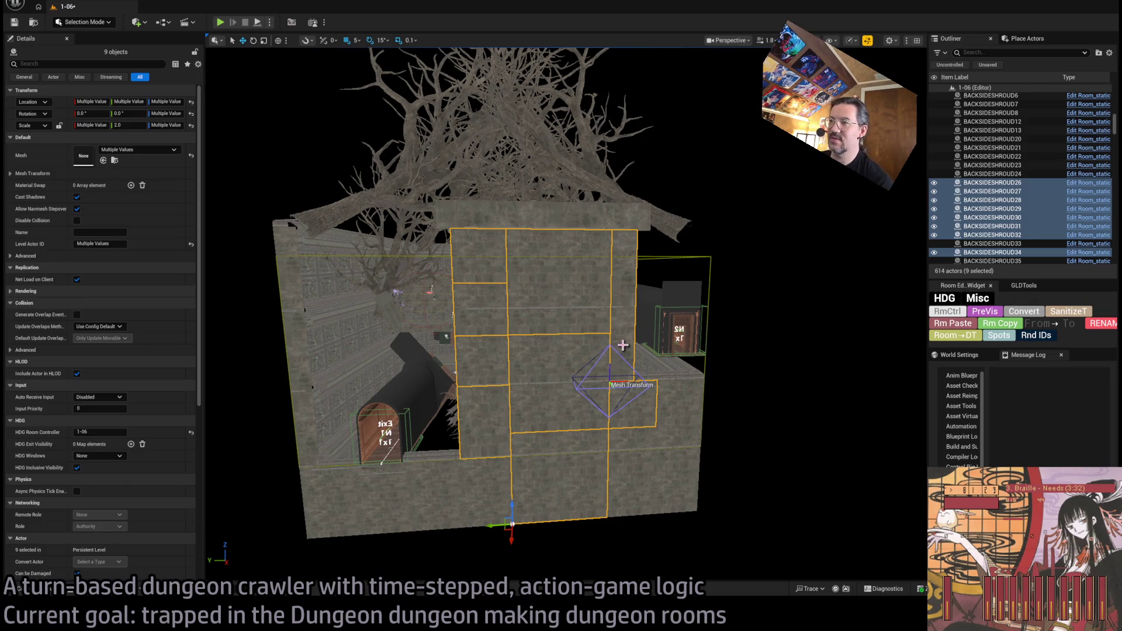
# Step: Refine the shroud-panel selection to BACKSIDESHROUD29, 31, 63, 26, 52, 53 and 54
pyautogui.click(566, 295)
pyautogui.keyDown('ctrl'); pyautogui.click(476, 247); pyautogui.keyUp('ctrl')
pyautogui.keyDown('ctrl'); pyautogui.click(508, 231); pyautogui.keyUp('ctrl')
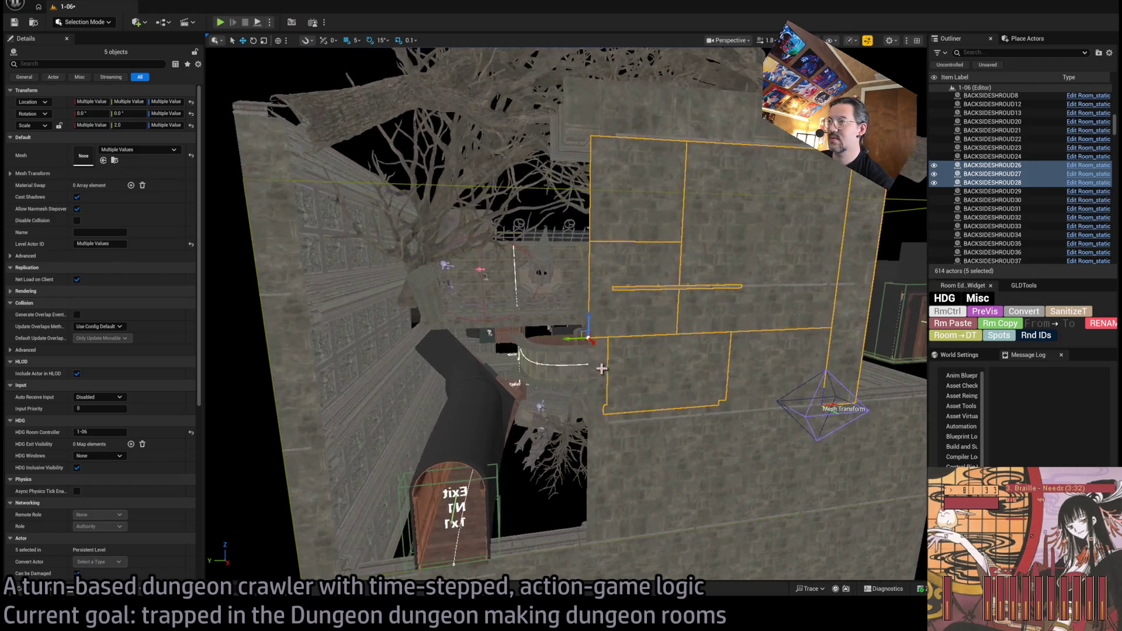
pyautogui.click(648, 371)
pyautogui.keyDown('ctrl'); pyautogui.click(796, 360); pyautogui.keyUp('ctrl')
pyautogui.keyDown('ctrl'); pyautogui.click(837, 329); pyautogui.keyUp('ctrl')
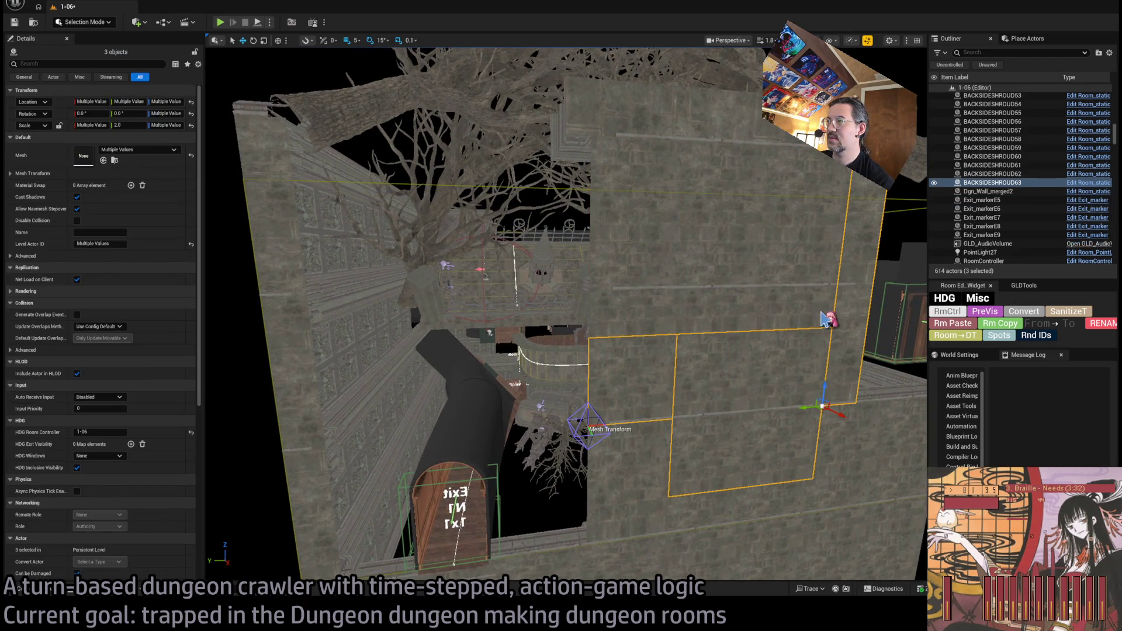
pyautogui.keyDown('ctrl'); pyautogui.click(818, 322); pyautogui.keyUp('ctrl')
pyautogui.keyDown('ctrl'); pyautogui.click(851, 308); pyautogui.keyUp('ctrl')
pyautogui.keyDown('ctrl'); pyautogui.click(665, 316); pyautogui.keyUp('ctrl')
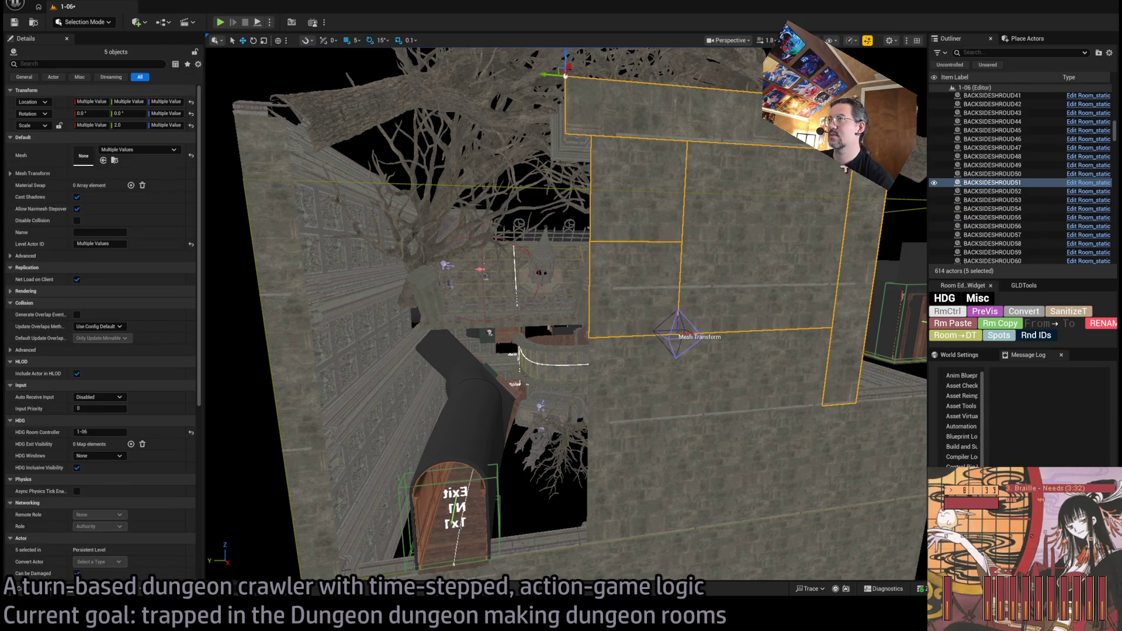
pyautogui.keyDown('ctrl'); pyautogui.click(648, 359); pyautogui.keyUp('ctrl')
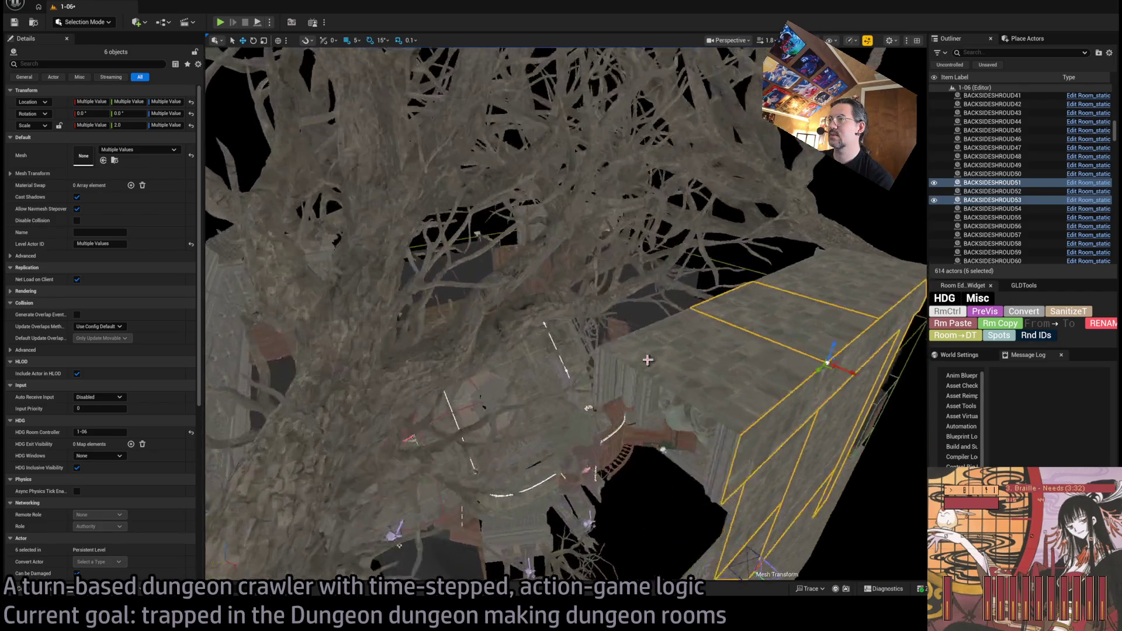
pyautogui.keyDown('ctrl'); pyautogui.click(647, 360); pyautogui.keyUp('ctrl')
pyautogui.keyDown('ctrl'); pyautogui.click(861, 284); pyautogui.keyUp('ctrl')
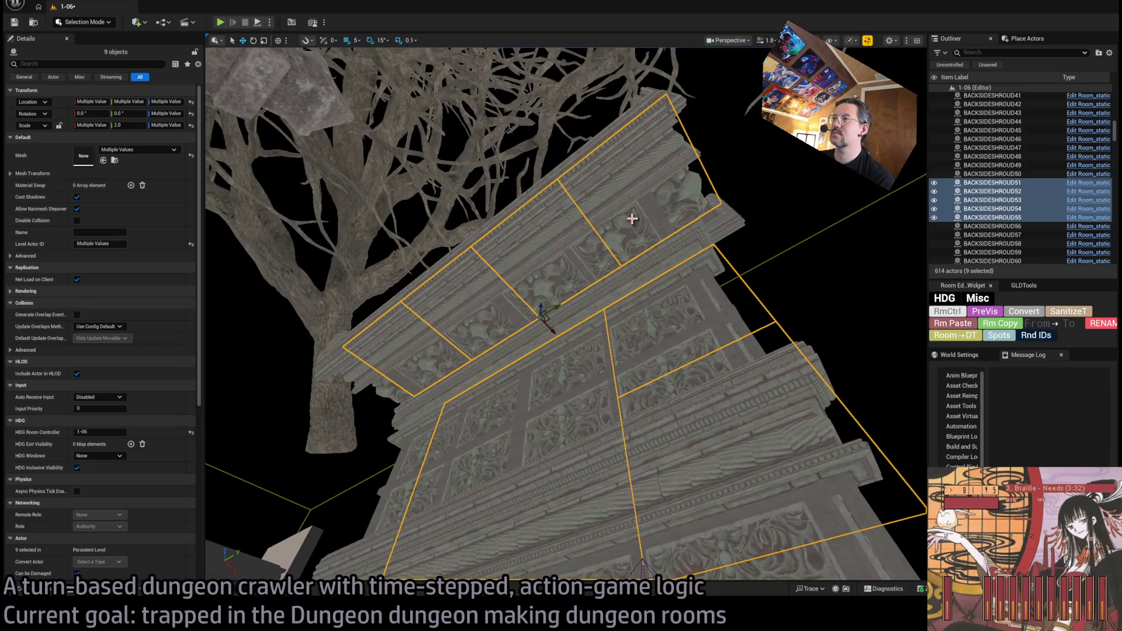
# Step: Add ornate corner and lower wall pieces, bringing the selection to 17 objects
pyautogui.keyDown('ctrl'); pyautogui.click(530, 275); pyautogui.keyUp('ctrl')
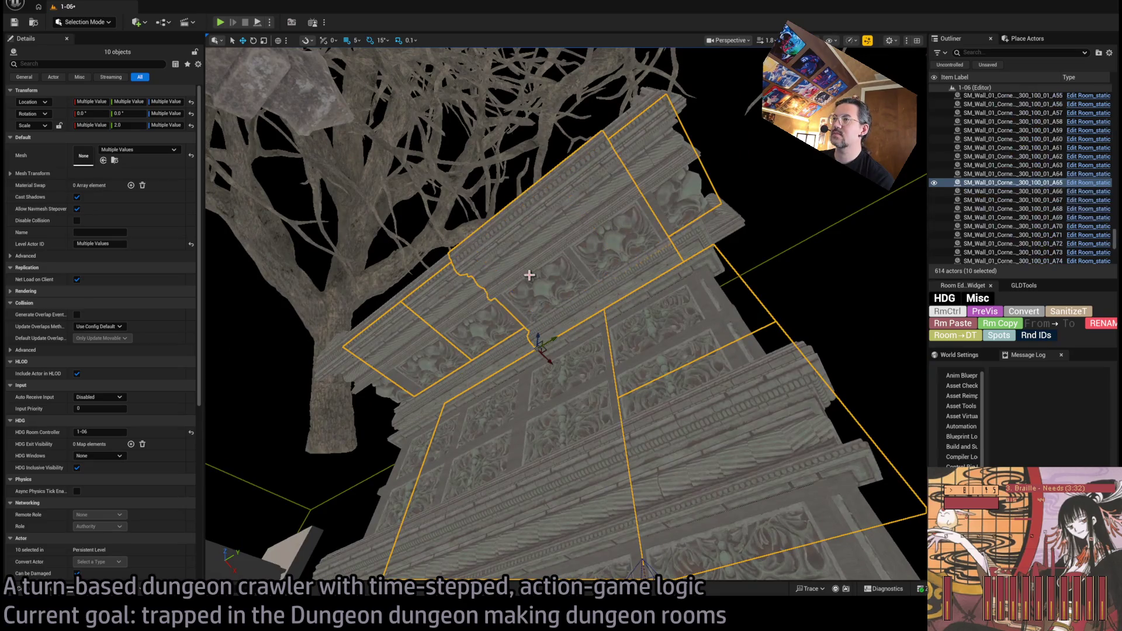
pyautogui.keyDown('ctrl'); pyautogui.click(385, 384); pyautogui.keyUp('ctrl')
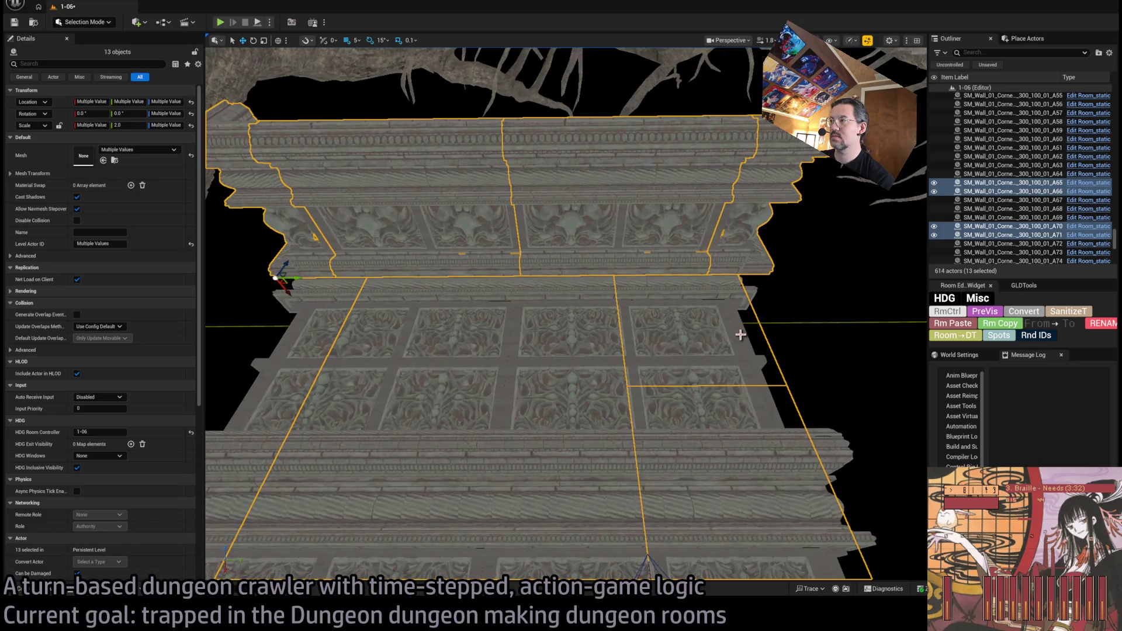
pyautogui.keyDown('ctrl'); pyautogui.click(729, 333); pyautogui.keyUp('ctrl')
pyautogui.keyDown('ctrl'); pyautogui.click(526, 353); pyautogui.keyUp('ctrl')
pyautogui.keyDown('ctrl'); pyautogui.click(335, 366); pyautogui.keyUp('ctrl')
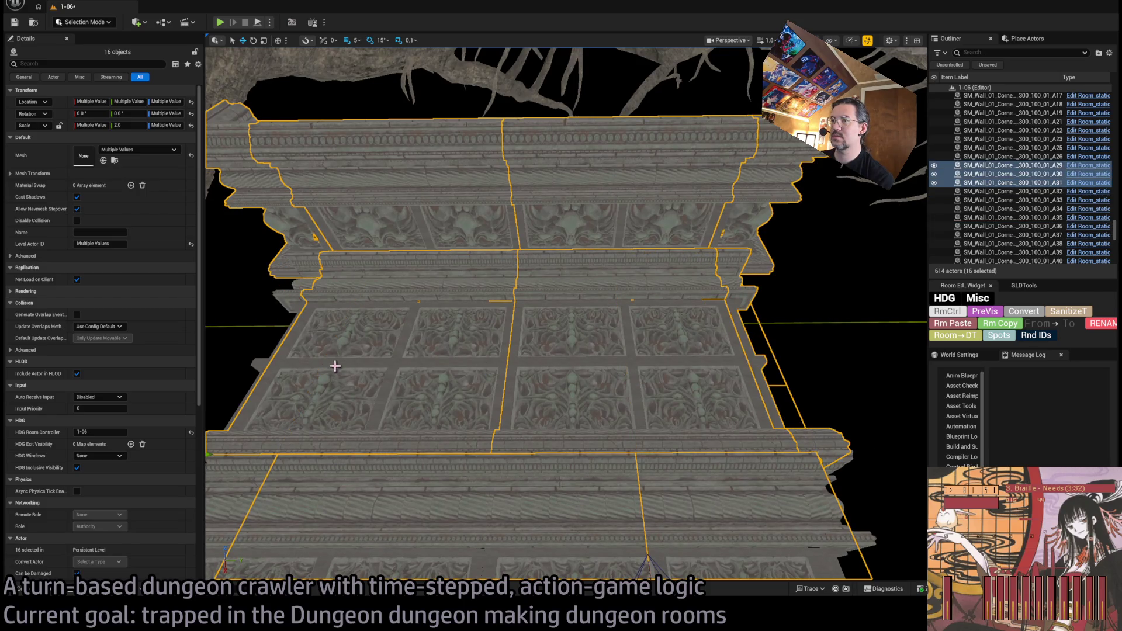
pyautogui.keyDown('ctrl'); pyautogui.click(271, 357); pyautogui.keyUp('ctrl')
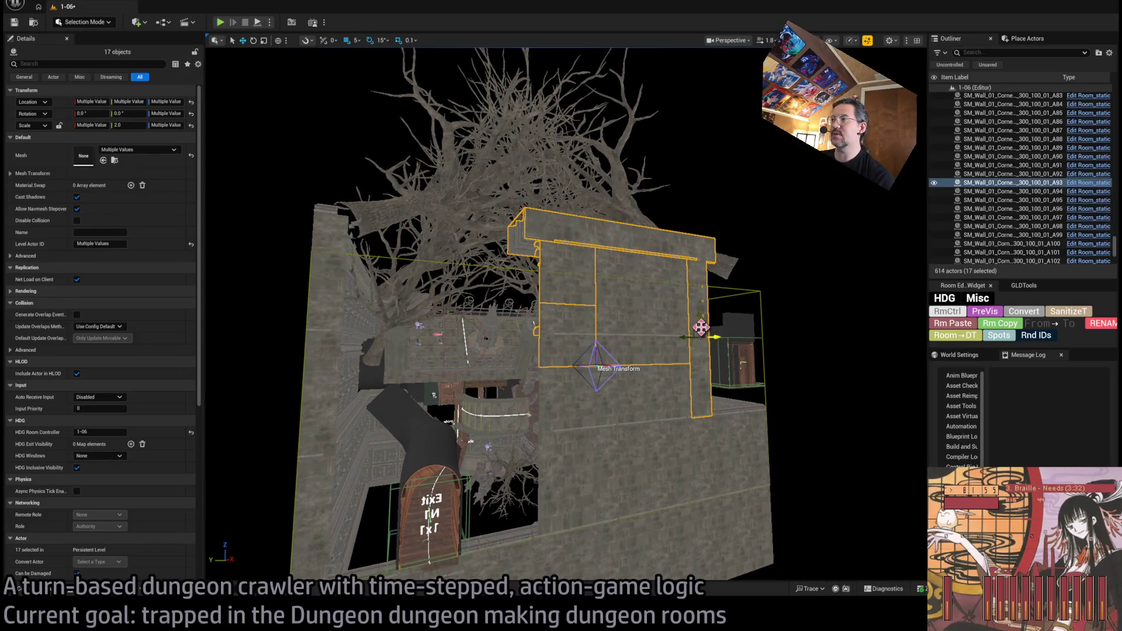
# Step: Raise the 17 grouped pieces on Z in snapped steps after undoing a first lift
pyautogui.moveTo(700, 327)
pyautogui.mouseDown()
pyautogui.moveTo(707, 222)
pyautogui.moveTo(705, 255)
pyautogui.mouseUp()
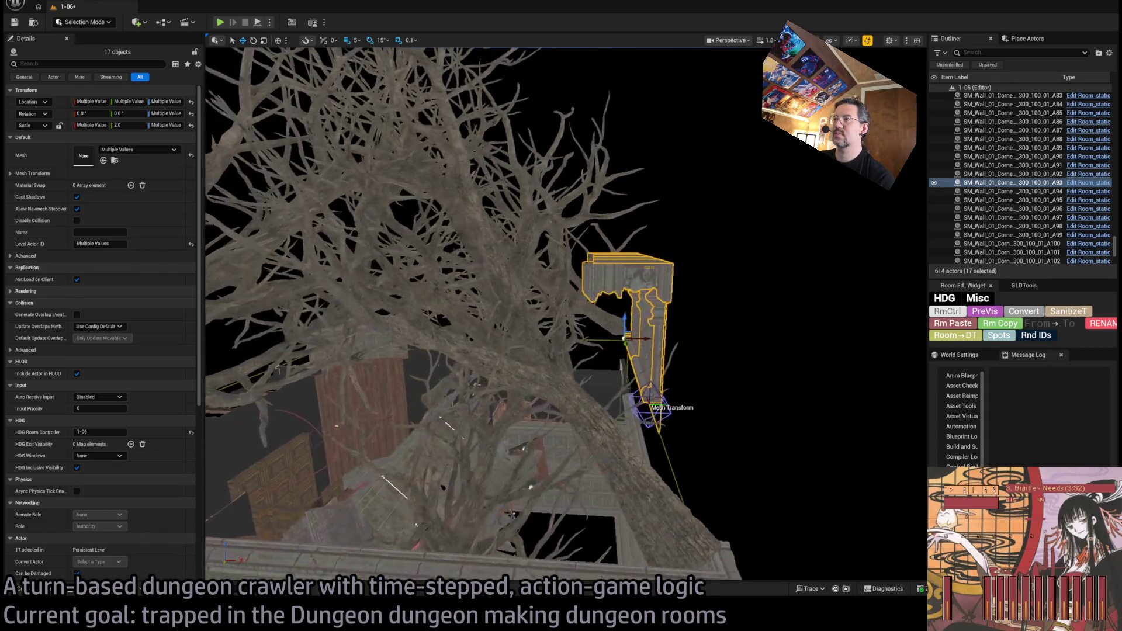
pyautogui.press('f')
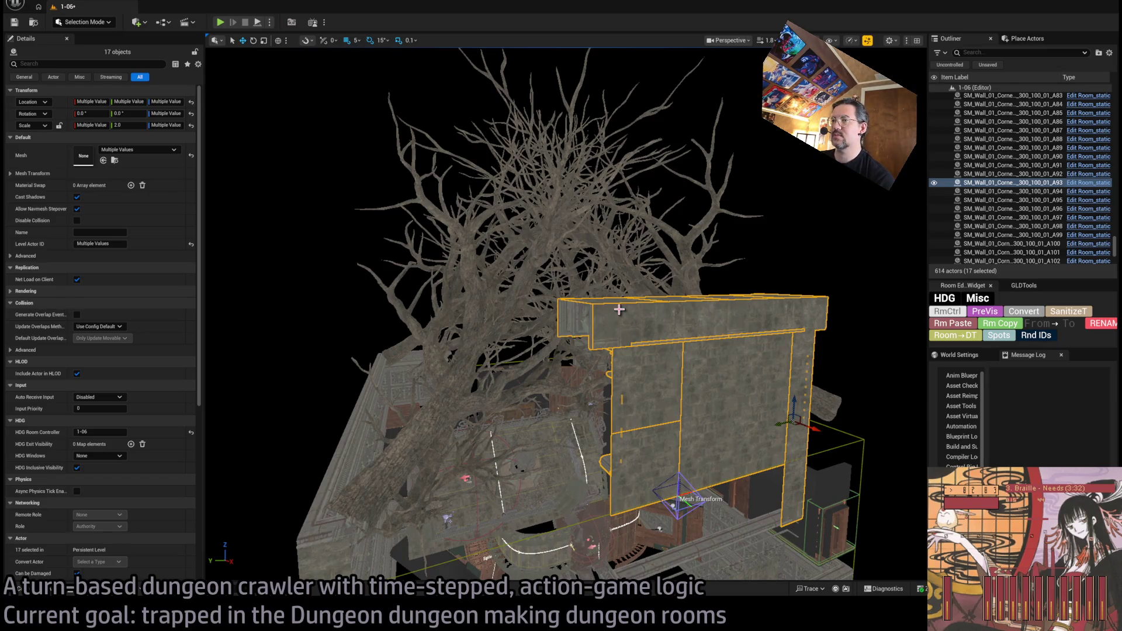
pyautogui.hotkey('ctrl', 'z')
pyautogui.moveTo(624, 376); pyautogui.dragTo(621, 383)
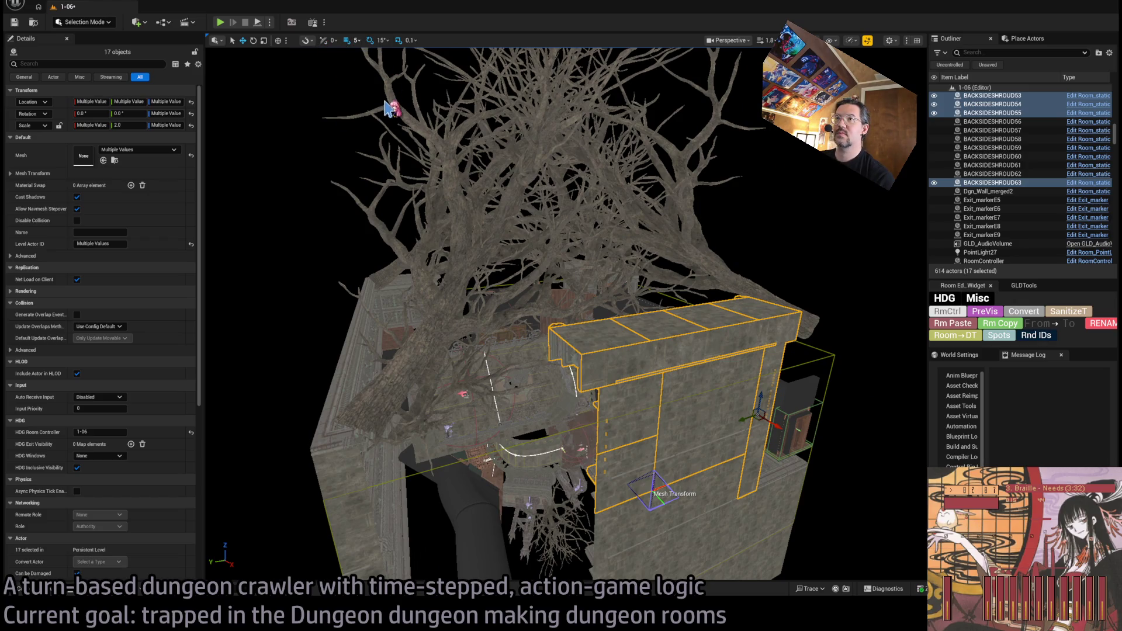
pyautogui.moveTo(762, 399)
pyautogui.mouseDown()
pyautogui.moveTo(767, 351)
pyautogui.moveTo(654, 369)
pyautogui.moveTo(677, 431)
pyautogui.mouseUp()
pyautogui.moveTo(457, 311); pyautogui.dragTo(458, 287)
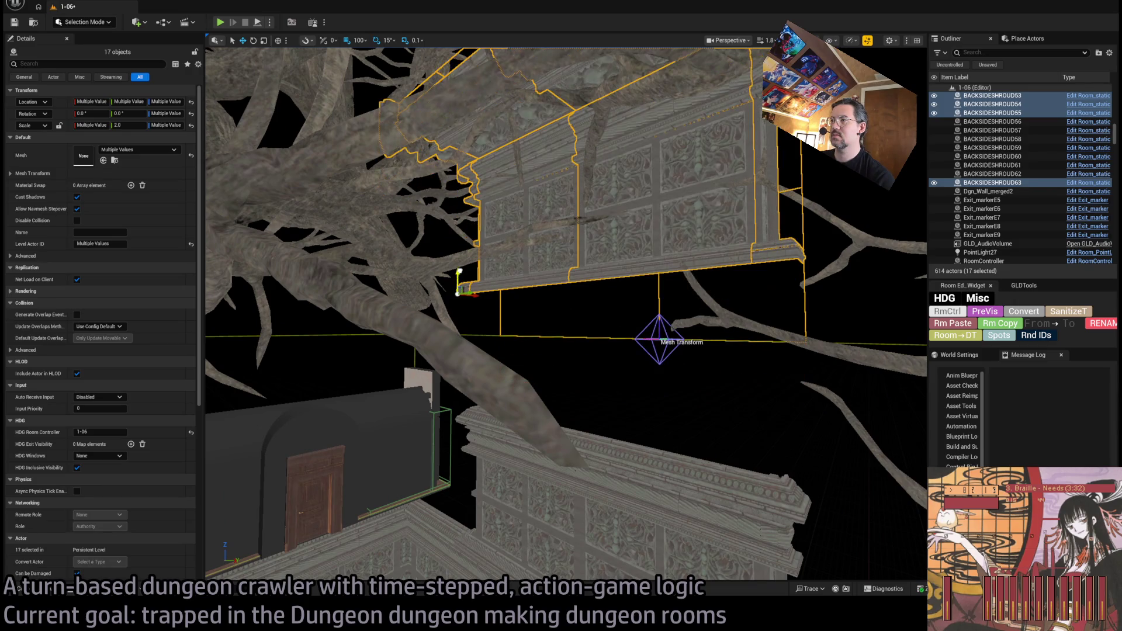
# Step: Focus on the stray upper ornate wall piece A27 and delete it
pyautogui.click(476, 291)
pyautogui.press('f')
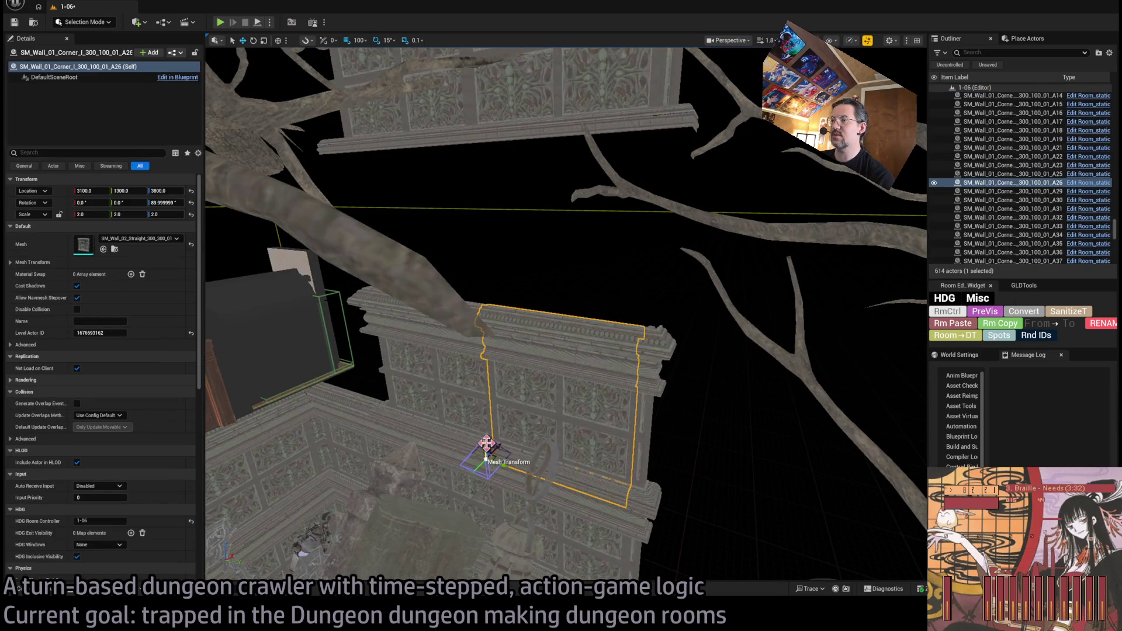
pyautogui.moveTo(474, 320)
pyautogui.mouseDown()
pyautogui.moveTo(672, 477)
pyautogui.moveTo(626, 406)
pyautogui.moveTo(638, 411)
pyautogui.mouseUp()
pyautogui.press('Delete')
pyautogui.click(742, 403)
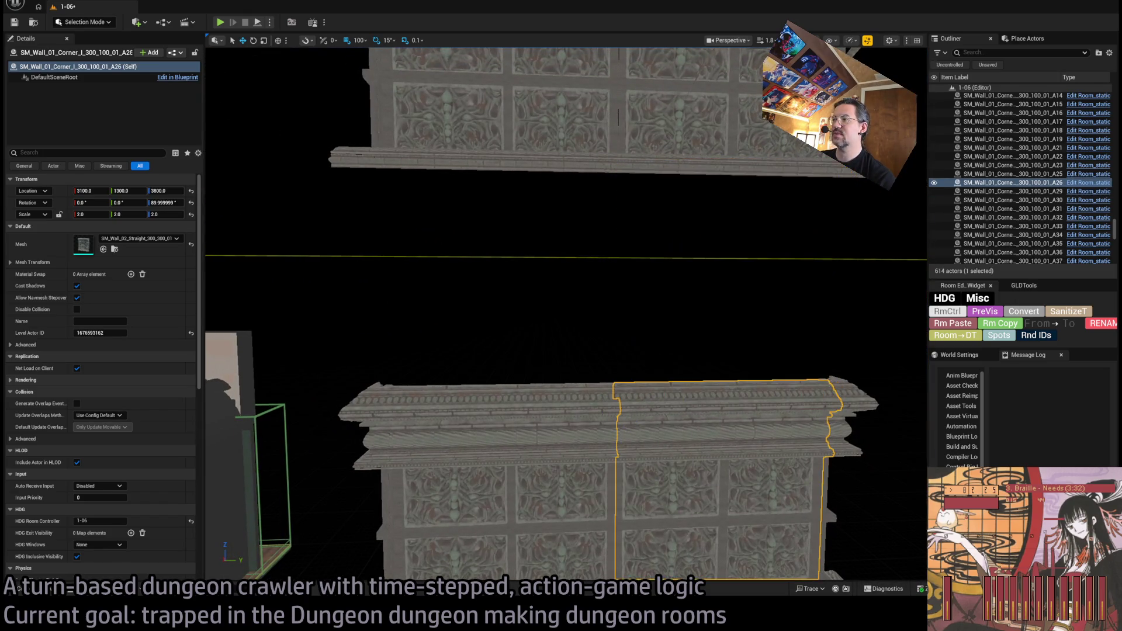
# Step: Copy four ornate wall sections up to Z 4400, then select shroud panels 29, 31 and 63
pyautogui.moveTo(638, 408); pyautogui.dragTo(521, 409)
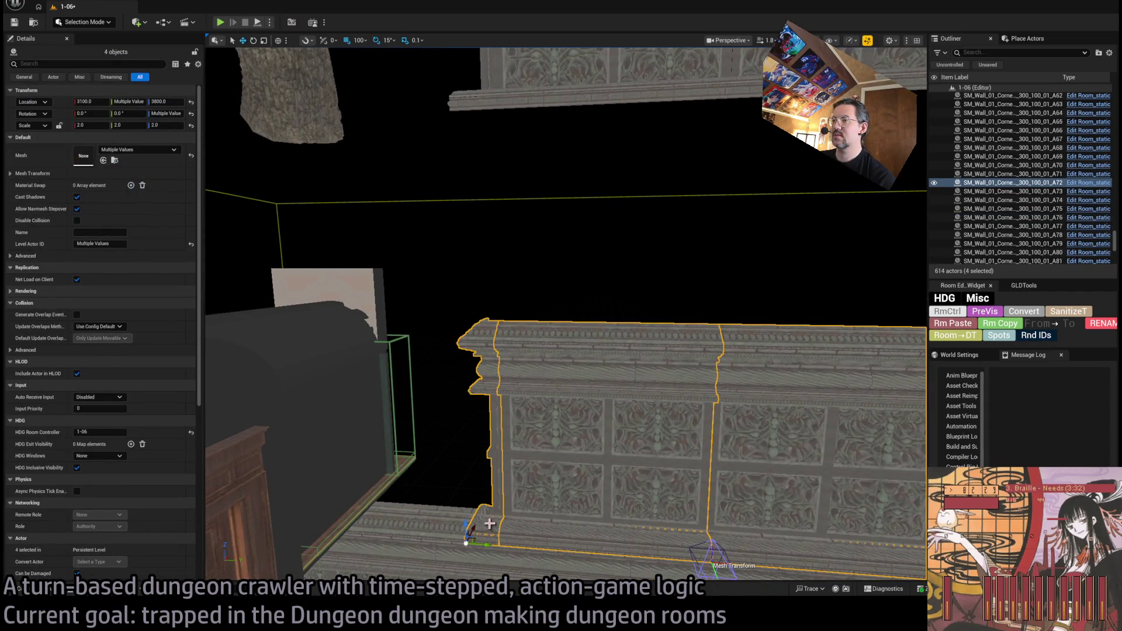
pyautogui.moveTo(466, 526)
pyautogui.mouseDown()
pyautogui.moveTo(459, 336)
pyautogui.moveTo(462, 374)
pyautogui.moveTo(427, 397)
pyautogui.mouseUp()
pyautogui.moveTo(549, 338); pyautogui.dragTo(570, 327)
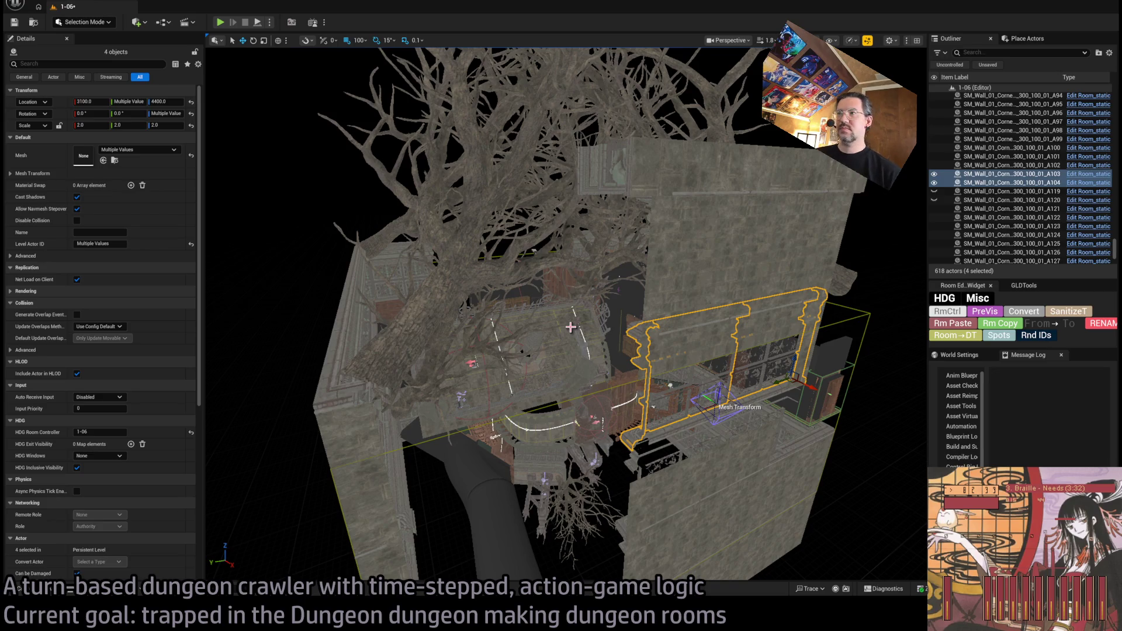
pyautogui.moveTo(558, 345)
pyautogui.mouseDown()
pyautogui.moveTo(543, 350)
pyautogui.moveTo(561, 339)
pyautogui.mouseUp()
pyautogui.click(672, 462)
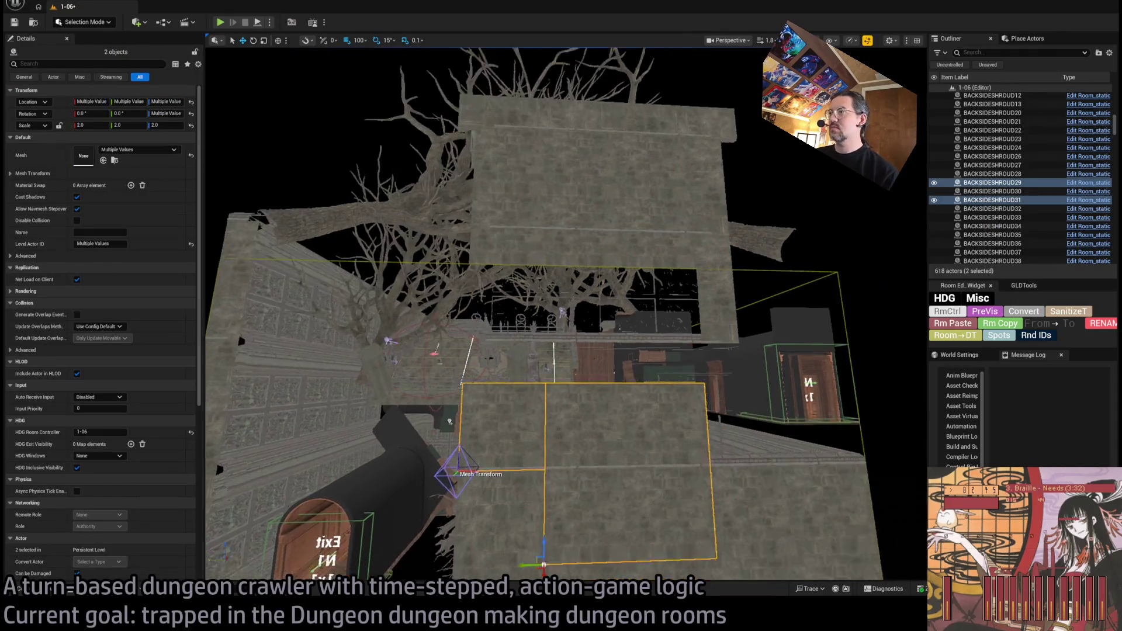
pyautogui.click(650, 281)
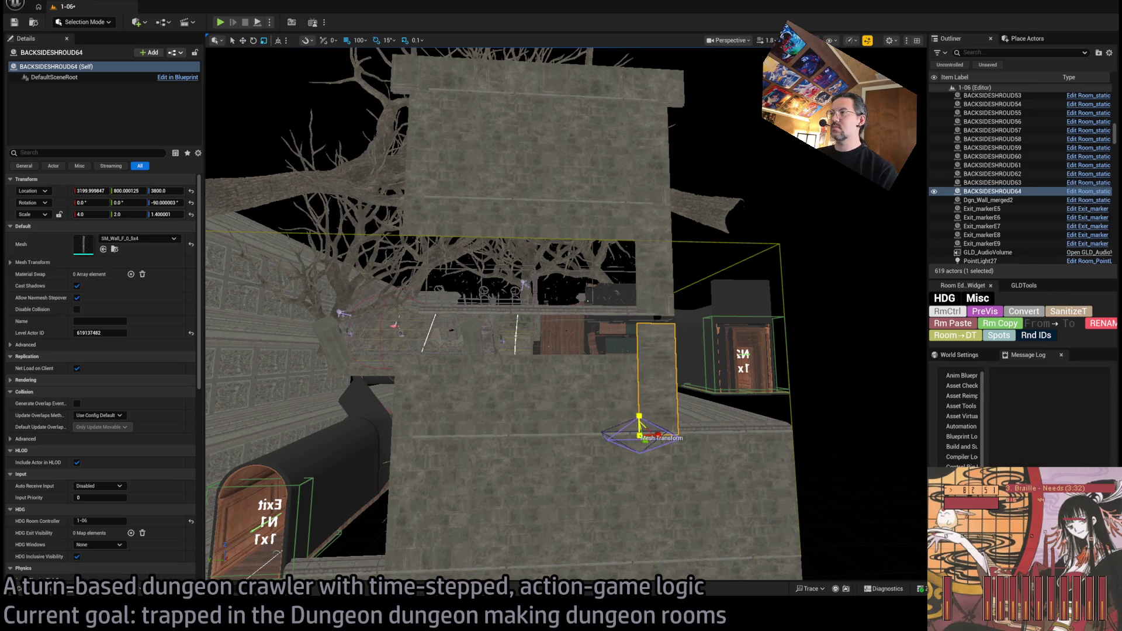
# Step: Duplicate a BACKSIDESHROUD panel upward as BACKSIDESHROUD65 near 3200, 2000, 4200 and check its placement
pyautogui.moveTo(584, 350)
pyautogui.mouseDown()
pyautogui.moveTo(597, 329)
pyautogui.moveTo(602, 374)
pyautogui.mouseUp()
pyautogui.click(602, 409)
pyautogui.click(489, 396)
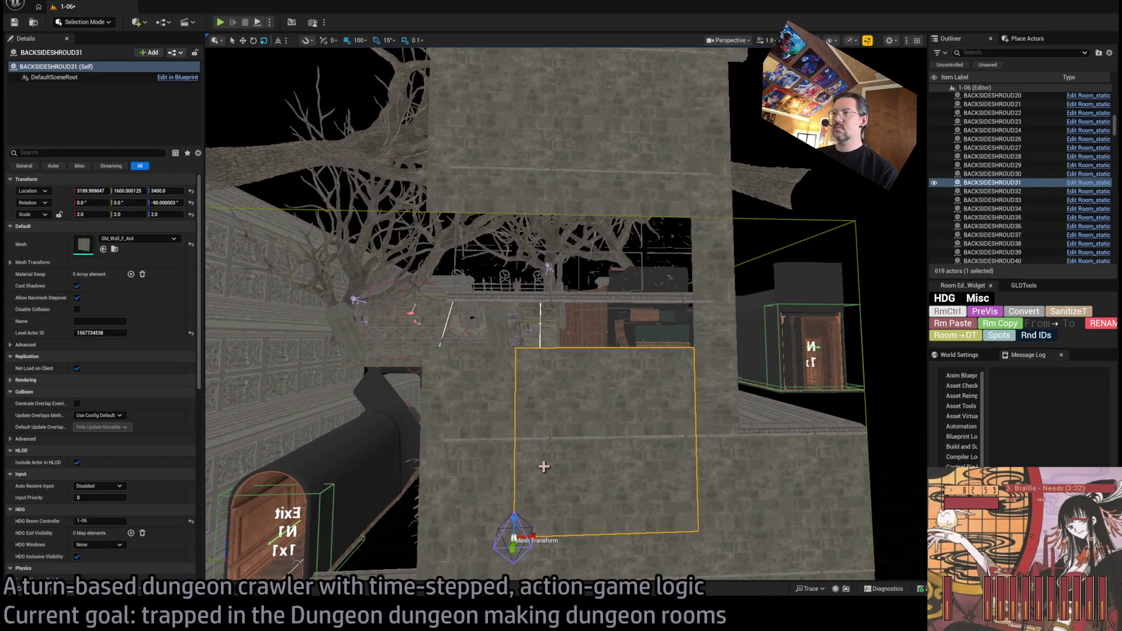
pyautogui.moveTo(506, 531)
pyautogui.mouseDown()
pyautogui.moveTo(445, 419)
pyautogui.moveTo(416, 394)
pyautogui.moveTo(439, 395)
pyautogui.moveTo(422, 386)
pyautogui.moveTo(427, 340)
pyautogui.mouseUp()
pyautogui.moveTo(522, 397); pyautogui.dragTo(432, 386)
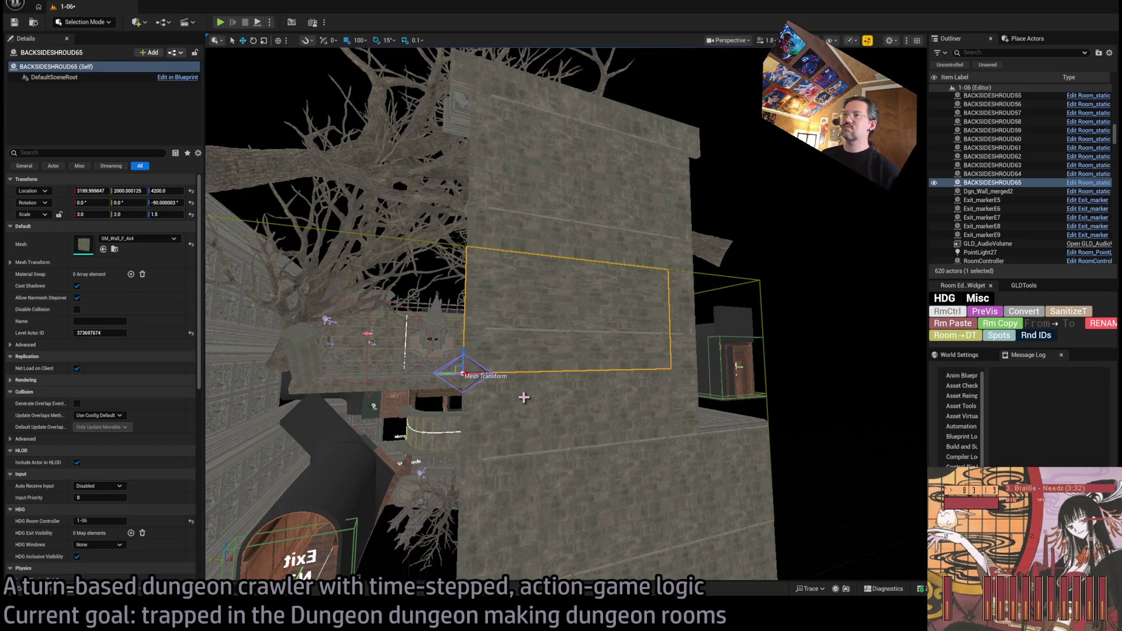
pyautogui.moveTo(642, 411)
pyautogui.mouseDown()
pyautogui.moveTo(567, 413)
pyautogui.moveTo(532, 396)
pyautogui.moveTo(520, 316)
pyautogui.moveTo(476, 271)
pyautogui.mouseUp()
pyautogui.moveTo(578, 391); pyautogui.dragTo(577, 391)
pyautogui.moveTo(661, 319); pyautogui.dragTo(641, 289)
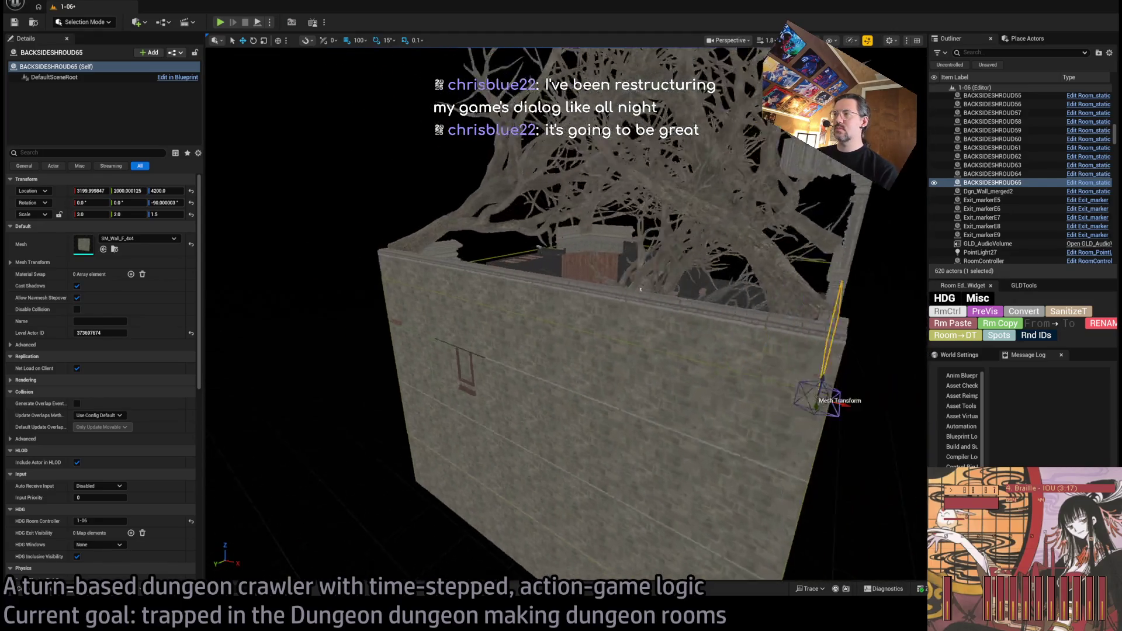
# Step: Raise the five selected interior wall pieces to Z 4800
pyautogui.keyDown('ctrl'); pyautogui.click(566, 349); pyautogui.keyUp('ctrl')
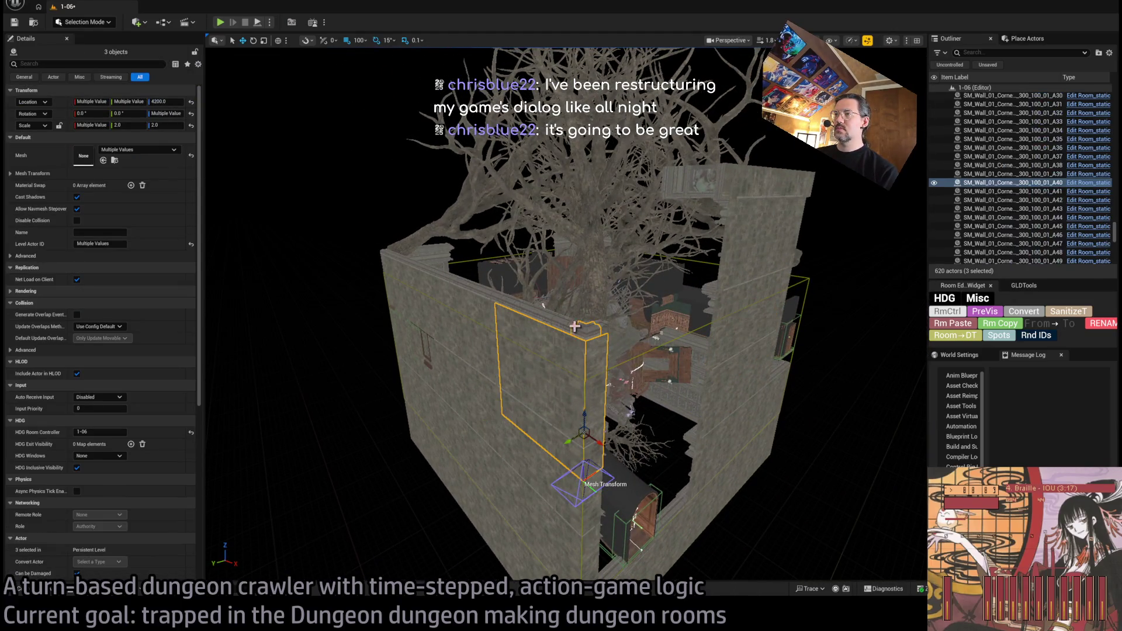
pyautogui.moveTo(530, 342); pyautogui.dragTo(530, 341)
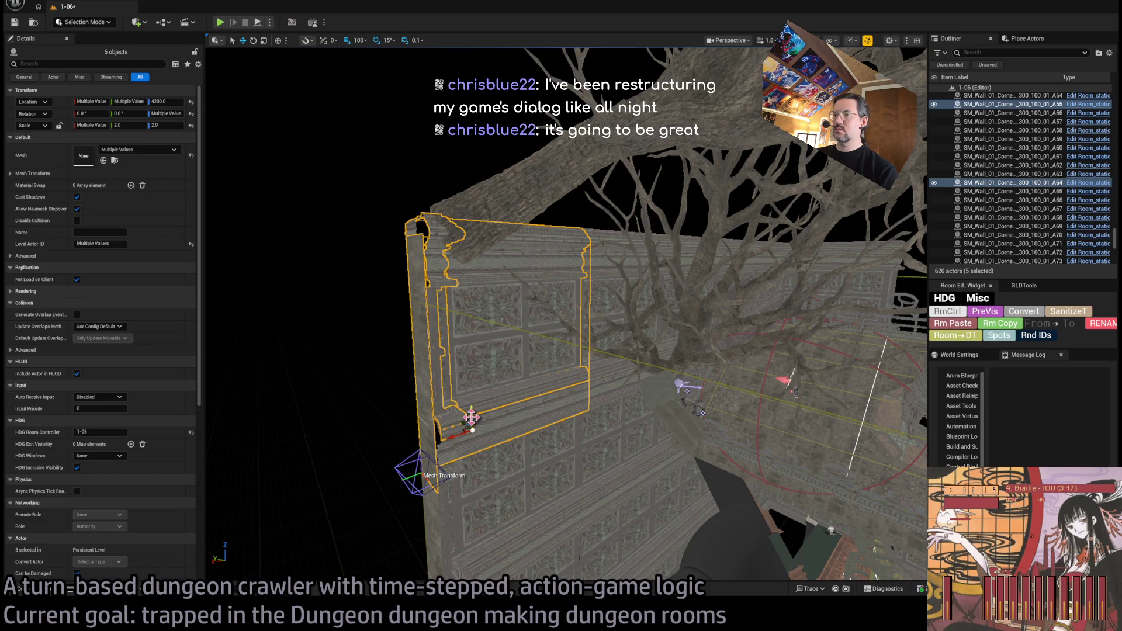
pyautogui.moveTo(476, 371); pyautogui.dragTo(446, 225)
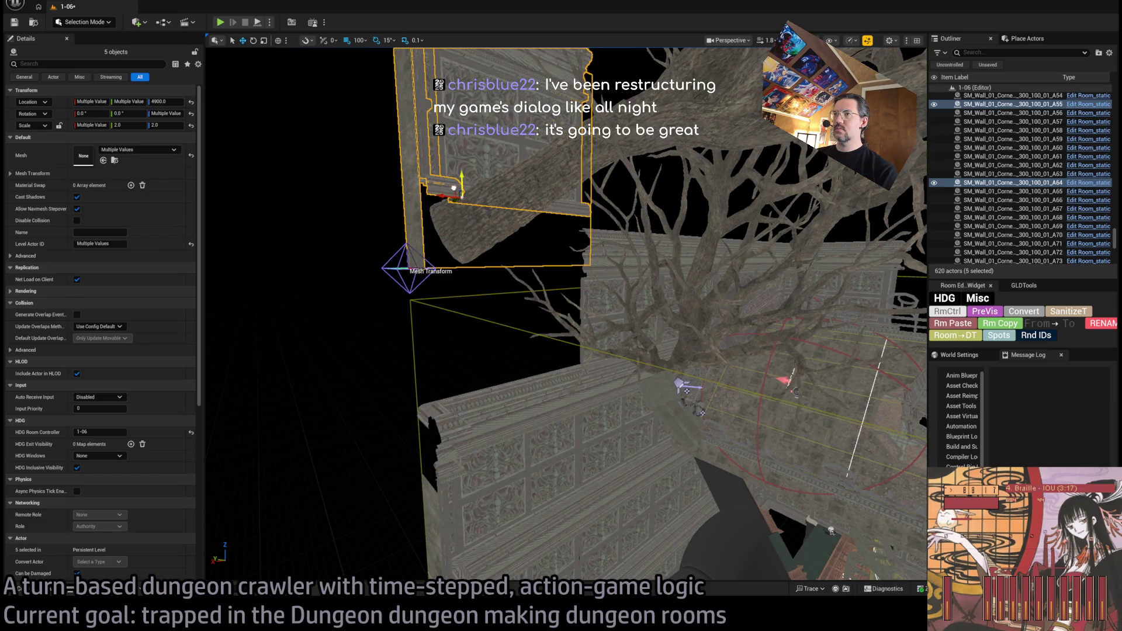
pyautogui.moveTo(517, 339); pyautogui.dragTo(490, 418)
pyautogui.moveTo(467, 320); pyautogui.dragTo(451, 202)
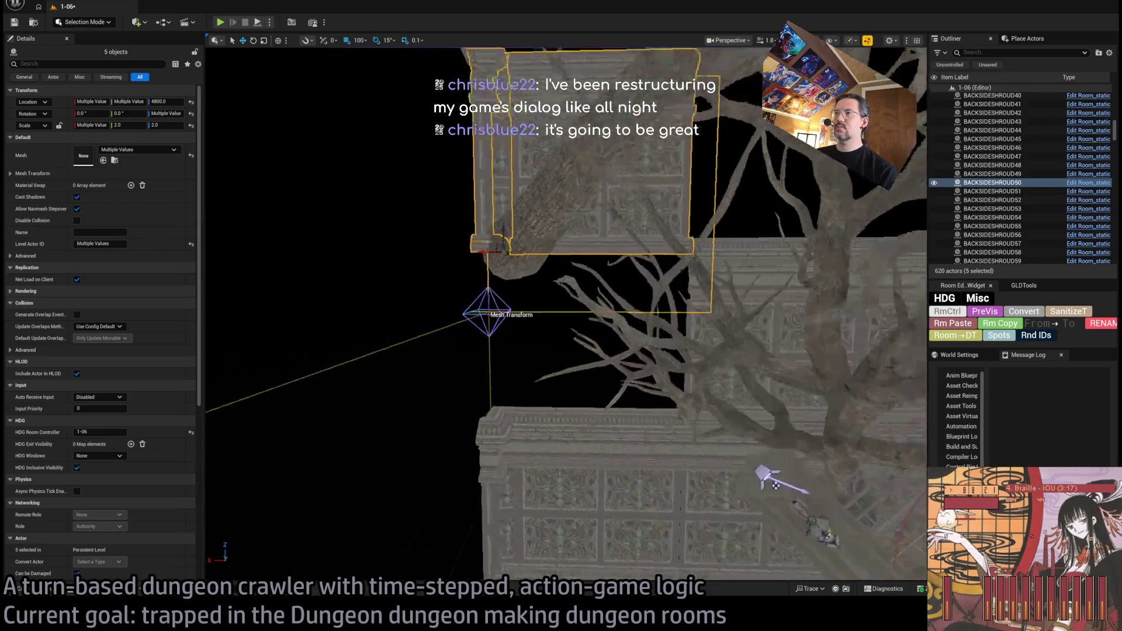
# Step: Duplicate the two lower wall pieces and lift the copies to fill the space above
pyautogui.click(509, 367)
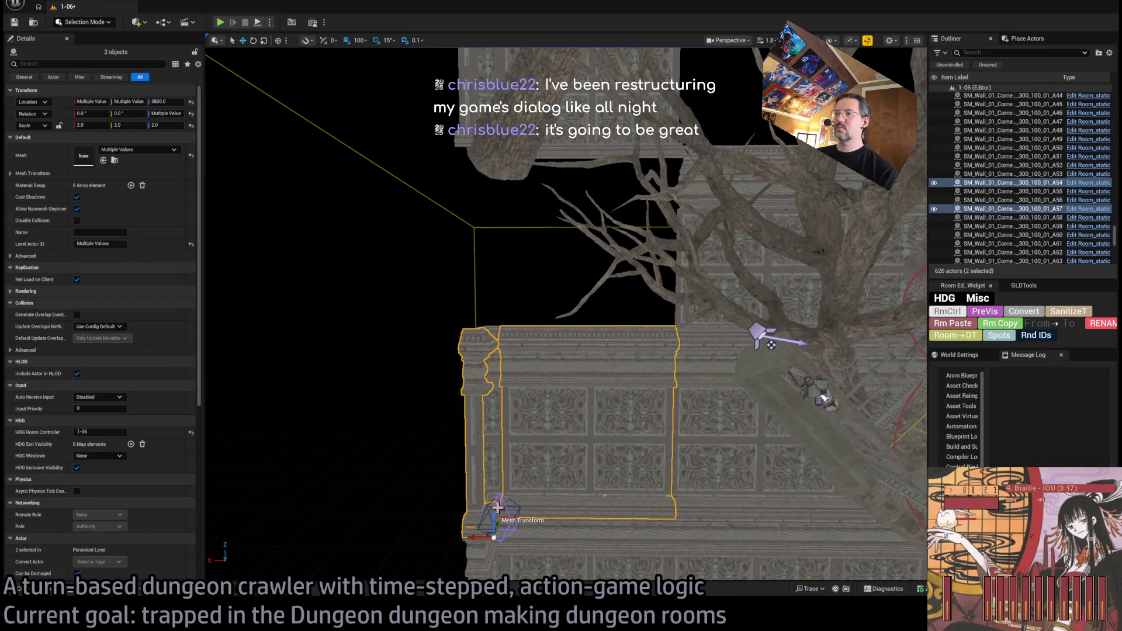
pyautogui.moveTo(493, 519); pyautogui.dragTo(507, 355)
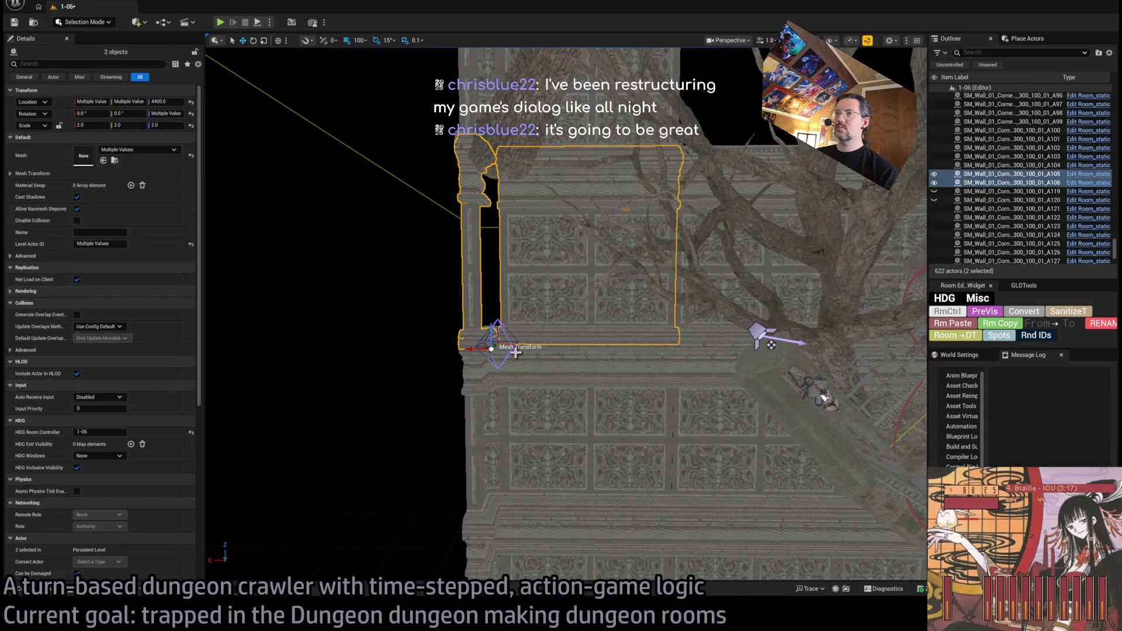
pyautogui.click(509, 489)
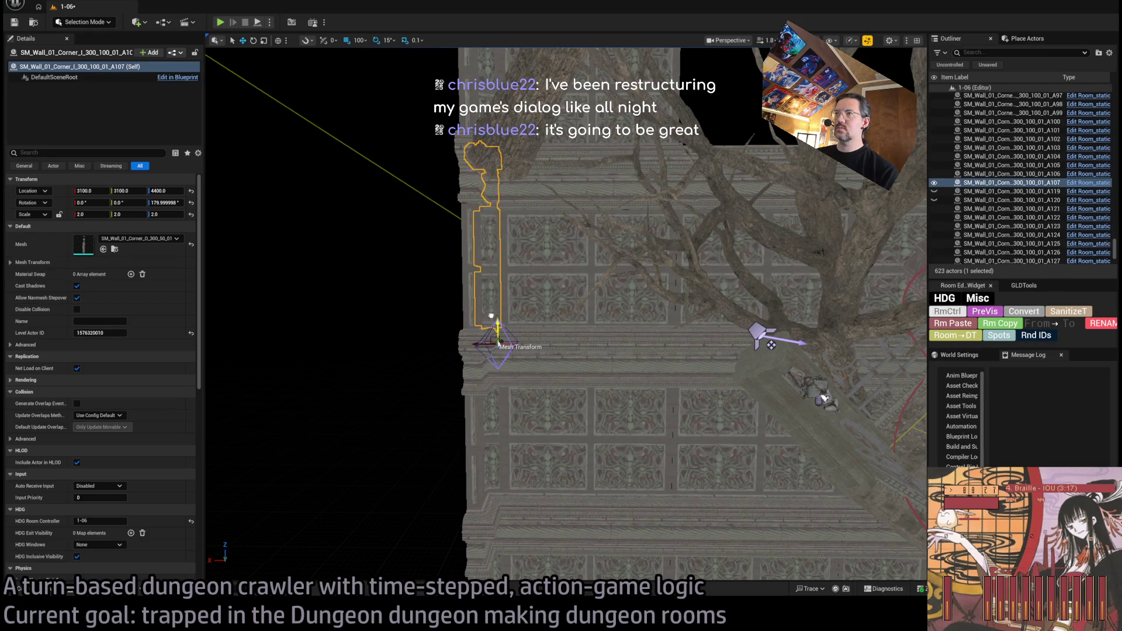
# Step: Orbit outside the tower, then select and frame the BACKSIDESHROUD37 shroud panels
pyautogui.moveTo(491, 310); pyautogui.dragTo(492, 310)
pyautogui.moveTo(451, 192); pyautogui.dragTo(450, 192)
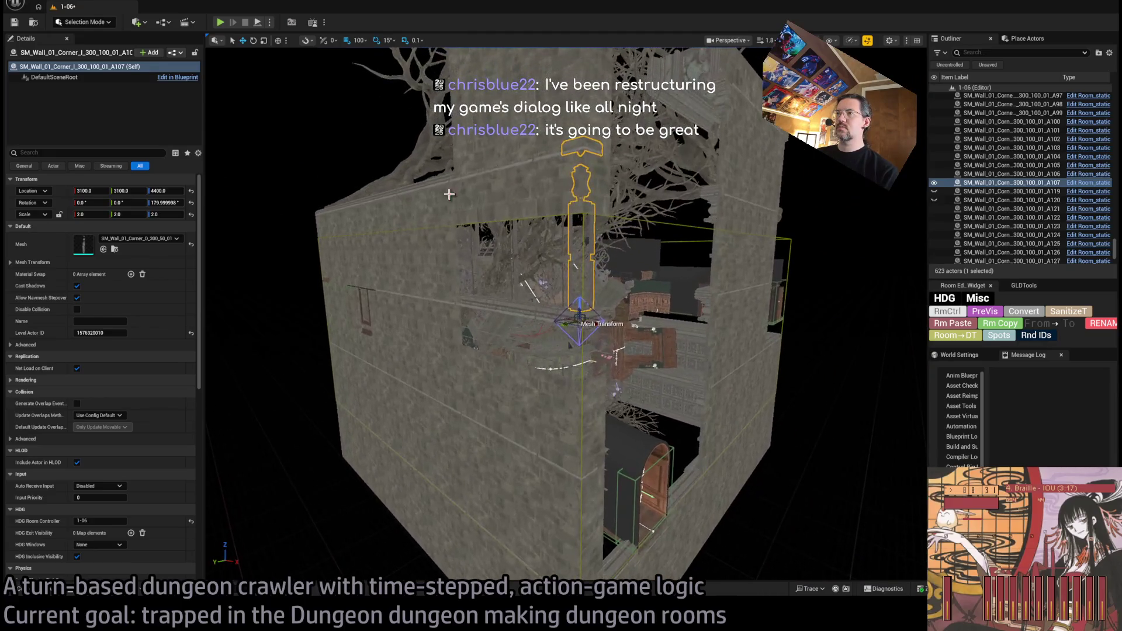
pyautogui.click(593, 193)
pyautogui.keyDown('ctrl'); pyautogui.click(593, 193); pyautogui.keyUp('ctrl')
pyautogui.press('f')
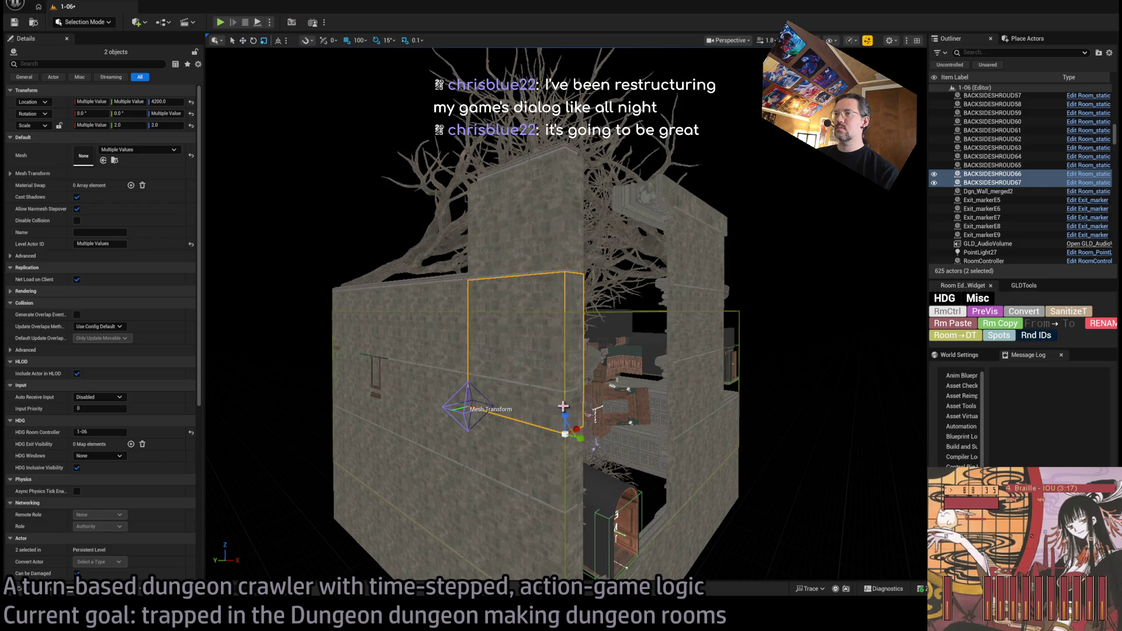
# Step: Select five corner wall pieces and trial-raise them, undoing the move
pyautogui.moveTo(561, 316); pyautogui.dragTo(561, 315)
pyautogui.keyDown('ctrl'); pyautogui.click(523, 374); pyautogui.keyUp('ctrl')
pyautogui.keyDown('ctrl'); pyautogui.click(716, 418); pyautogui.keyUp('ctrl')
pyautogui.keyDown('ctrl'); pyautogui.click(747, 360); pyautogui.keyUp('ctrl')
pyautogui.moveTo(747, 359); pyautogui.dragTo(746, 359)
pyautogui.moveTo(693, 286); pyautogui.dragTo(693, 286)
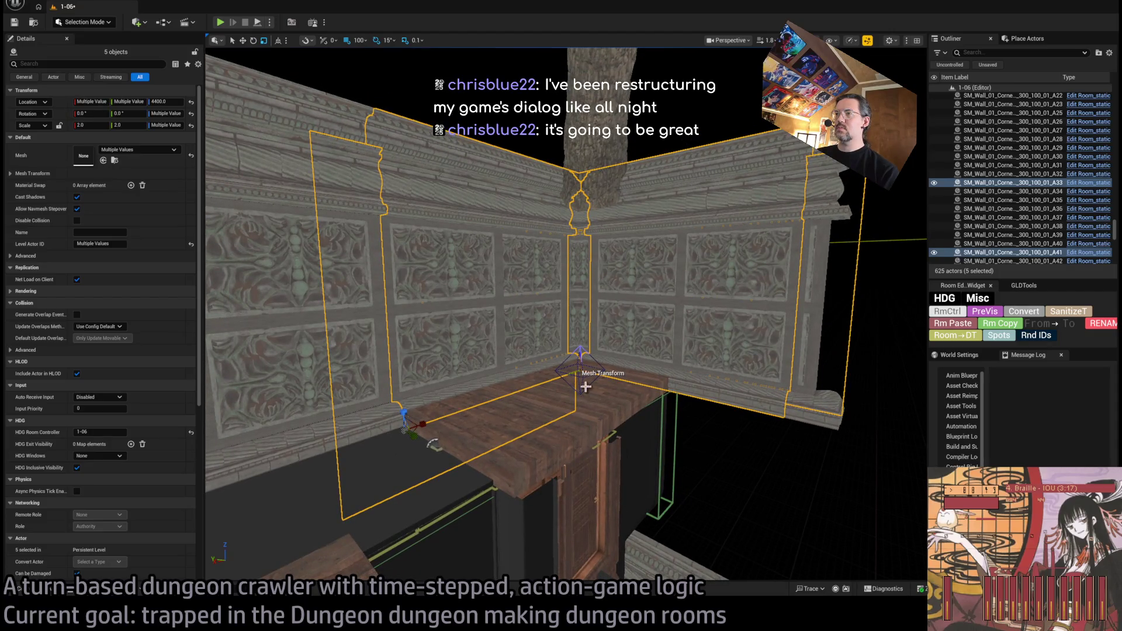
pyautogui.moveTo(401, 415); pyautogui.dragTo(404, 186)
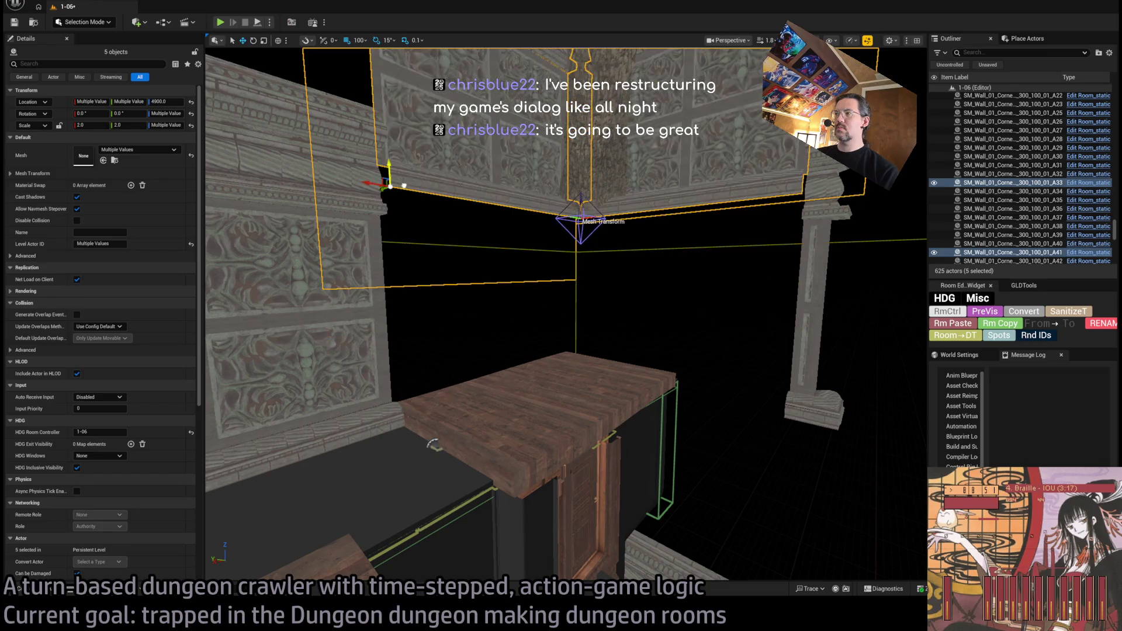
pyautogui.hotkey('ctrl', 'z')
# Step: Add a sixth wall piece and raise all six corner walls higher on Z
pyautogui.moveTo(770, 274); pyautogui.dragTo(769, 274)
pyautogui.moveTo(806, 334); pyautogui.dragTo(806, 333)
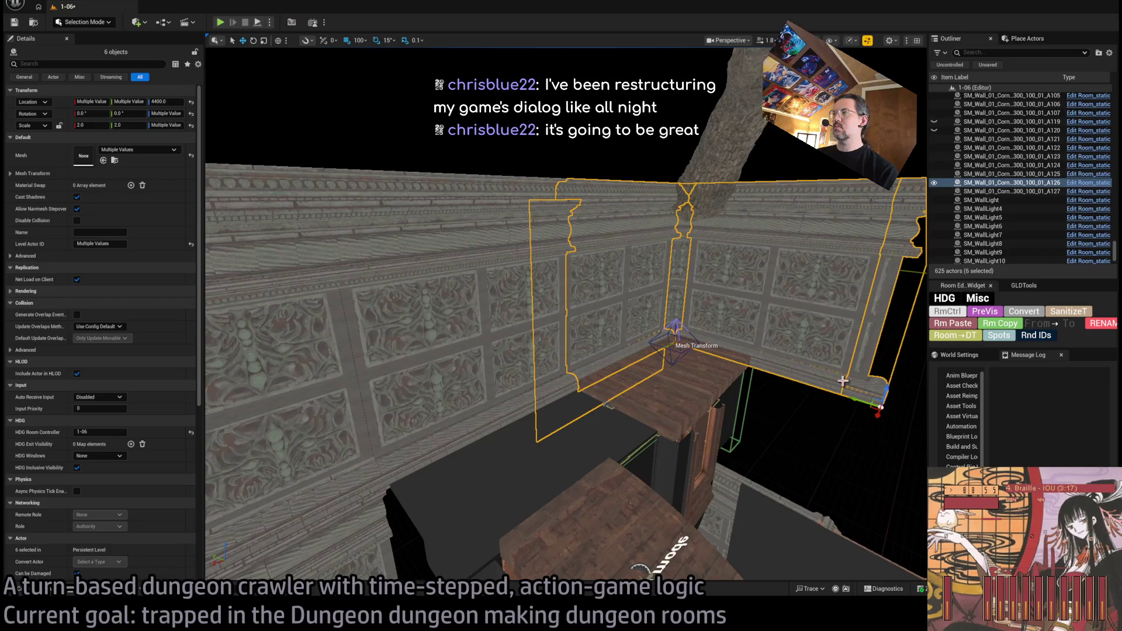
pyautogui.moveTo(882, 392); pyautogui.dragTo(898, 270)
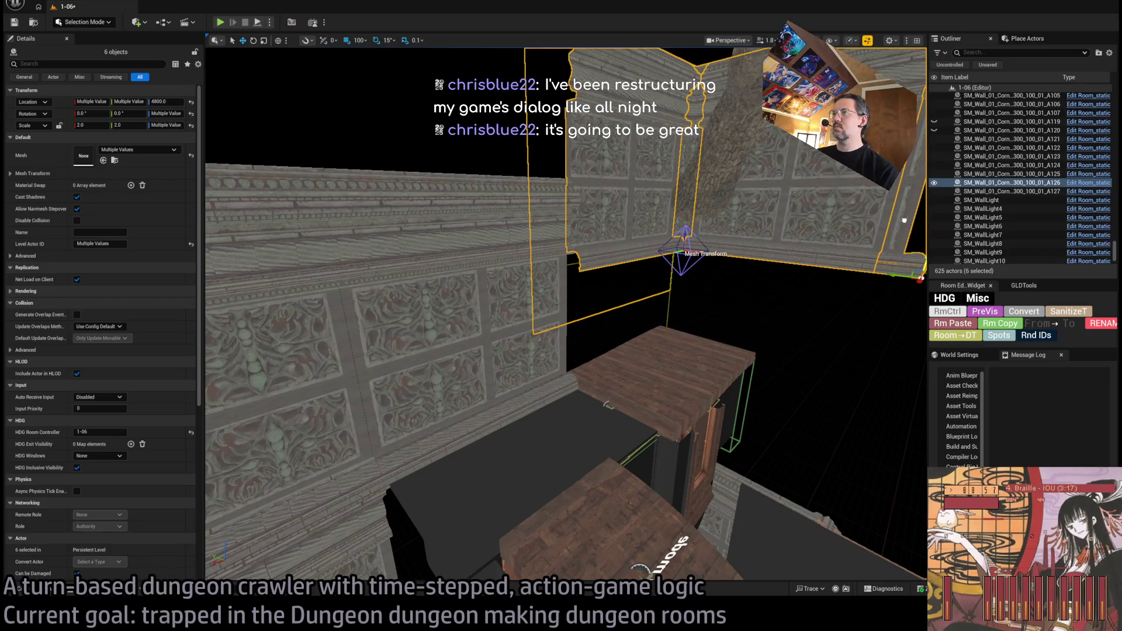
pyautogui.moveTo(903, 220); pyautogui.dragTo(910, 159)
pyautogui.press('f')
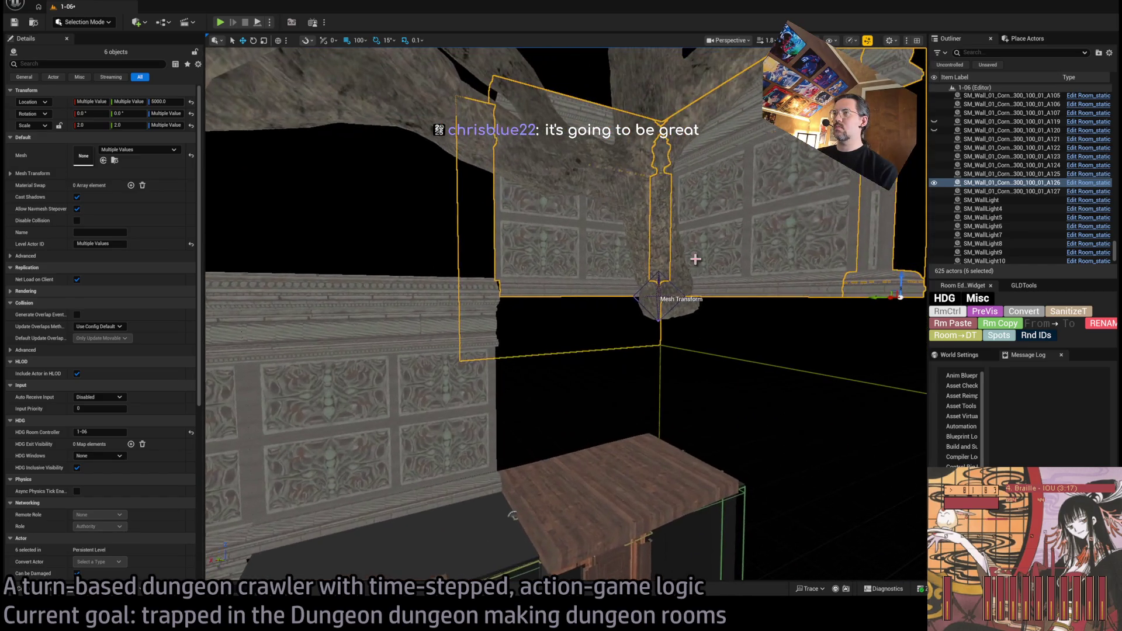
# Step: Duplicate four upper corner walls and lower the copies to stack beneath them
pyautogui.click(669, 243)
pyautogui.moveTo(668, 243); pyautogui.dragTo(688, 175)
pyautogui.keyDown('ctrl'); pyautogui.click(608, 175); pyautogui.keyUp('ctrl')
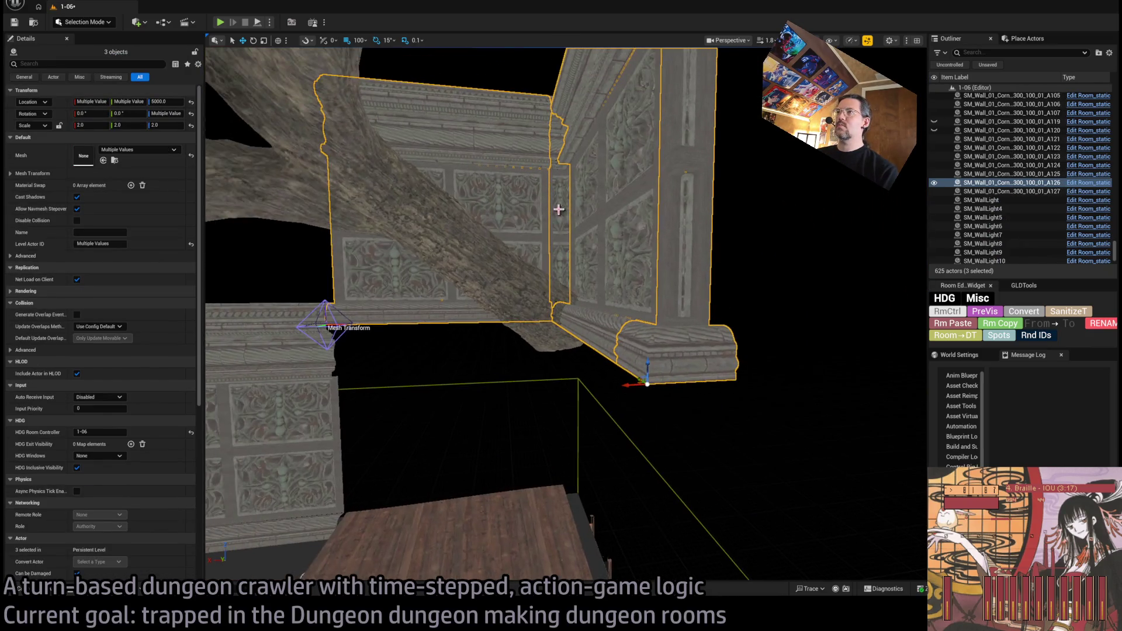
pyautogui.keyDown('ctrl'); pyautogui.click(628, 299); pyautogui.keyUp('ctrl')
pyautogui.keyDown('alt'); pyautogui.moveTo(619, 305); pyautogui.dragTo(619, 459); pyautogui.keyUp('alt')
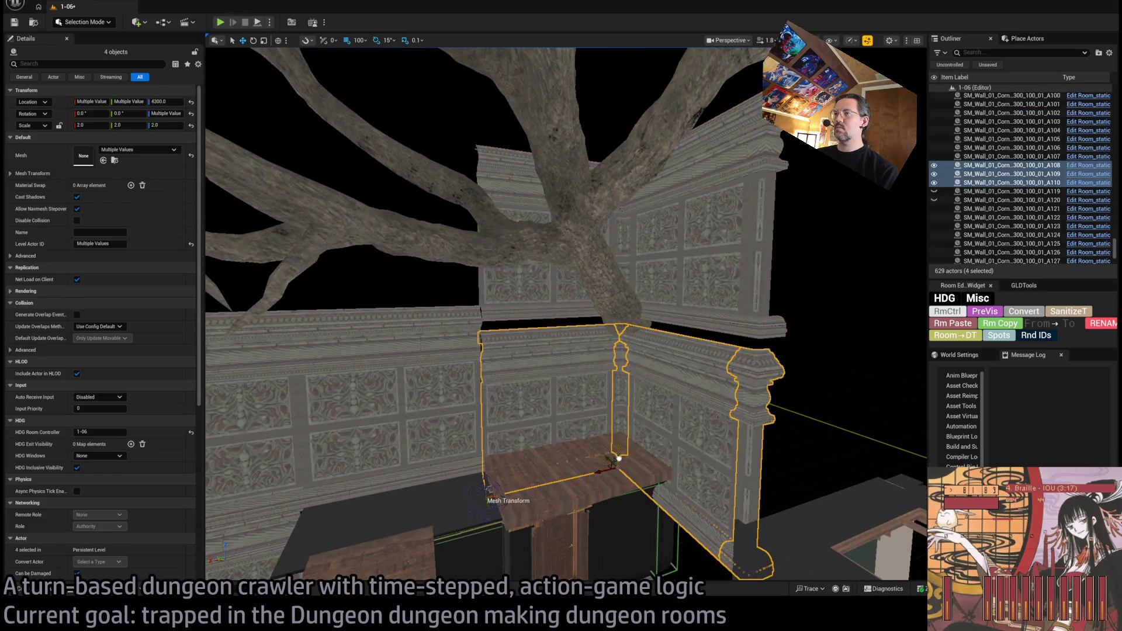
pyautogui.press('q')
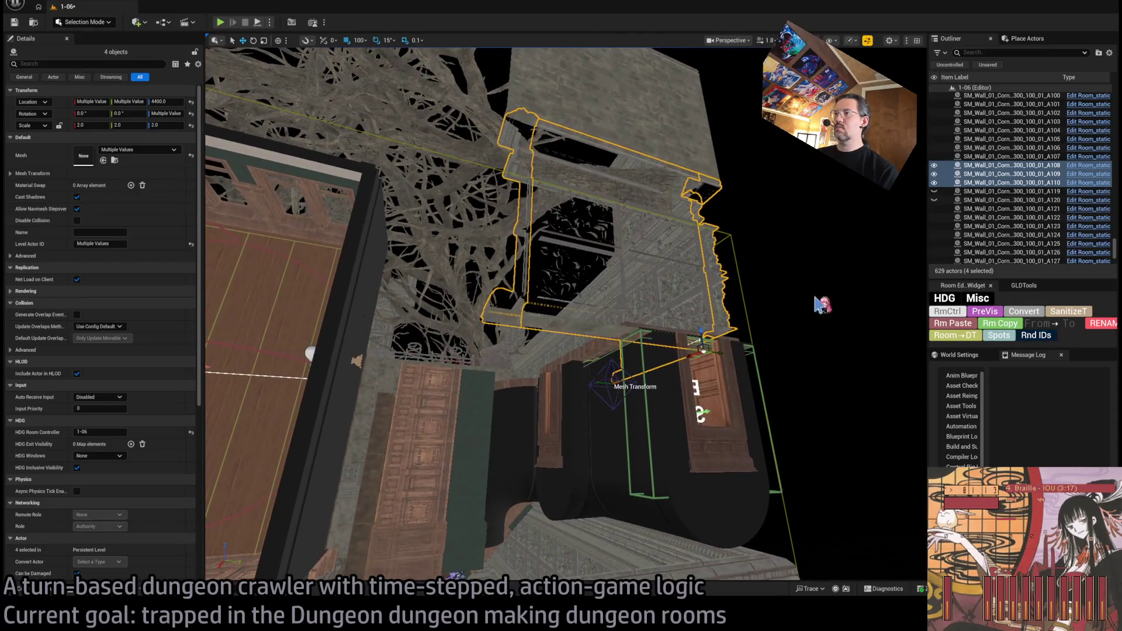
# Step: Select seven carved wall pieces behind the BACKSIDESHROUD5 panel and raise them
pyautogui.click(819, 303)
pyautogui.click(616, 220)
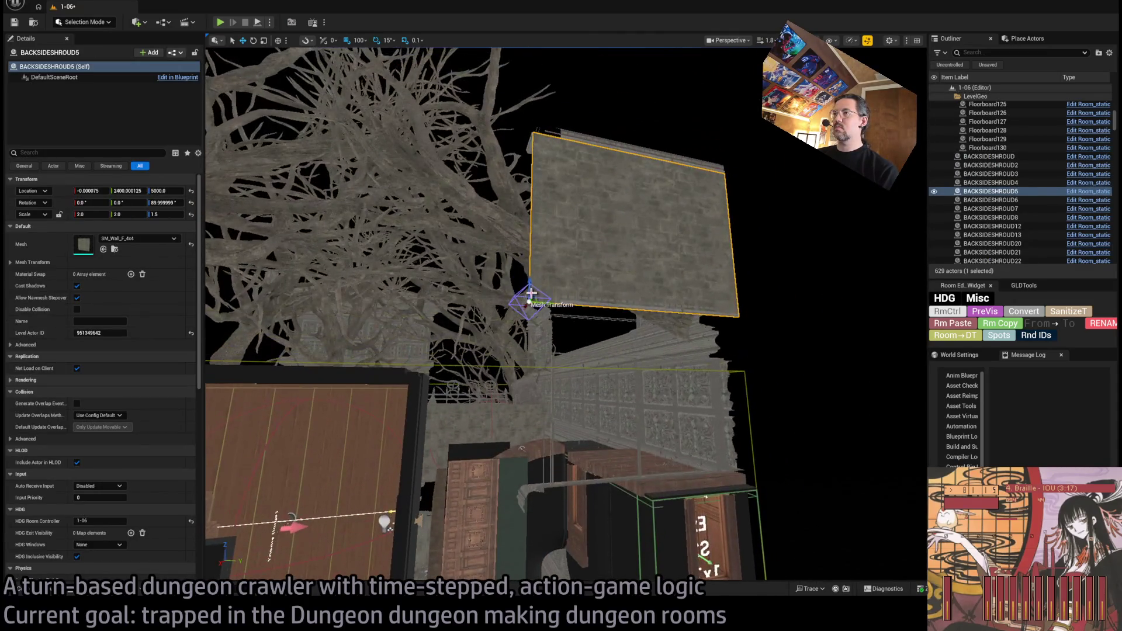
pyautogui.moveTo(657, 408); pyautogui.dragTo(622, 397)
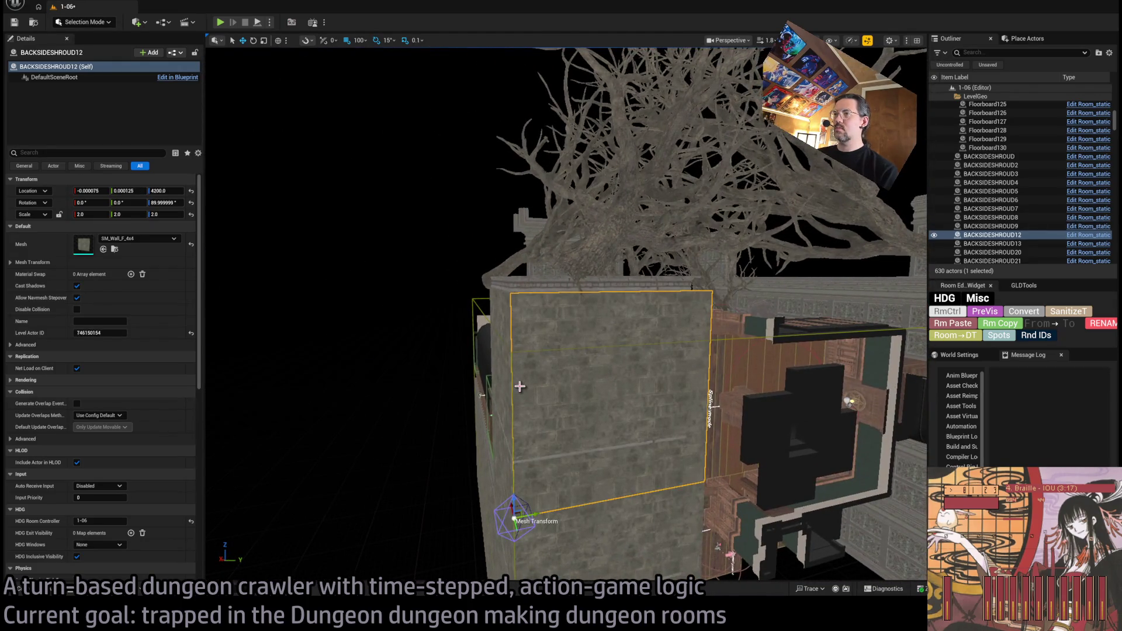
pyautogui.click(544, 293)
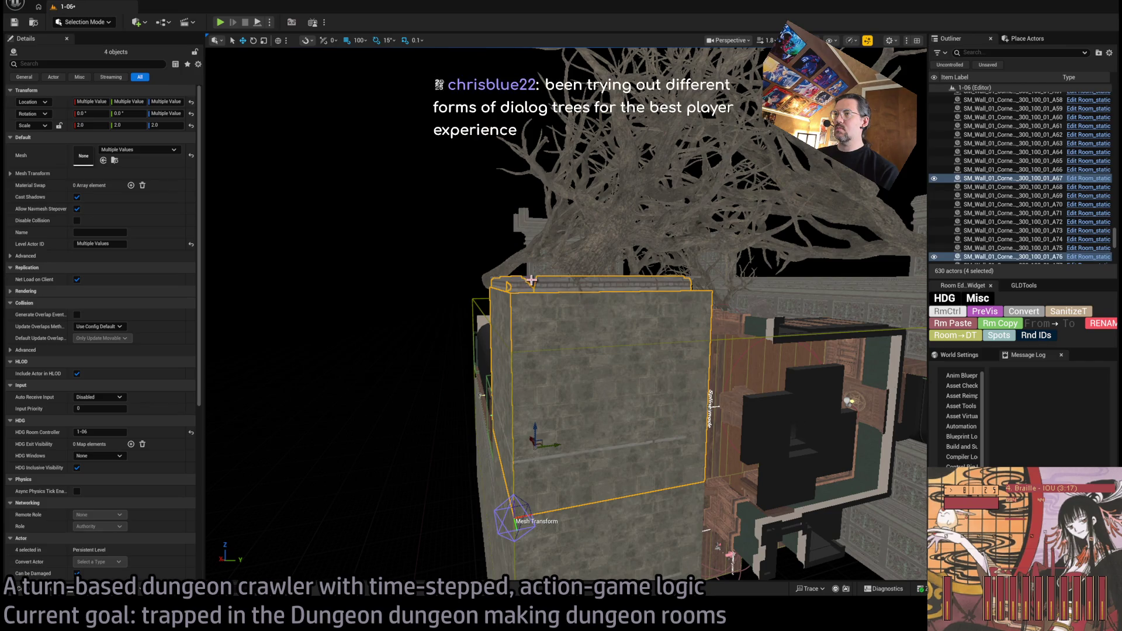
pyautogui.moveTo(691, 306); pyautogui.dragTo(743, 453)
pyautogui.keyDown('ctrl'); pyautogui.click(744, 452); pyautogui.keyUp('ctrl')
pyautogui.moveTo(648, 295); pyautogui.dragTo(648, 296)
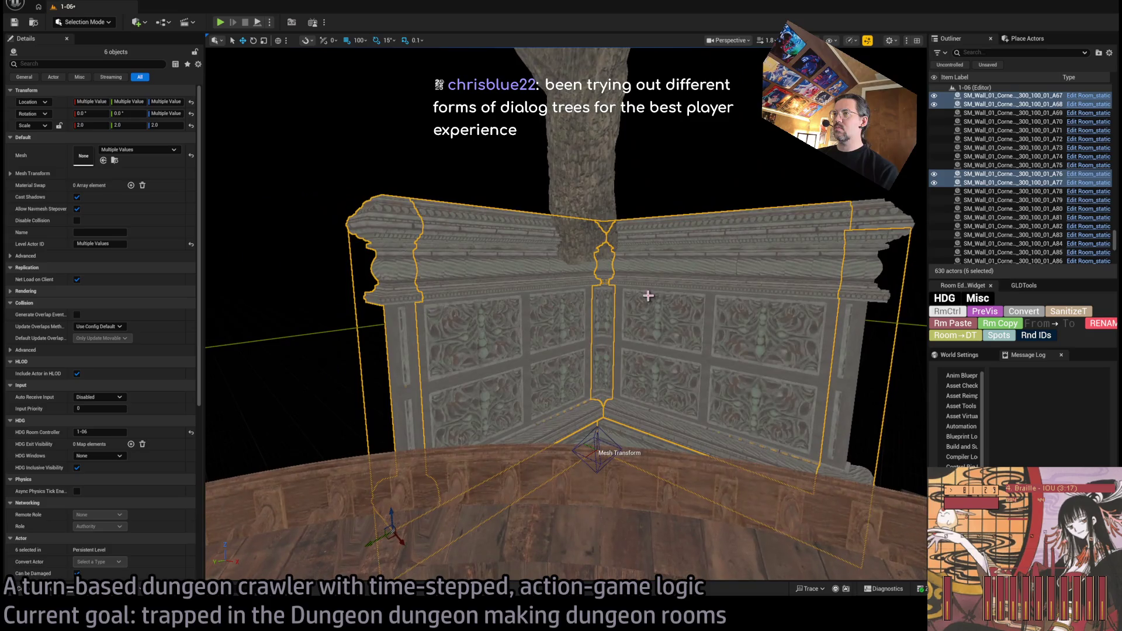
pyautogui.keyDown('ctrl'); pyautogui.click(844, 290); pyautogui.keyUp('ctrl')
pyautogui.moveTo(843, 290)
pyautogui.mouseDown()
pyautogui.moveTo(676, 354)
pyautogui.moveTo(585, 339)
pyautogui.moveTo(553, 409)
pyautogui.mouseUp()
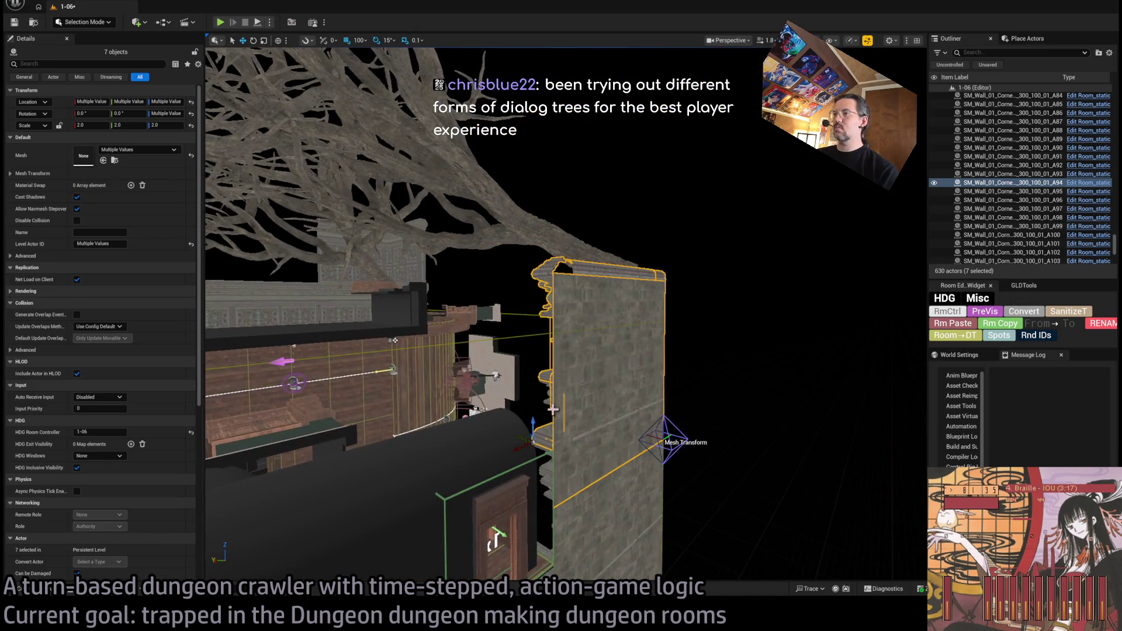
pyautogui.moveTo(532, 345); pyautogui.dragTo(532, 292)
# Step: Duplicate the two lower front wall panels and lift the copies upward
pyautogui.moveTo(395, 340); pyautogui.dragTo(322, 350)
pyautogui.click(577, 459)
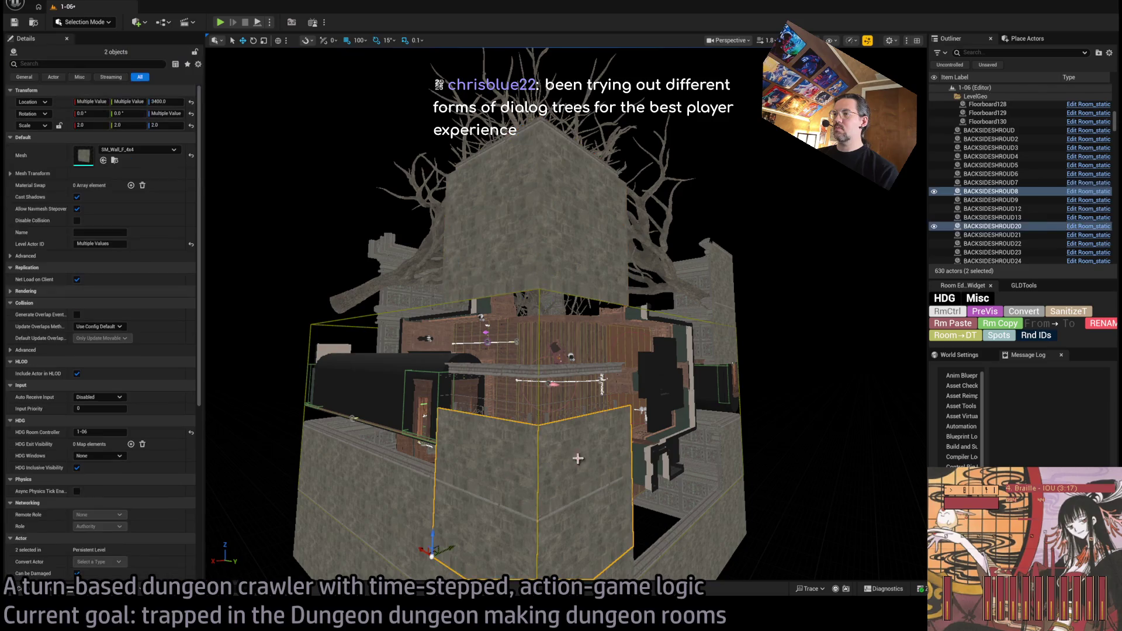
pyautogui.moveTo(433, 538); pyautogui.dragTo(439, 339)
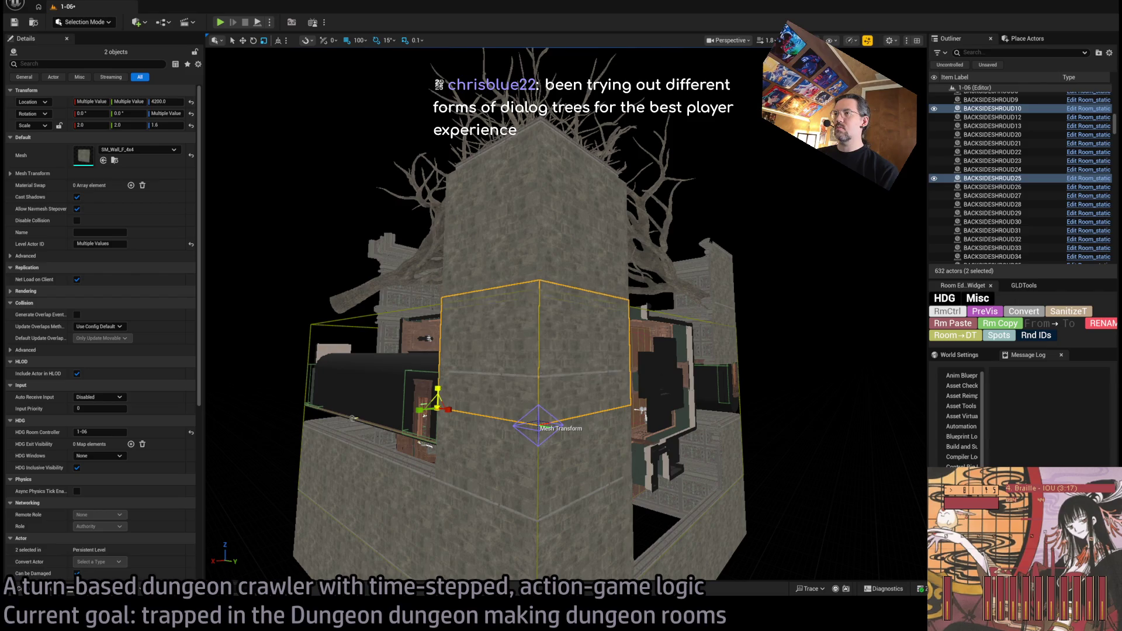
# Step: Duplicate five SM_Wall_01_Corner pieces and lower the copies to Z 4400
pyautogui.scroll(5, 560, 315)
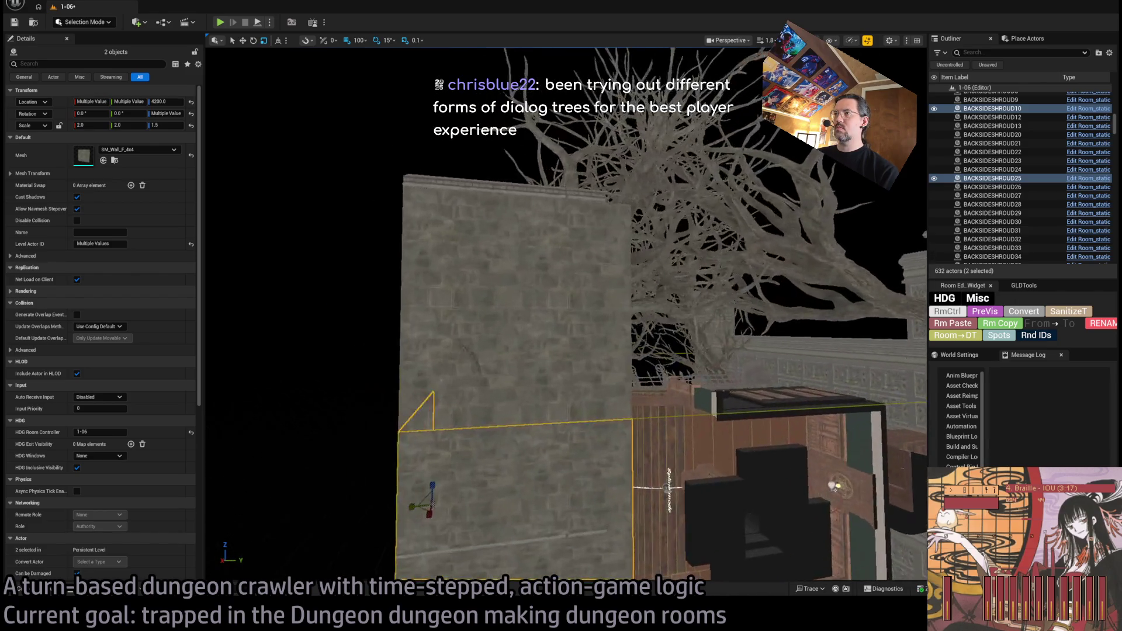
pyautogui.scroll(10, 561, 315)
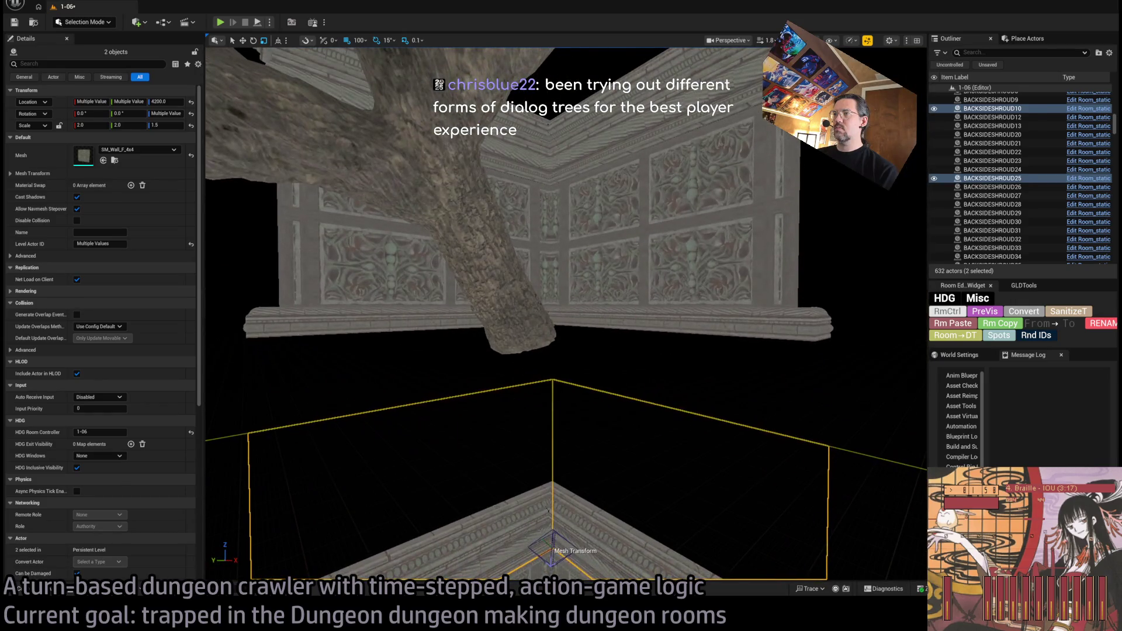
pyautogui.click(554, 233)
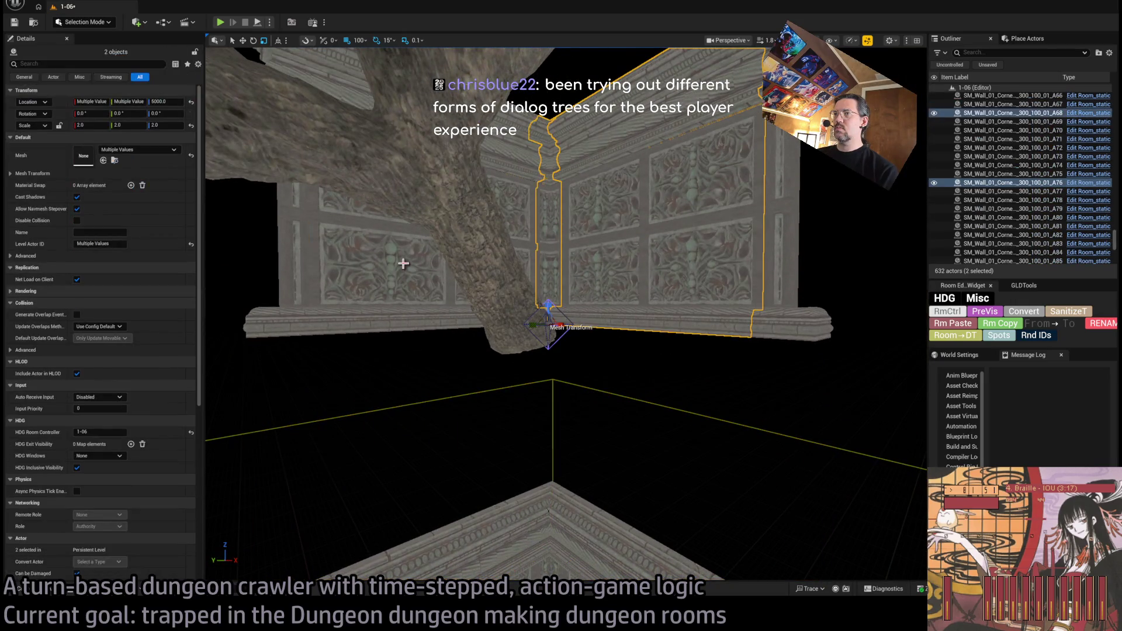
pyautogui.keyDown('ctrl'); pyautogui.click(777, 240); pyautogui.keyUp('ctrl')
pyautogui.scroll(3, 759, 246)
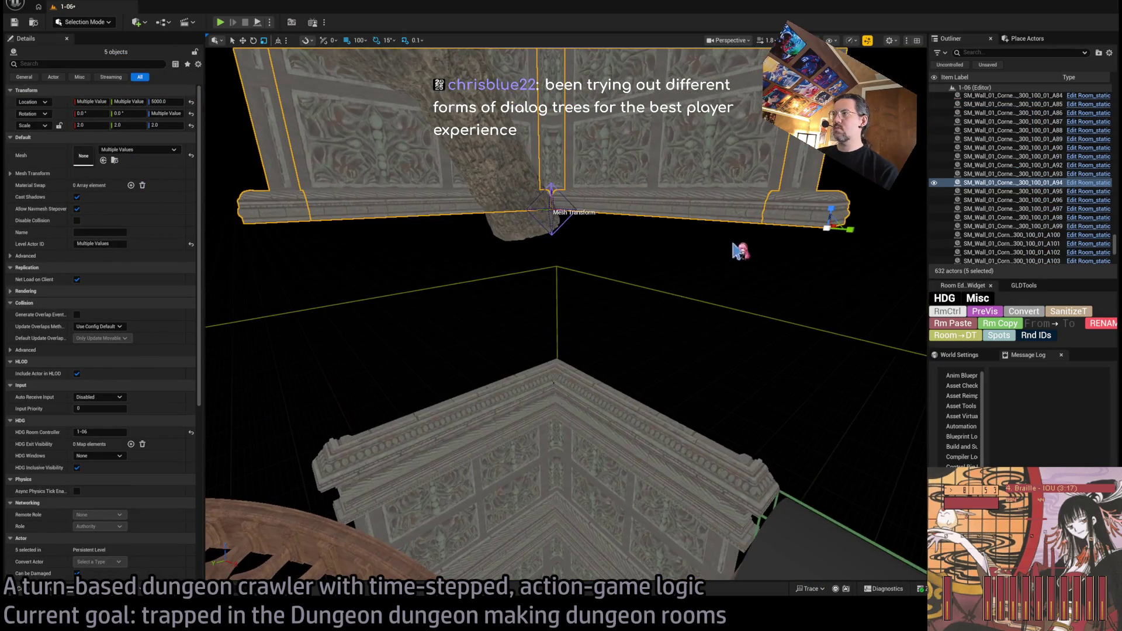
pyautogui.keyDown('alt'); pyautogui.moveTo(825, 211); pyautogui.dragTo(825, 328); pyautogui.keyUp('alt')
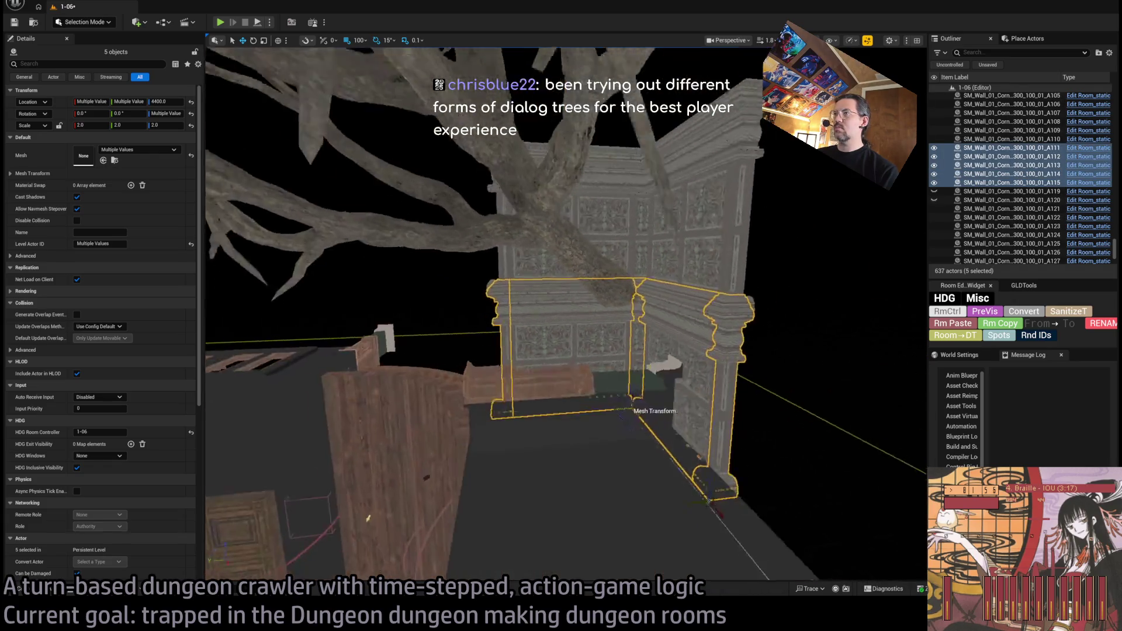
pyautogui.moveTo(756, 380); pyautogui.dragTo(734, 384)
pyautogui.moveTo(592, 394); pyautogui.dragTo(592, 395)
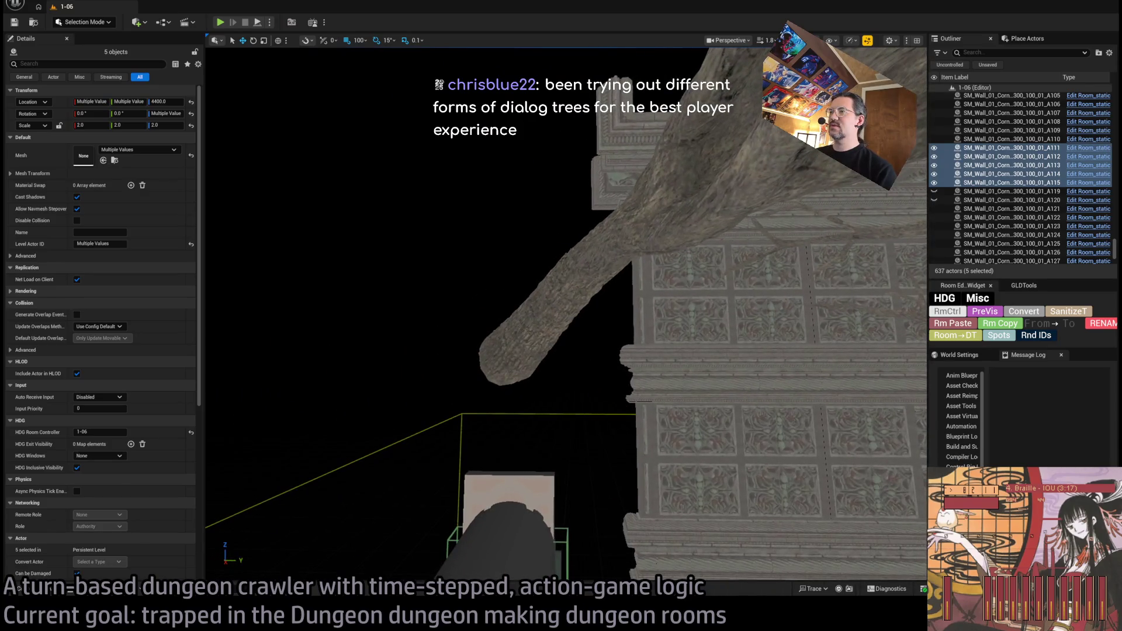
pyautogui.click(671, 322)
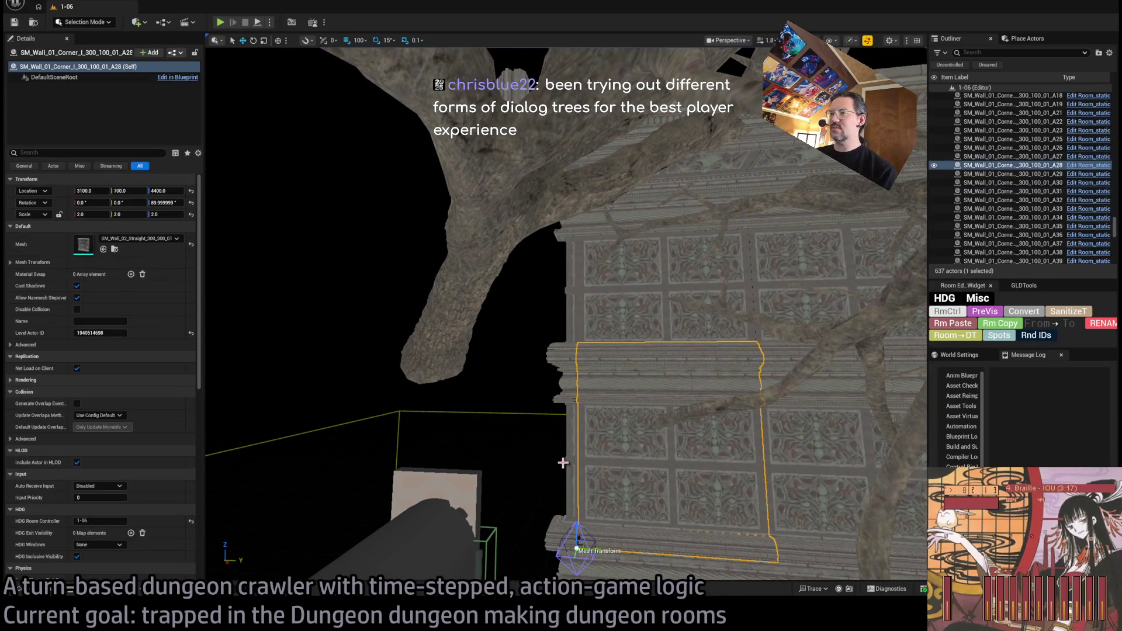
pyautogui.click(563, 462)
pyautogui.moveTo(562, 462); pyautogui.dragTo(563, 462)
pyautogui.moveTo(508, 363)
pyautogui.mouseDown()
pyautogui.moveTo(538, 328)
pyautogui.moveTo(590, 331)
pyautogui.mouseUp()
pyautogui.click(507, 364)
pyautogui.click(525, 298)
pyautogui.click(590, 331)
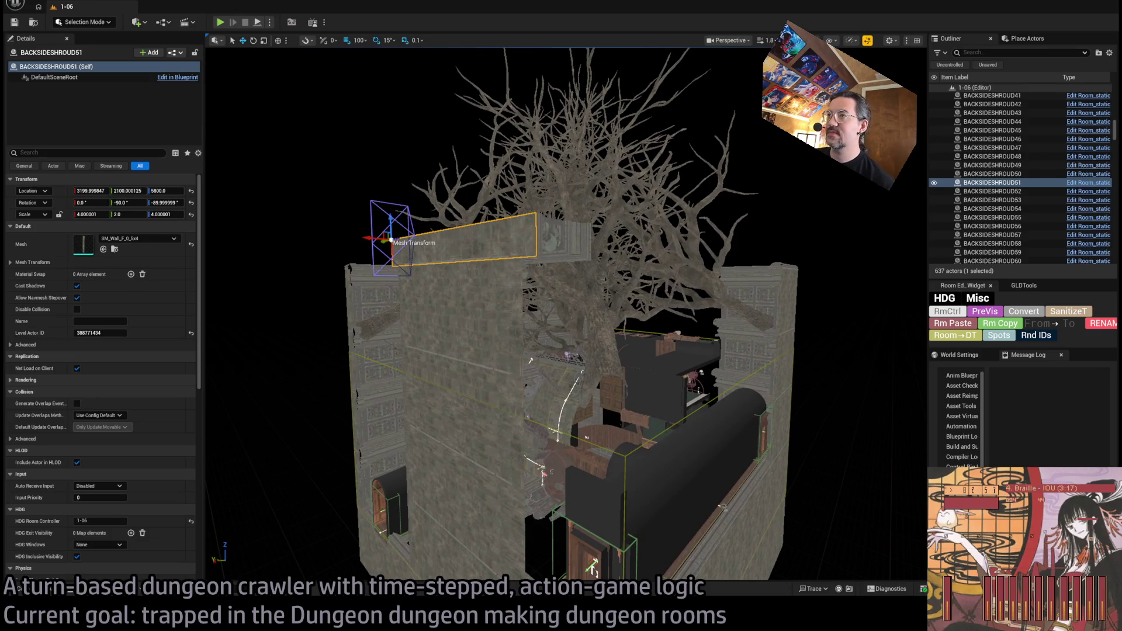
pyautogui.click(540, 241)
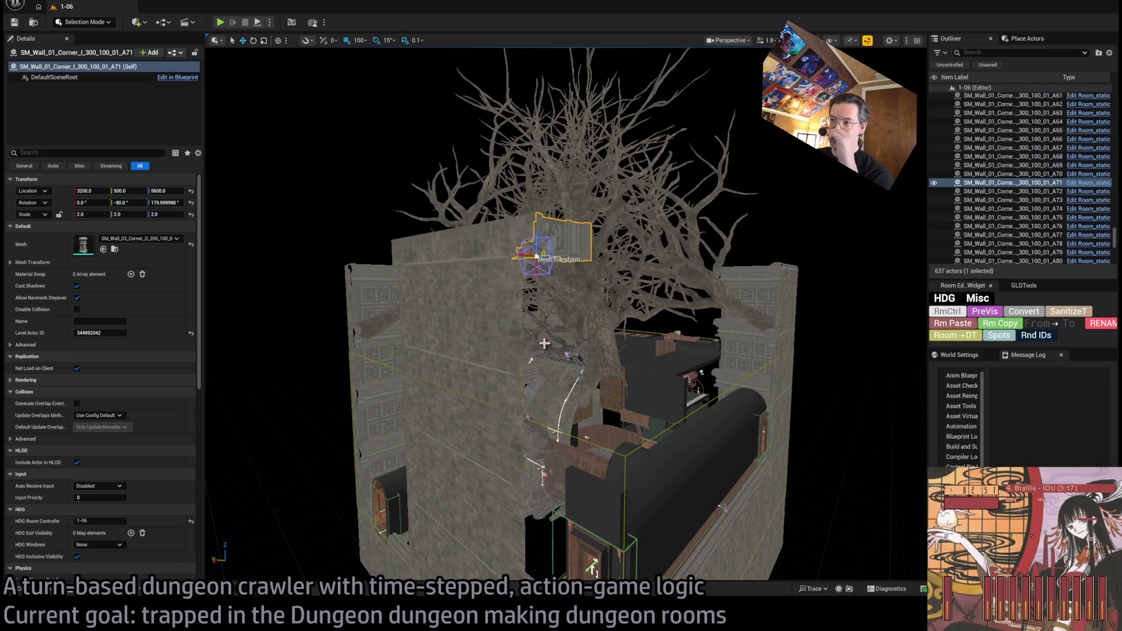
pyautogui.click(473, 379)
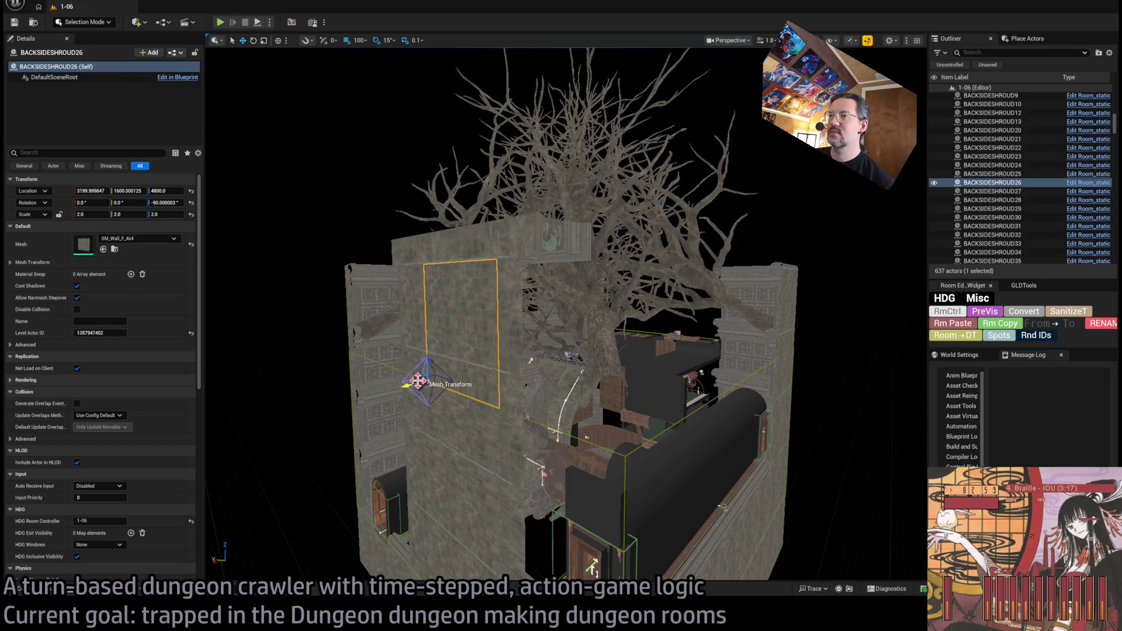
pyautogui.moveTo(415, 380)
pyautogui.keyDown('alt'); pyautogui.mouseDown()
pyautogui.moveTo(596, 447)
pyautogui.moveTo(500, 421)
pyautogui.mouseUp(); pyautogui.keyUp('alt')
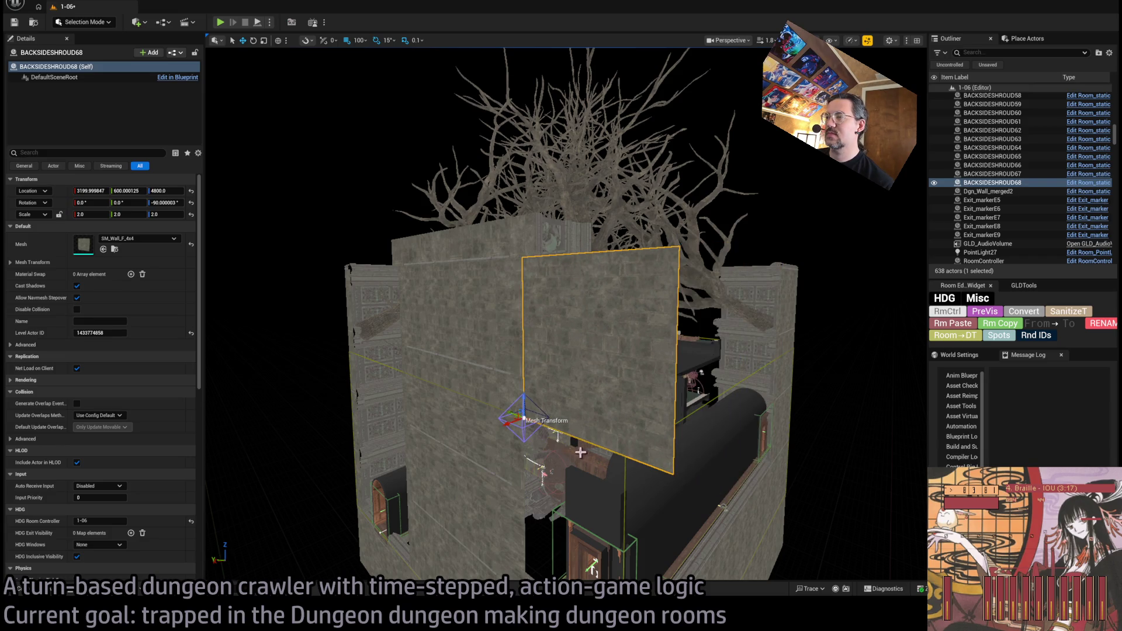
pyautogui.press('Delete')
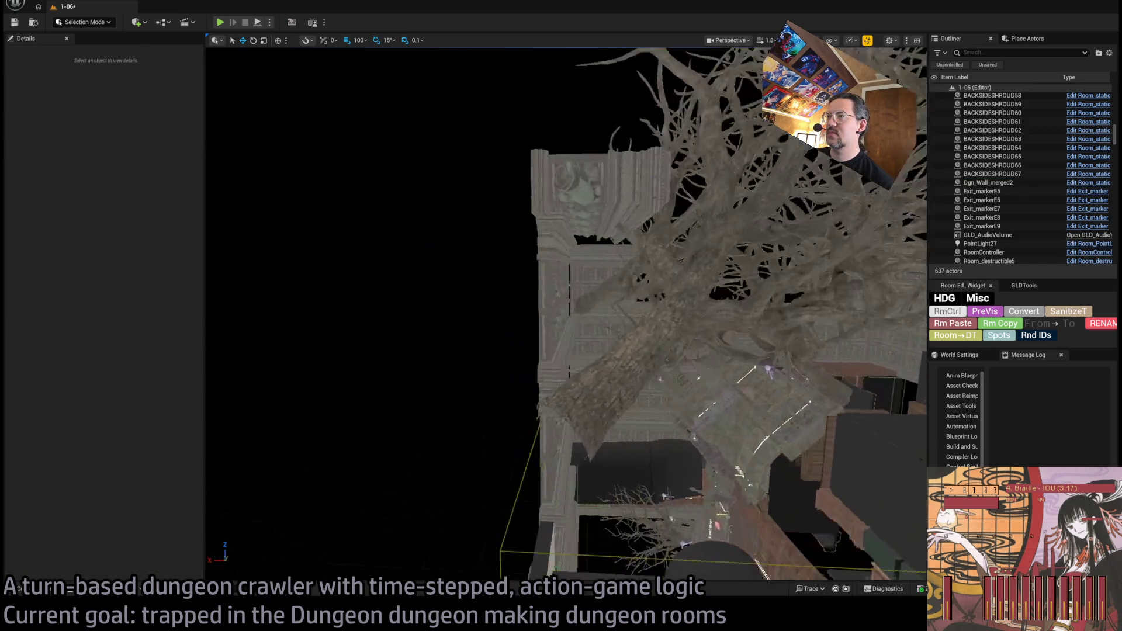
pyautogui.press('w')
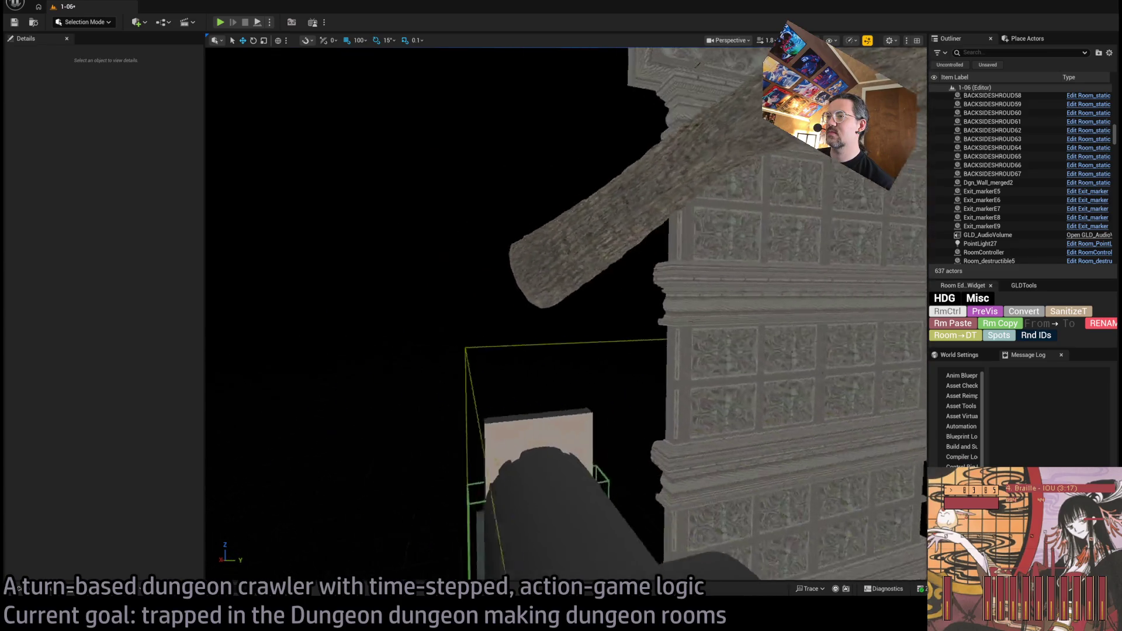
pyautogui.click(726, 435)
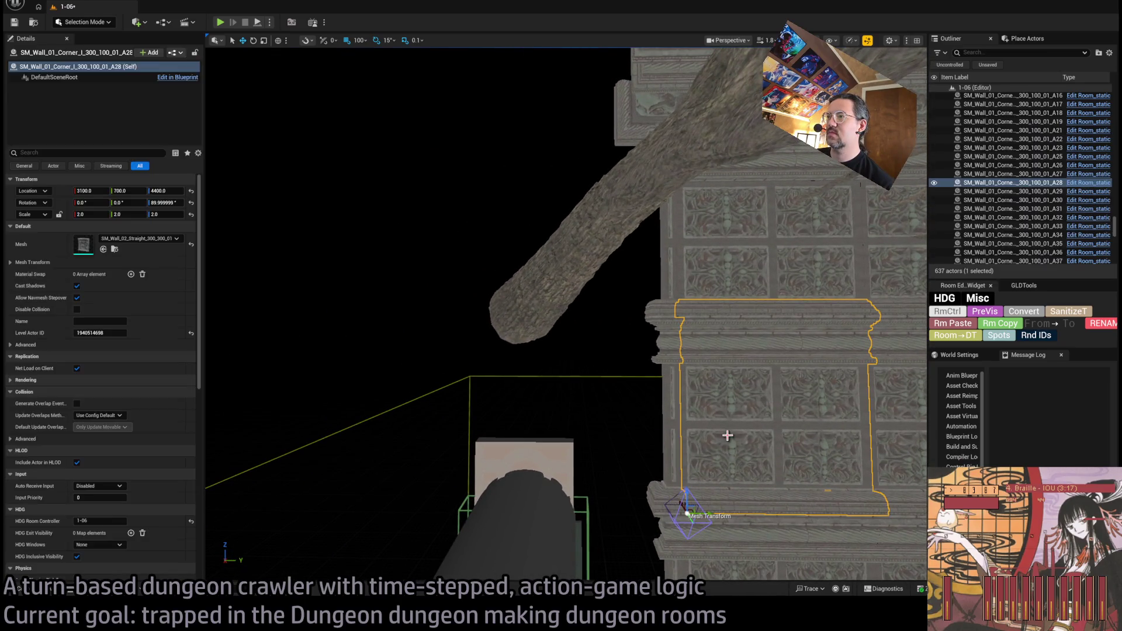
# Step: Duplicate a wall piece to Y 0 and raise the copy from Z 4400 to 4600
pyautogui.moveTo(708, 519); pyautogui.dragTo(527, 505)
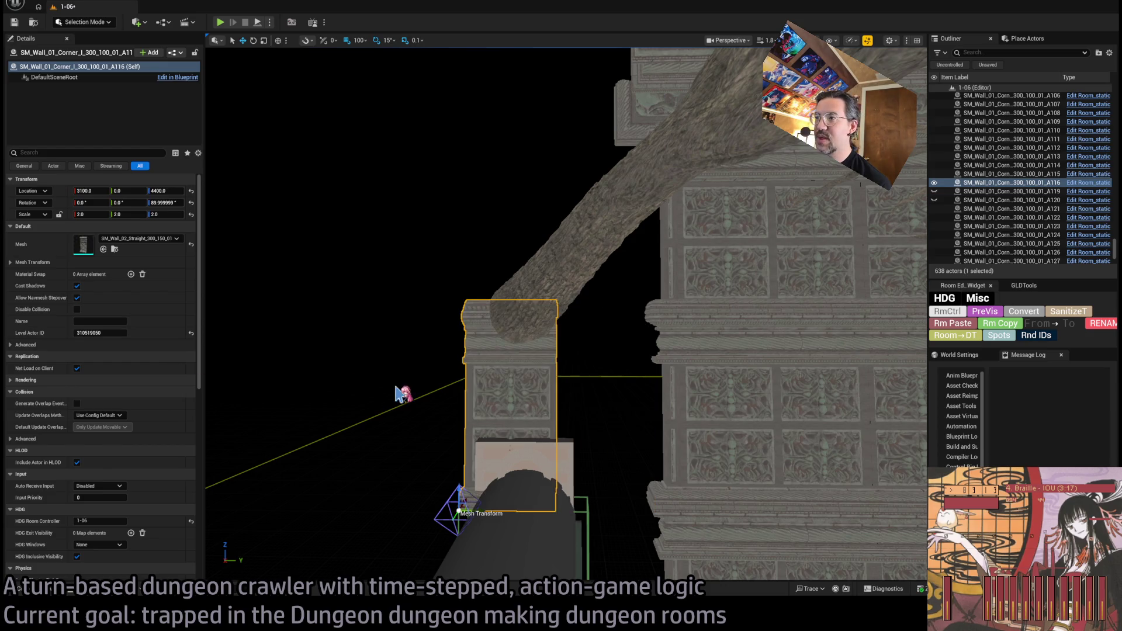
pyautogui.moveTo(461, 491); pyautogui.dragTo(453, 444)
pyautogui.press('f')
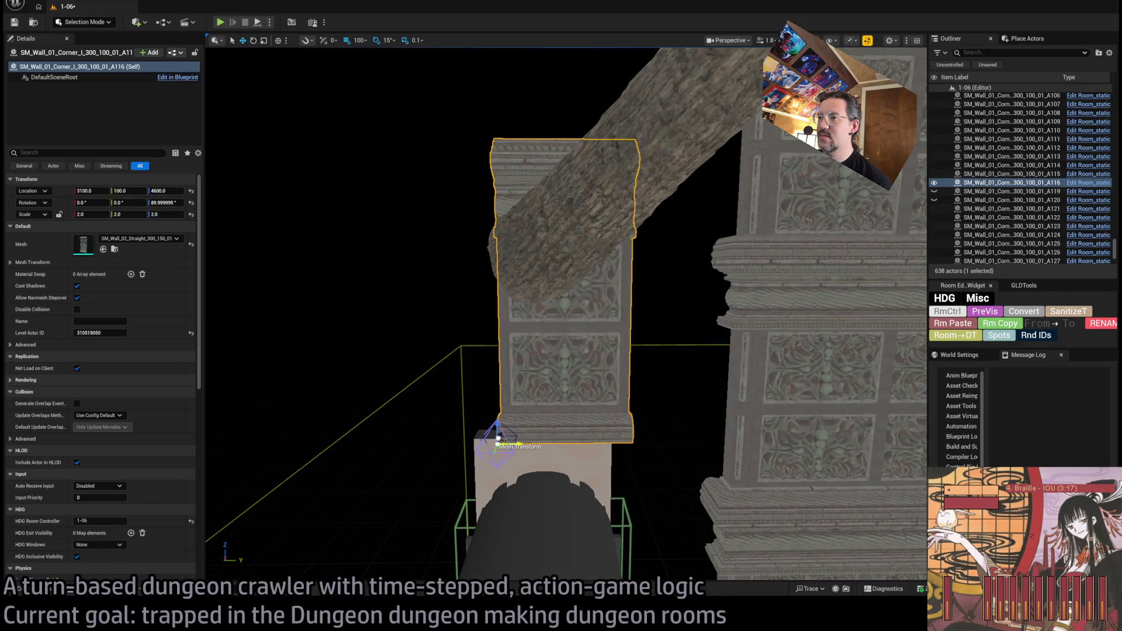
# Step: Copy doorway pillar A104 onto the opposite wall at Z 4600, shifting it with wall A116
pyautogui.click(748, 438)
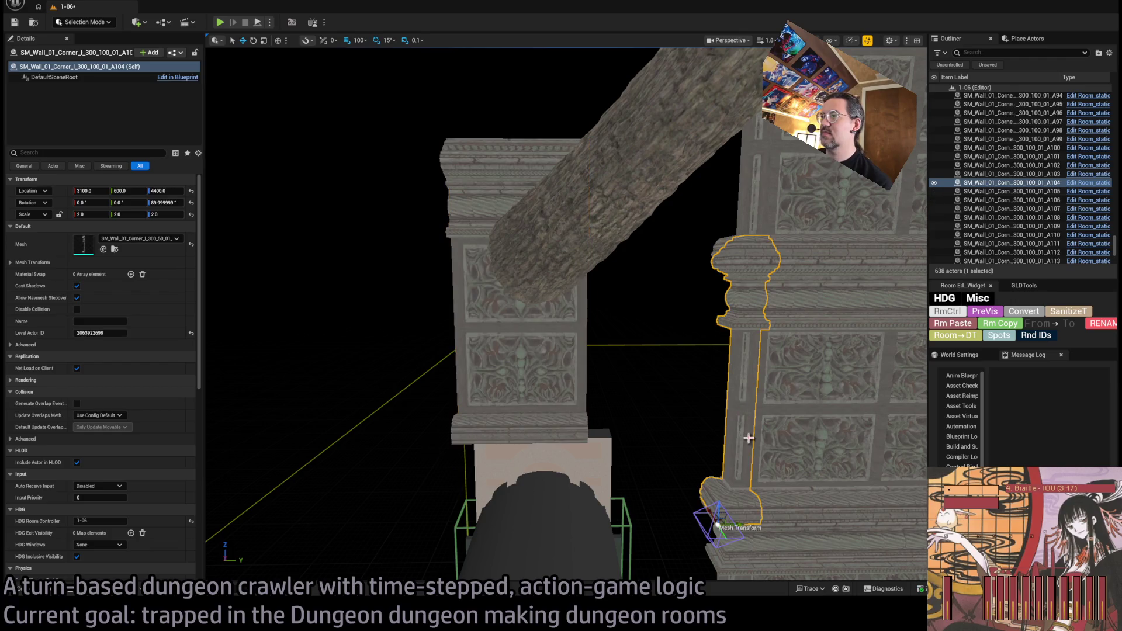
pyautogui.moveTo(732, 520); pyautogui.dragTo(433, 369)
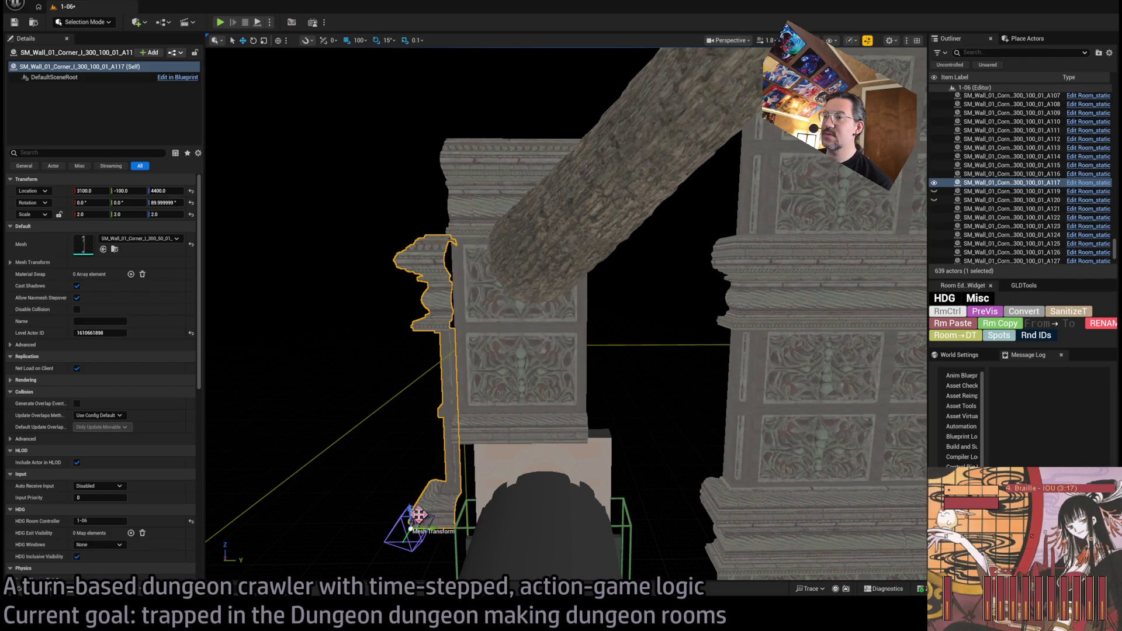
pyautogui.moveTo(407, 503); pyautogui.dragTo(403, 433)
pyautogui.keyDown('ctrl'); pyautogui.click(464, 418); pyautogui.keyUp('ctrl')
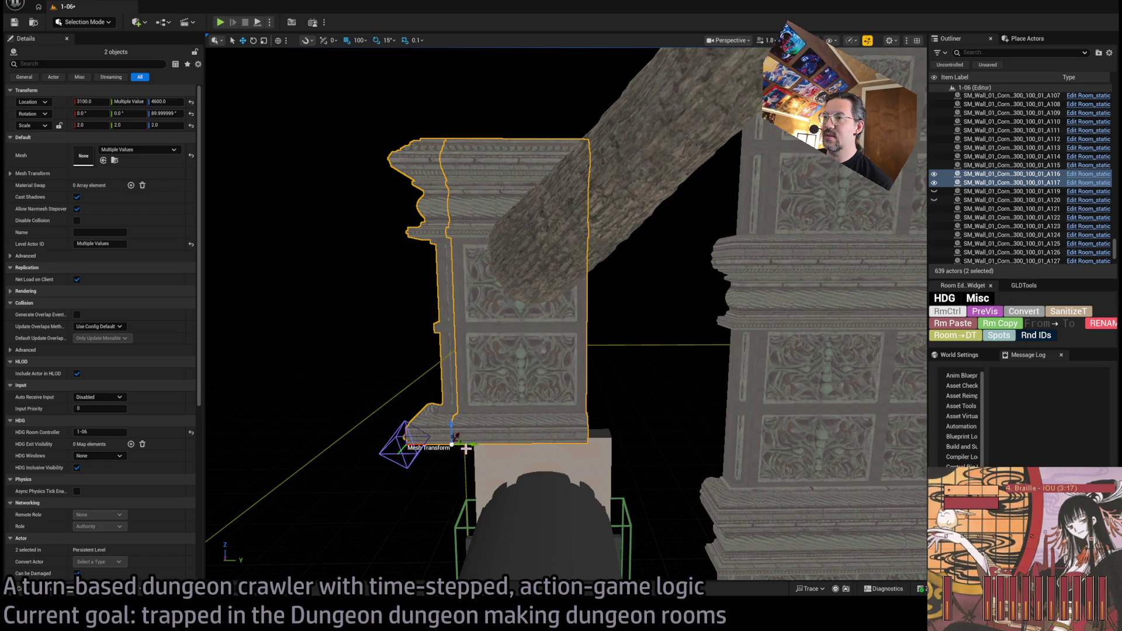
pyautogui.moveTo(466, 448); pyautogui.dragTo(509, 444)
# Step: Swap pillar copy A117's mesh to SM_Wall_01_Corner_O_300_50_01
pyautogui.moveTo(601, 460)
pyautogui.mouseDown()
pyautogui.moveTo(561, 502)
pyautogui.moveTo(526, 479)
pyautogui.moveTo(309, 422)
pyautogui.mouseUp()
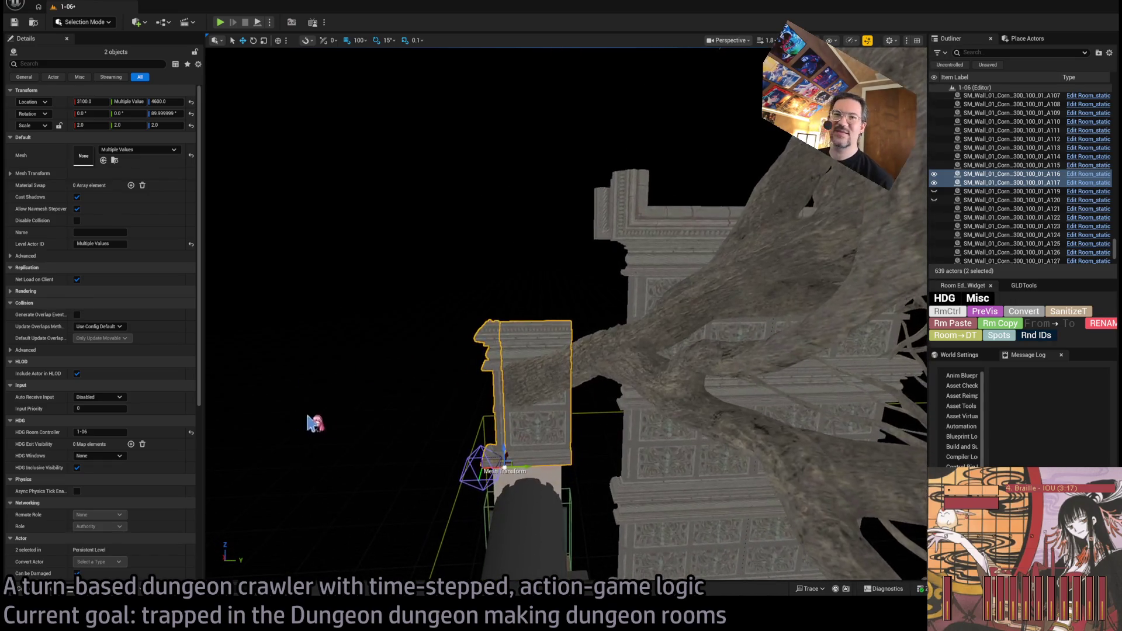
pyautogui.moveTo(498, 428); pyautogui.dragTo(575, 402)
pyautogui.keyDown('ctrl'); pyautogui.click(579, 400); pyautogui.keyUp('ctrl')
pyautogui.press('Delete')
pyautogui.click(587, 391)
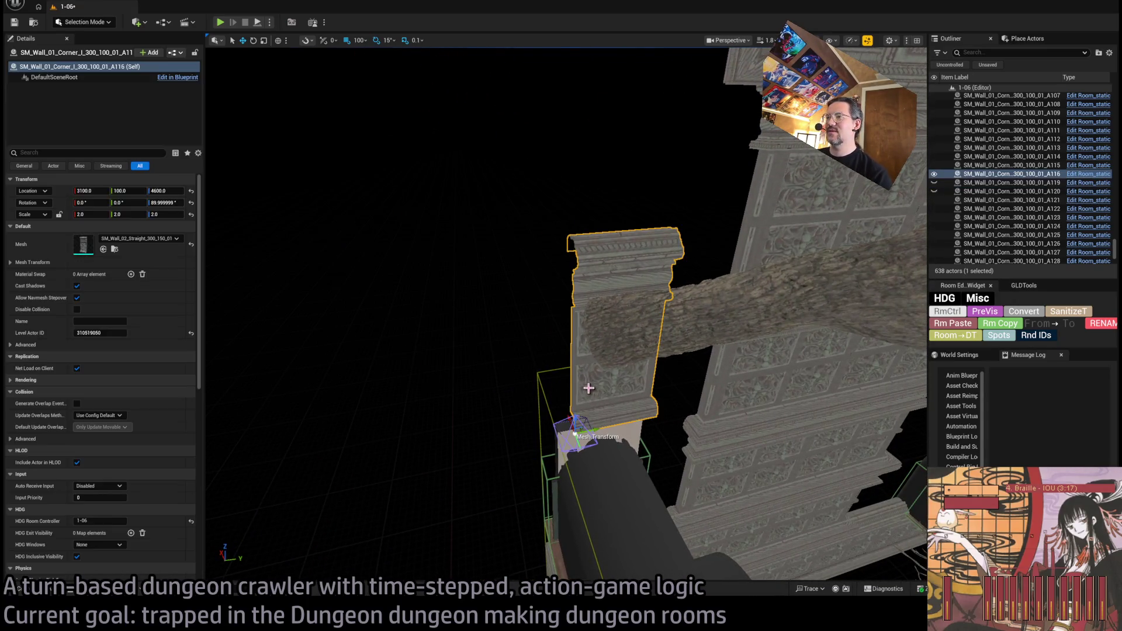
pyautogui.hotkey('ctrl', 'z')
pyautogui.moveTo(643, 415)
pyautogui.mouseDown()
pyautogui.moveTo(444, 409)
pyautogui.moveTo(201, 351)
pyautogui.mouseUp()
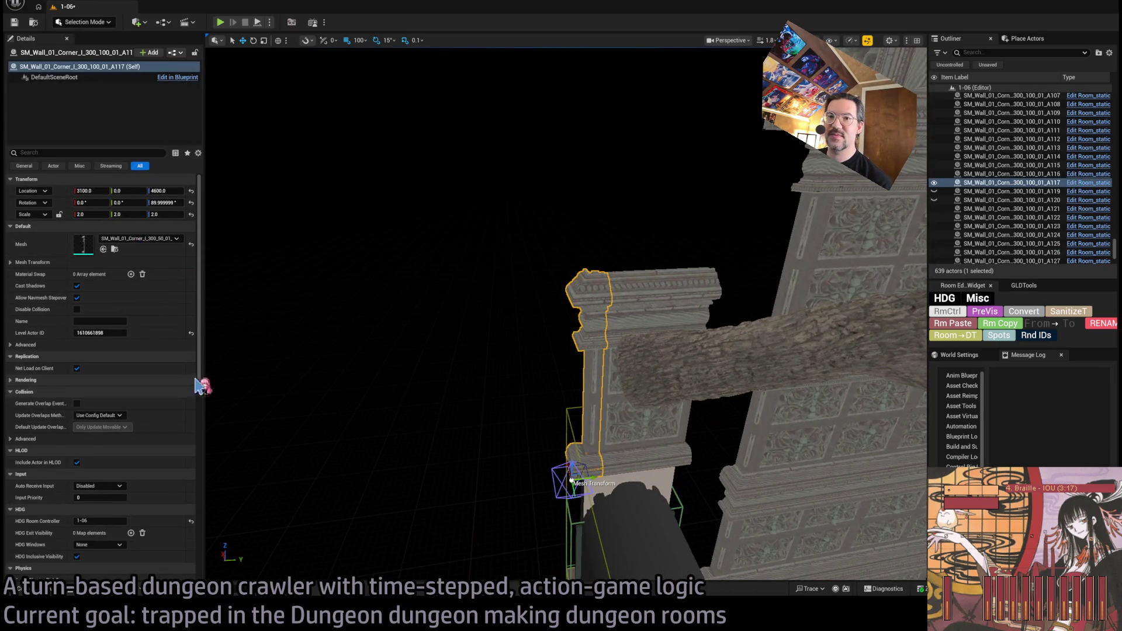
pyautogui.click(114, 250)
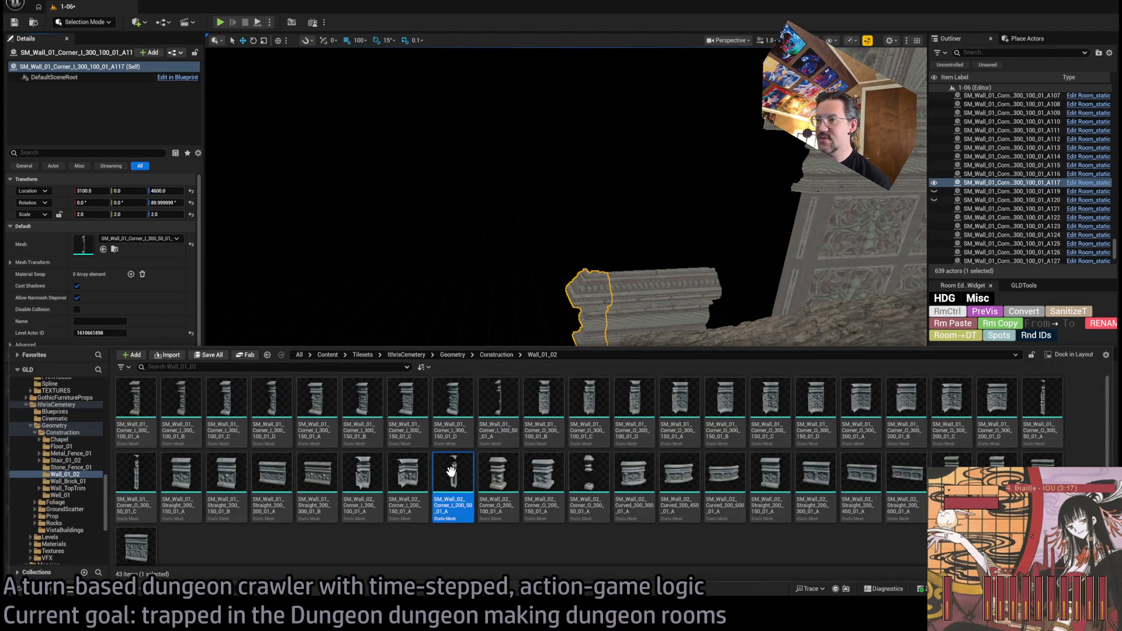
pyautogui.click(151, 485)
pyautogui.click(103, 248)
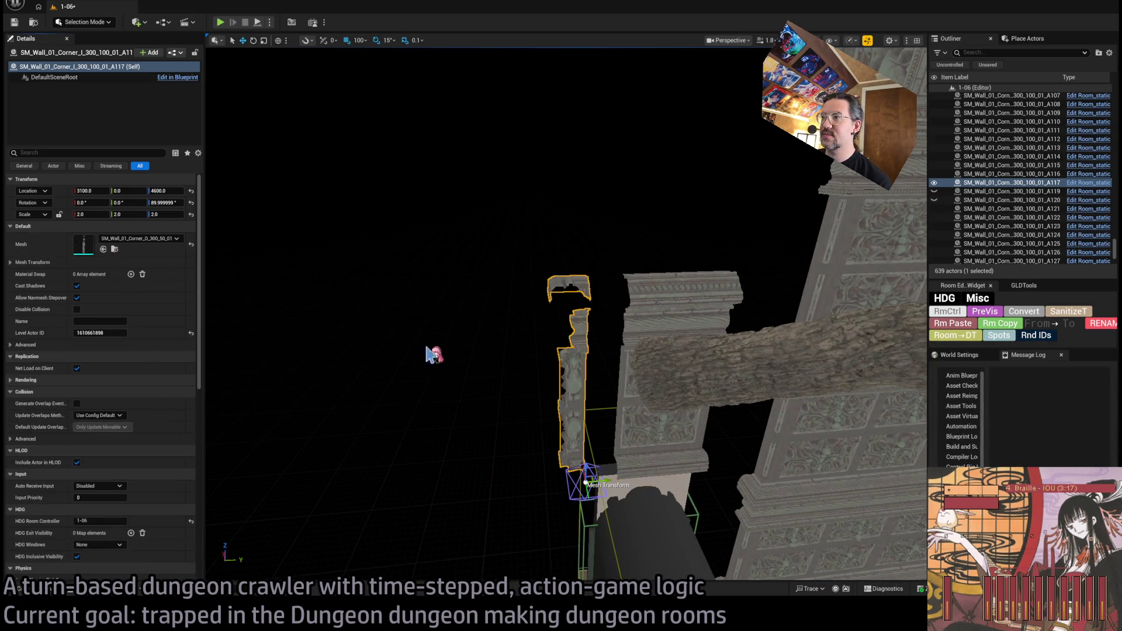
pyautogui.moveTo(594, 498); pyautogui.dragTo(574, 477)
# Step: Duplicate wall A116 and turn the copy 90 degrees
pyautogui.click(461, 512)
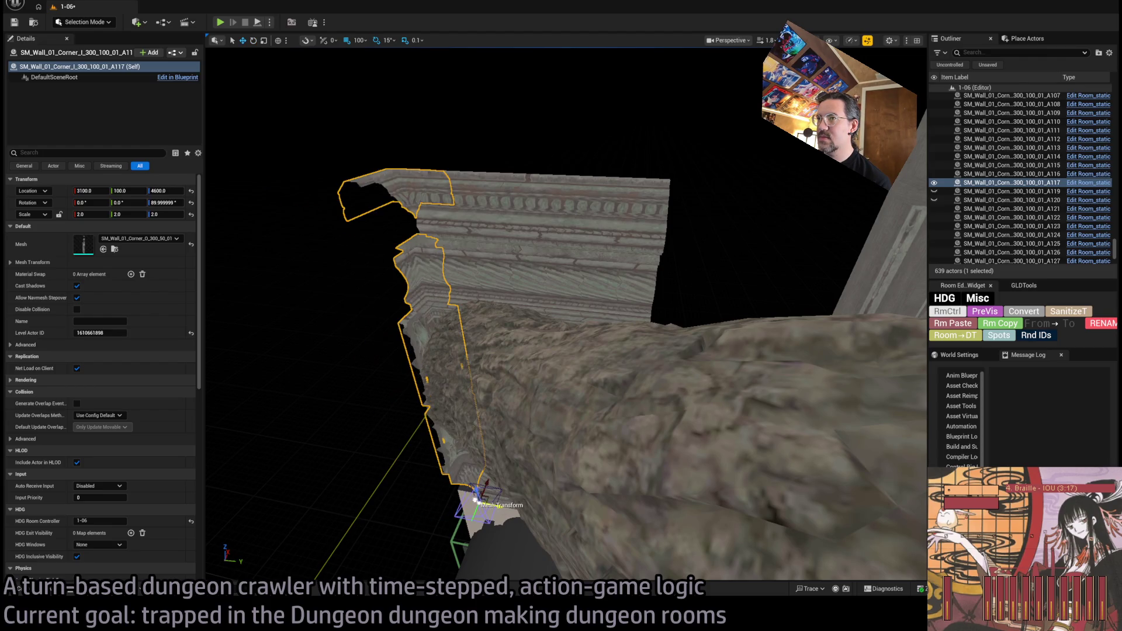
pyautogui.press('f')
pyautogui.moveTo(527, 447)
pyautogui.mouseDown()
pyautogui.moveTo(483, 483)
pyautogui.moveTo(476, 528)
pyautogui.mouseUp()
pyautogui.press('f')
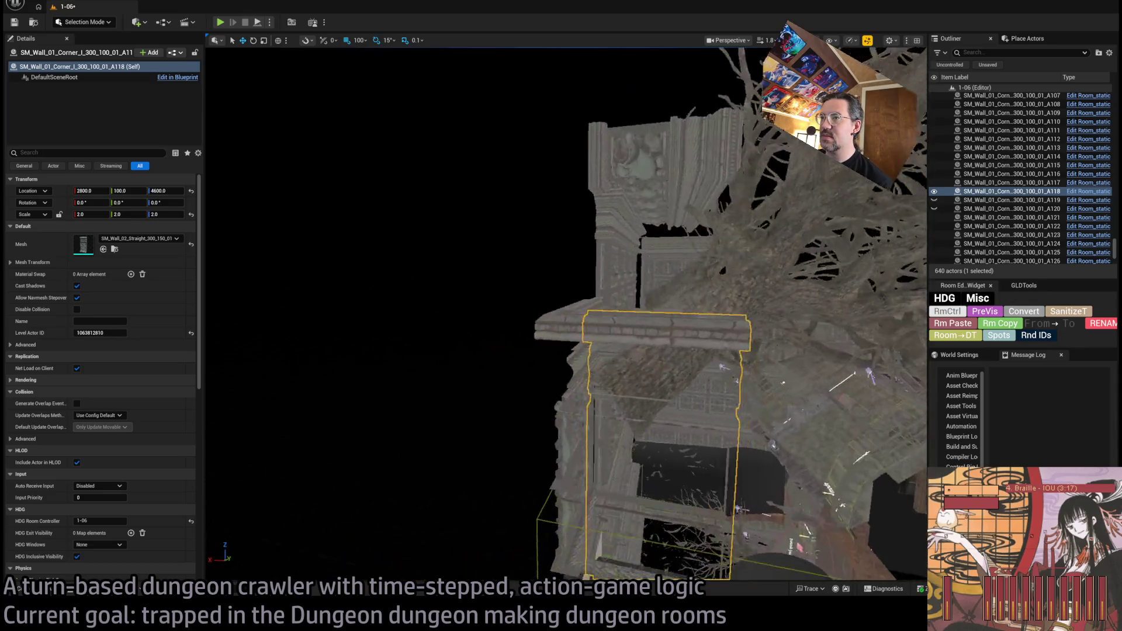
# Step: Duplicate pillar A104, rotate the copy 90 degrees, and move it to Y 500, Z 4600
pyautogui.click(645, 444)
pyautogui.click(644, 444)
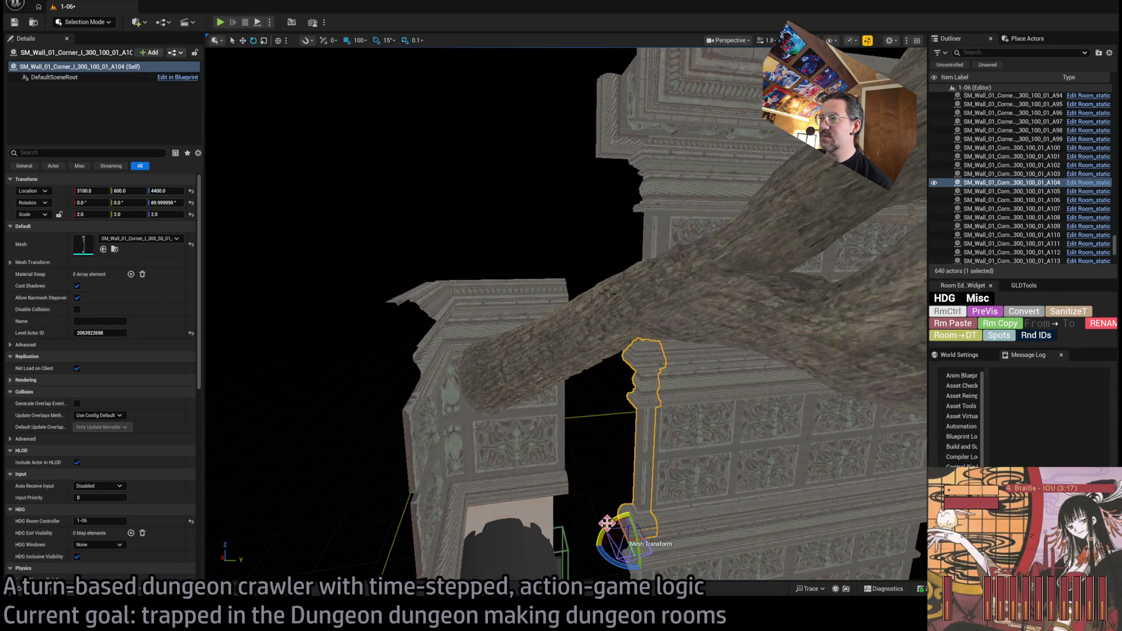
pyautogui.keyDown('alt'); pyautogui.moveTo(611, 562); pyautogui.dragTo(619, 569); pyautogui.keyUp('alt')
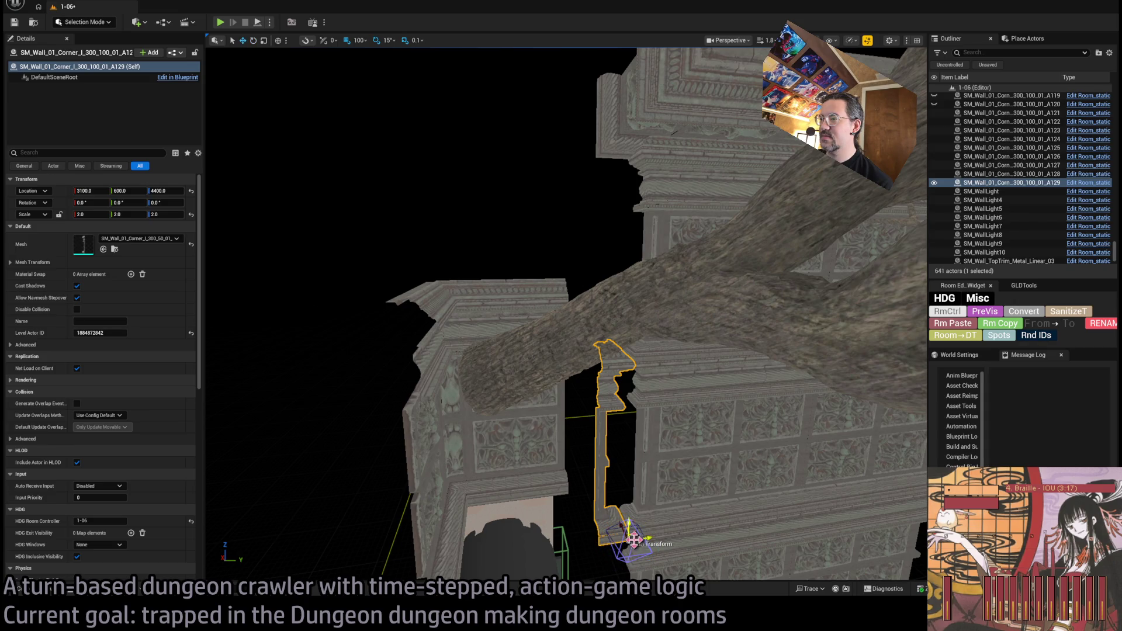
pyautogui.moveTo(636, 532); pyautogui.dragTo(602, 479)
pyautogui.press('f')
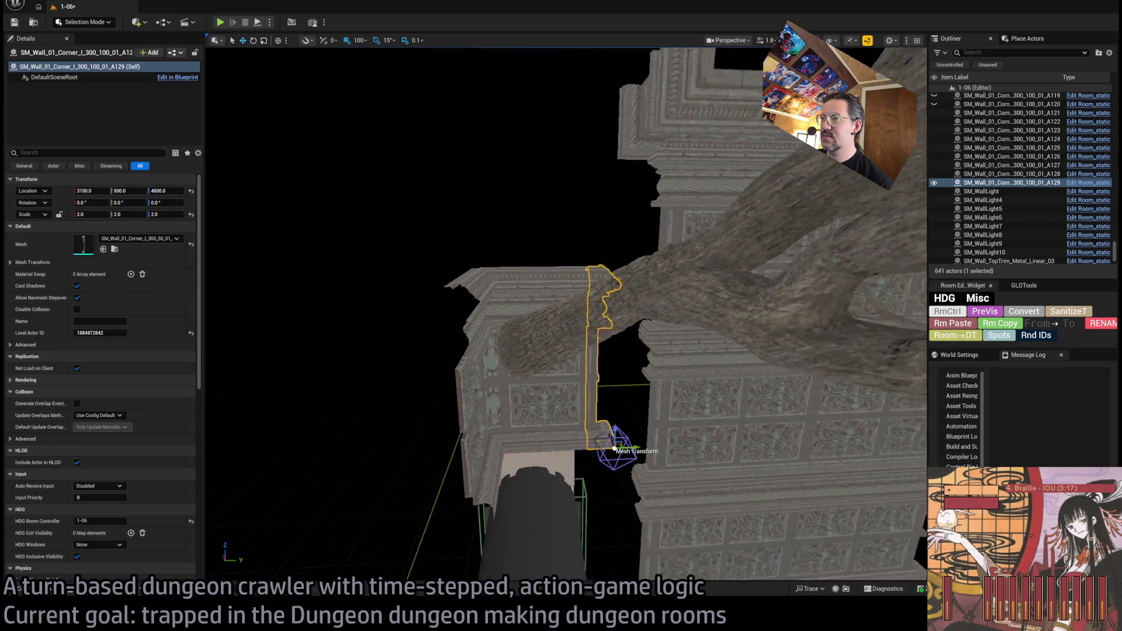
# Step: Duplicate pillar copy A129 to position 2700, 100, 4600
pyautogui.click(588, 448)
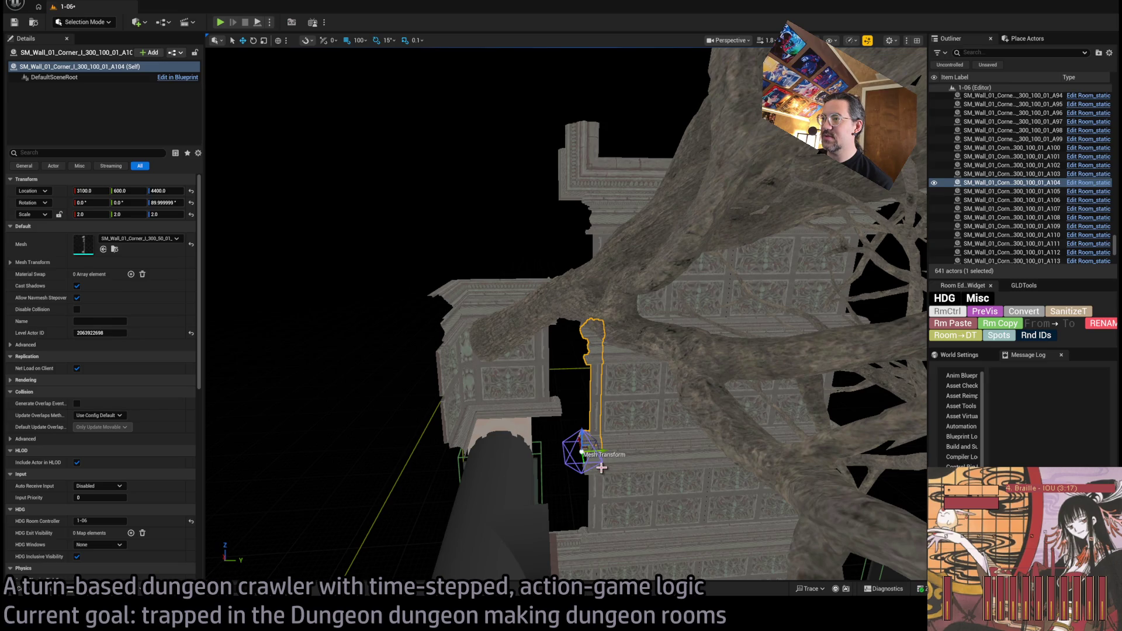
pyautogui.click(559, 434)
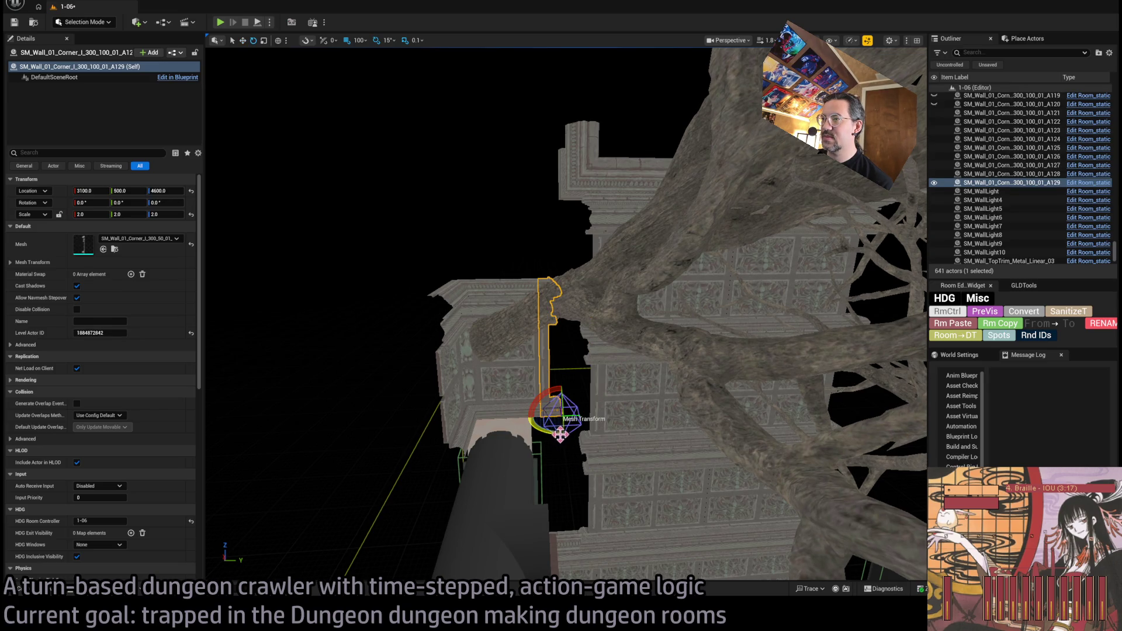
pyautogui.moveTo(562, 414)
pyautogui.mouseDown()
pyautogui.moveTo(439, 483)
pyautogui.moveTo(440, 495)
pyautogui.mouseUp()
pyautogui.press('f')
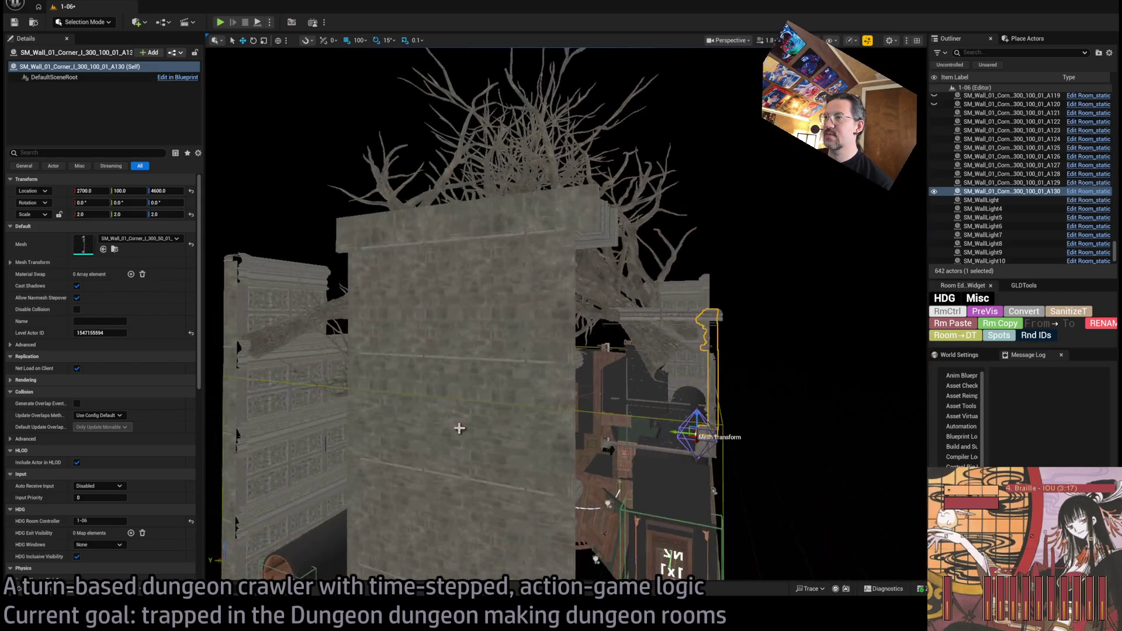
# Step: Copy a BACKSIDESHROUD wall panel and switch the copy to the SM_Wall_F_2x2 mesh
pyautogui.click(554, 404)
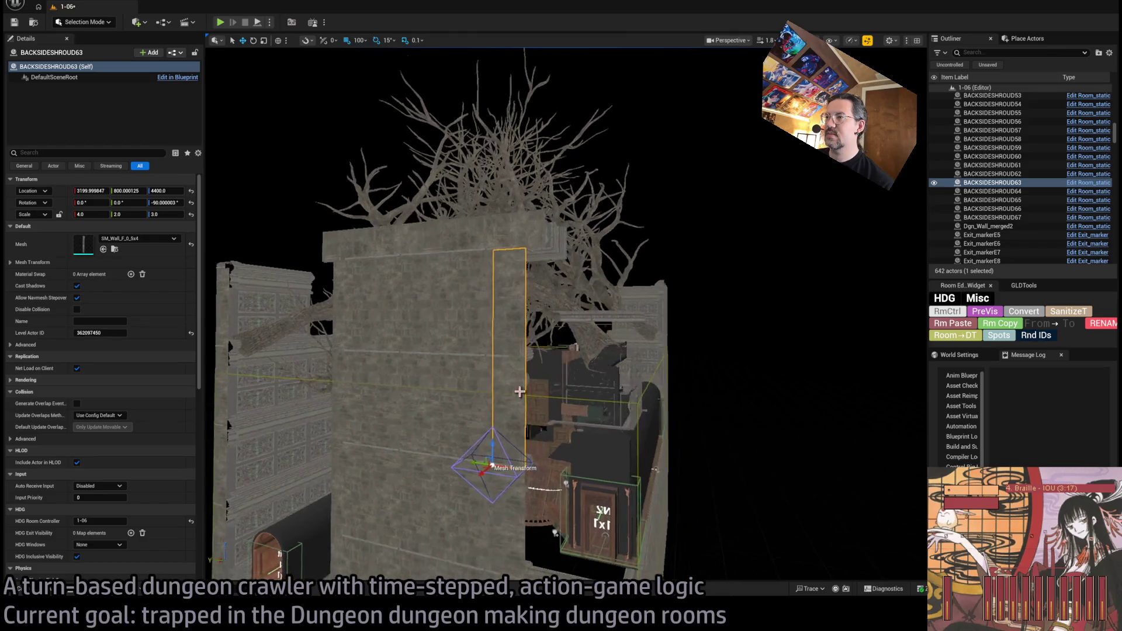
pyautogui.click(479, 396)
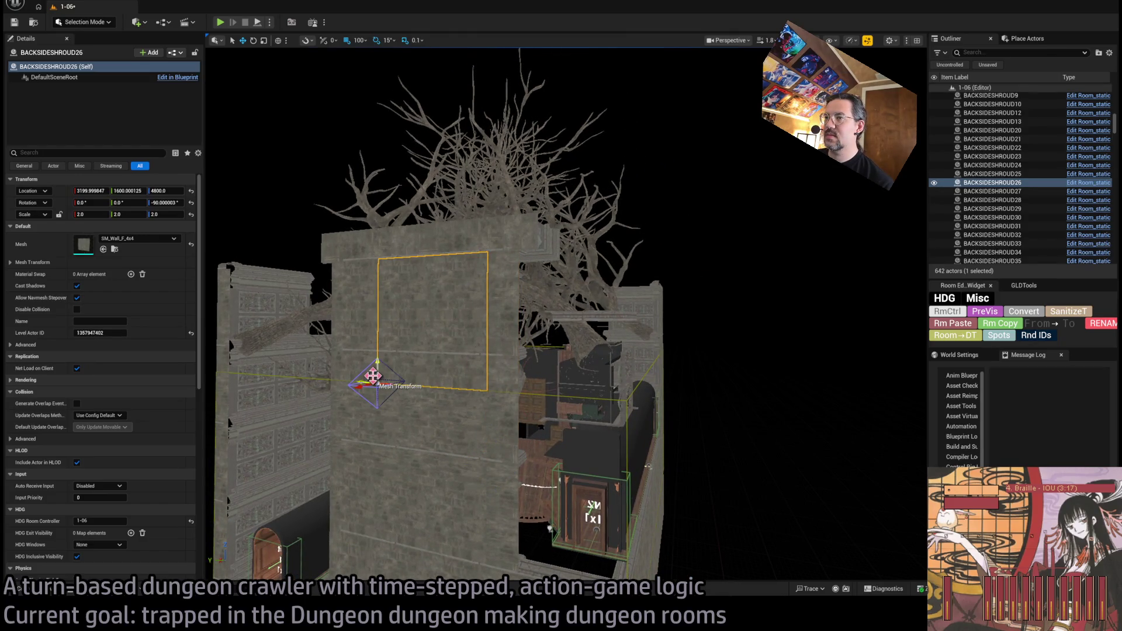
pyautogui.moveTo(371, 377)
pyautogui.mouseDown()
pyautogui.moveTo(462, 380)
pyautogui.moveTo(552, 458)
pyautogui.moveTo(548, 447)
pyautogui.mouseUp()
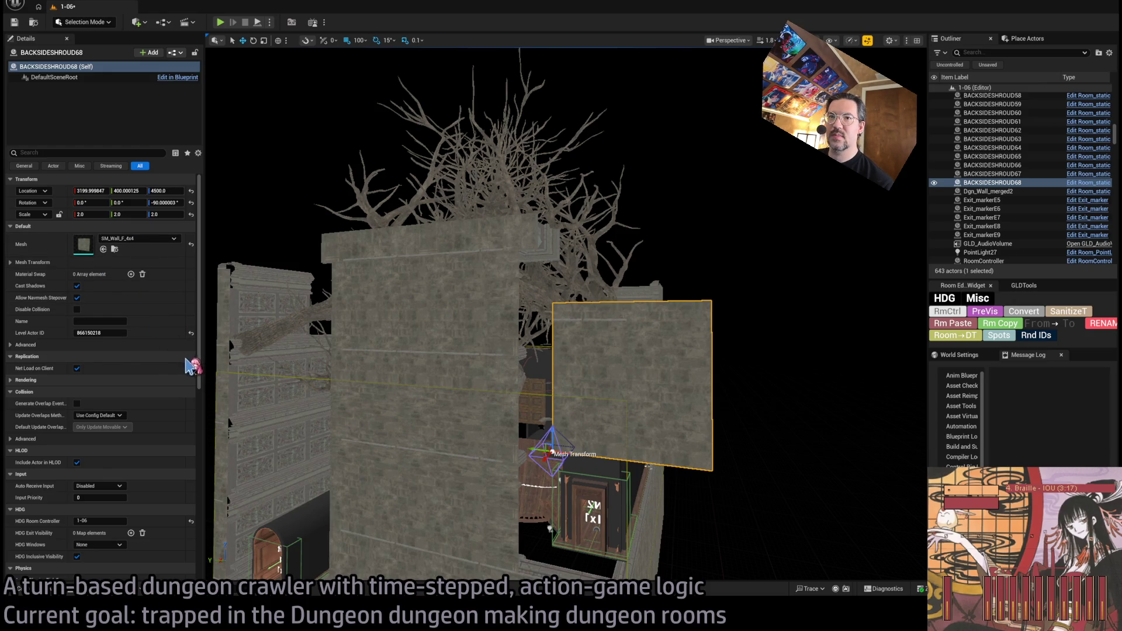
pyautogui.hotkey('ctrl', 'z')
pyautogui.moveTo(618, 424)
pyautogui.mouseDown()
pyautogui.moveTo(472, 340)
pyautogui.moveTo(459, 349)
pyautogui.moveTo(424, 309)
pyautogui.moveTo(409, 315)
pyautogui.moveTo(462, 298)
pyautogui.mouseUp()
pyautogui.moveTo(467, 366); pyautogui.dragTo(467, 365)
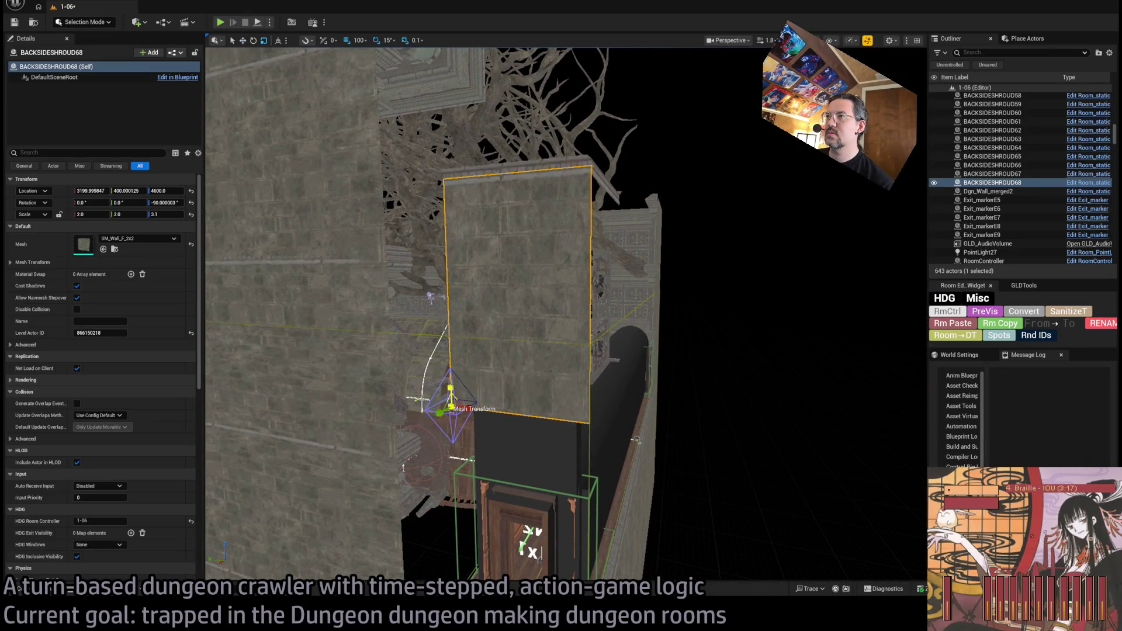
pyautogui.moveTo(430, 298); pyautogui.dragTo(430, 298)
pyautogui.moveTo(538, 414); pyautogui.dragTo(537, 414)
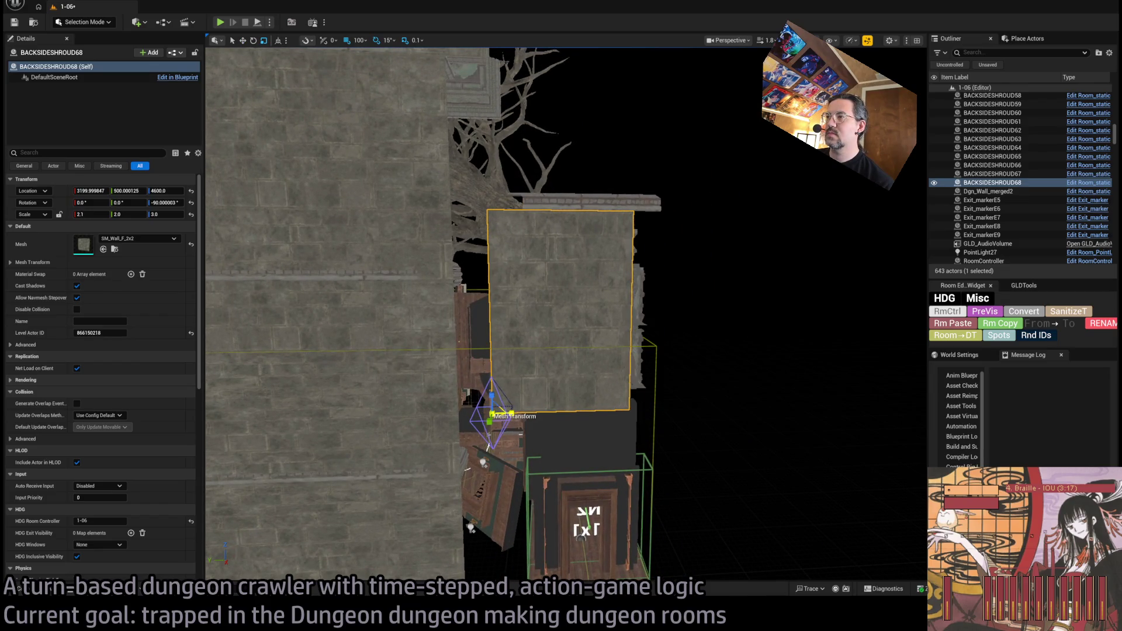
pyautogui.moveTo(514, 408); pyautogui.dragTo(521, 402)
# Step: Add a 180°-rotated copy of the 2x2 shroud panel and save the level
pyautogui.keyDown('alt'); pyautogui.moveTo(493, 353); pyautogui.dragTo(475, 351); pyautogui.keyUp('alt')
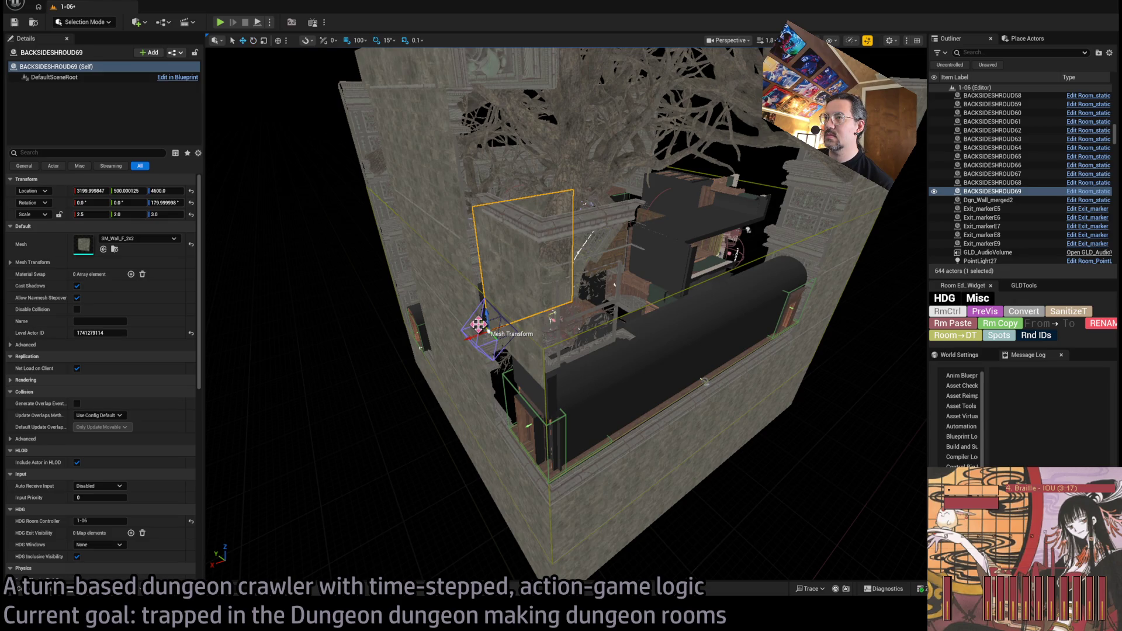
pyautogui.moveTo(543, 385); pyautogui.dragTo(533, 315)
pyautogui.moveTo(587, 399); pyautogui.dragTo(605, 375)
pyautogui.hotkey('ctrl', 's')
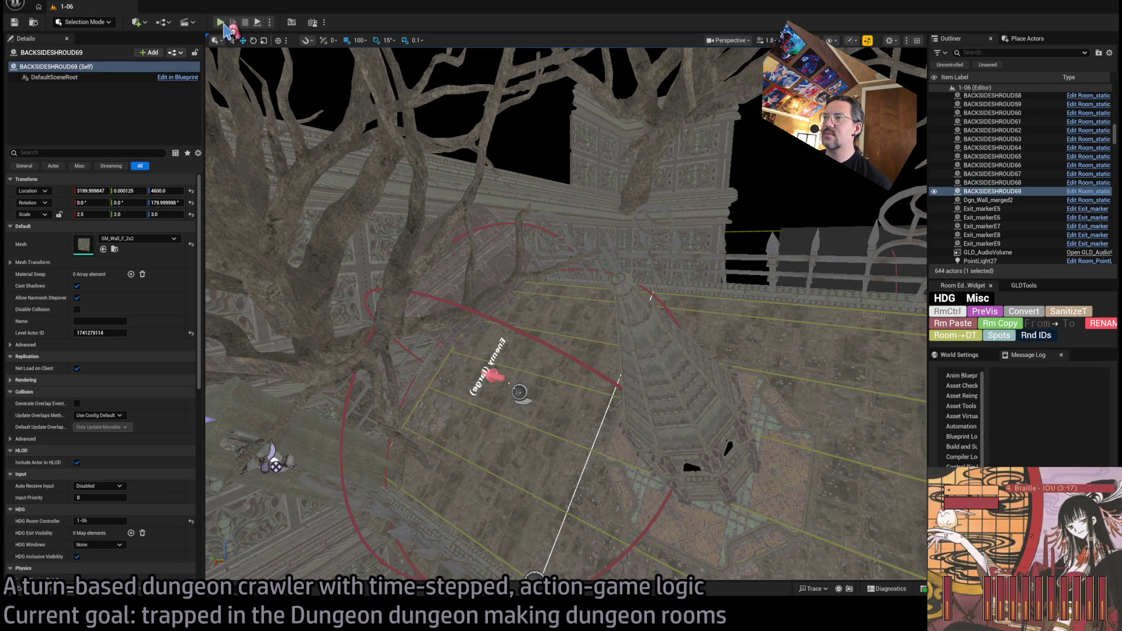
# Step: Launch a Play In Editor session of room 1-06 with Alt+P
pyautogui.moveTo(403, 149); pyautogui.dragTo(404, 148)
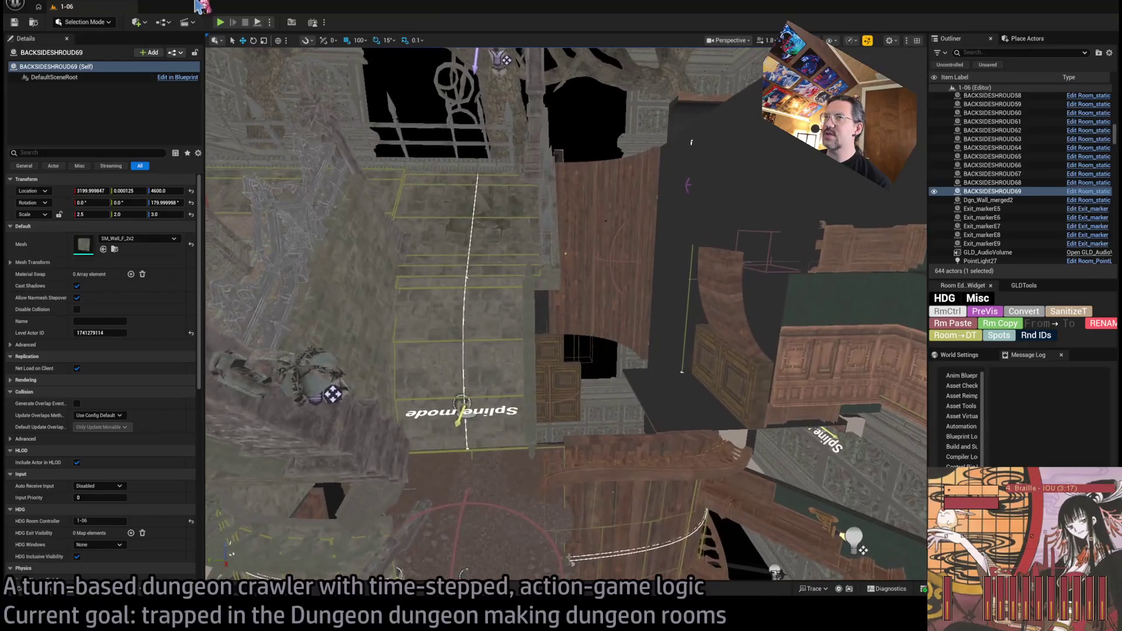
pyautogui.hotkey('alt', 'p')
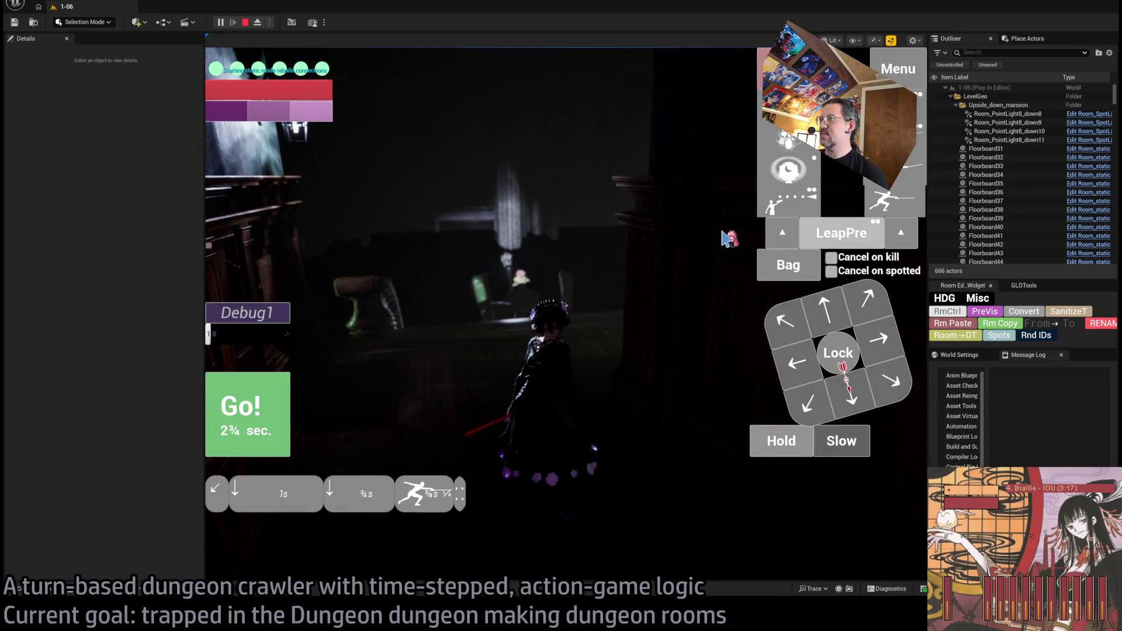
# Step: Execute the planned turn, then select and fire the visibility-boosting skill
pyautogui.click(263, 432)
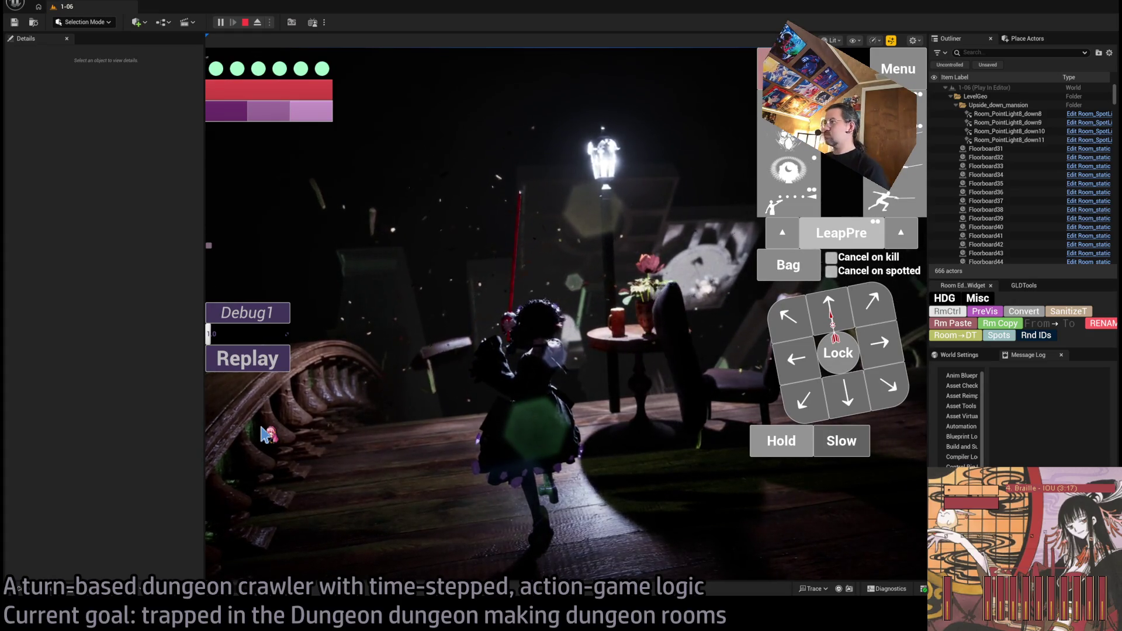
pyautogui.moveTo(476, 374); pyautogui.dragTo(608, 327)
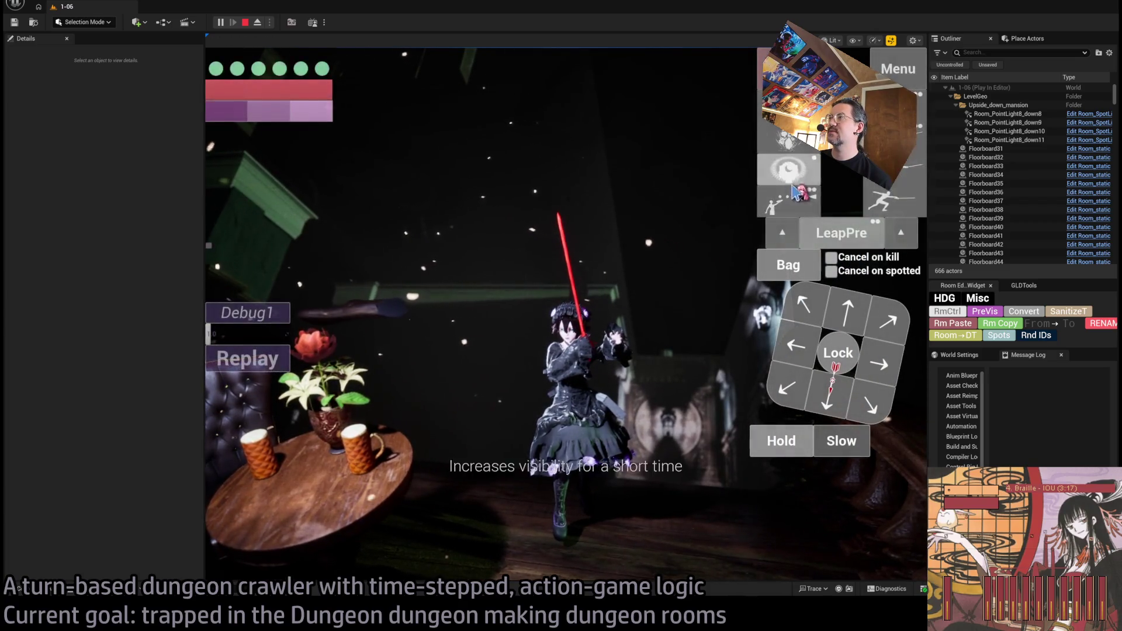
pyautogui.click(796, 191)
pyautogui.moveTo(526, 293)
pyautogui.mouseDown()
pyautogui.moveTo(418, 328)
pyautogui.moveTo(403, 302)
pyautogui.mouseUp()
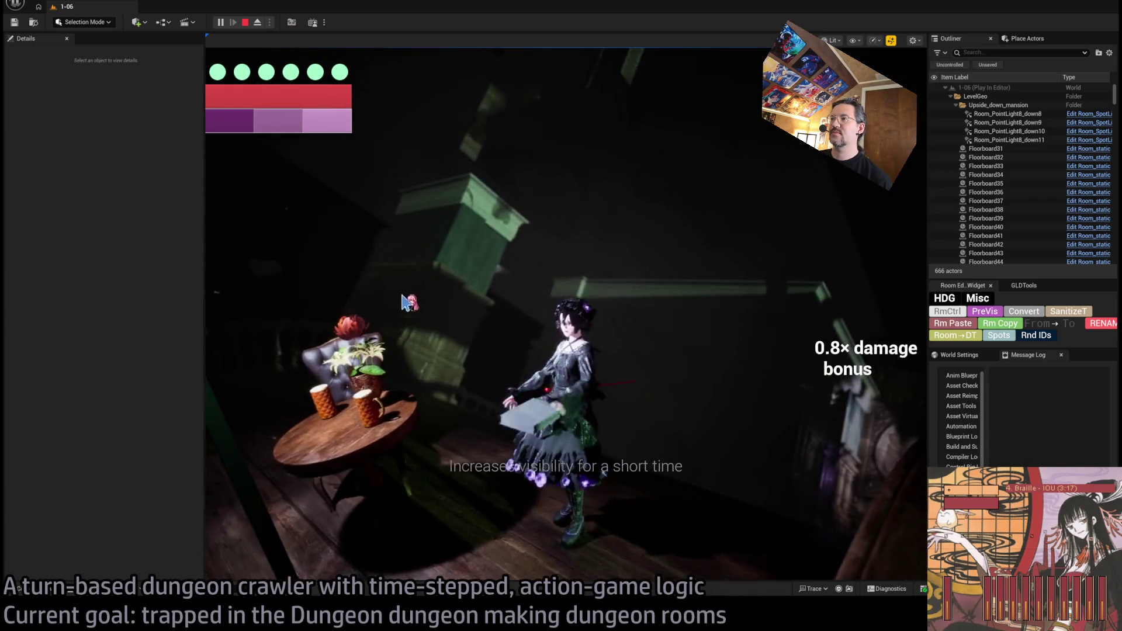
pyautogui.click(393, 248)
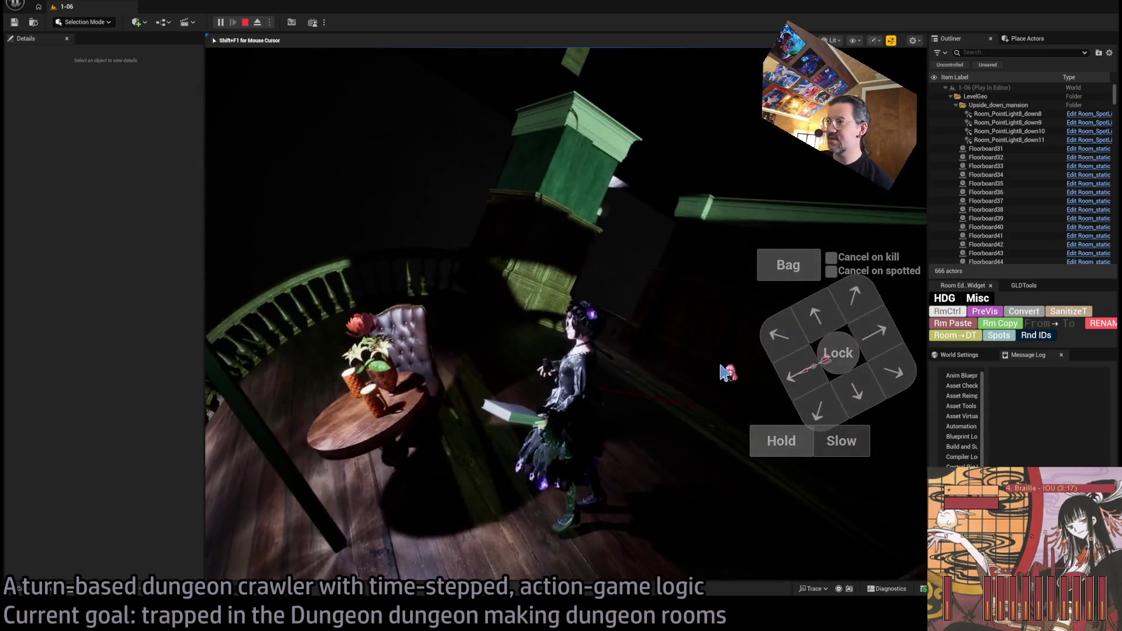
# Step: Queue left and forward moves, run them, then stop the play test with Escape
pyautogui.click(727, 372)
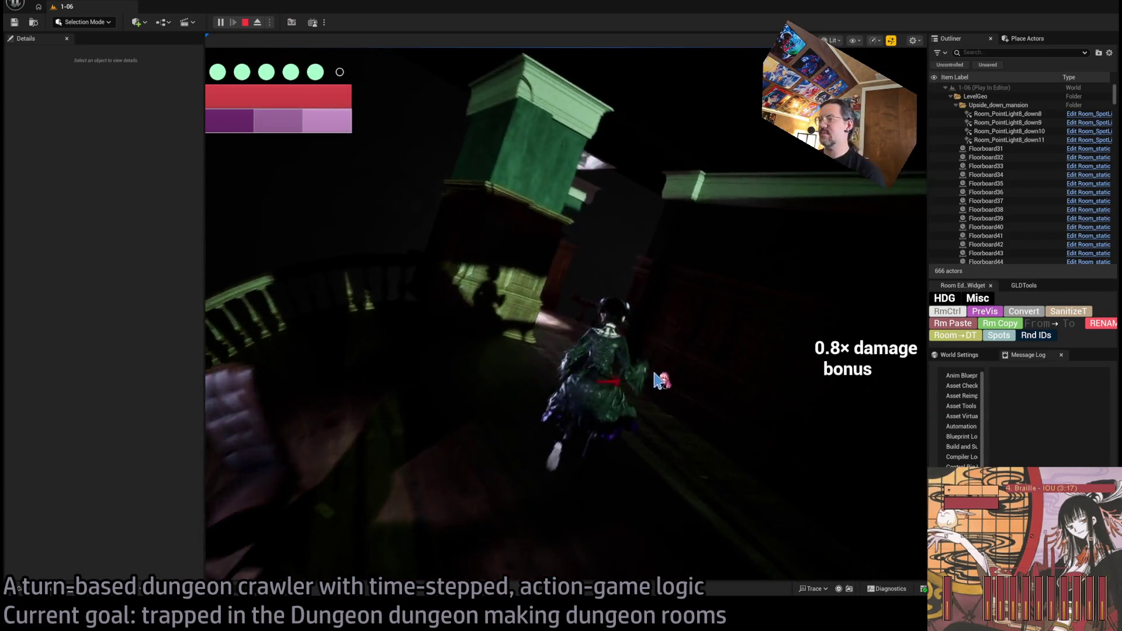
pyautogui.click(871, 325)
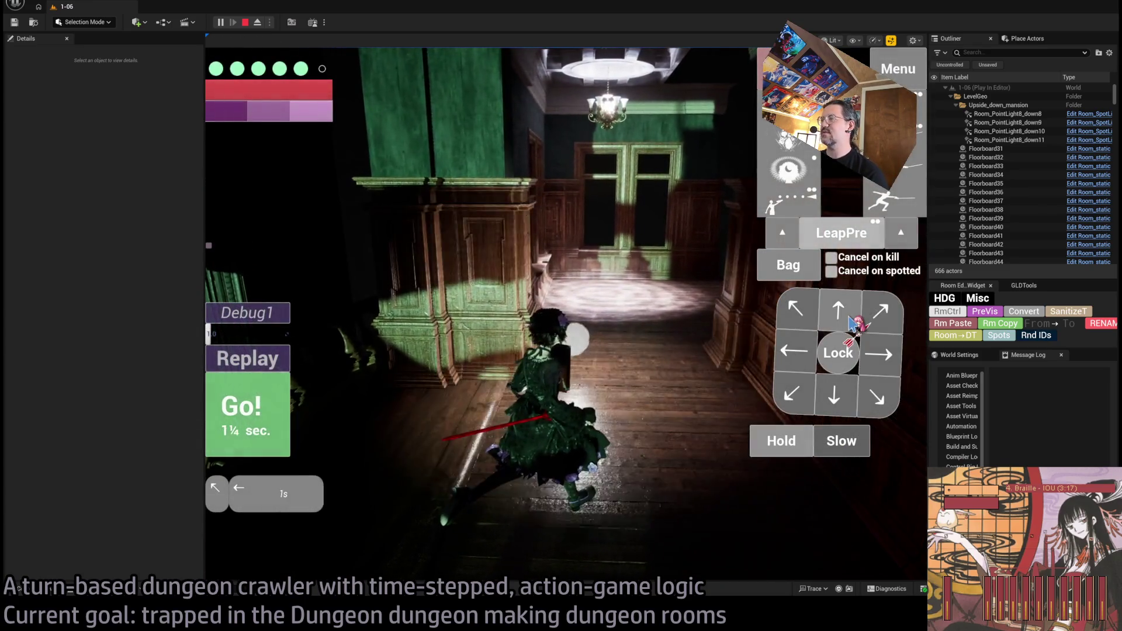
pyautogui.click(875, 370)
pyautogui.click(247, 409)
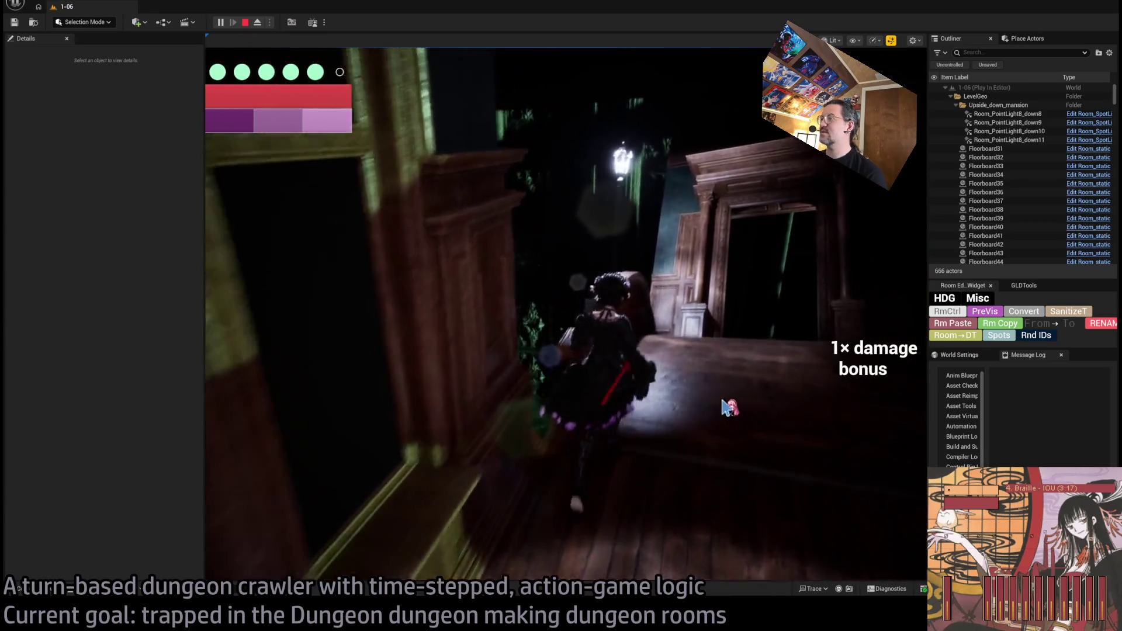
pyautogui.click(841, 309)
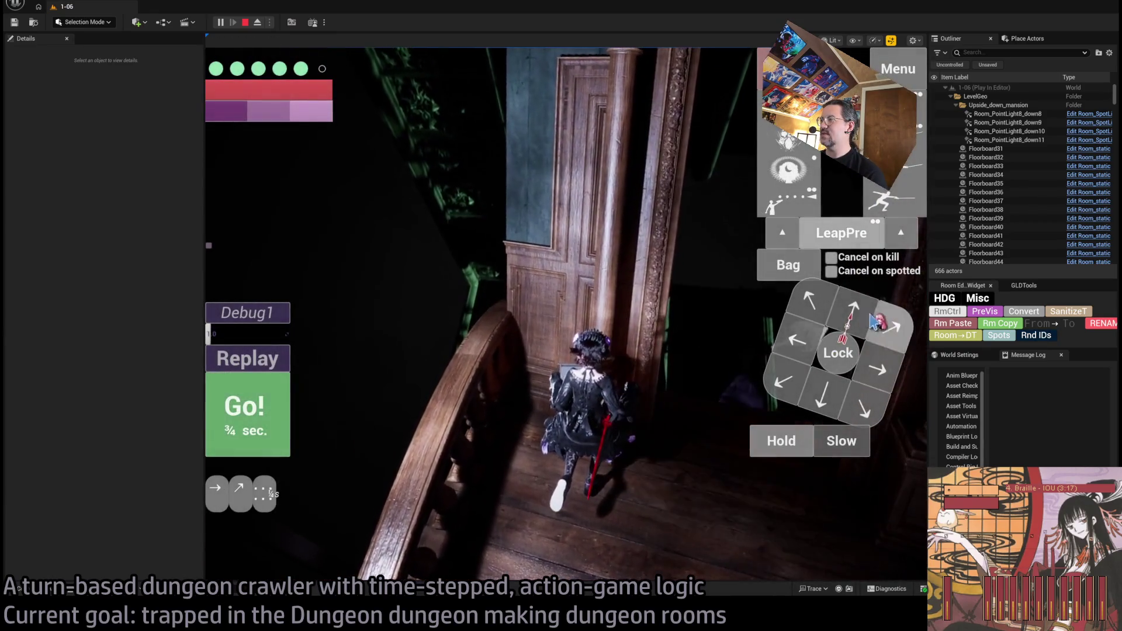
pyautogui.click(248, 409)
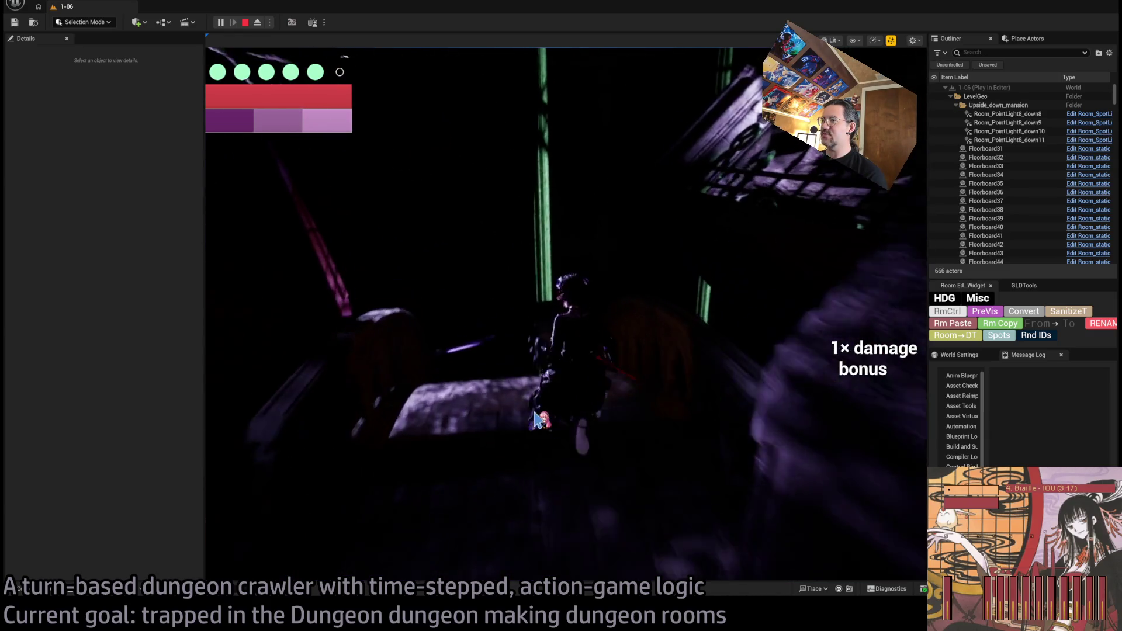
pyautogui.click(841, 314)
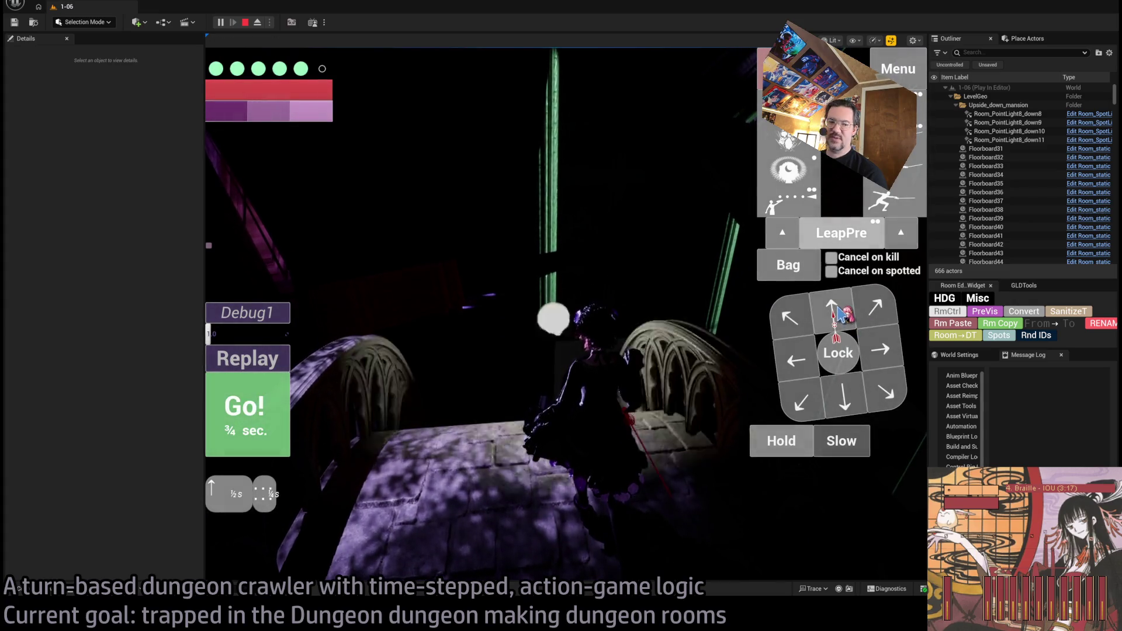
pyautogui.press('space')
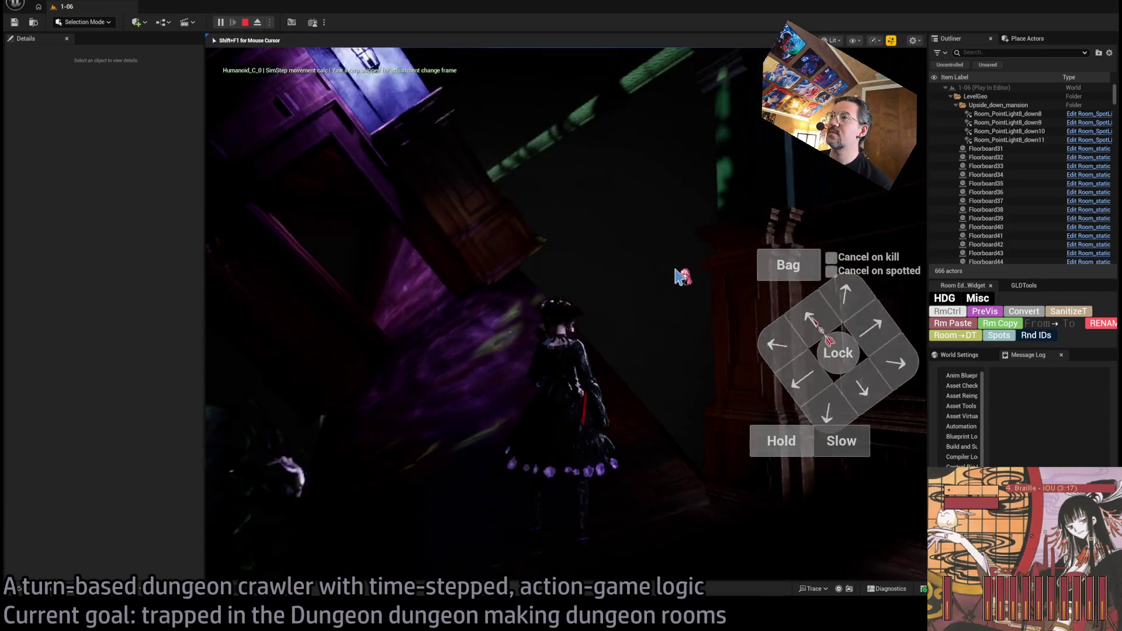
pyautogui.press('Escape')
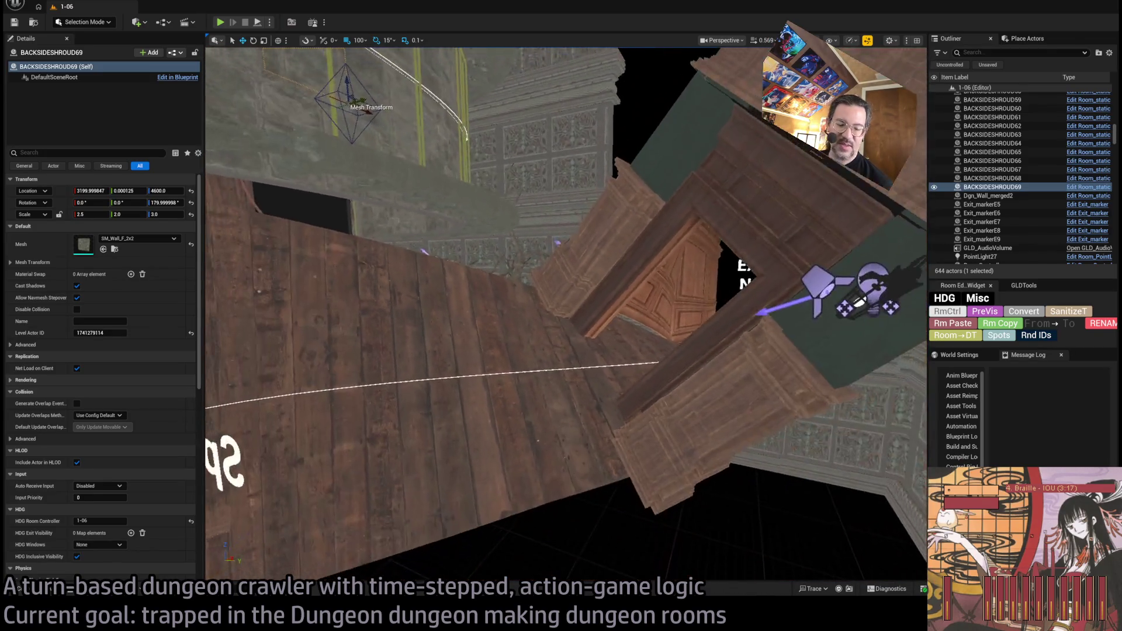
# Step: Frame Room_SplineMesh9 at the Exit N1 doorway and swing the view behind it
pyautogui.click(631, 389)
pyautogui.press('f')
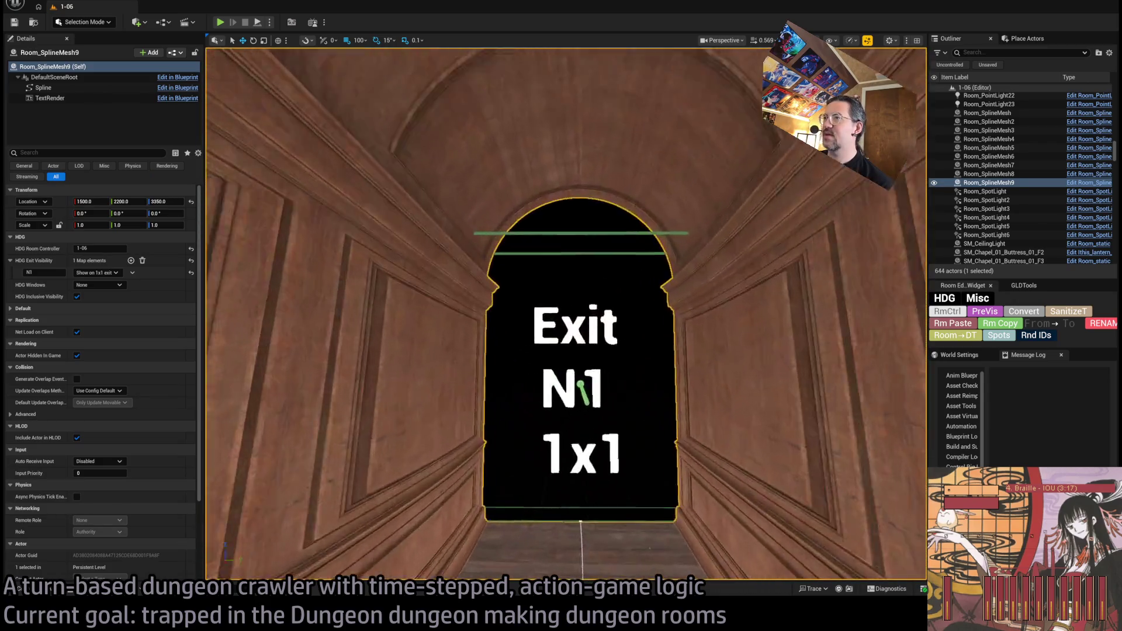
pyautogui.moveTo(521, 310)
pyautogui.mouseDown()
pyautogui.moveTo(432, 303)
pyautogui.moveTo(409, 269)
pyautogui.moveTo(651, 349)
pyautogui.mouseUp()
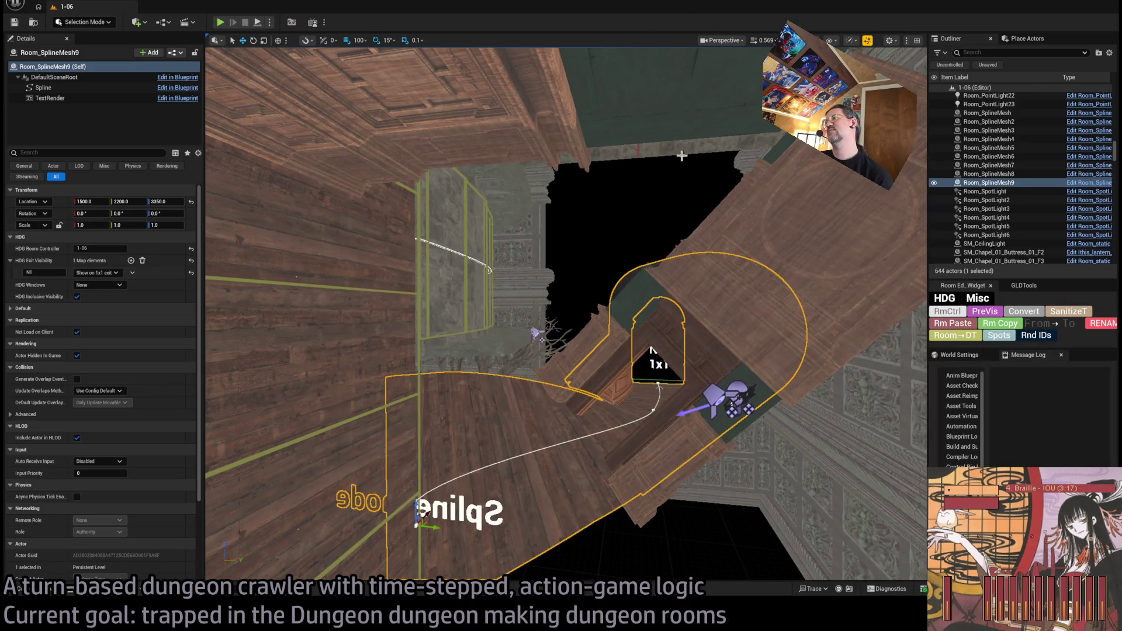
# Step: Tilt the view up to inspect the Exit N1 doorway arch close up
pyautogui.moveTo(652, 351); pyautogui.dragTo(608, 70)
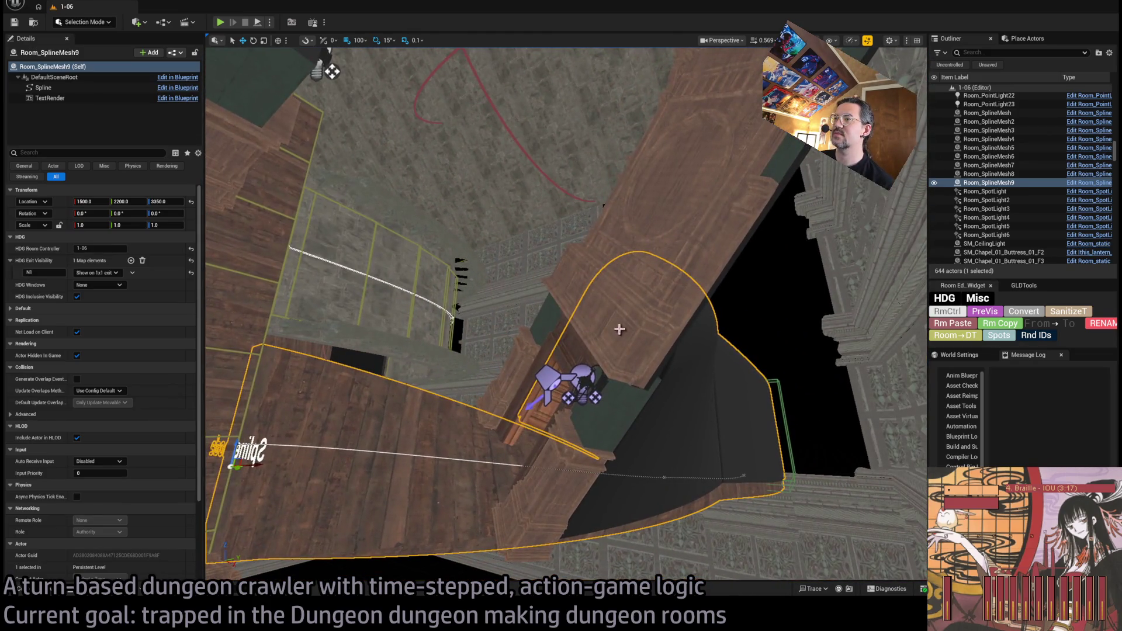
# Step: Select SM_RoomStyle02_Wall_Connection65, set snapping to 5 units, trial-shift it on X, then undo
pyautogui.click(619, 329)
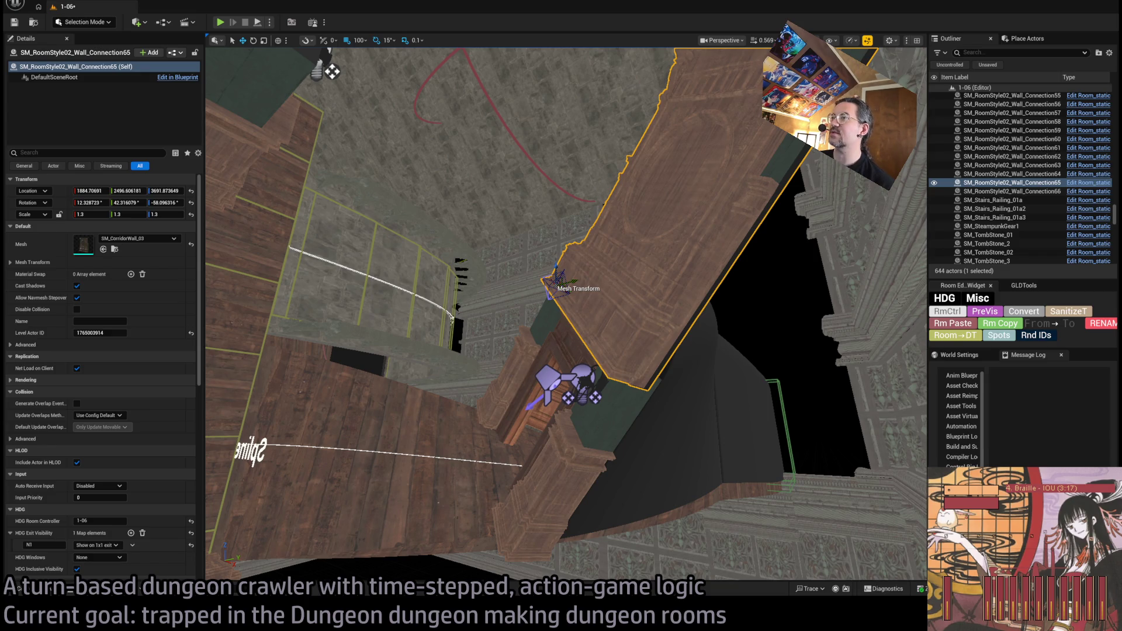
pyautogui.press('[')
pyautogui.press('[')
pyautogui.press('[')
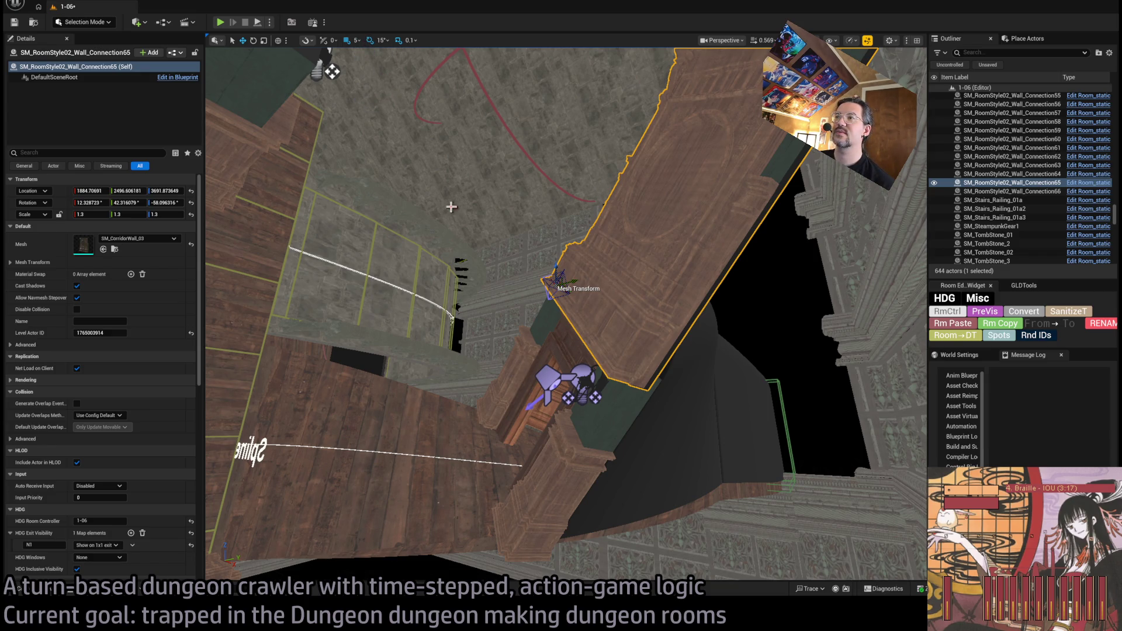
pyautogui.moveTo(569, 291); pyautogui.dragTo(572, 290)
pyautogui.press('f')
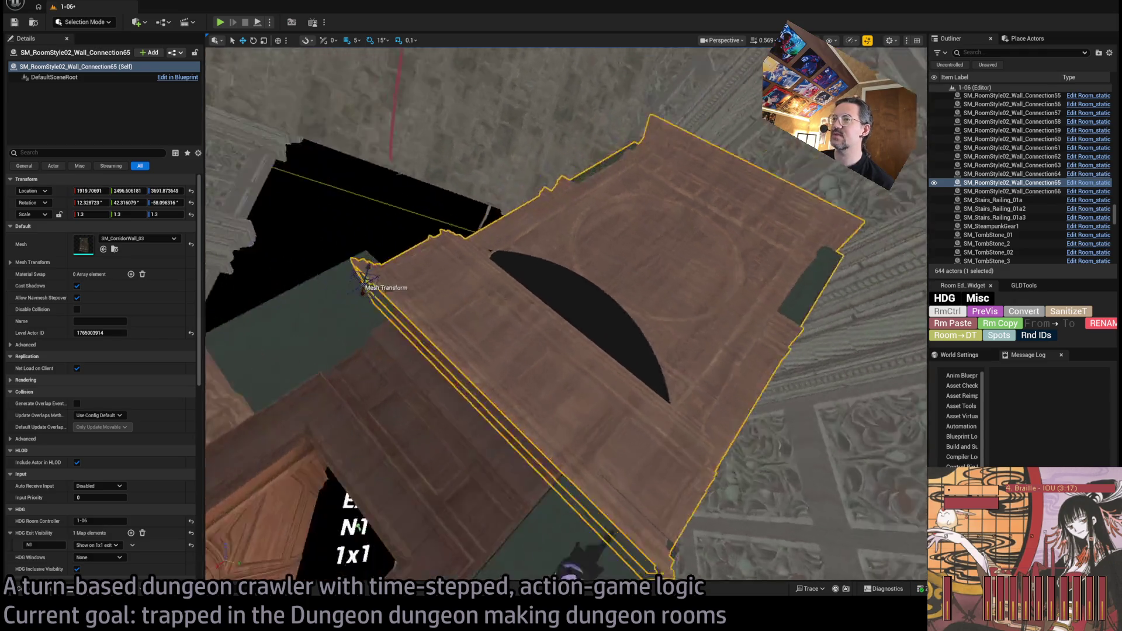
pyautogui.hotkey('ctrl', 'z')
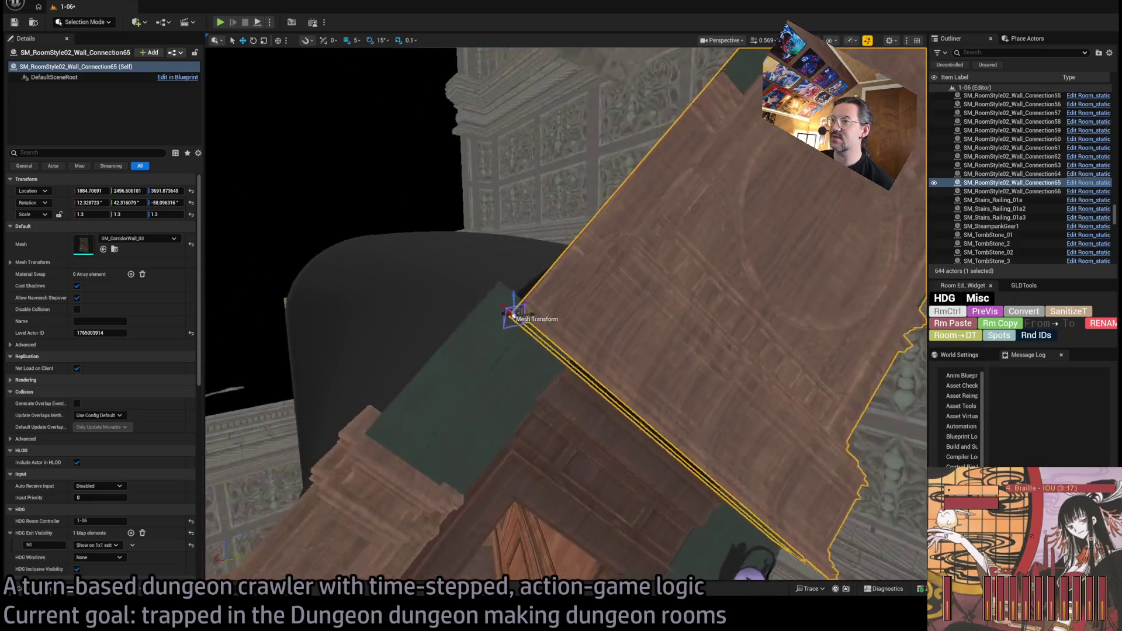
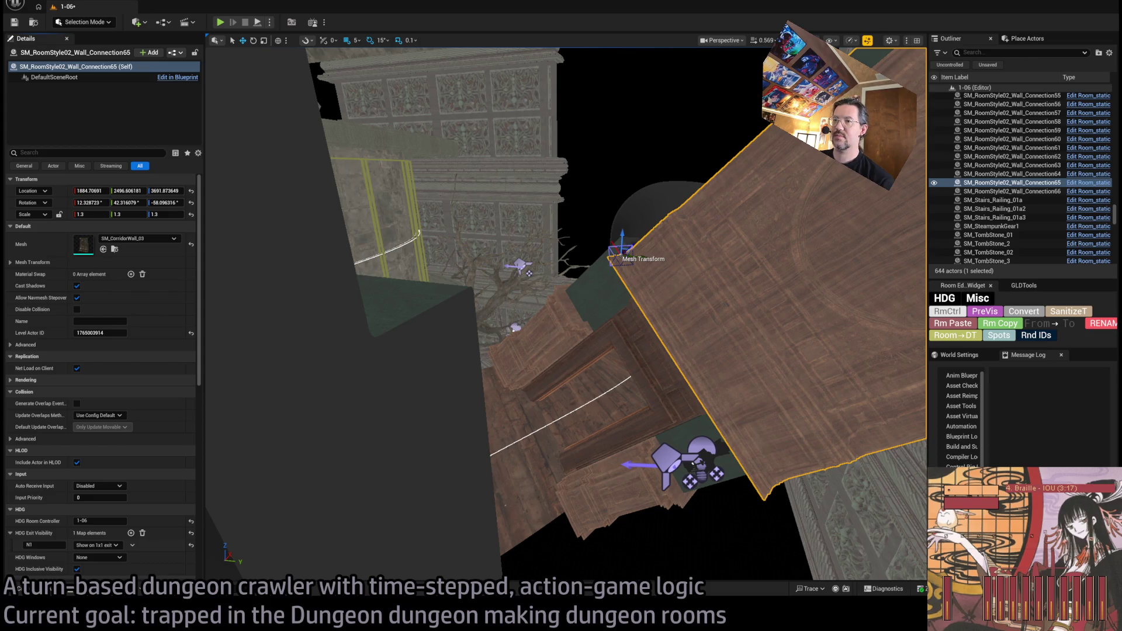
# Step: Swap the wall connection piece's mesh to SM_CorridorWall_RoofEdge_Line
pyautogui.moveTo(566, 316); pyautogui.dragTo(485, 341)
pyautogui.click(103, 249)
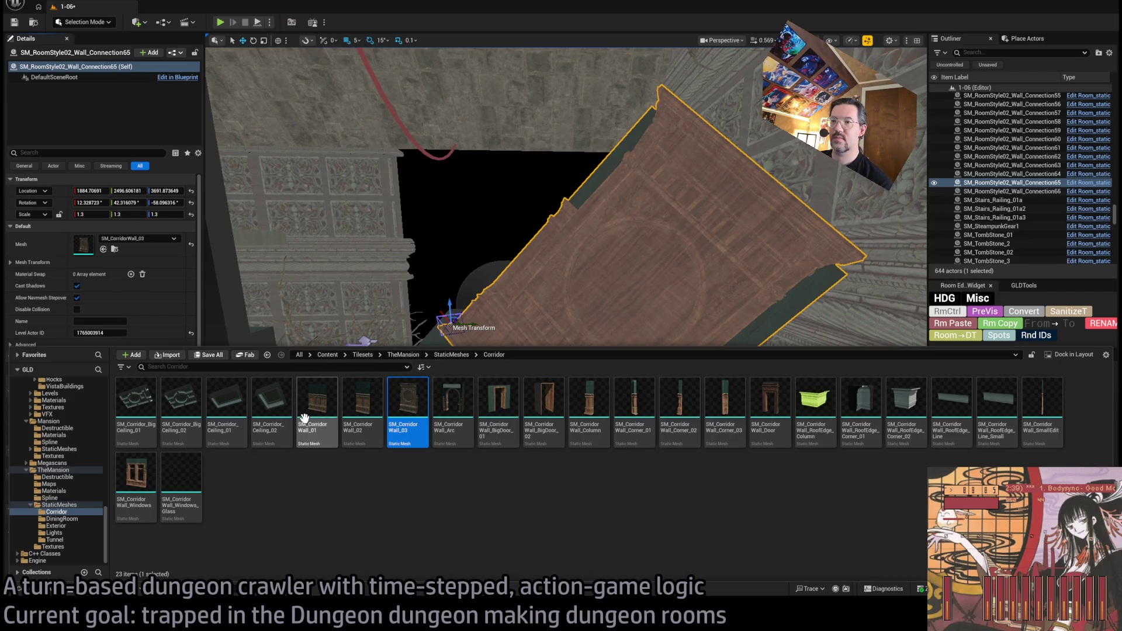
pyautogui.click(364, 412)
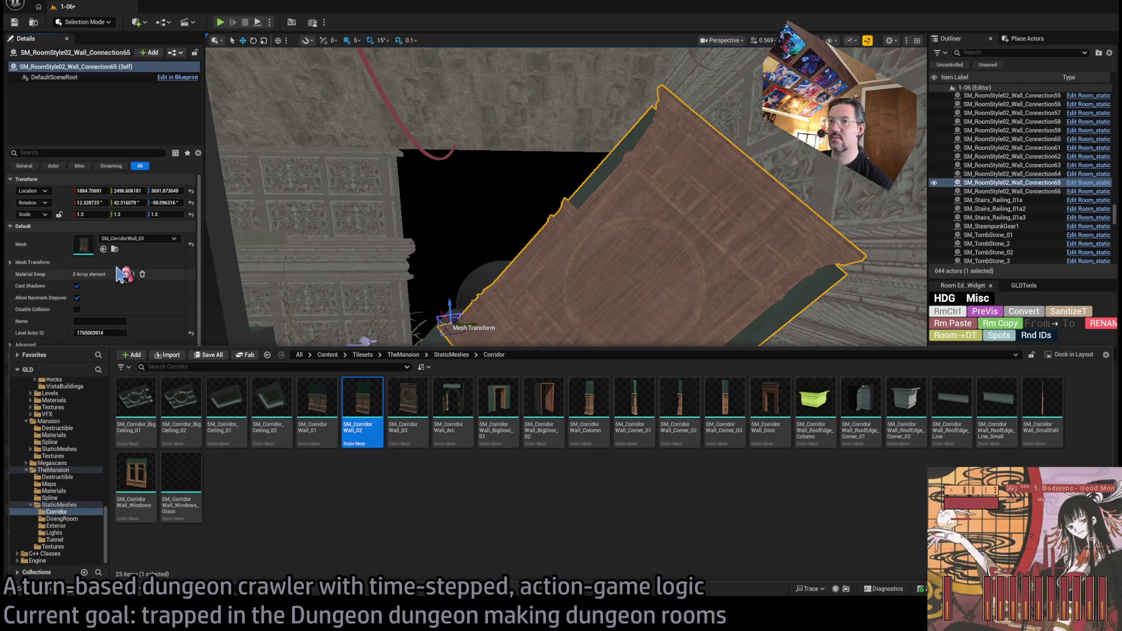
pyautogui.click(103, 249)
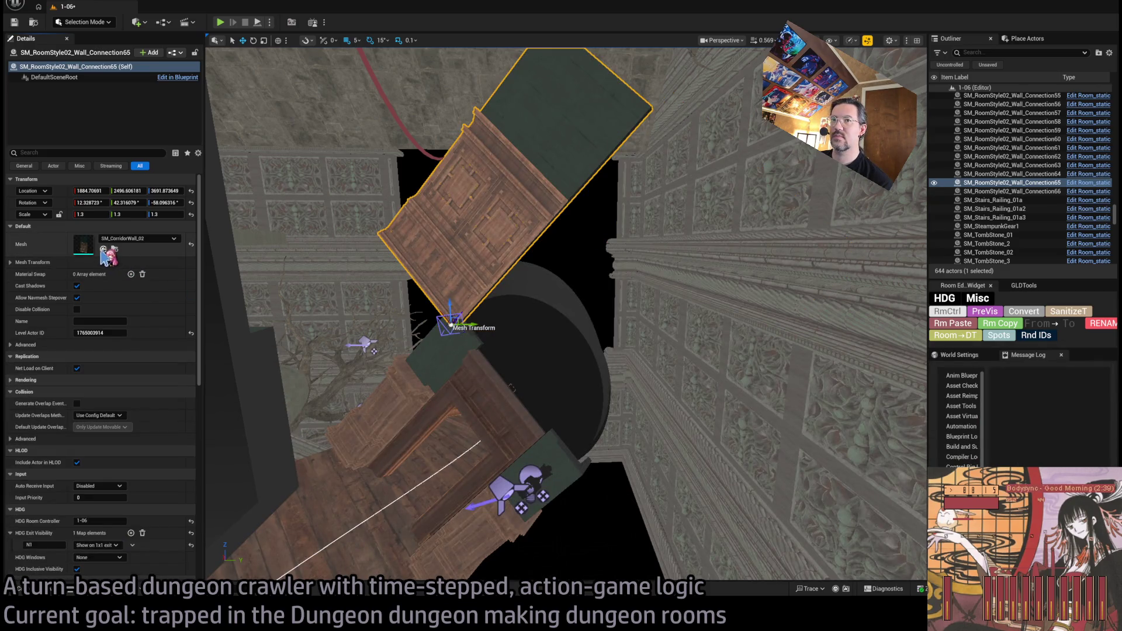
pyautogui.hotkey('ctrl', 'space')
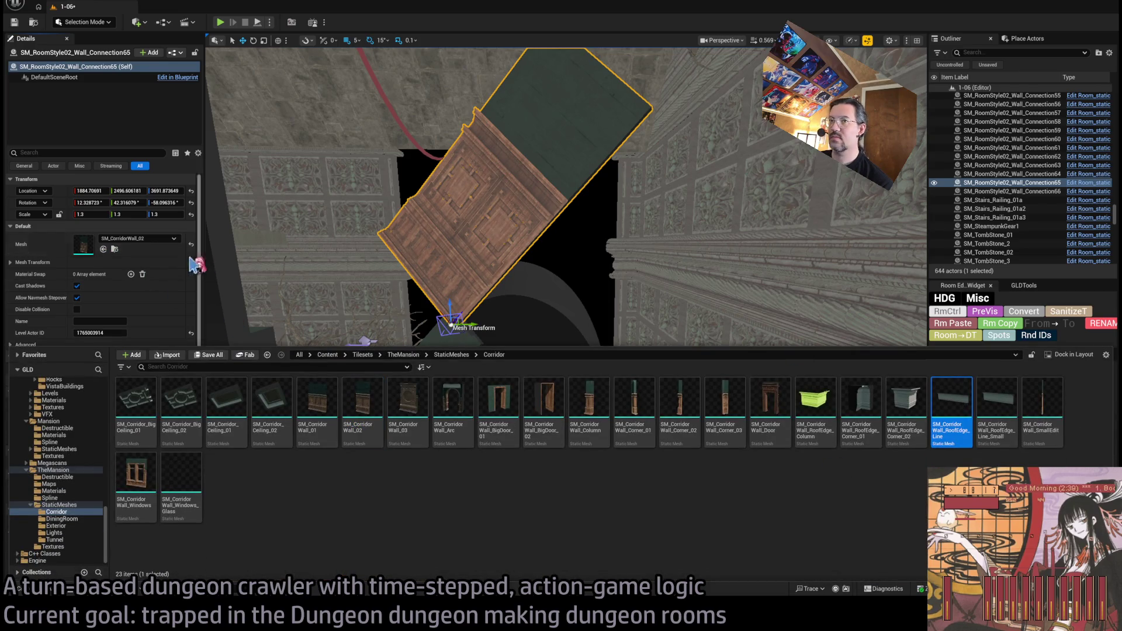
pyautogui.click(103, 249)
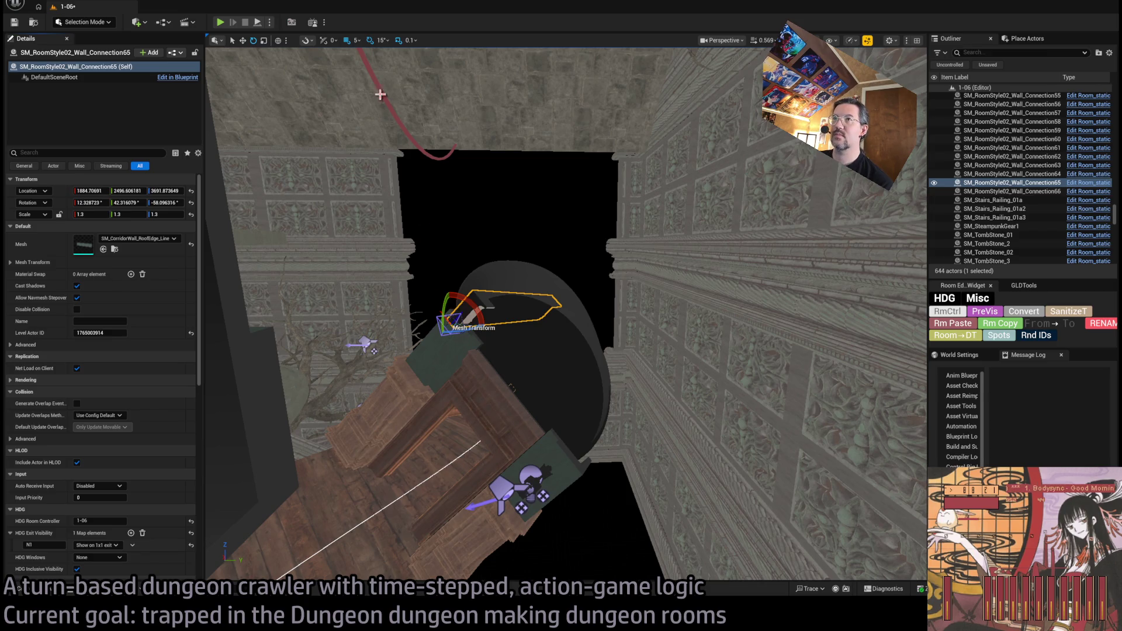
# Step: Rotate the trim strip about 90°, use the shorter variant, set it on the doorway top, and copy it
pyautogui.click(279, 41)
pyautogui.moveTo(467, 342)
pyautogui.mouseDown()
pyautogui.moveTo(429, 345)
pyautogui.moveTo(439, 356)
pyautogui.moveTo(526, 325)
pyautogui.mouseUp()
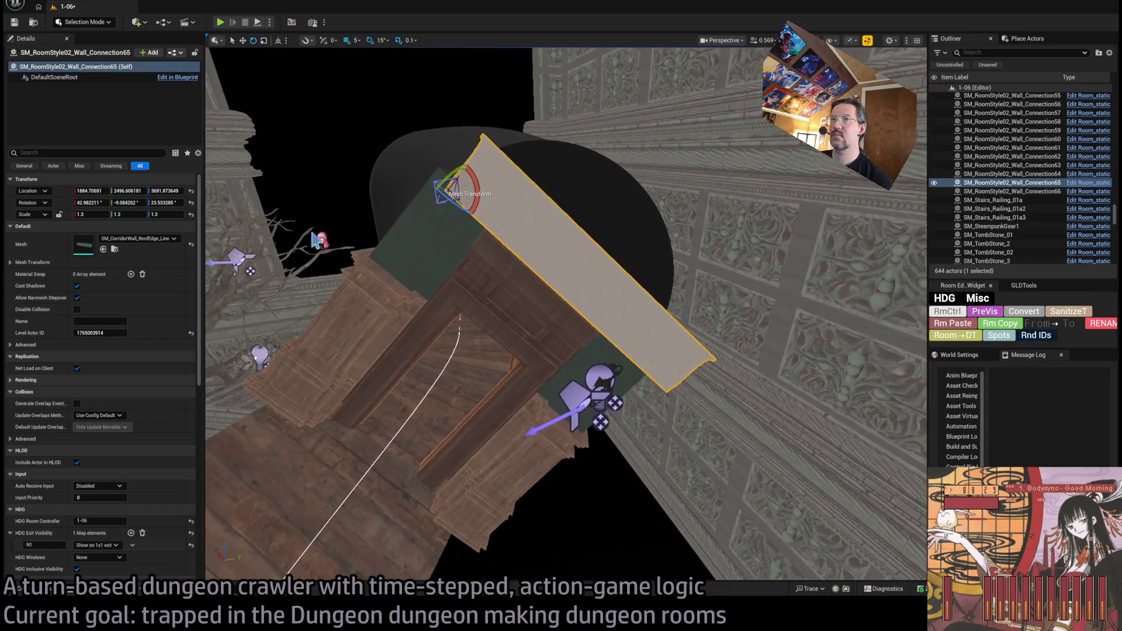
pyautogui.moveTo(153, 252); pyautogui.dragTo(155, 251)
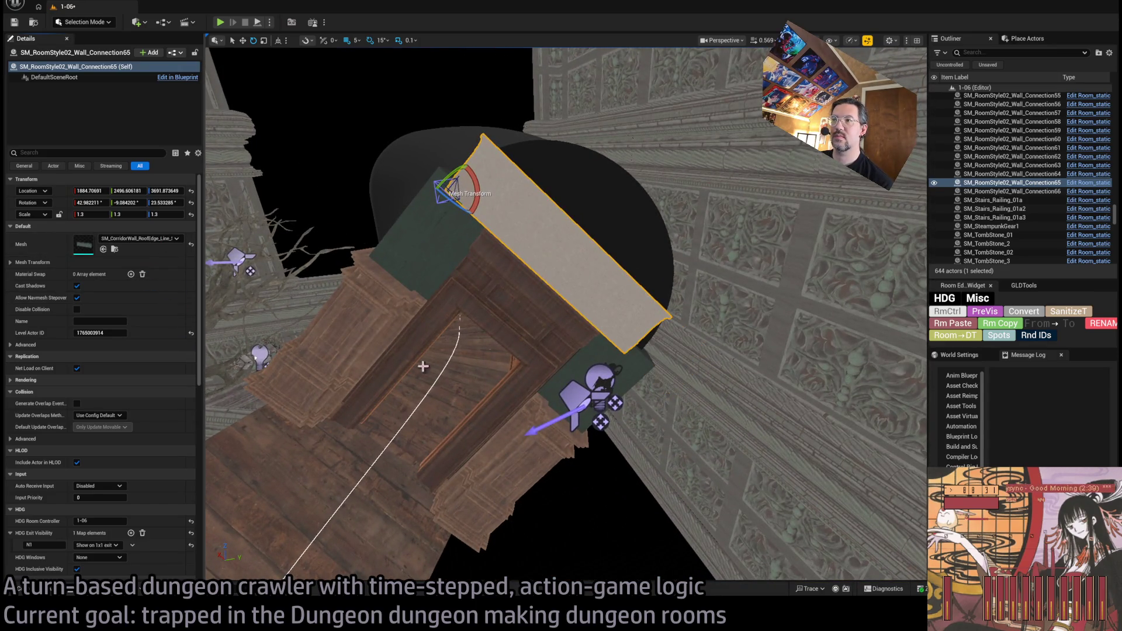
pyautogui.moveTo(458, 198); pyautogui.dragTo(550, 249)
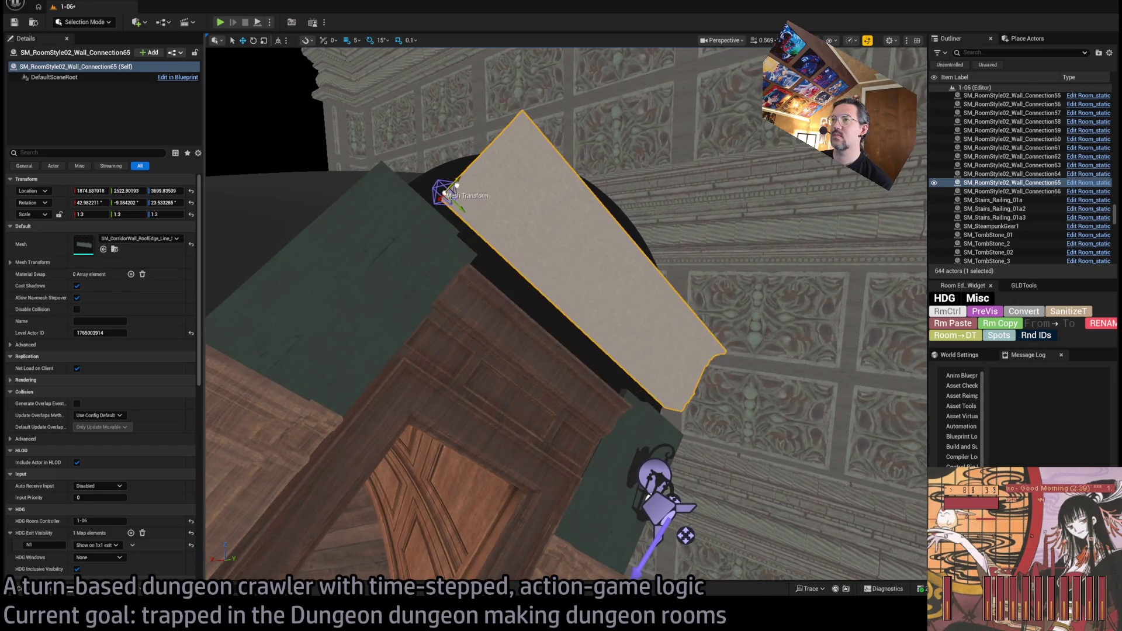
pyautogui.moveTo(561, 287)
pyautogui.mouseDown()
pyautogui.moveTo(552, 321)
pyautogui.moveTo(567, 300)
pyautogui.moveTo(573, 333)
pyautogui.moveTo(470, 242)
pyautogui.mouseUp()
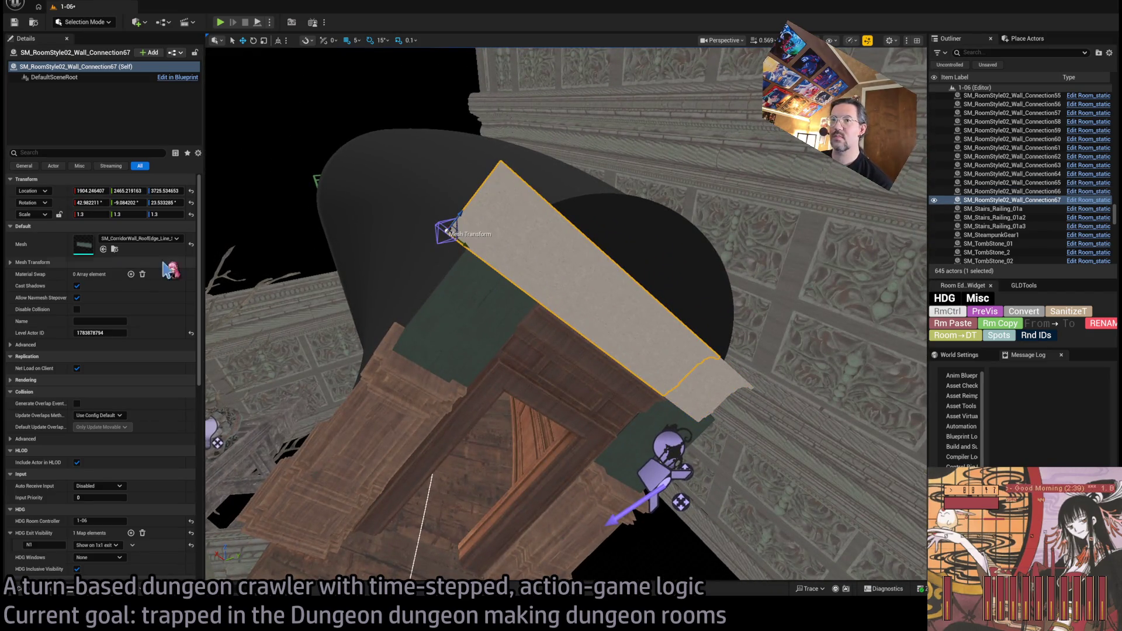
pyautogui.click(114, 249)
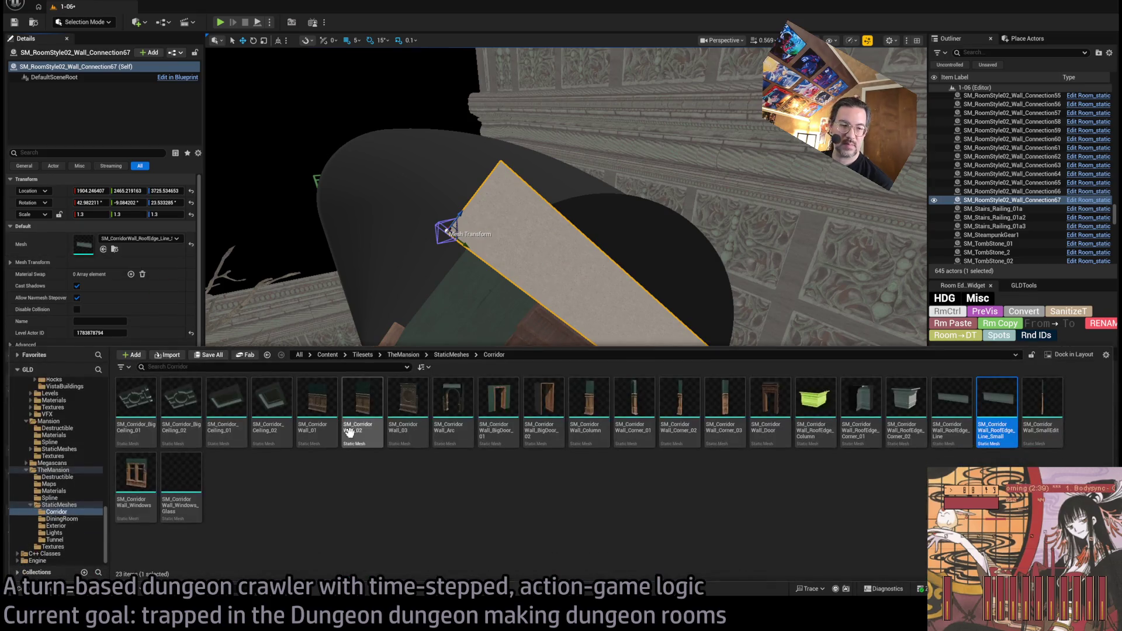
# Step: Make the copy a roof-edge corner piece and try nudging and rotating it into place
pyautogui.click(906, 403)
pyautogui.click(103, 249)
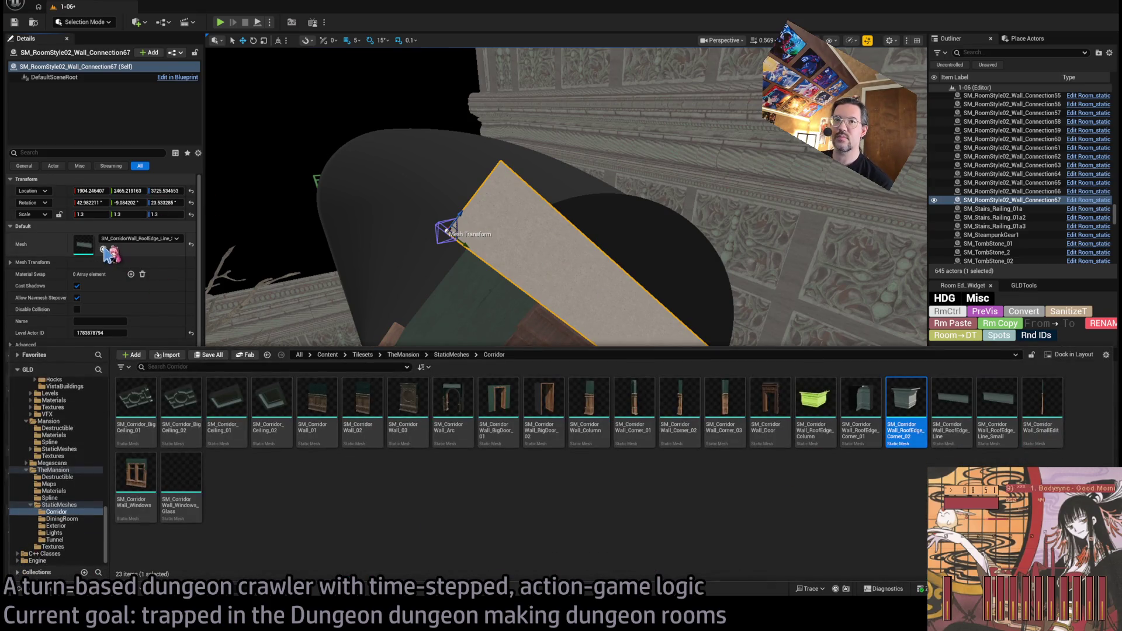
pyautogui.moveTo(465, 249); pyautogui.dragTo(471, 248)
pyautogui.moveTo(535, 277)
pyautogui.mouseDown()
pyautogui.moveTo(351, 281)
pyautogui.moveTo(365, 264)
pyautogui.moveTo(355, 261)
pyautogui.moveTo(391, 258)
pyautogui.mouseUp()
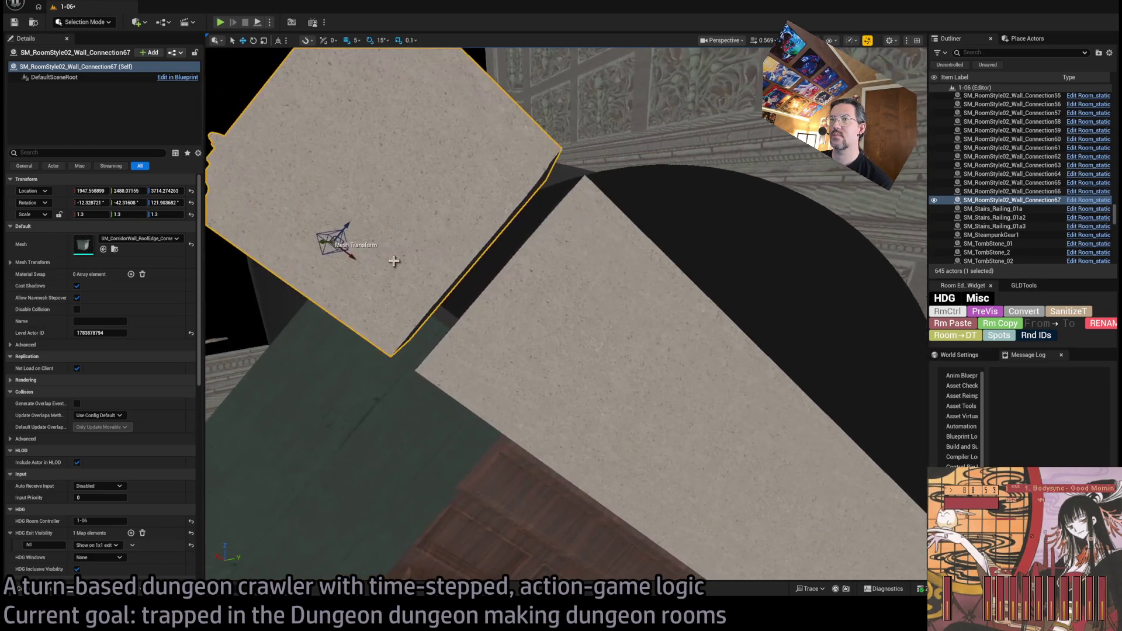
pyautogui.press('e')
pyautogui.moveTo(369, 234); pyautogui.dragTo(372, 227)
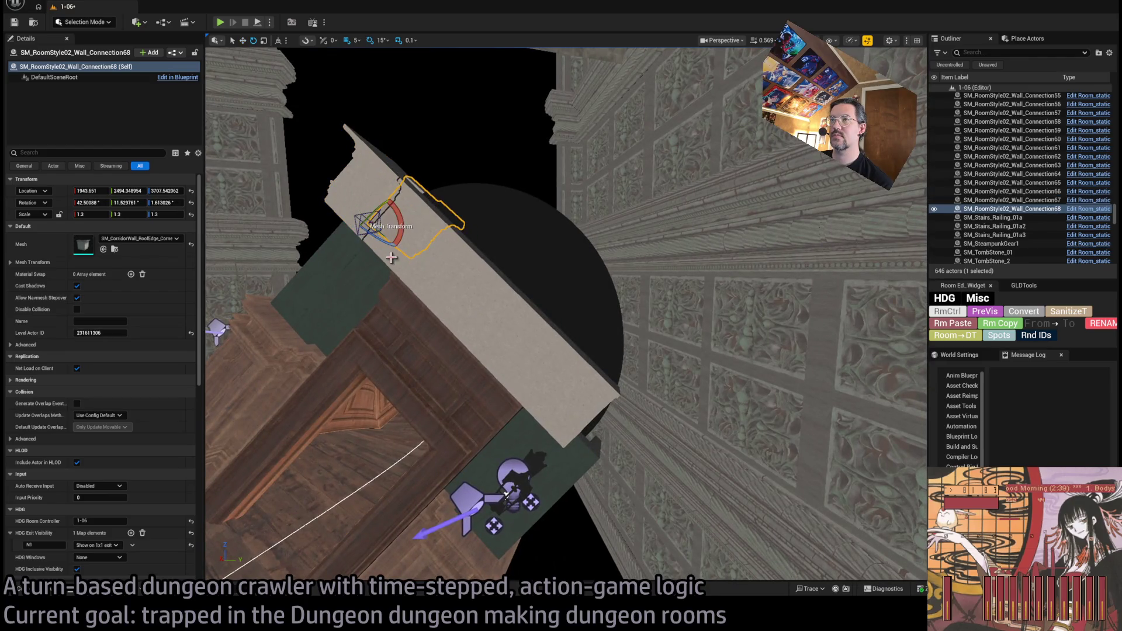
# Step: Compare the corner piece's orientations with undo/redo, then delete the corner-piece copy
pyautogui.hotkey('ctrl', 'z')
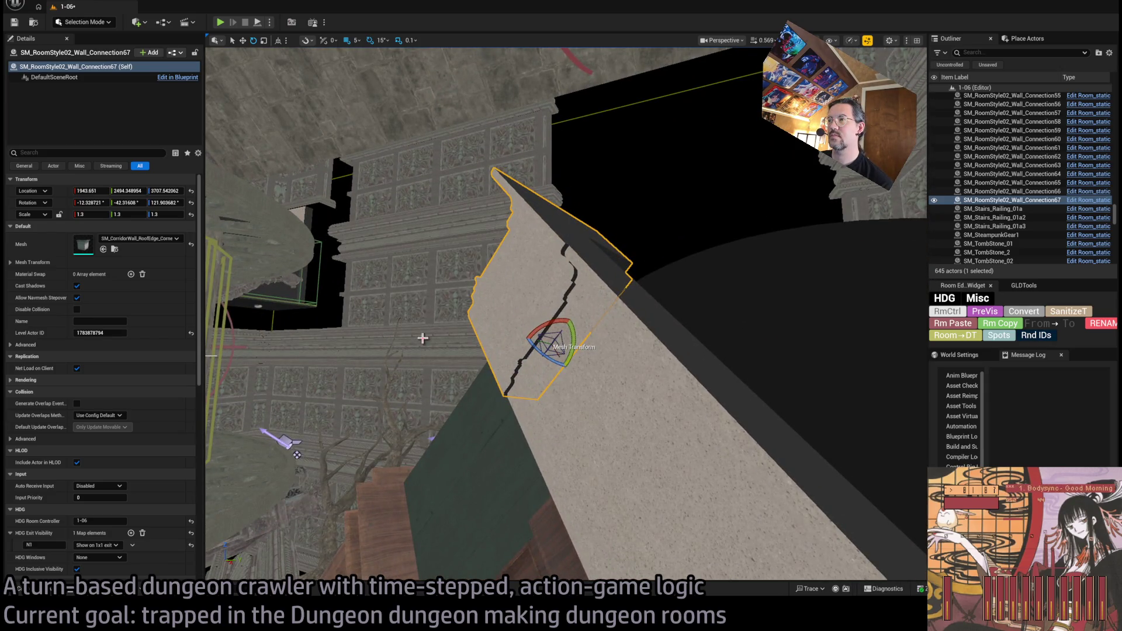
pyautogui.press('w')
pyautogui.hotkey('ctrl', 'y')
pyautogui.hotkey('ctrl', 'z')
pyautogui.hotkey('ctrl', 'y')
pyautogui.hotkey('ctrl', 'z')
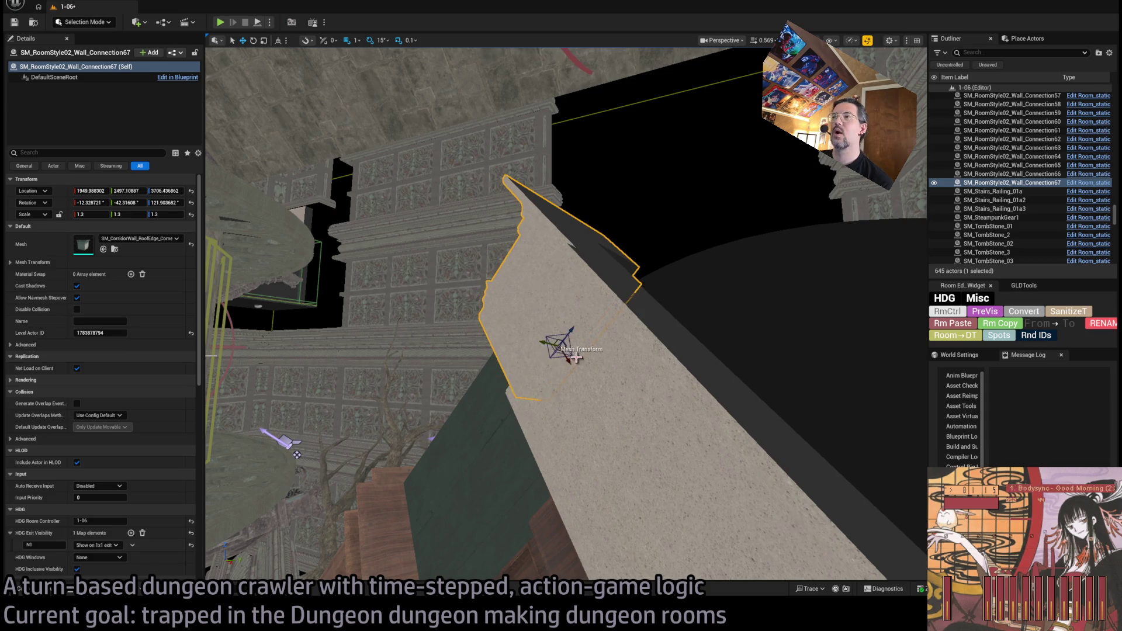
pyautogui.press('Delete')
pyautogui.hotkey('ctrl', 'z')
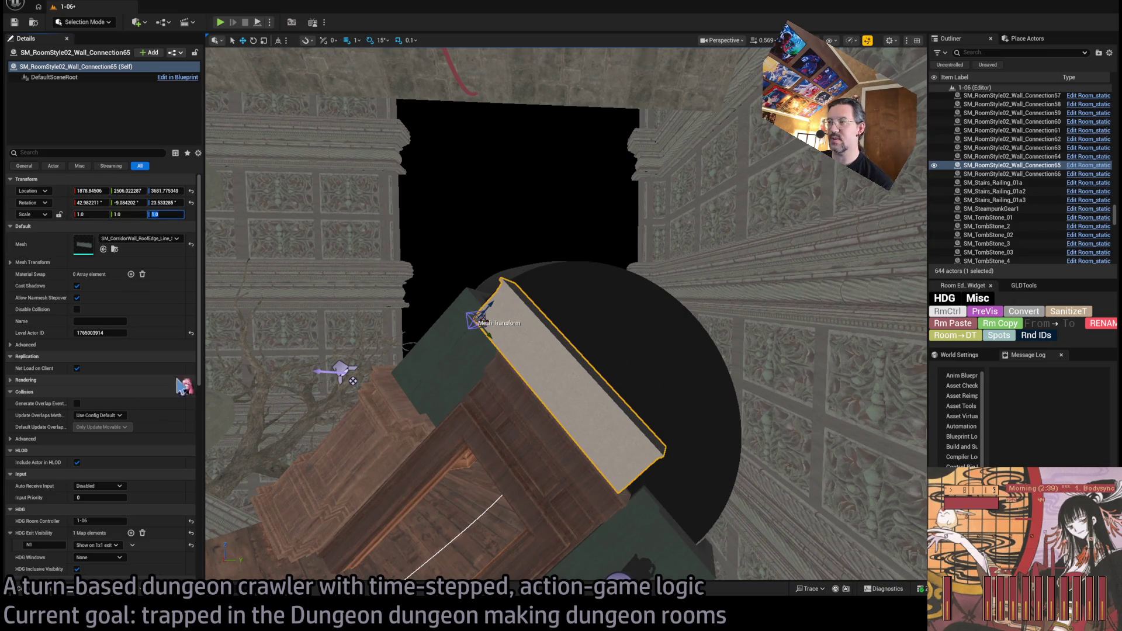
# Step: Reapply the roof-edge line mesh and duplicate the strip as a roof-edge corner piece
pyautogui.click(26, 589)
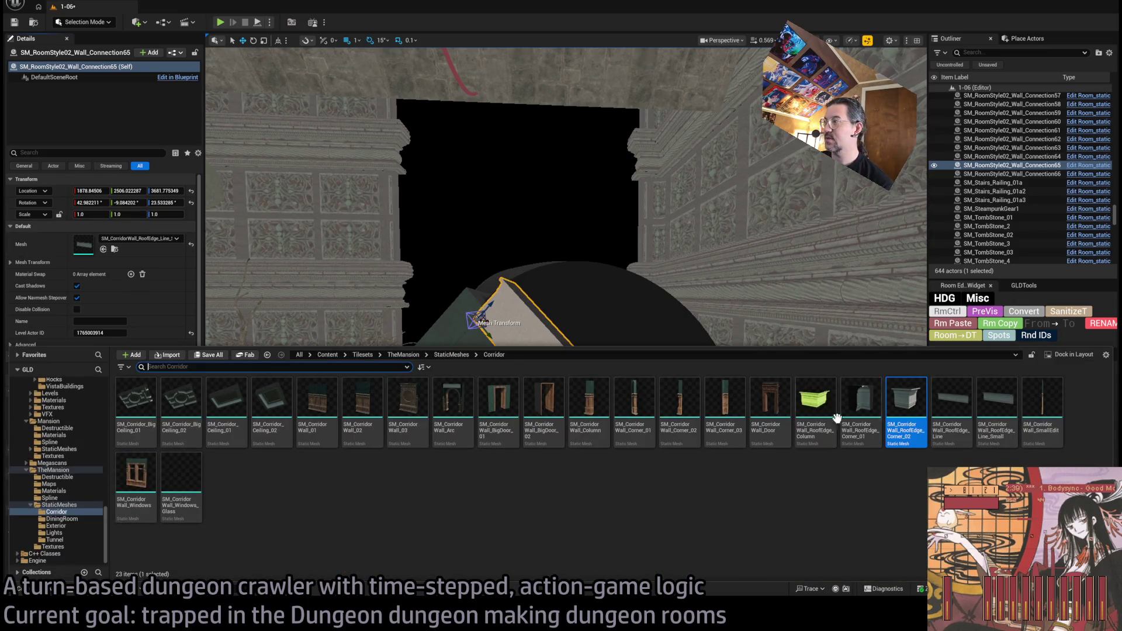
pyautogui.click(951, 404)
pyautogui.click(580, 275)
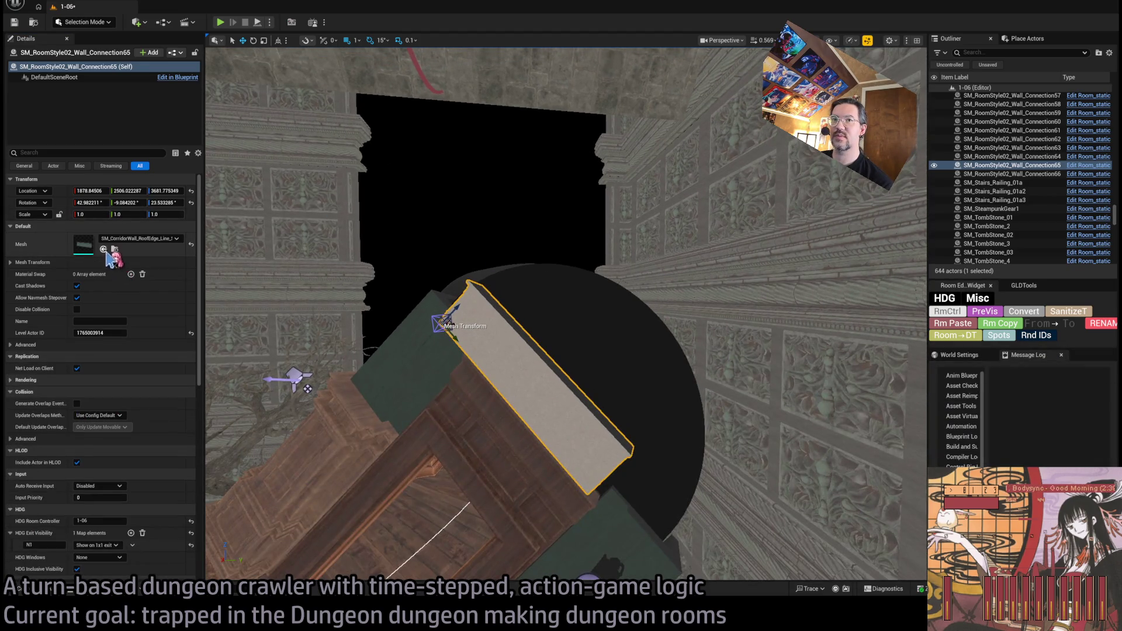
pyautogui.scroll(2, 549, 566)
pyautogui.moveTo(430, 309); pyautogui.dragTo(389, 262)
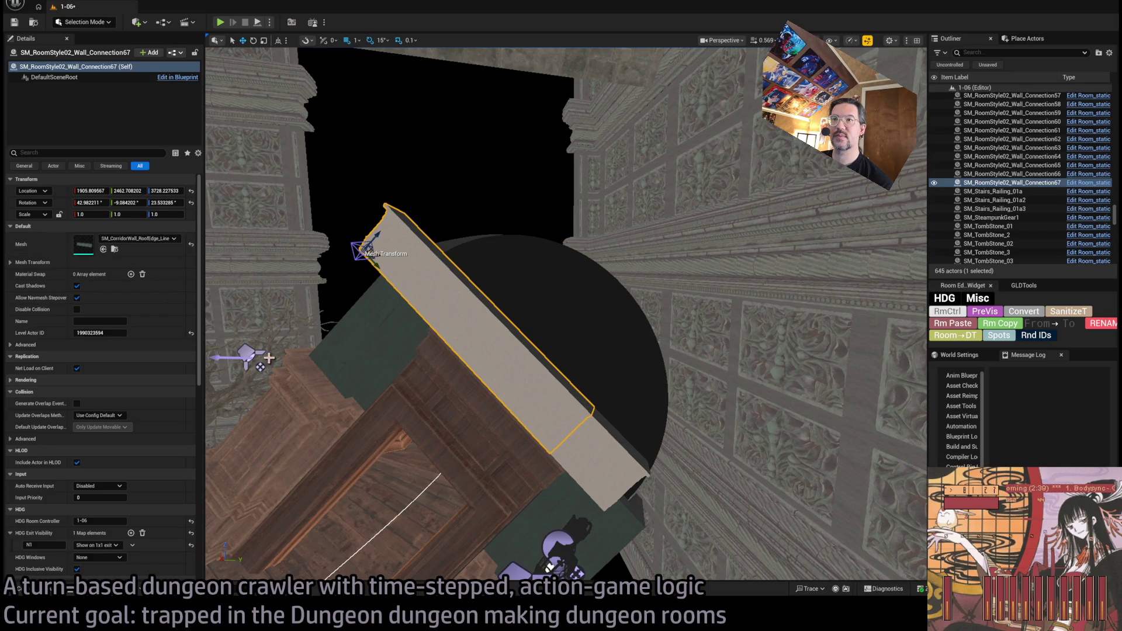
pyautogui.hotkey('ctrl', 'z')
pyautogui.scroll(3, 386, 216)
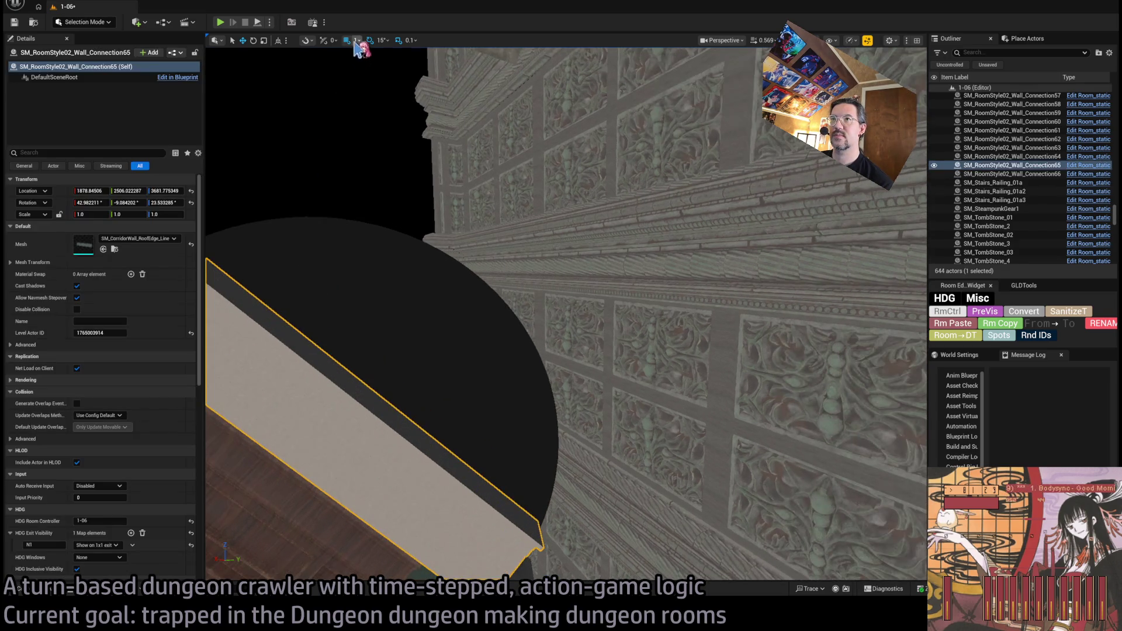
pyautogui.scroll(-3, 383, 87)
pyautogui.hotkey('ctrl', 'y')
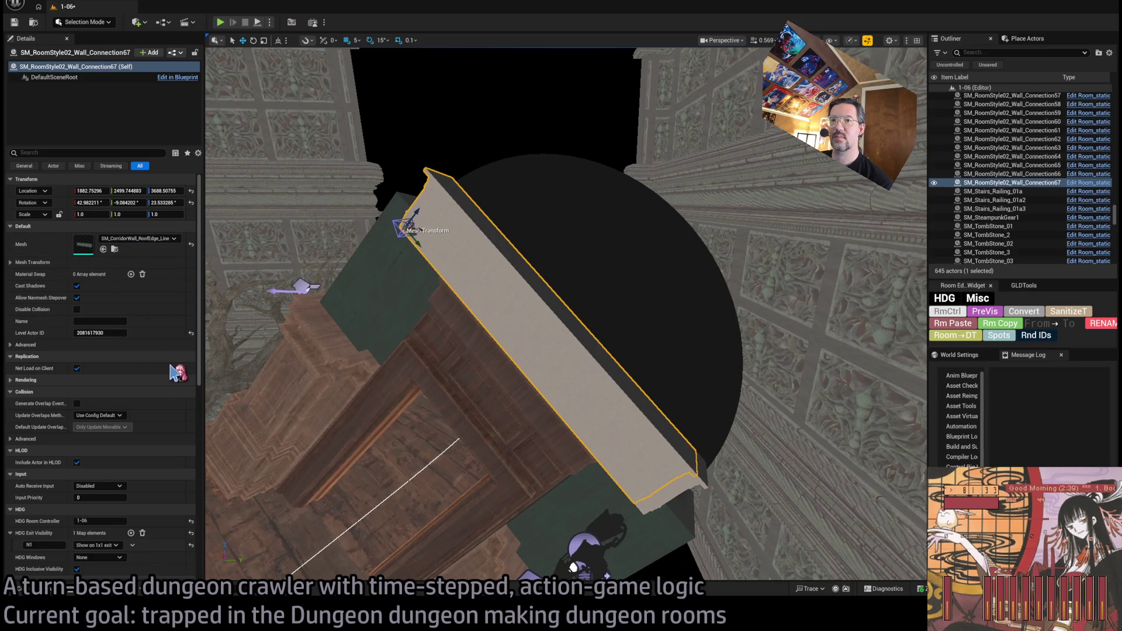
pyautogui.hotkey('ctrl', 'y')
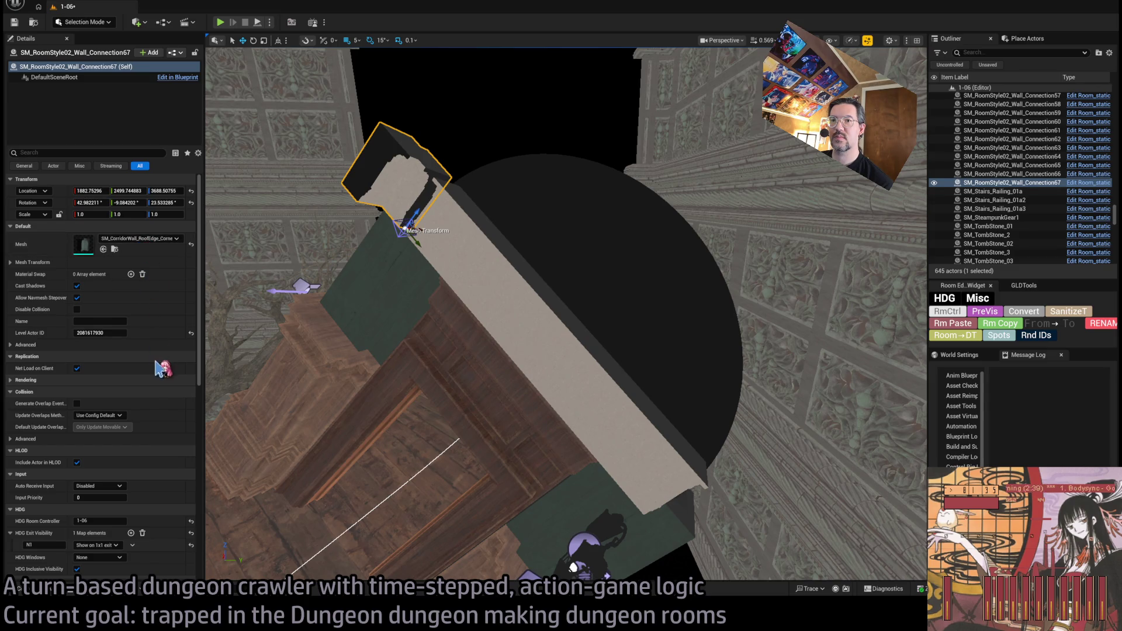
# Step: Move the roof-edge corner piece onto the end of the trim strip
pyautogui.press('e')
pyautogui.press('w')
pyautogui.moveTo(413, 234)
pyautogui.mouseDown()
pyautogui.moveTo(425, 266)
pyautogui.moveTo(664, 516)
pyautogui.mouseUp()
pyautogui.press('f')
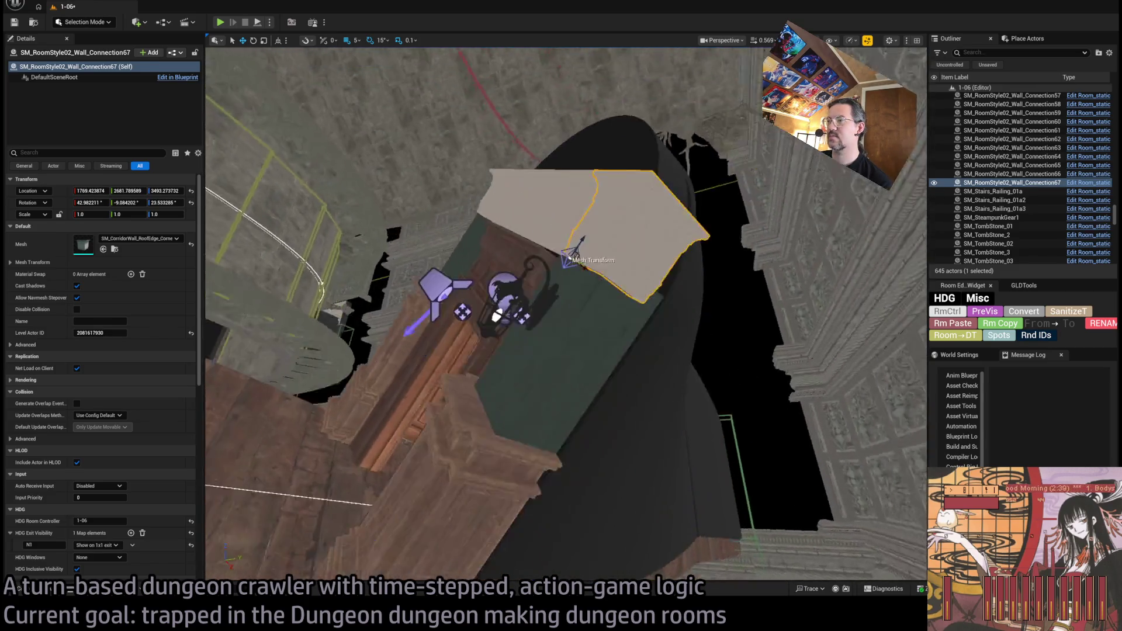
pyautogui.moveTo(565, 313)
pyautogui.mouseDown()
pyautogui.moveTo(613, 324)
pyautogui.moveTo(721, 565)
pyautogui.mouseUp()
# Step: Duplicate the corner piece turned 75 degrees for the other end
pyautogui.press('e')
pyautogui.moveTo(609, 440)
pyautogui.mouseDown()
pyautogui.moveTo(596, 452)
pyautogui.moveTo(503, 298)
pyautogui.moveTo(563, 167)
pyautogui.moveTo(566, 178)
pyautogui.mouseUp()
pyautogui.press('w')
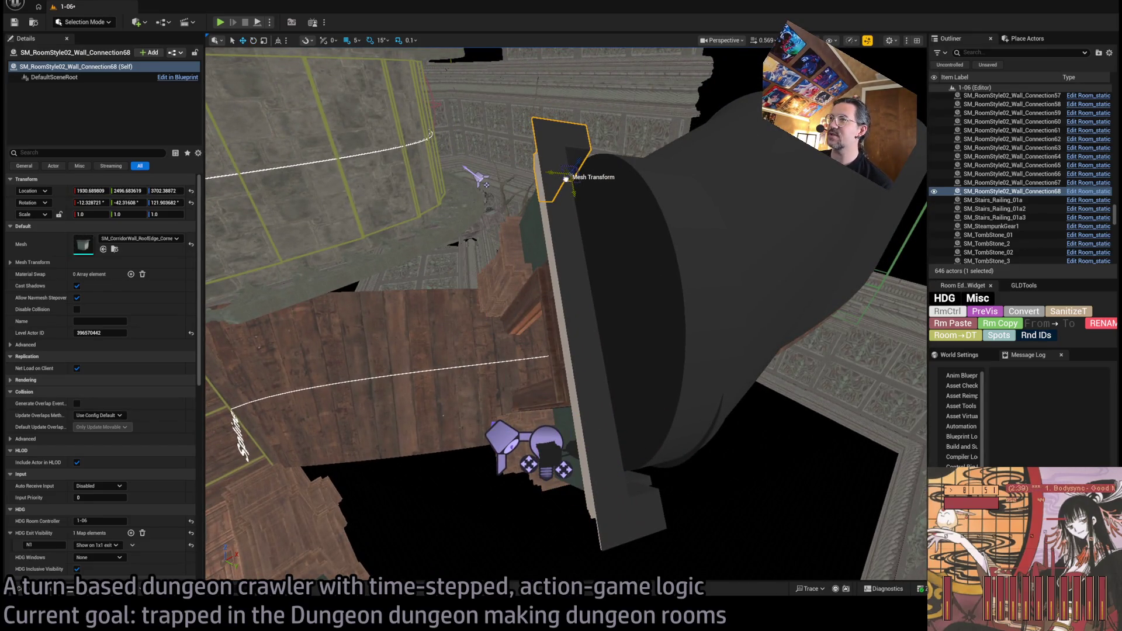
pyautogui.press('f')
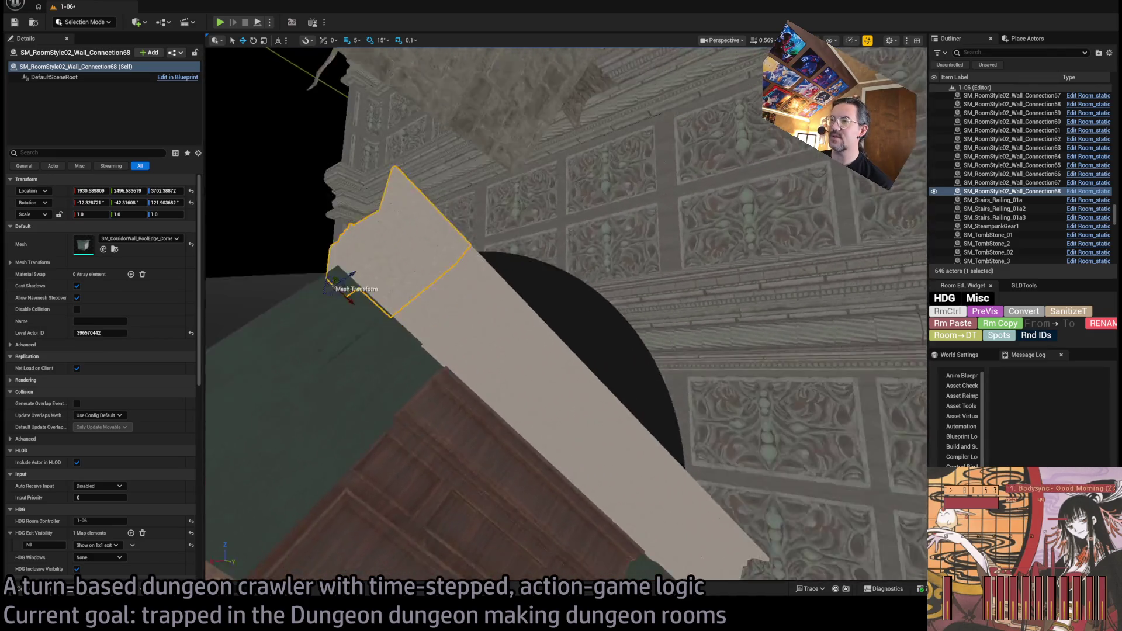
pyautogui.scroll(-5, 555, 193)
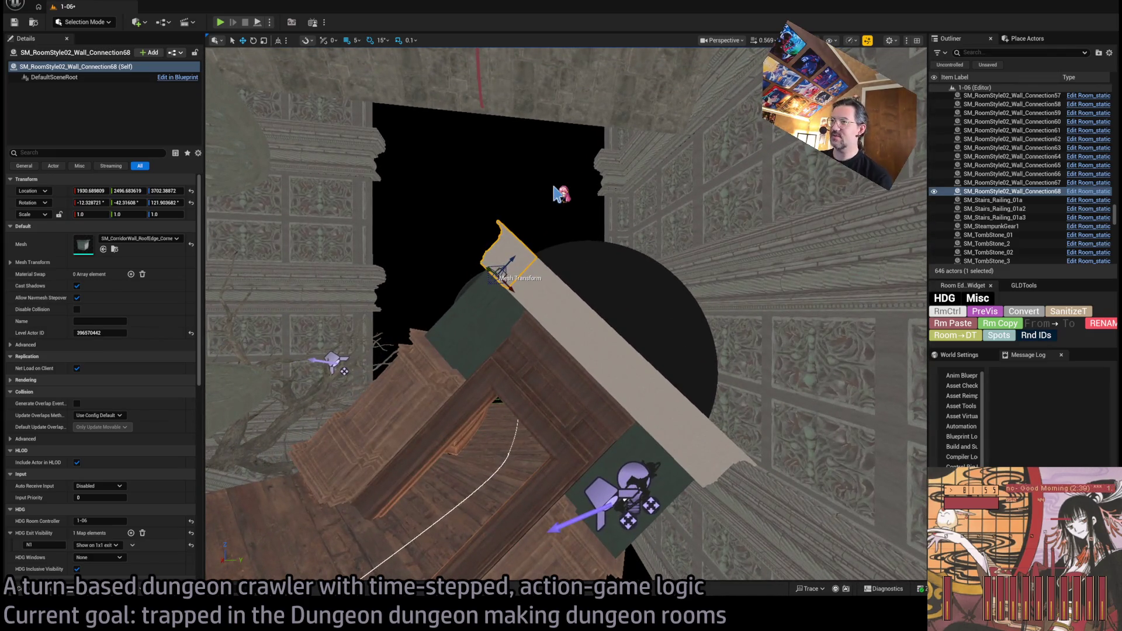
# Step: Save the 1-06 level and select the roof-edge trim strip
pyautogui.hotkey('ctrl', 's')
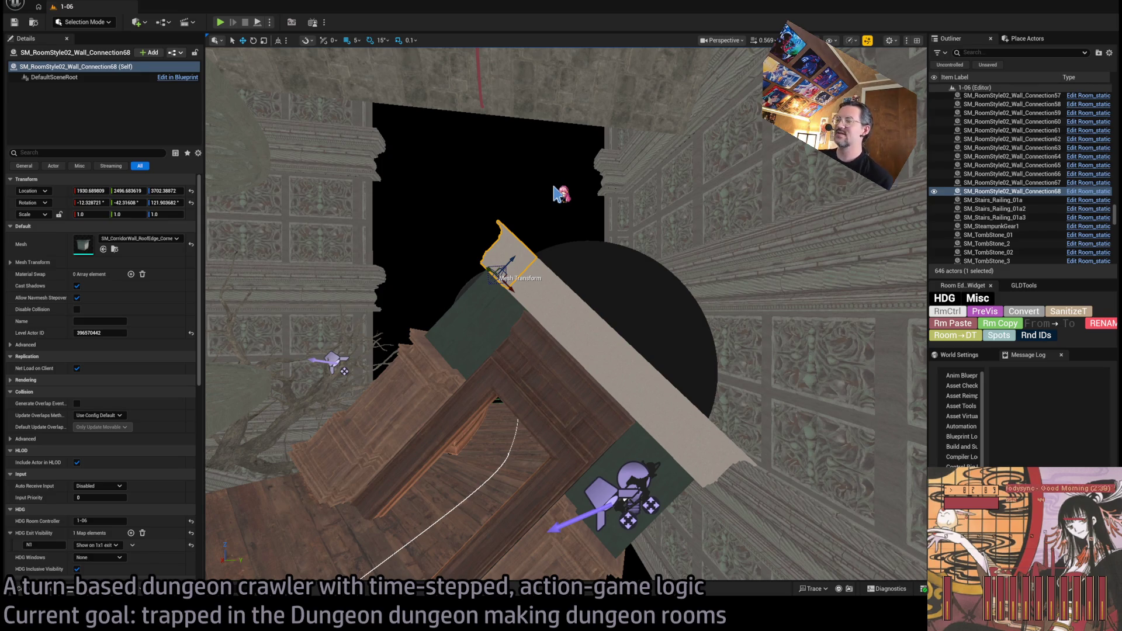
pyautogui.moveTo(577, 229)
pyautogui.mouseDown()
pyautogui.moveTo(549, 274)
pyautogui.moveTo(567, 239)
pyautogui.moveTo(561, 257)
pyautogui.moveTo(585, 323)
pyautogui.mouseUp()
pyautogui.click(522, 454)
# Step: Duplicate the strip as a horizontal bar, shrink it to Y scale 0.3, and save the level
pyautogui.moveTo(498, 451); pyautogui.dragTo(511, 442)
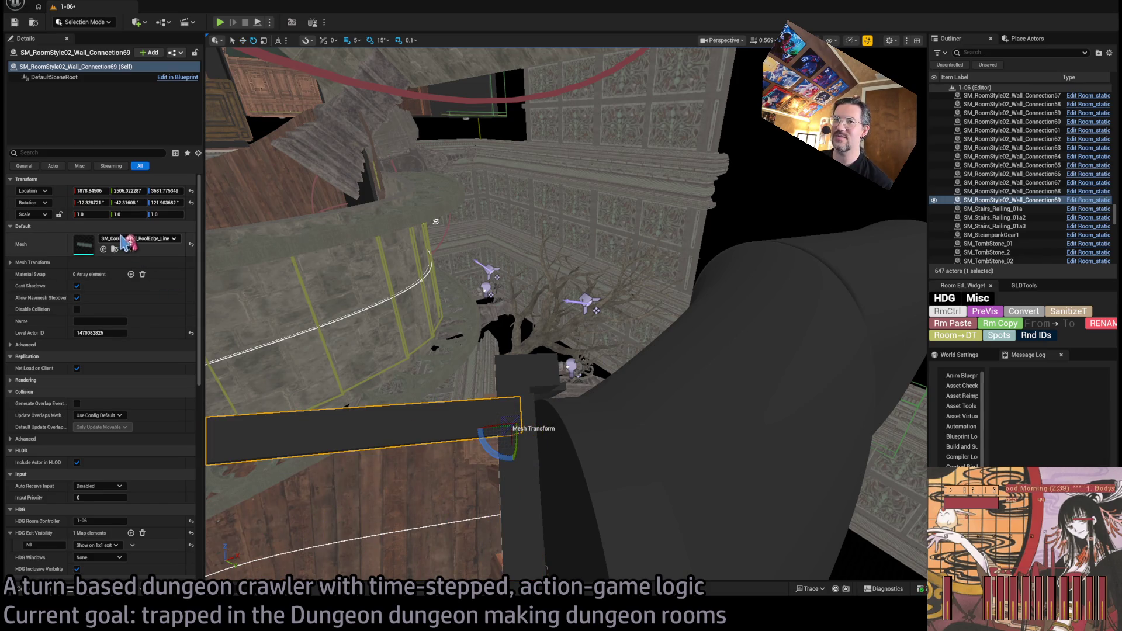
pyautogui.press('w')
pyautogui.scroll(-2, 494, 418)
pyautogui.moveTo(506, 407)
pyautogui.mouseDown()
pyautogui.moveTo(491, 407)
pyautogui.moveTo(614, 368)
pyautogui.moveTo(552, 306)
pyautogui.moveTo(575, 298)
pyautogui.moveTo(568, 305)
pyautogui.moveTo(496, 243)
pyautogui.moveTo(556, 283)
pyautogui.moveTo(478, 537)
pyautogui.moveTo(444, 456)
pyautogui.moveTo(514, 509)
pyautogui.moveTo(478, 538)
pyautogui.mouseUp()
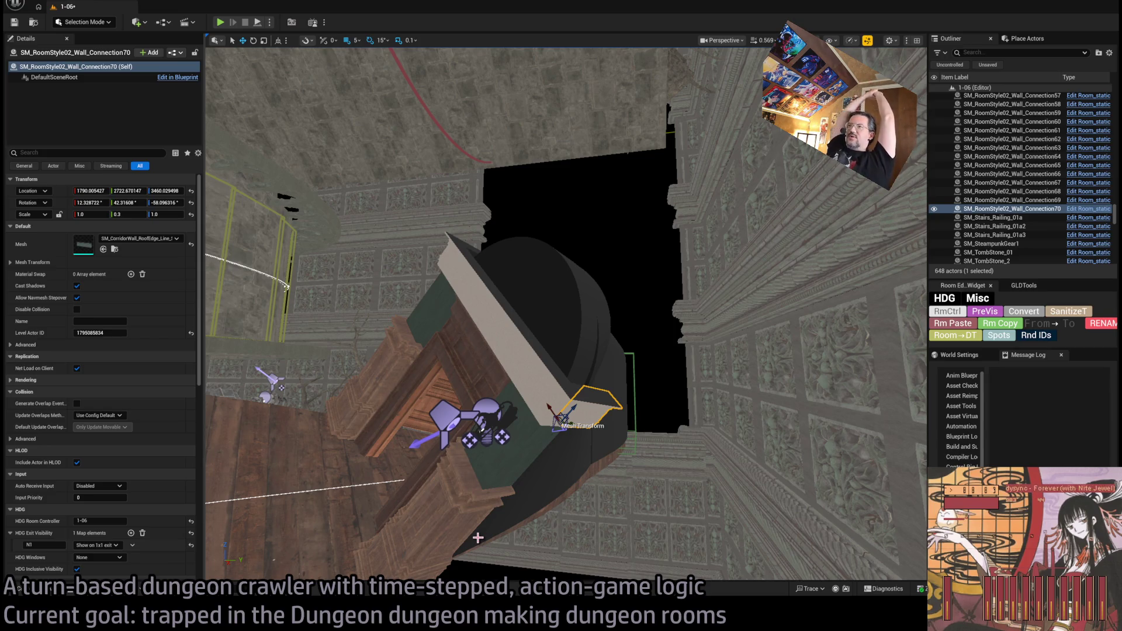
pyautogui.moveTo(478, 535)
pyautogui.mouseDown()
pyautogui.moveTo(451, 526)
pyautogui.moveTo(563, 213)
pyautogui.moveTo(588, 195)
pyautogui.moveTo(297, 351)
pyautogui.moveTo(449, 538)
pyautogui.mouseUp()
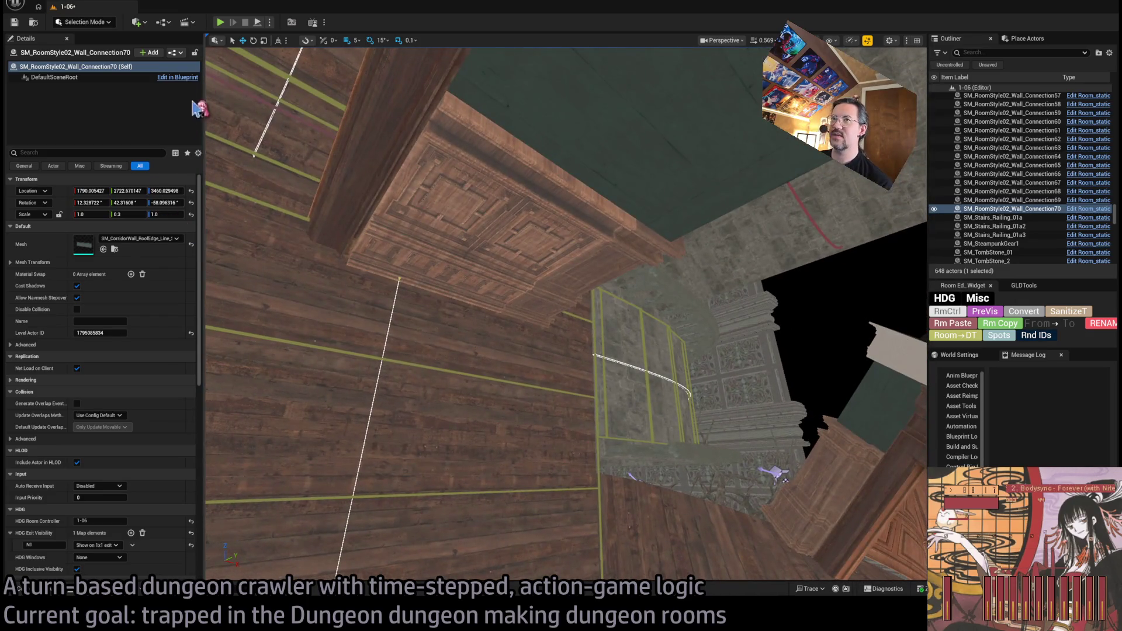
pyautogui.hotkey('ctrl', 's')
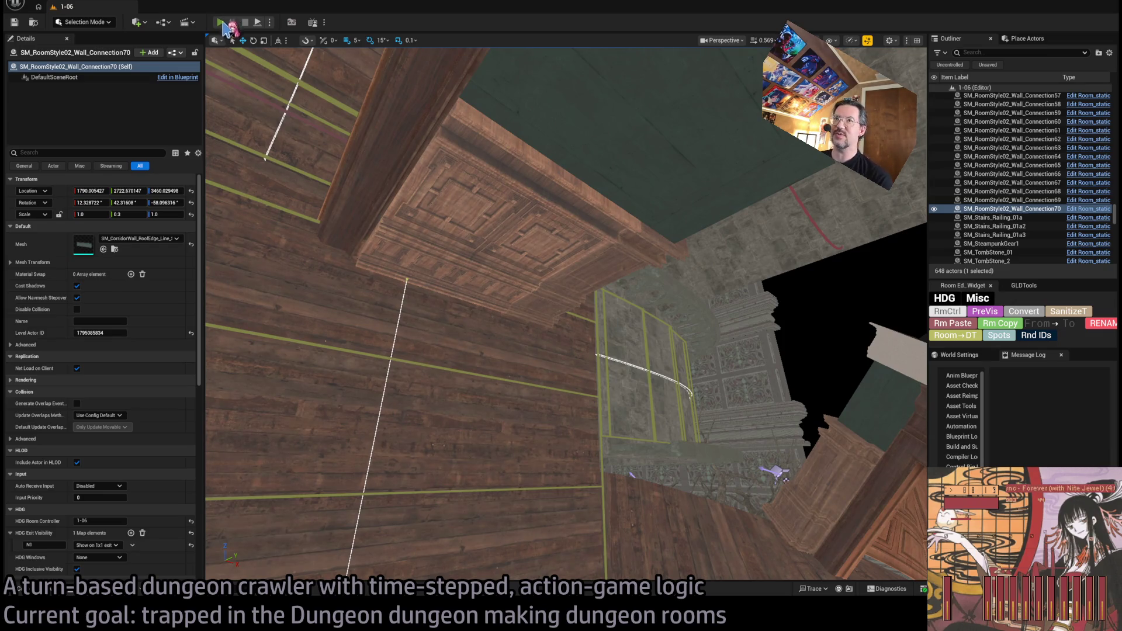
# Step: Run a brief wireframe playtest, stop it, and select the player spawn marker
pyautogui.click(221, 23)
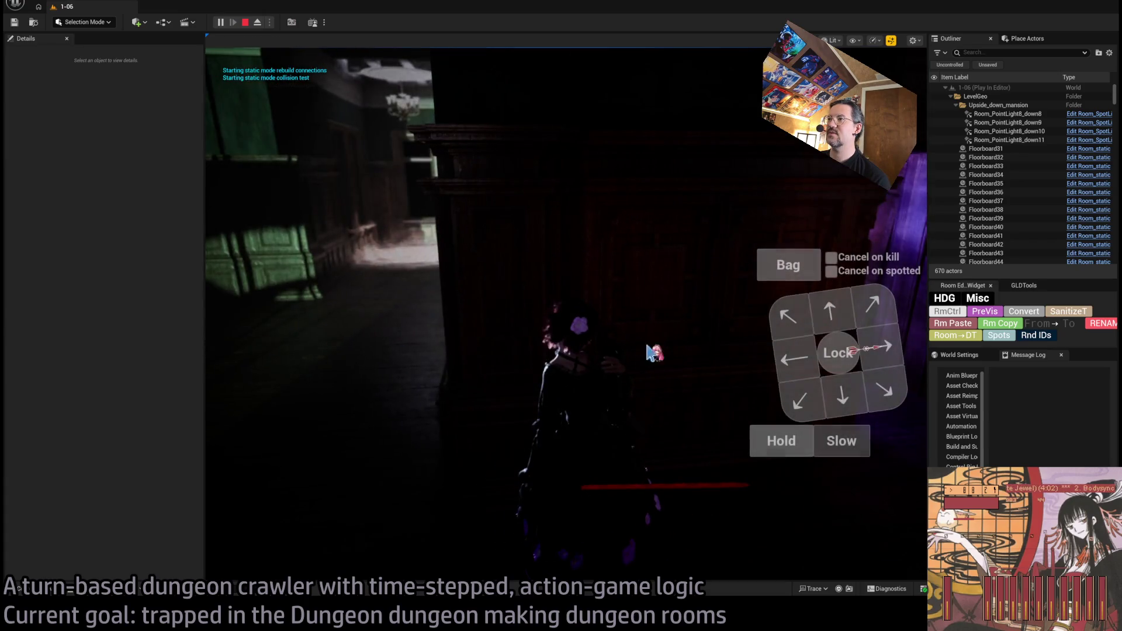
pyautogui.press('F1')
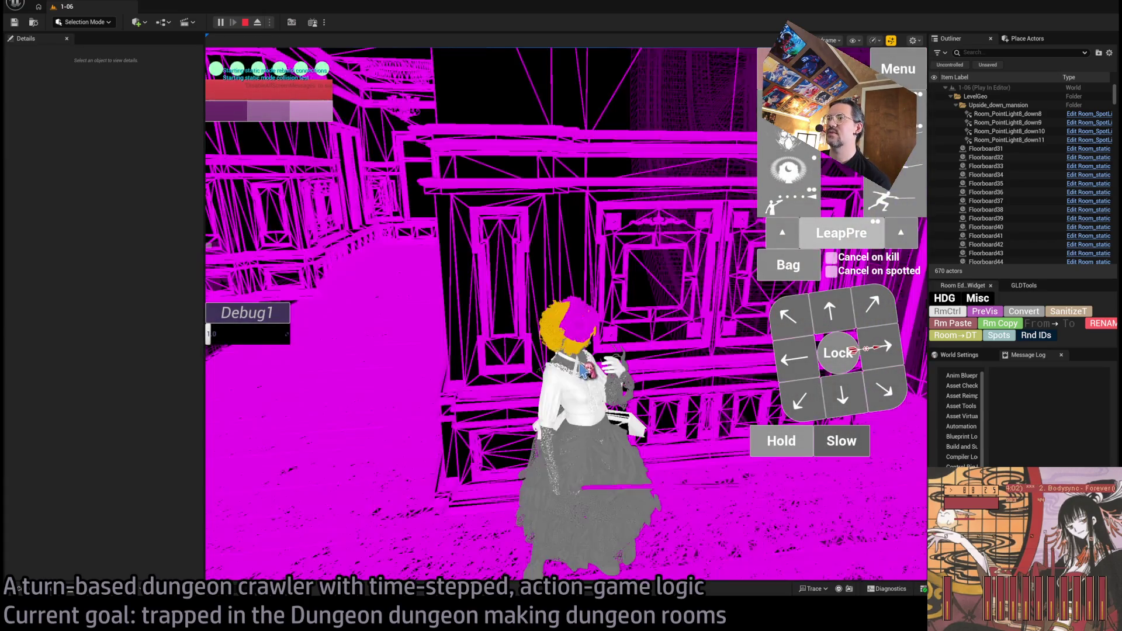
pyautogui.press('Escape')
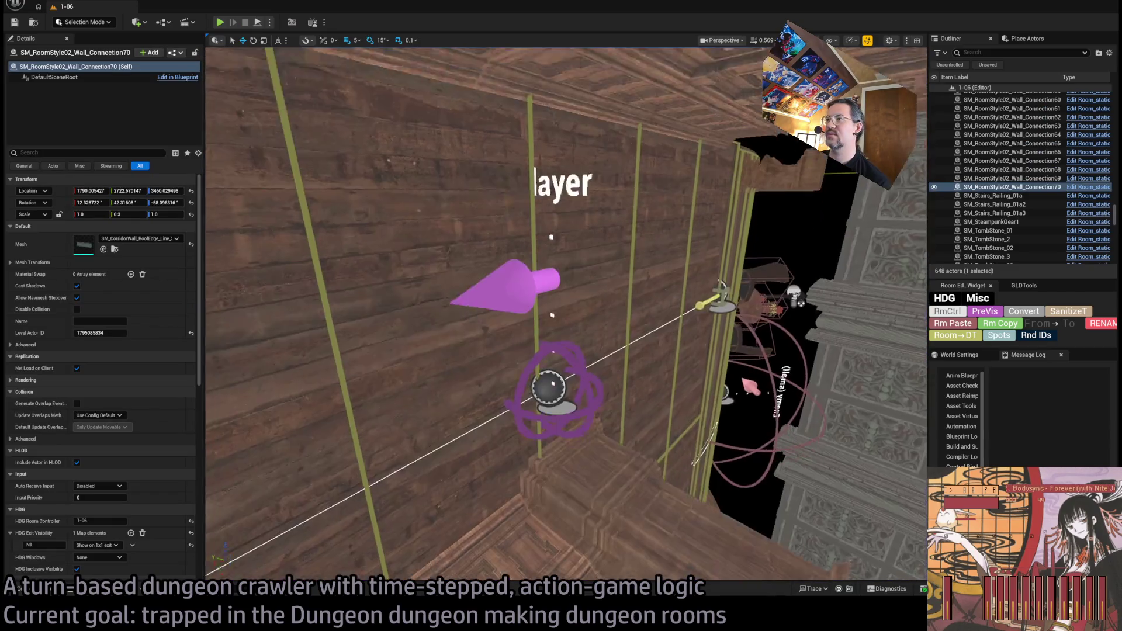
pyautogui.click(561, 349)
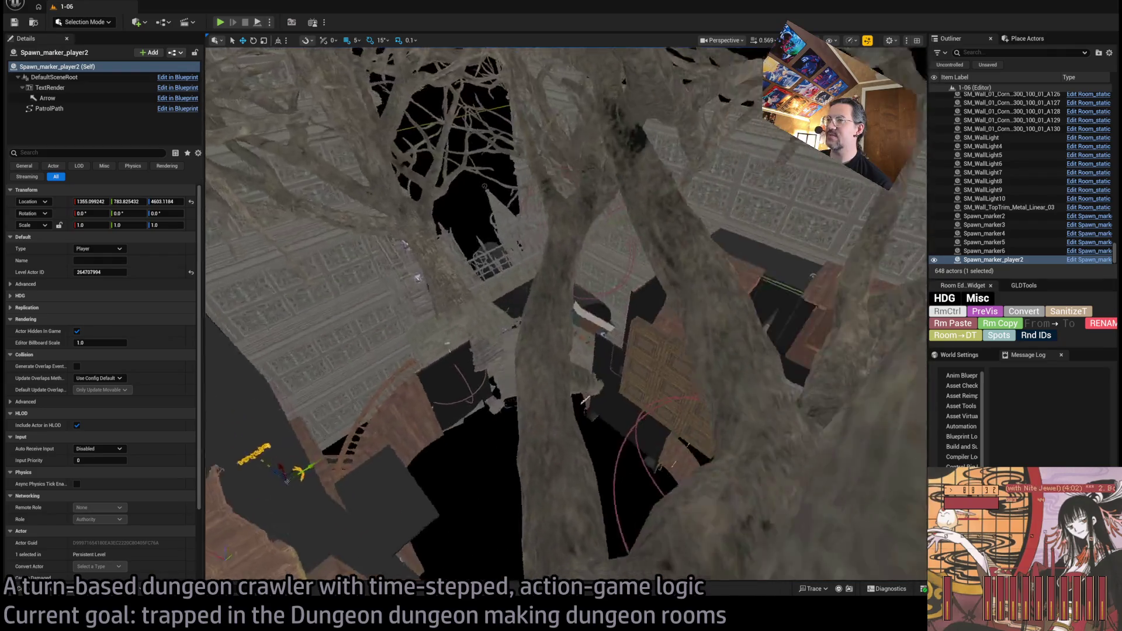
# Step: Move the player spawn marker into room 1-06 and playtest from there
pyautogui.moveTo(344, 484); pyautogui.dragTo(709, 280)
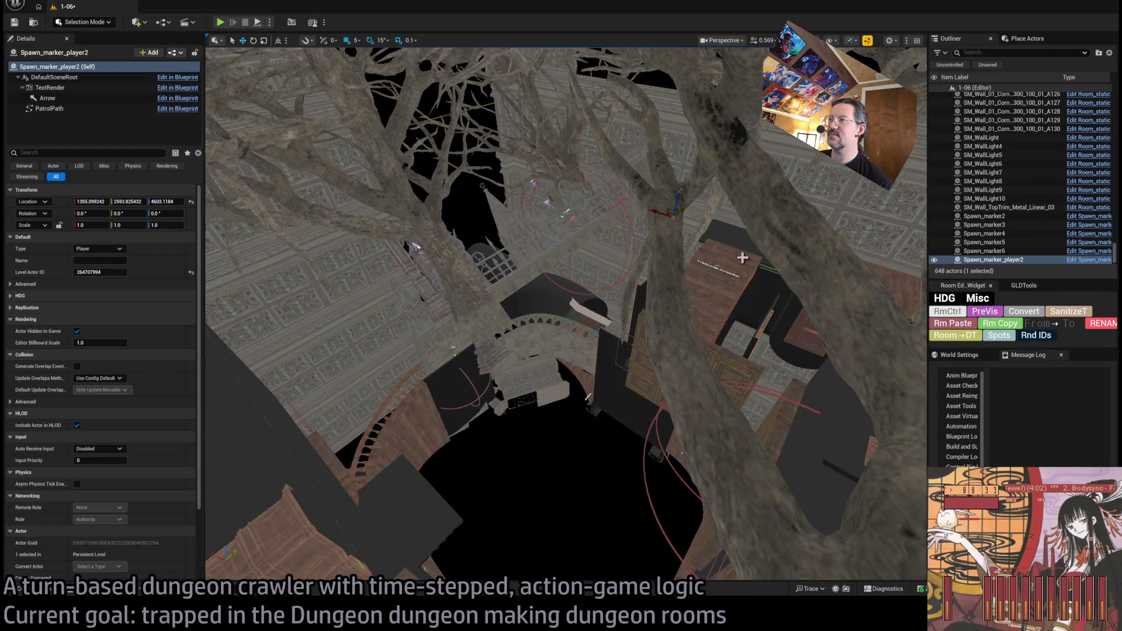
pyautogui.press('f')
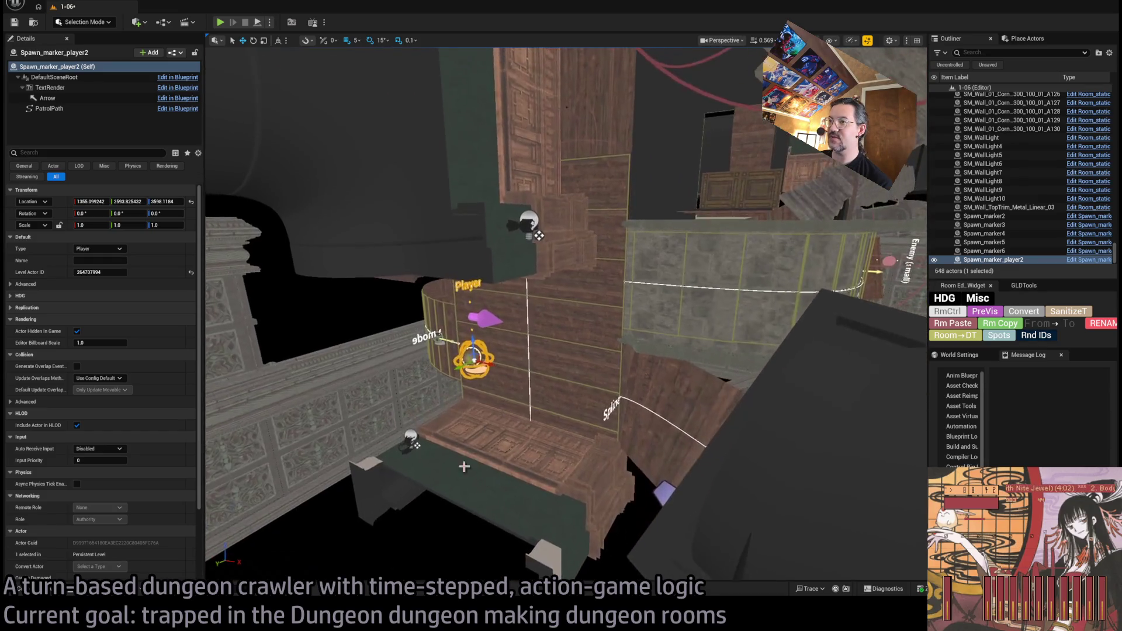
pyautogui.moveTo(474, 367)
pyautogui.mouseDown()
pyautogui.moveTo(526, 339)
pyautogui.moveTo(582, 336)
pyautogui.moveTo(565, 340)
pyautogui.mouseUp()
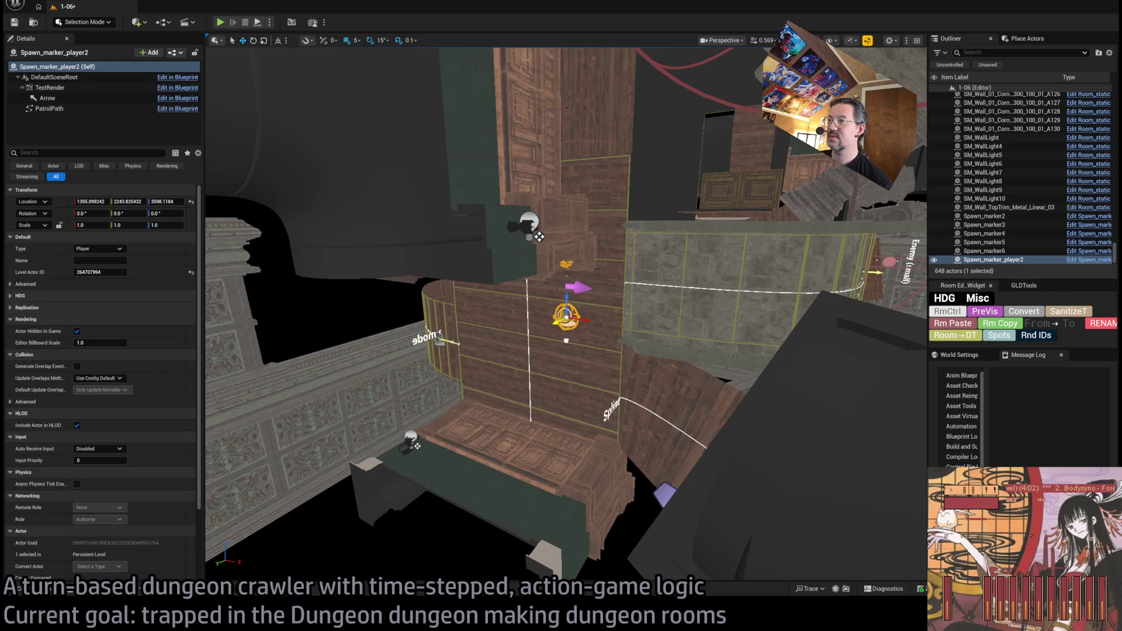
pyautogui.hotkey('alt', 'p')
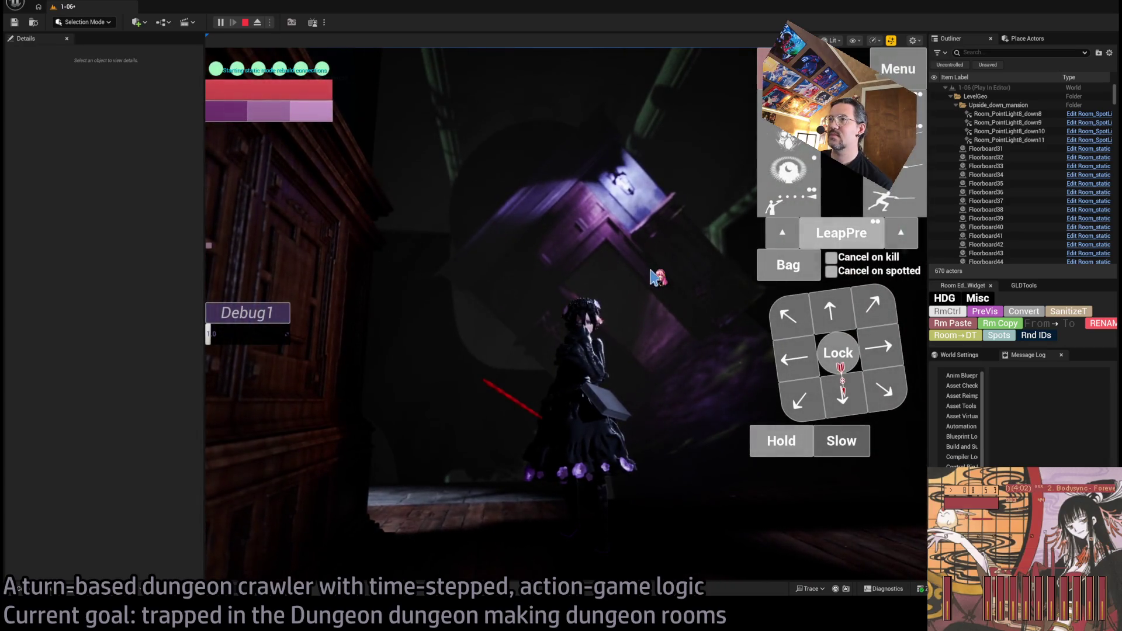
pyautogui.press('Escape')
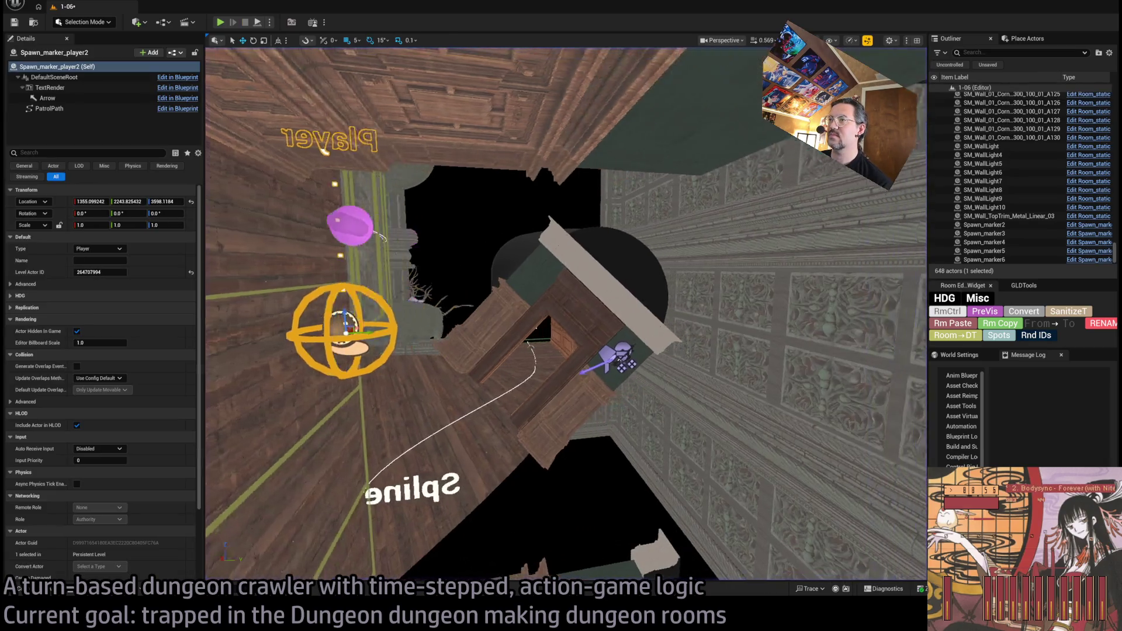
# Step: Drop the spawn marker to the floor at Z 3426.1184 and select the N1 exit spline
pyautogui.moveTo(538, 308); pyautogui.dragTo(625, 231)
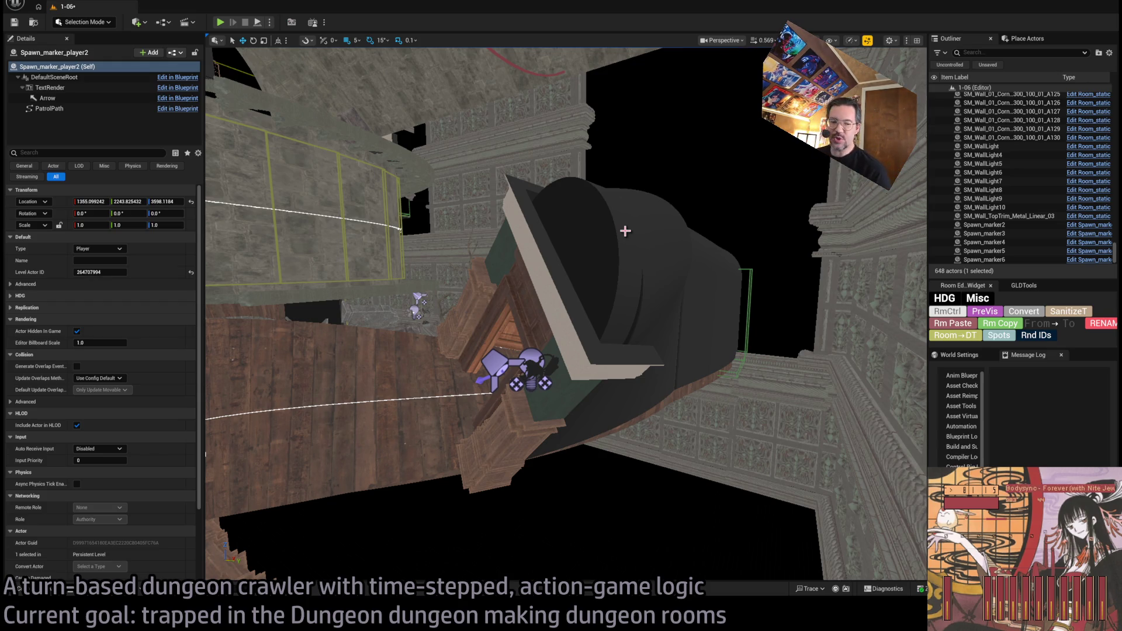
pyautogui.moveTo(625, 231); pyautogui.dragTo(584, 263)
pyautogui.press('End')
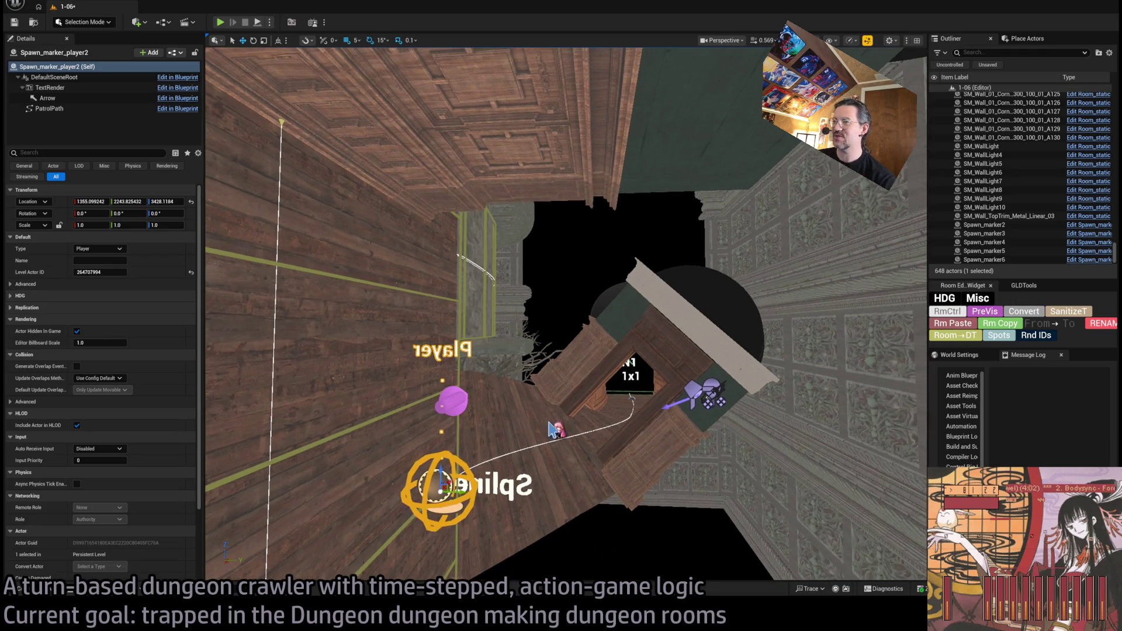
pyautogui.moveTo(592, 412); pyautogui.dragTo(570, 406)
pyautogui.click(632, 405)
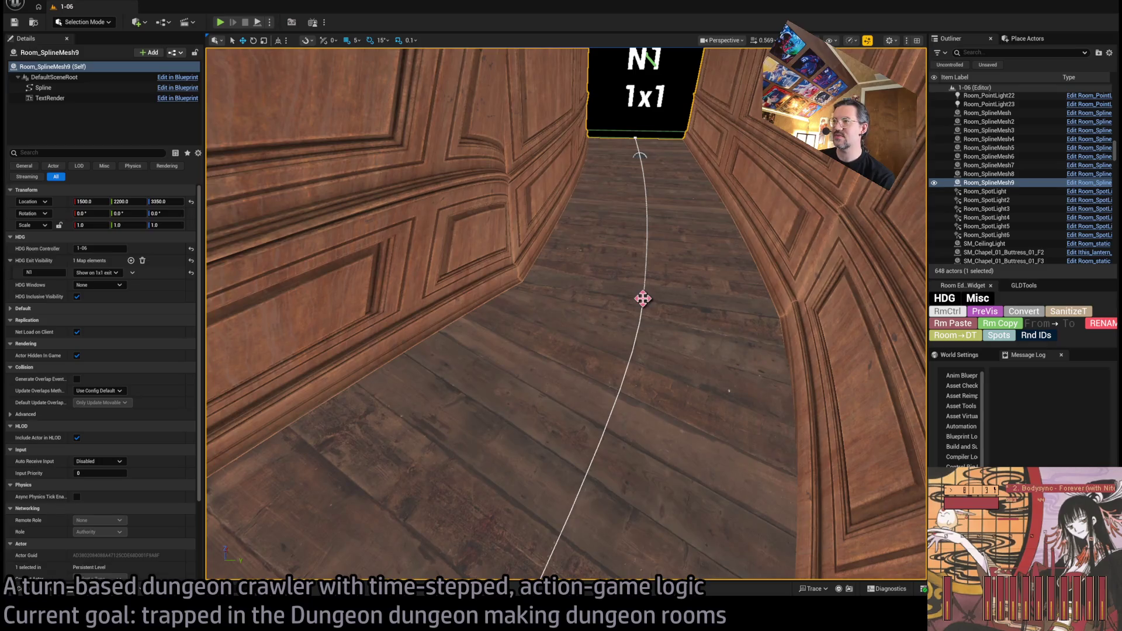
pyautogui.click(643, 298)
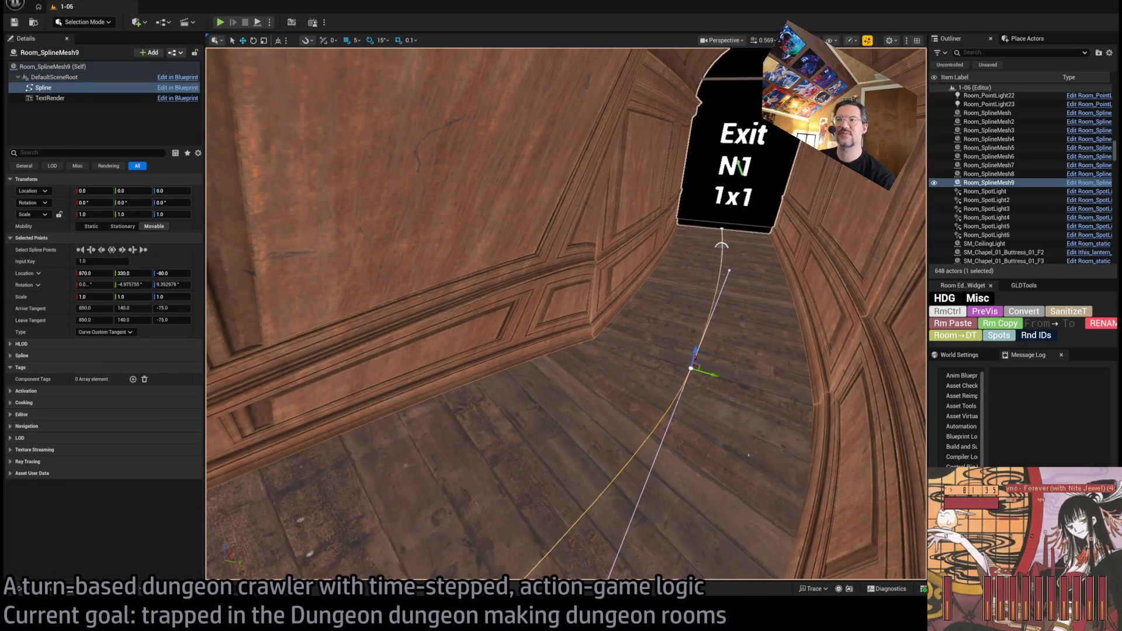
pyautogui.click(652, 335)
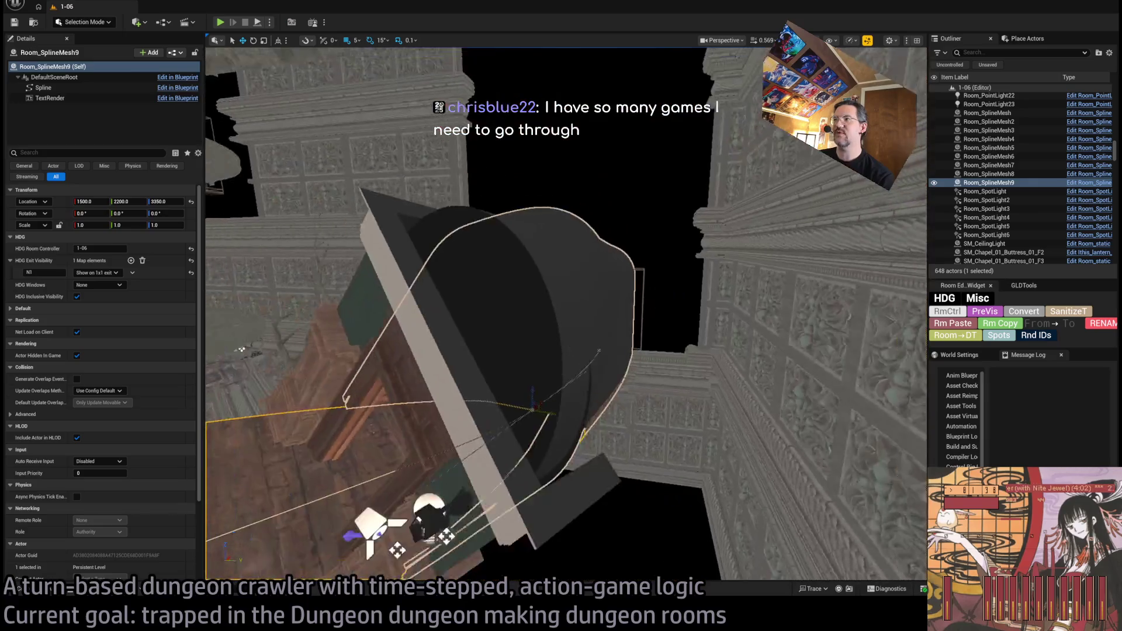
pyautogui.press('Escape')
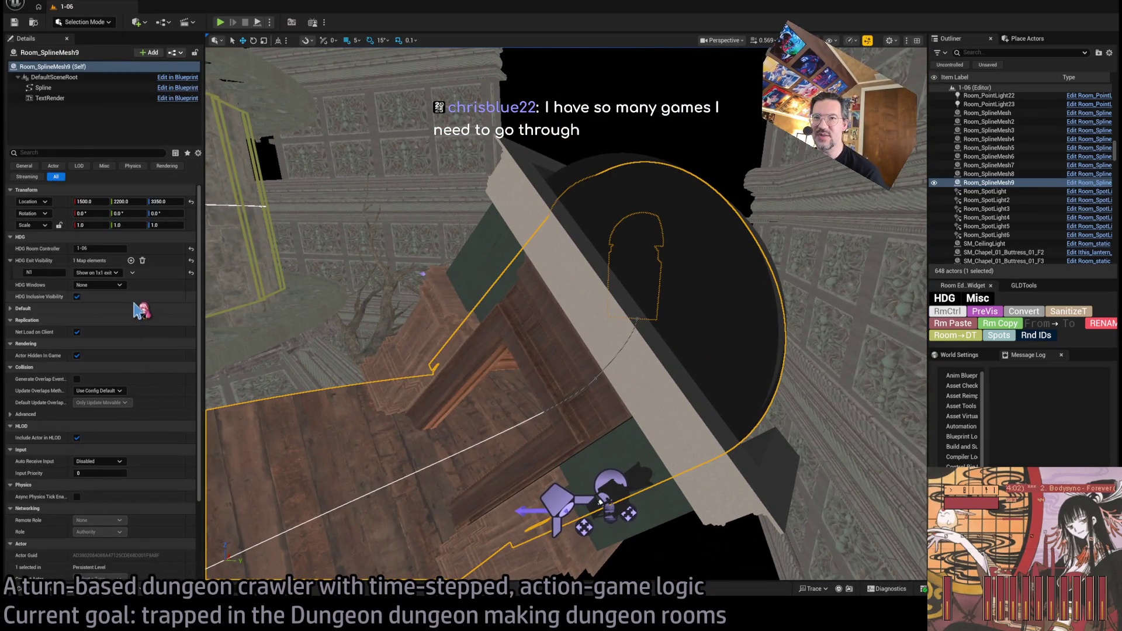
pyautogui.scroll(-3, 140, 333)
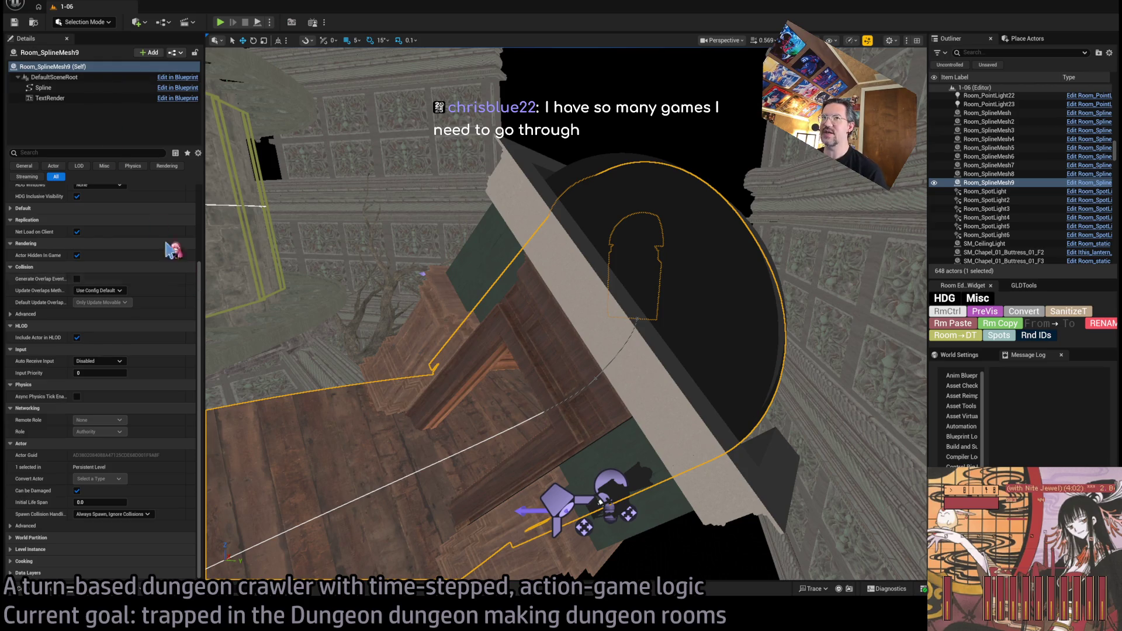
pyautogui.click(52, 66)
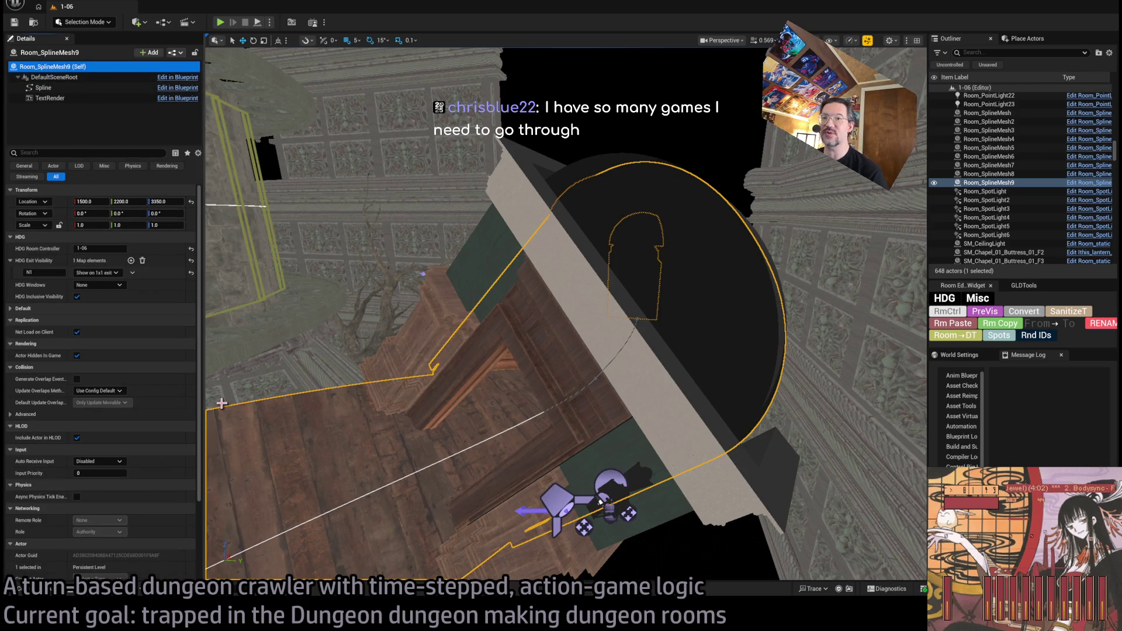
pyautogui.scroll(-3, 153, 439)
pyautogui.scroll(3, 153, 301)
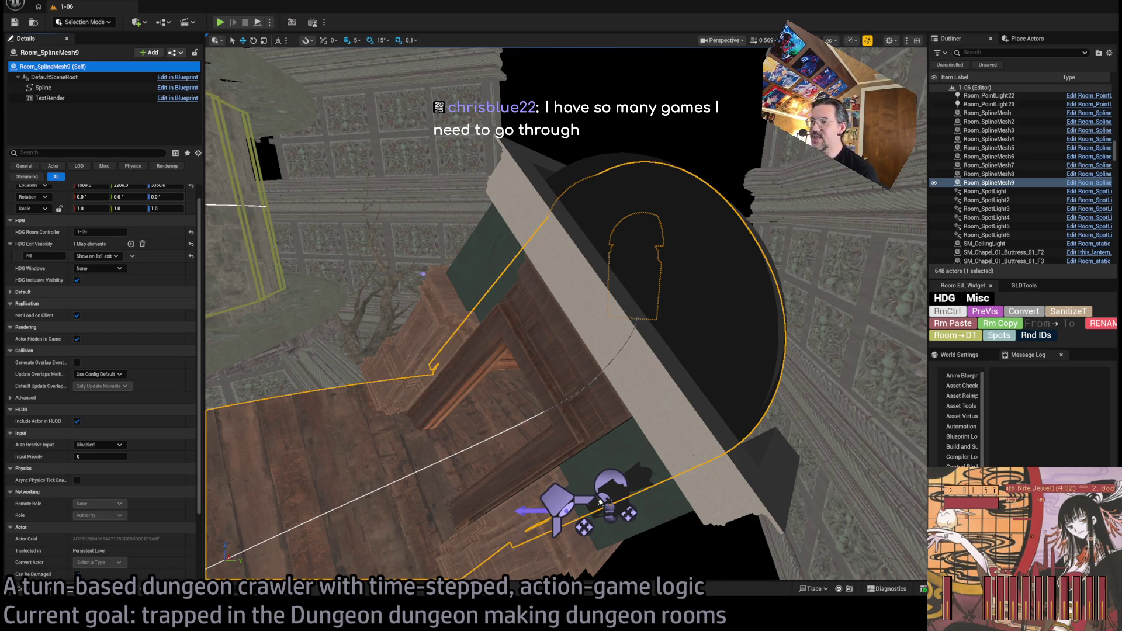
pyautogui.press('f')
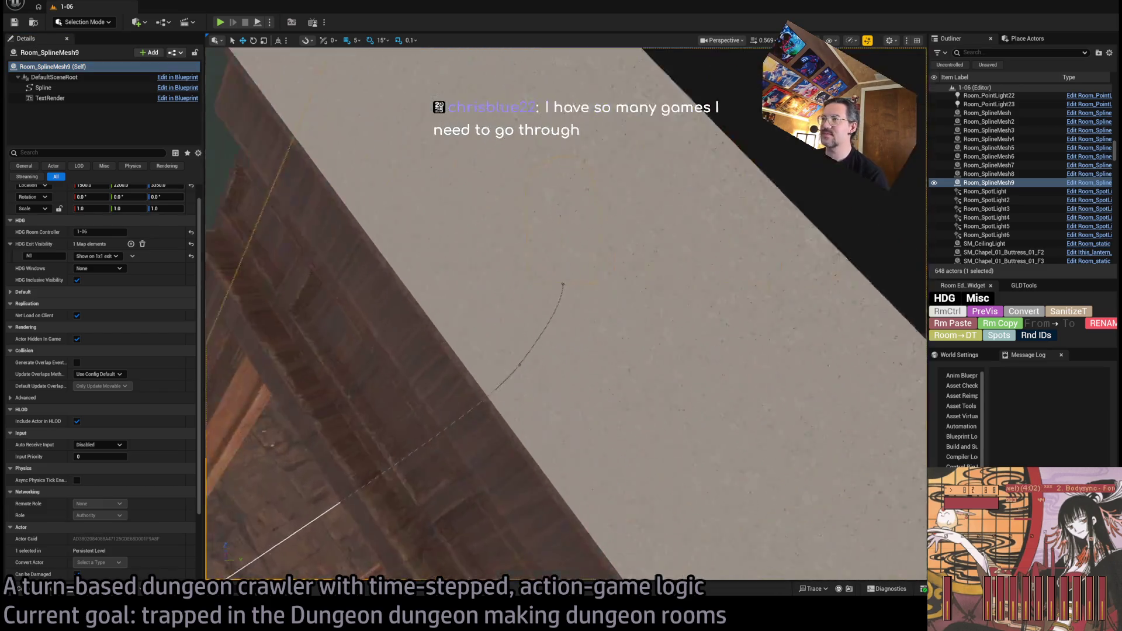
pyautogui.scroll(-6, 566, 314)
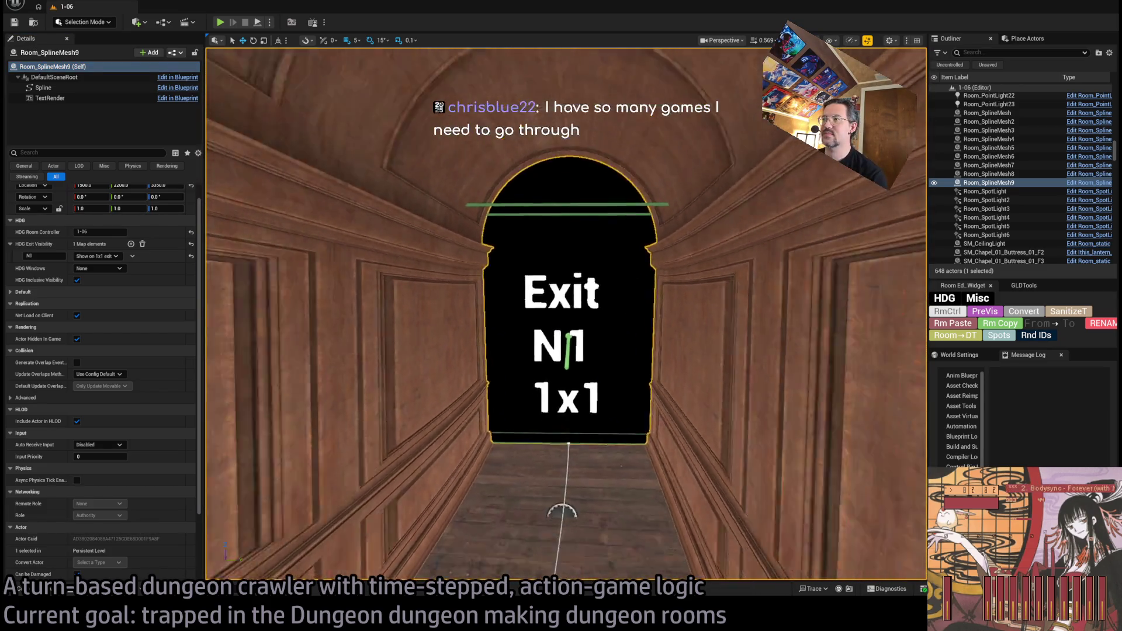
pyautogui.scroll(-5, 566, 314)
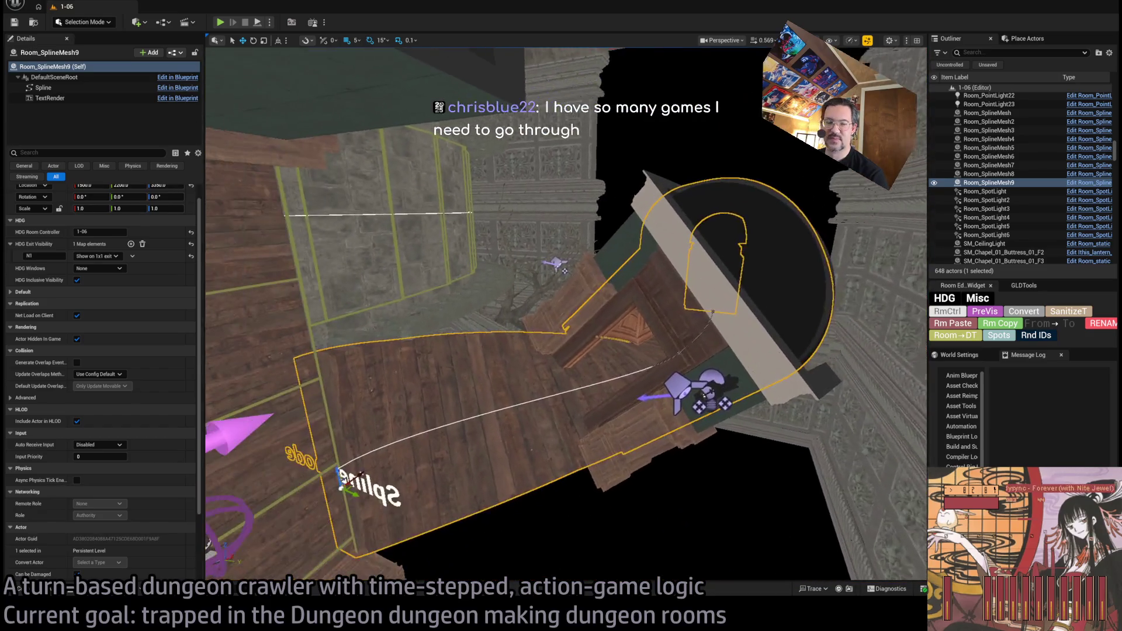
pyautogui.scroll(-6, 566, 313)
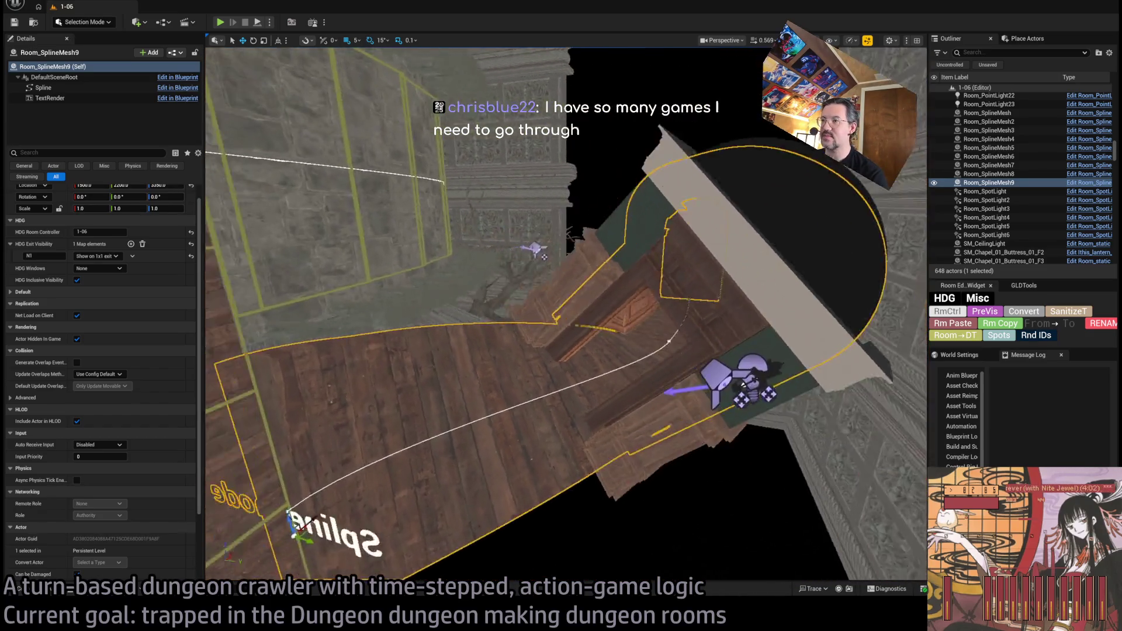
pyautogui.scroll(-6, 566, 313)
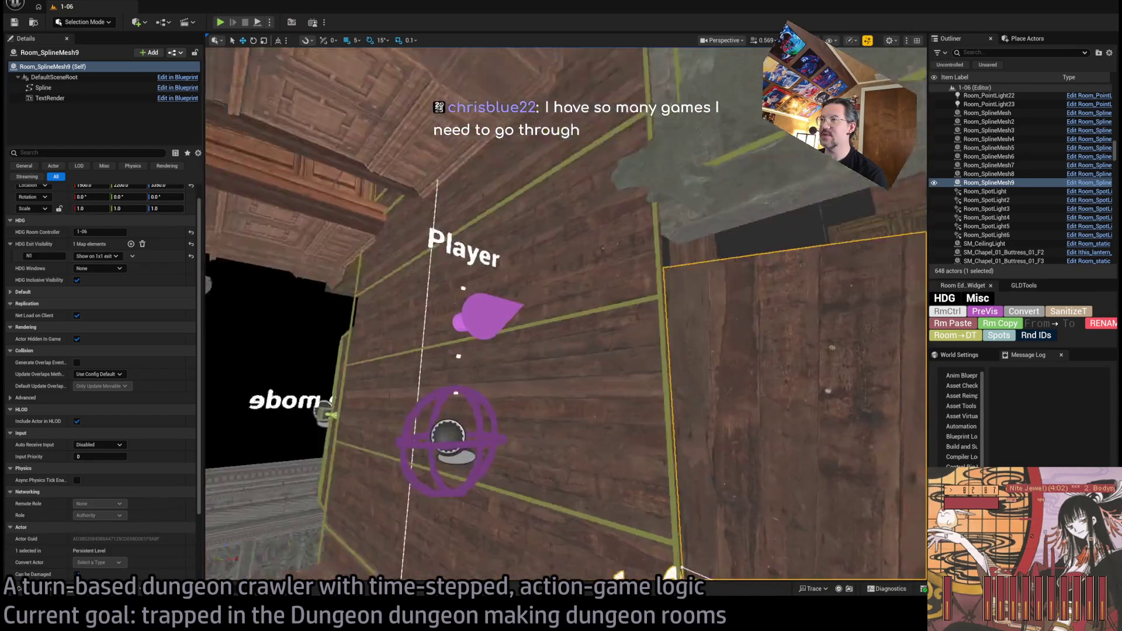
pyautogui.scroll(-4, 565, 314)
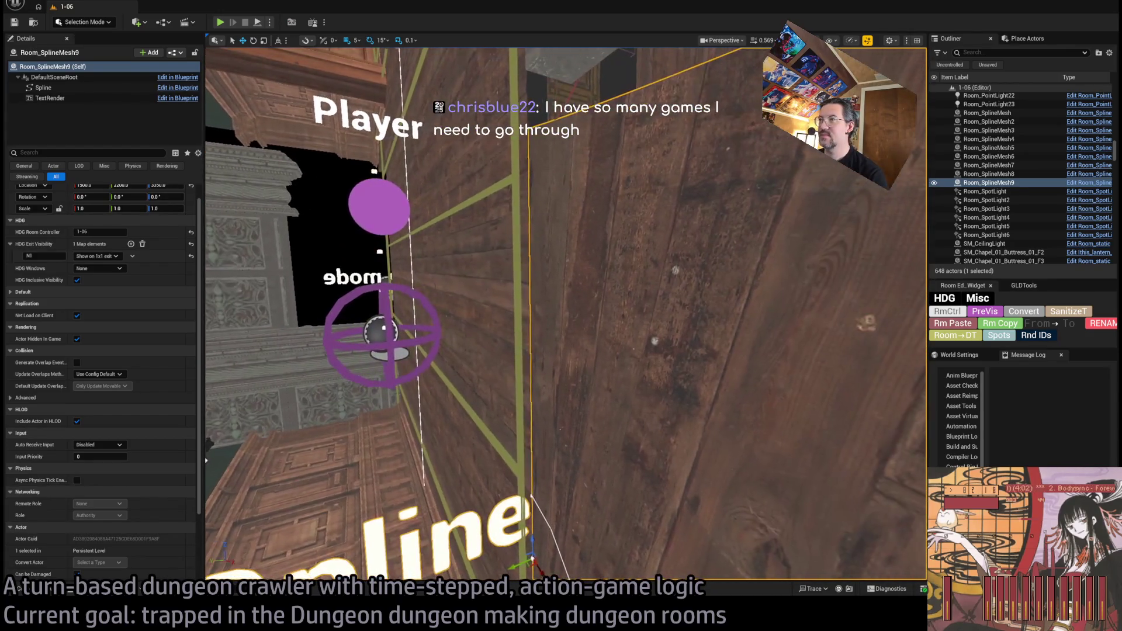
pyautogui.scroll(-6, 565, 314)
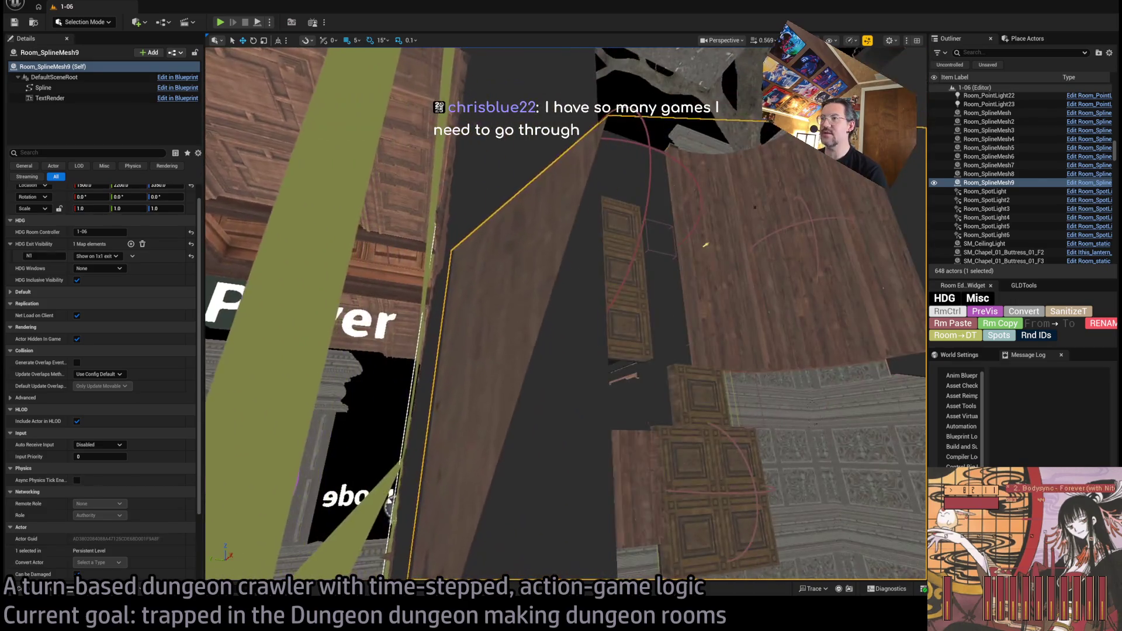
pyautogui.scroll(-8, 555, 400)
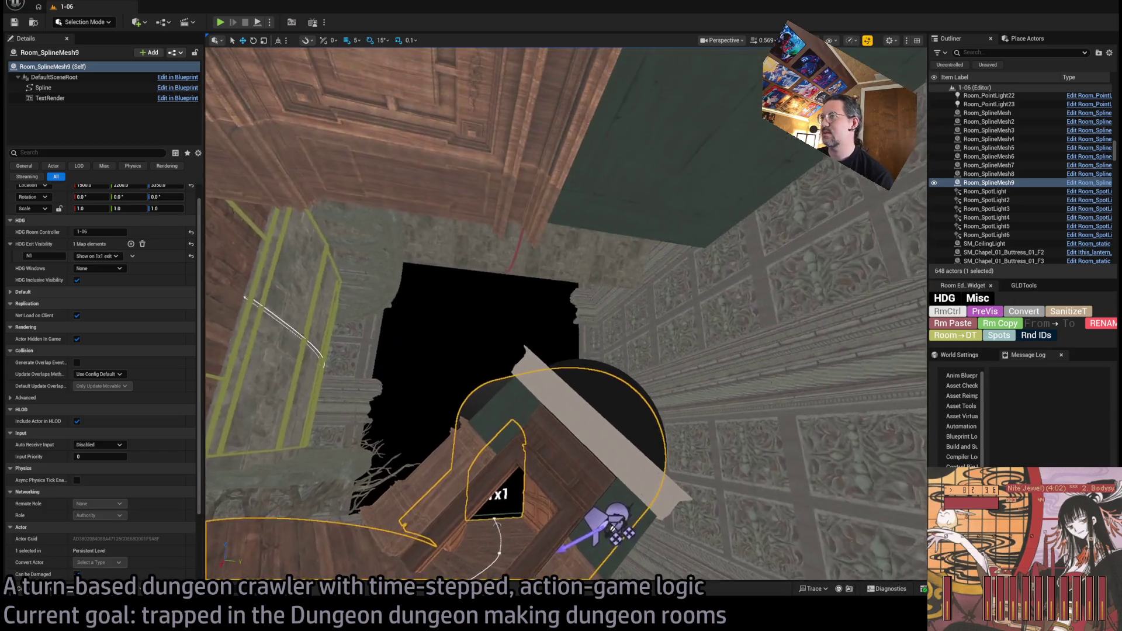
pyautogui.moveTo(554, 401); pyautogui.dragTo(579, 464)
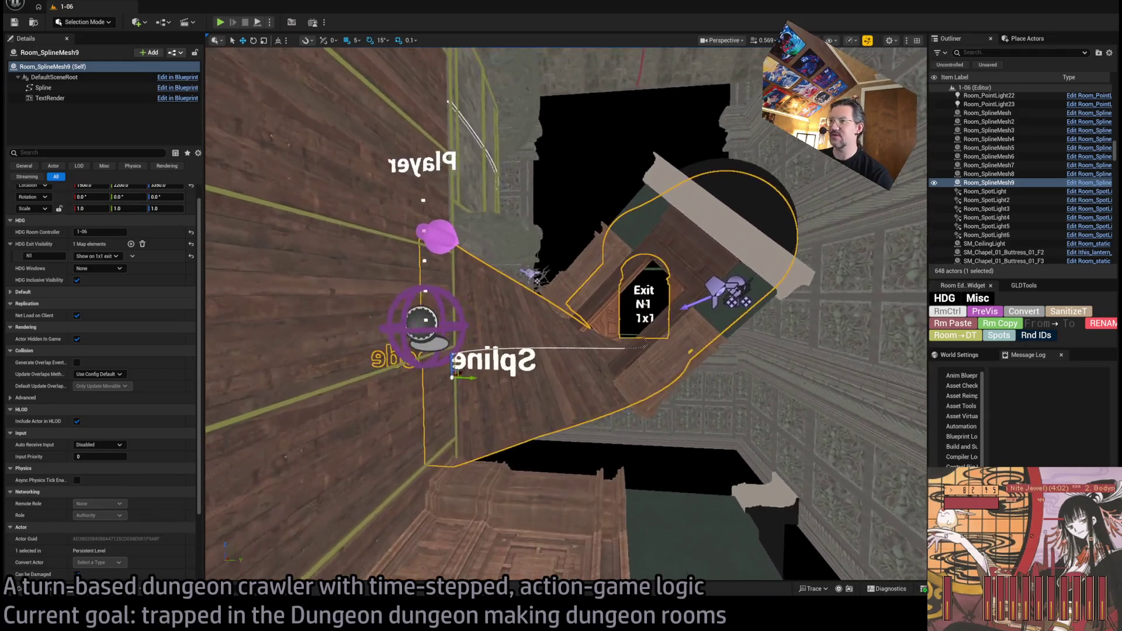
pyautogui.scroll(3, 635, 326)
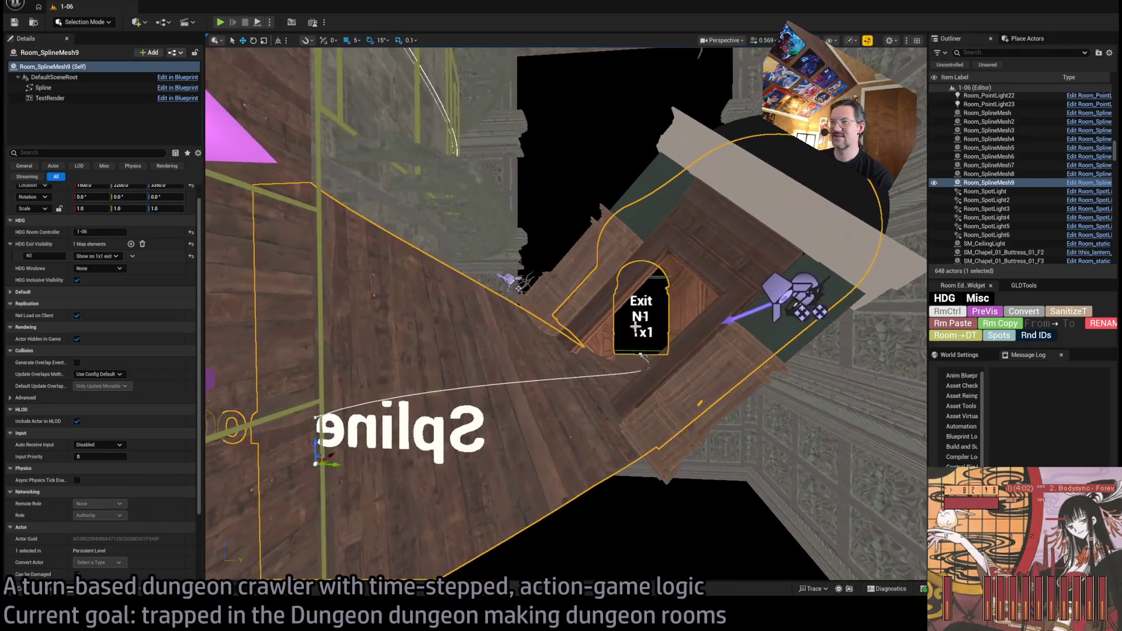
pyautogui.click(635, 326)
pyautogui.scroll(-3, 635, 328)
pyautogui.moveTo(632, 332); pyautogui.dragTo(642, 321)
pyautogui.press('Escape')
pyautogui.click(646, 318)
pyautogui.press('Escape')
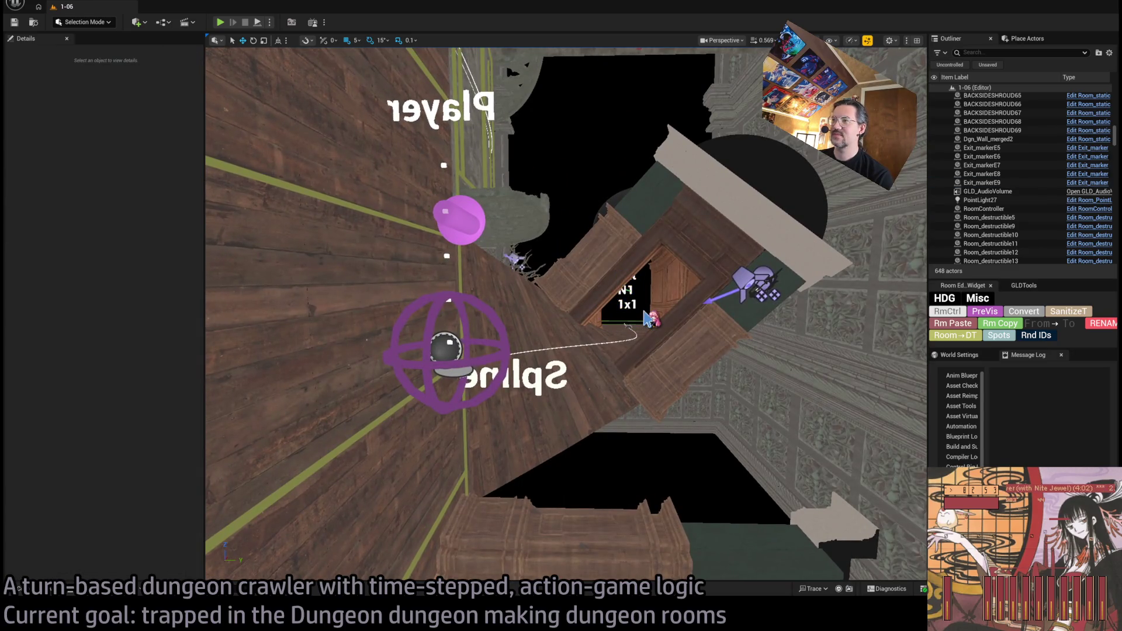
pyautogui.click(502, 319)
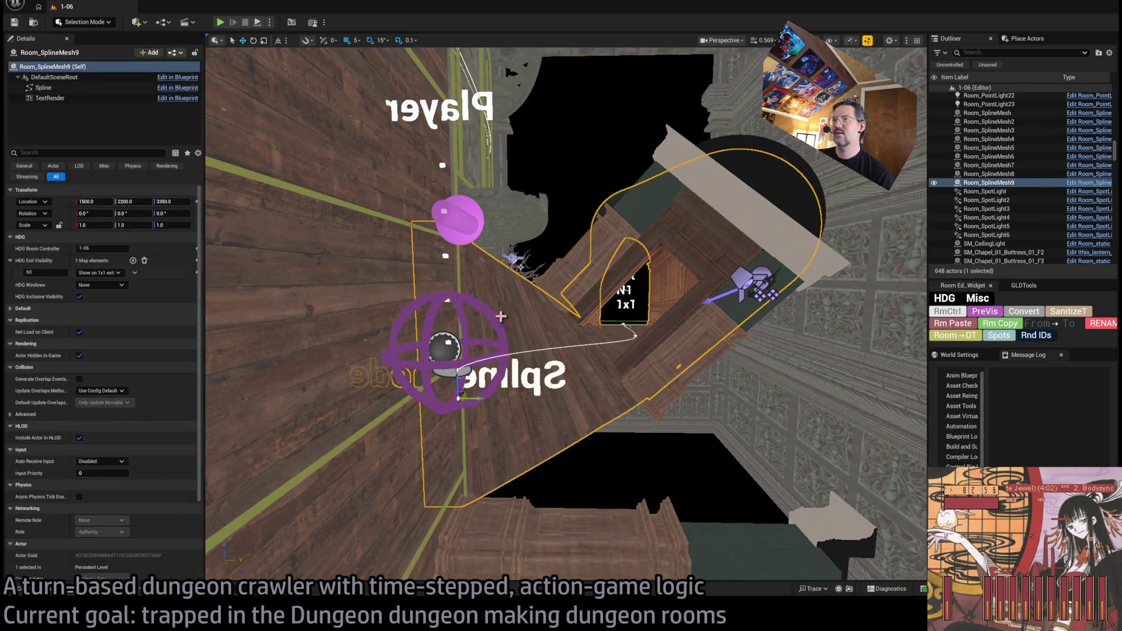
pyautogui.click(467, 223)
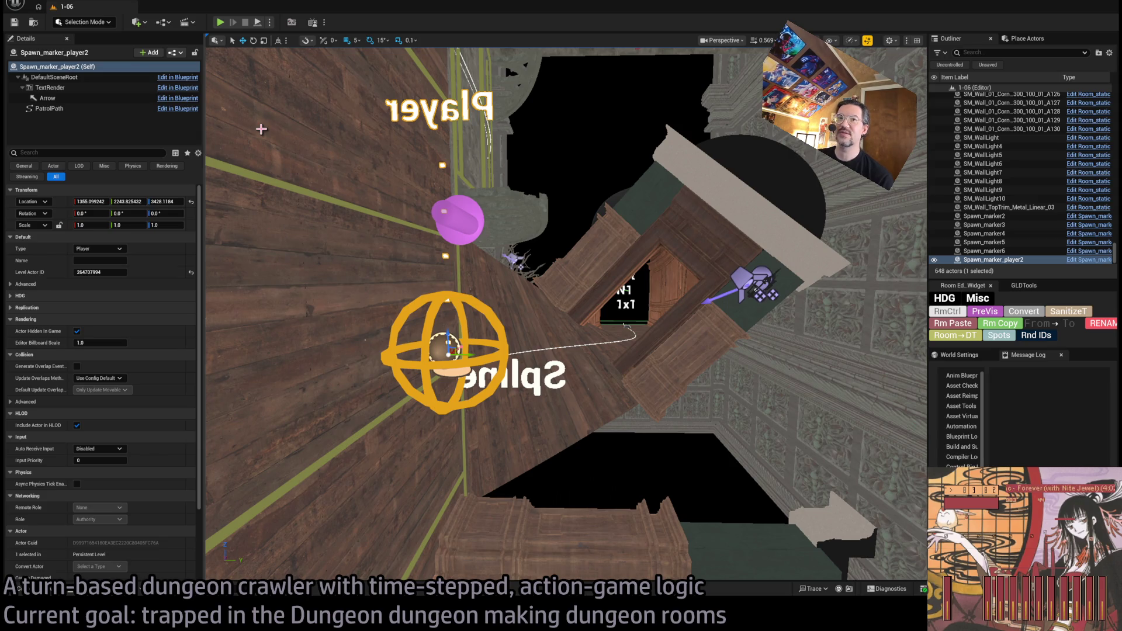
pyautogui.click(580, 316)
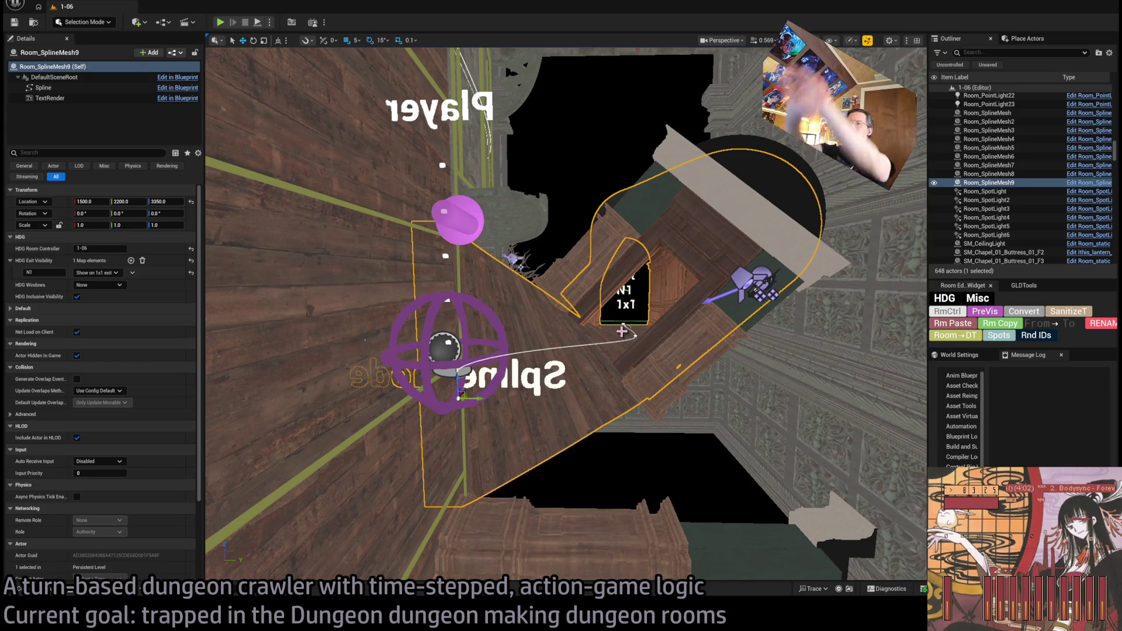
# Step: Search Google for 'neverness to everness' and open the game's official launch site
pyautogui.hotkey('alt', 'Tab')
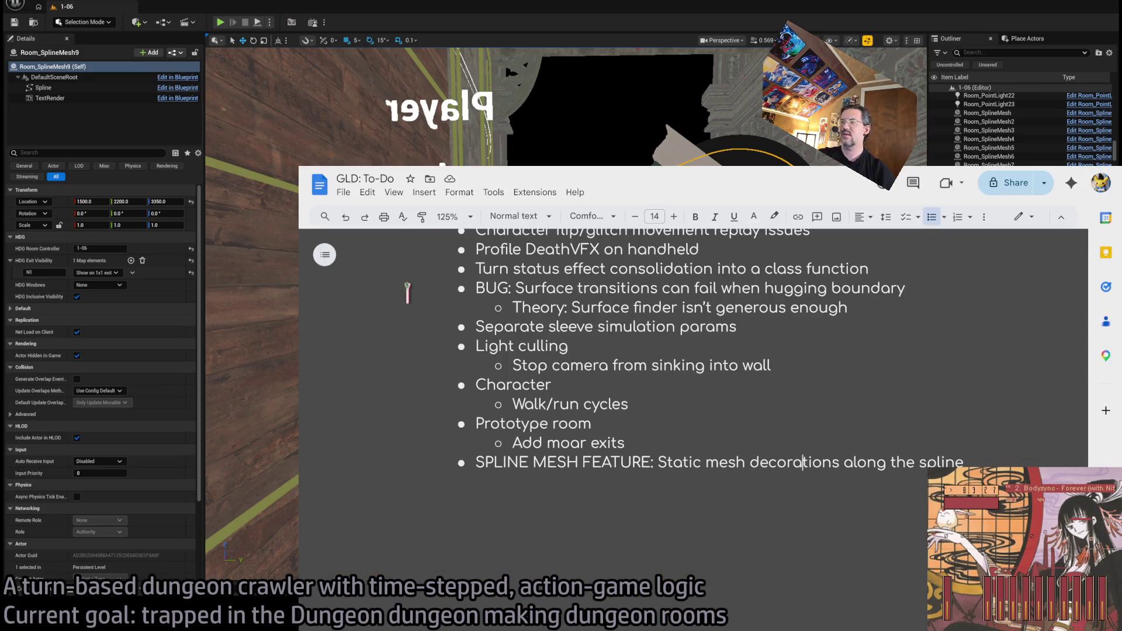
pyautogui.hotkey('ctrl', 't')
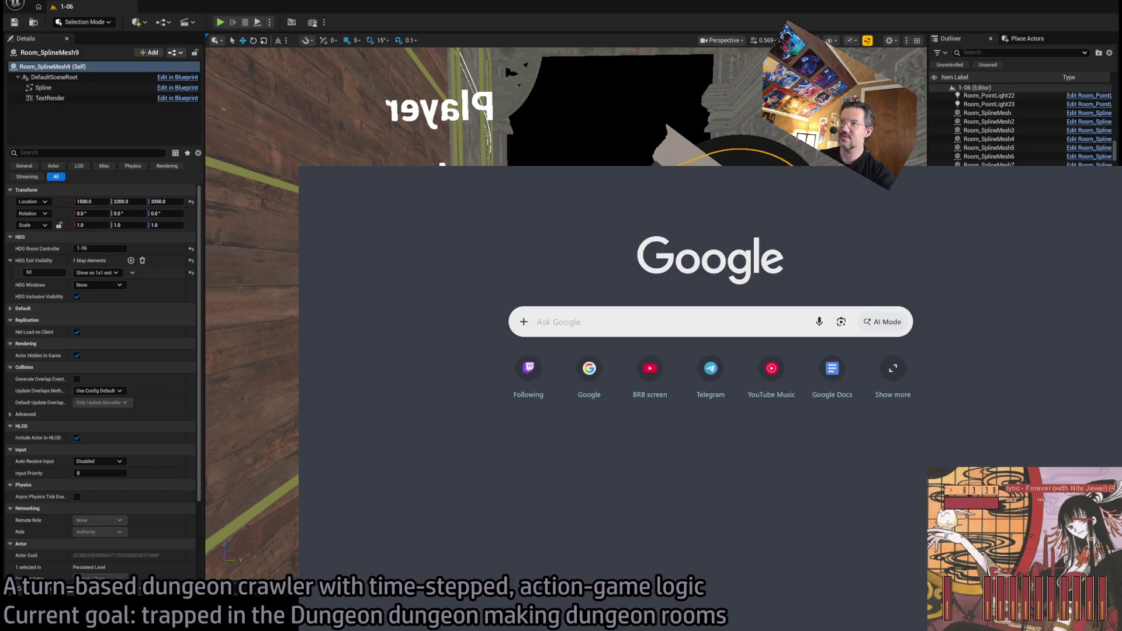
pyautogui.write('neverness to')
pyautogui.press('Down')
pyautogui.press('Return')
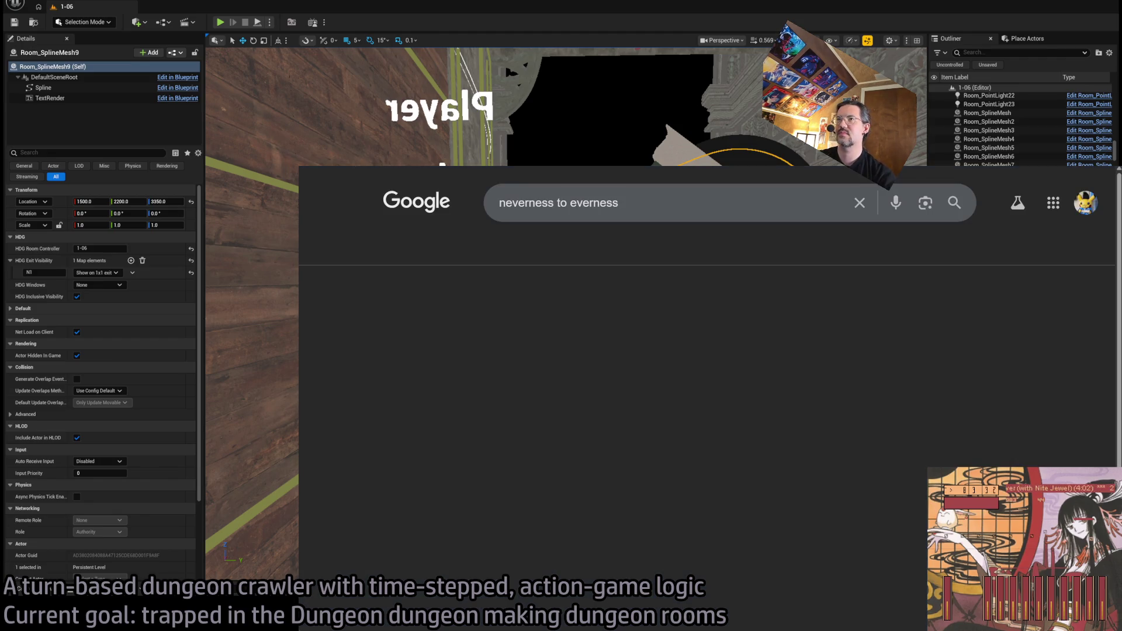
pyautogui.click(534, 328)
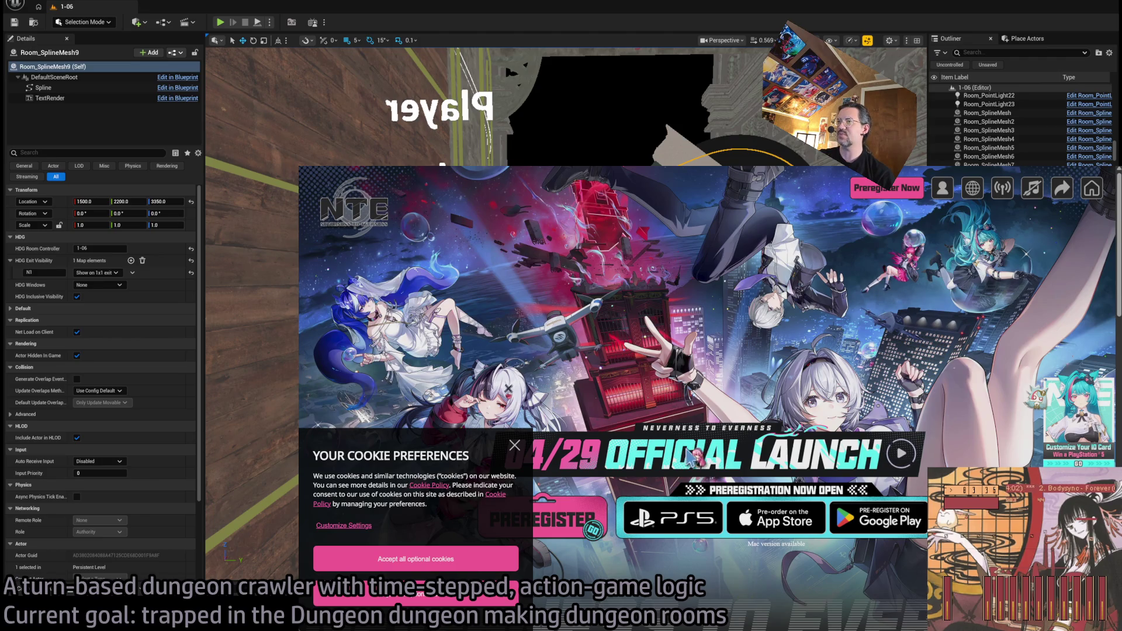
# Step: Dismiss the cookie preferences notice and bring up the Preregister Now form
pyautogui.scroll(-2, 900, 368)
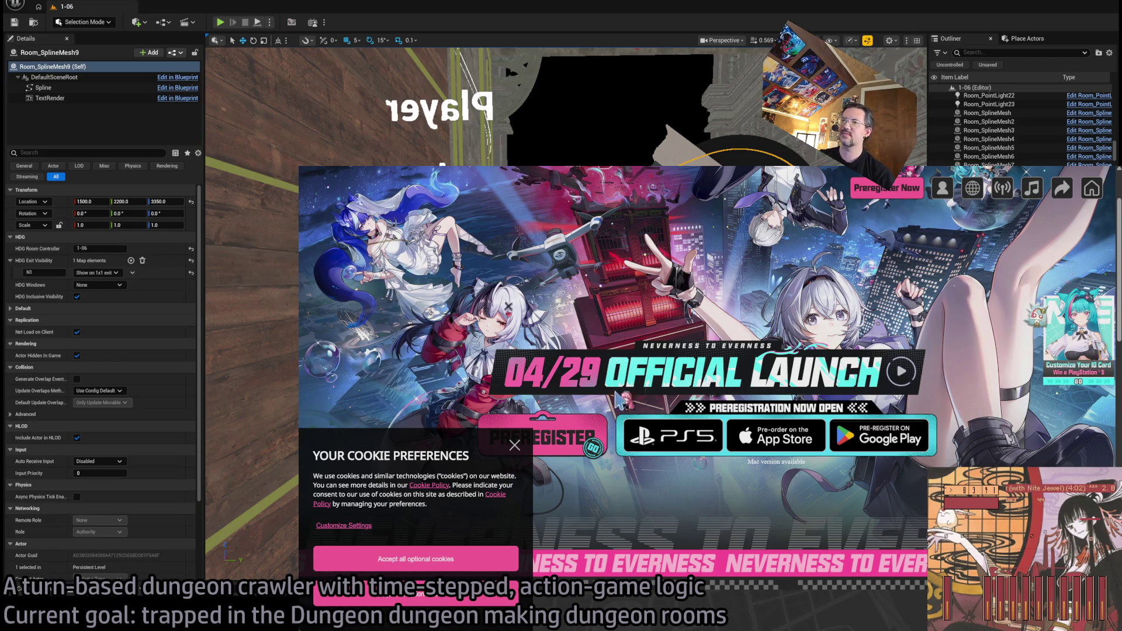
pyautogui.click(515, 446)
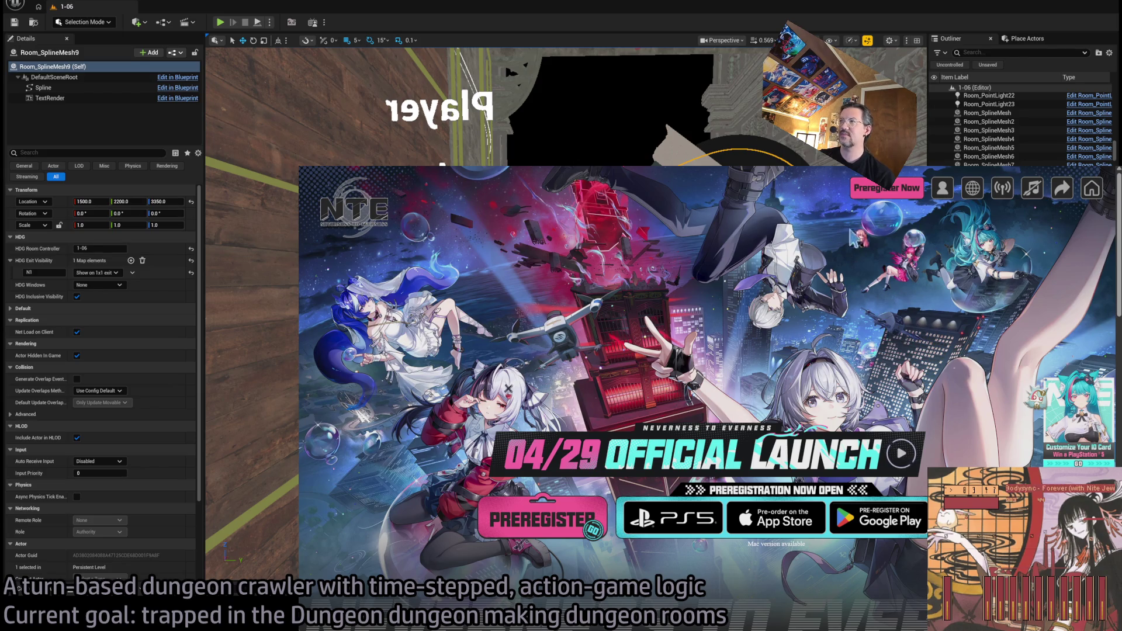
pyautogui.click(879, 195)
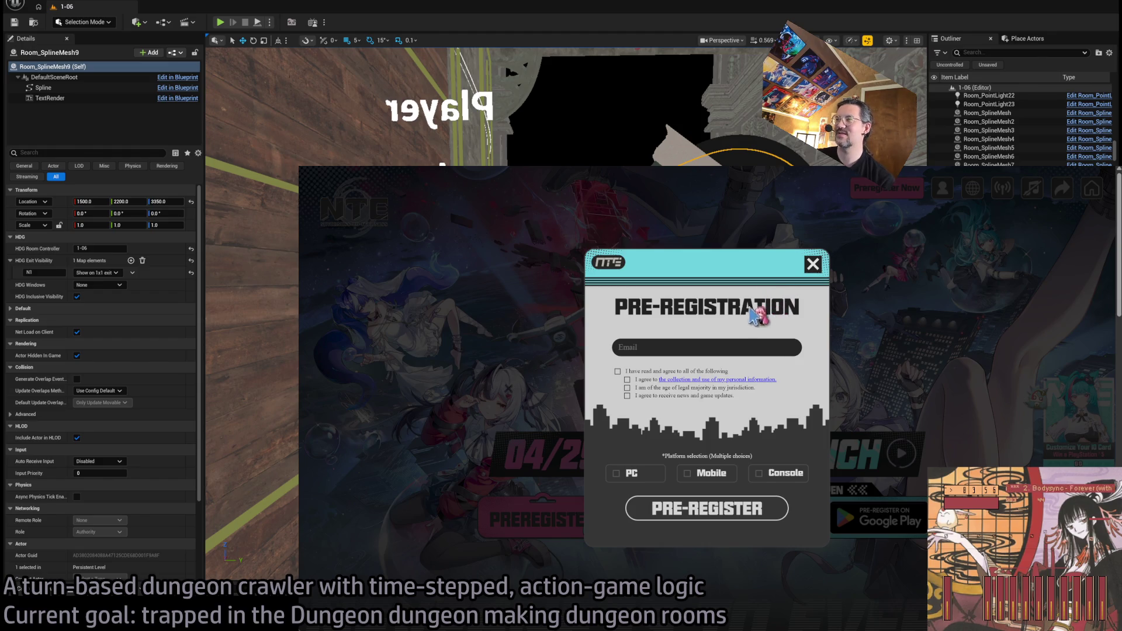
# Step: Agree to the terms, choose PC, submit pre-registration, and close the success message
pyautogui.click(617, 371)
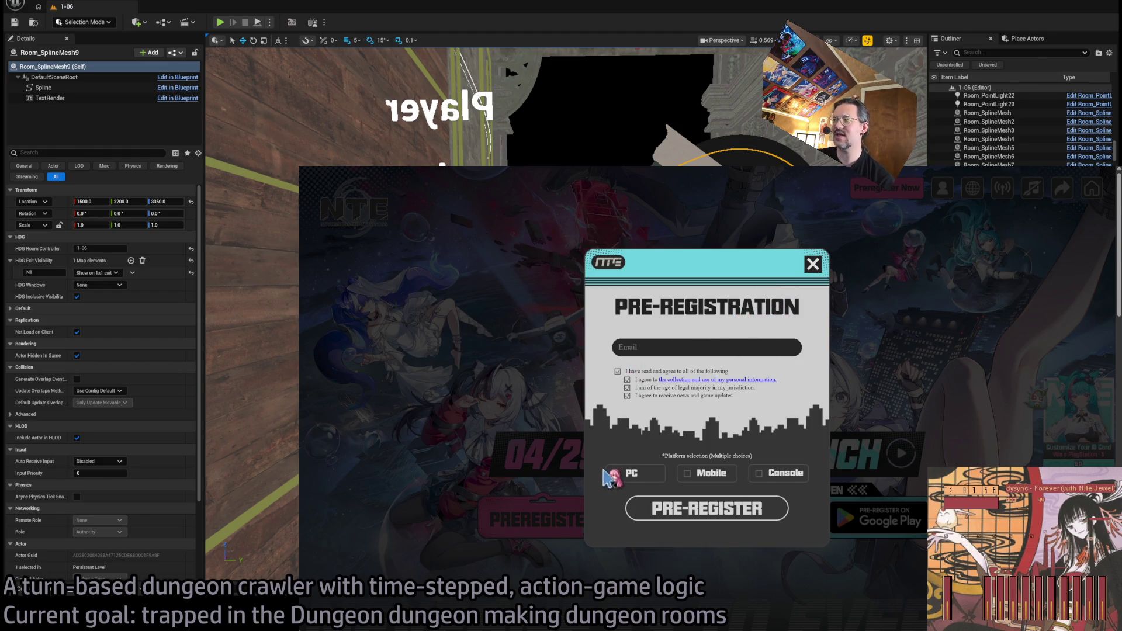
pyautogui.click(616, 473)
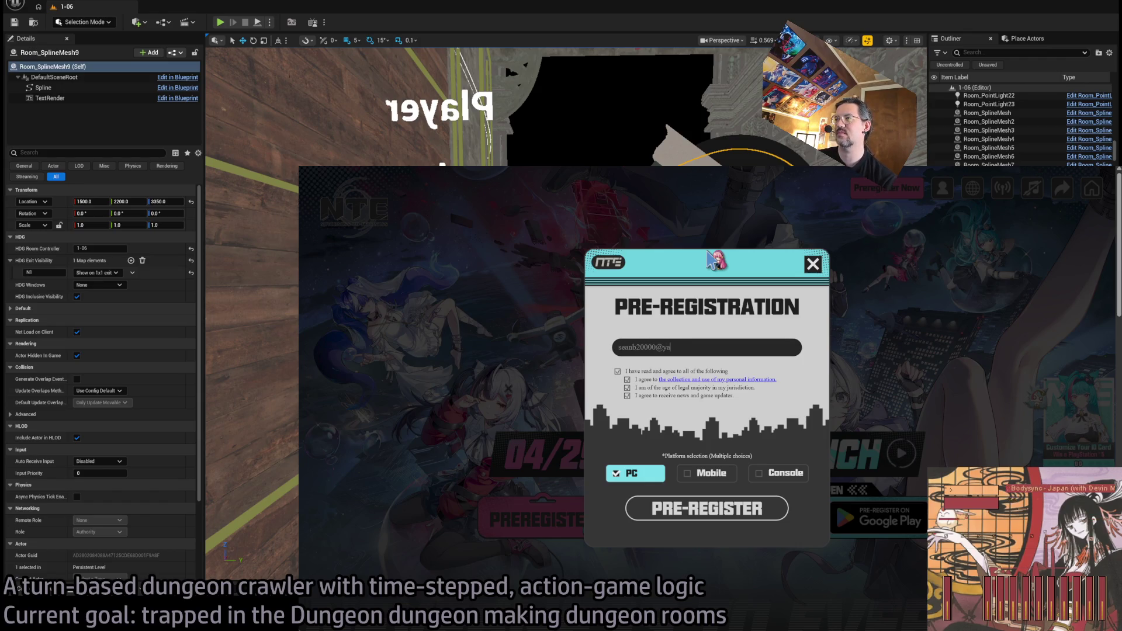
pyautogui.click(777, 515)
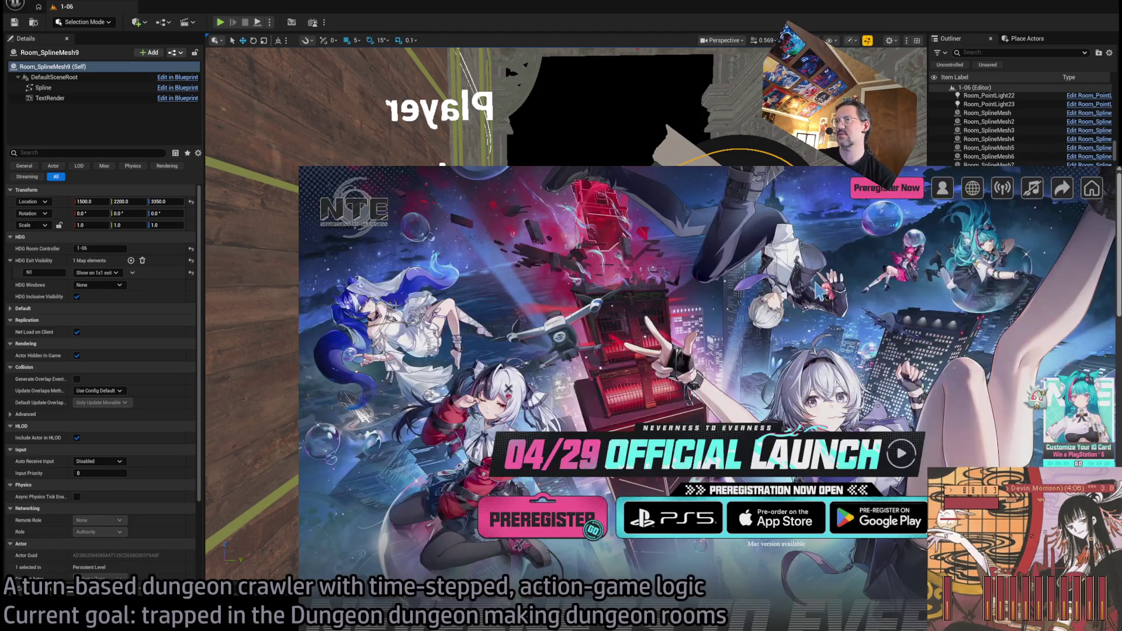
pyautogui.click(812, 286)
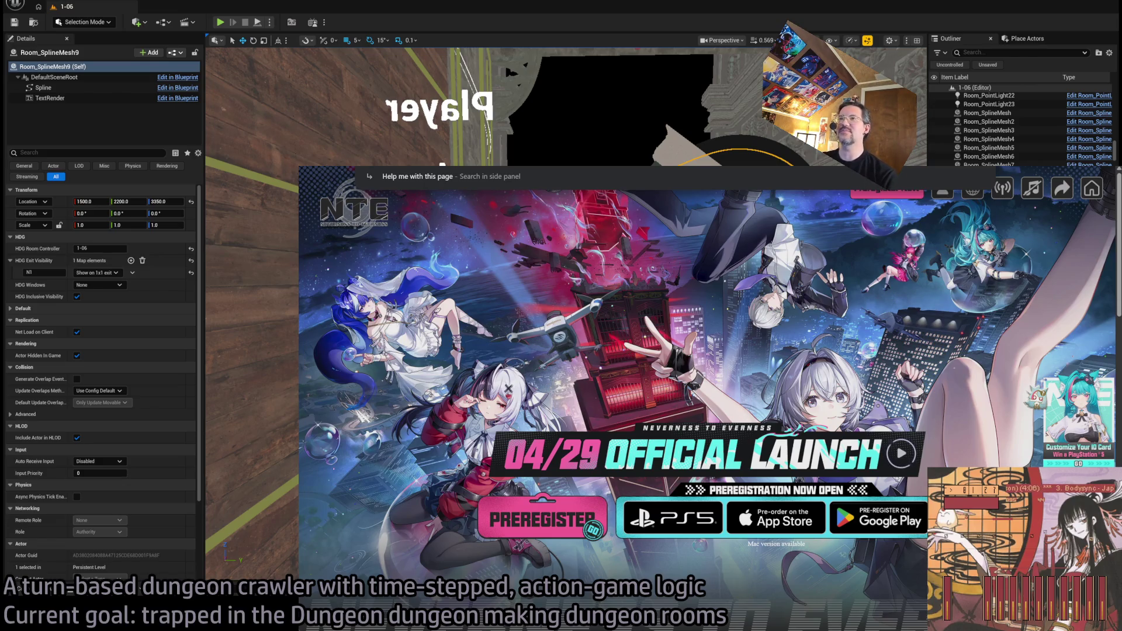
# Step: Search for 'silver palace' and show only News results
pyautogui.write('silver palace')
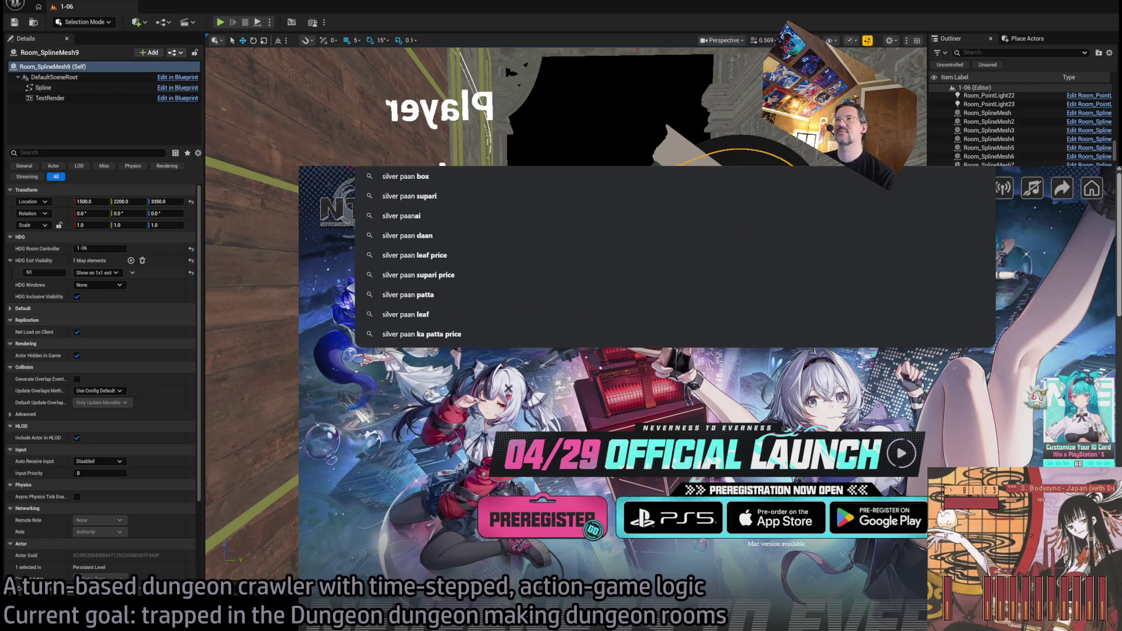
pyautogui.press('Return')
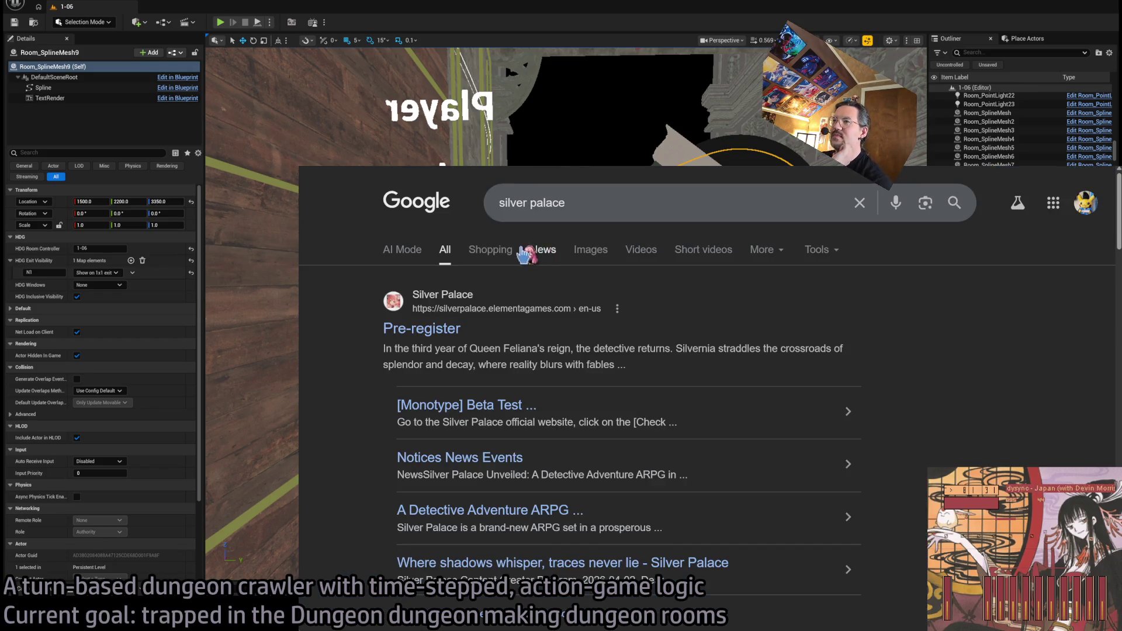
pyautogui.click(543, 255)
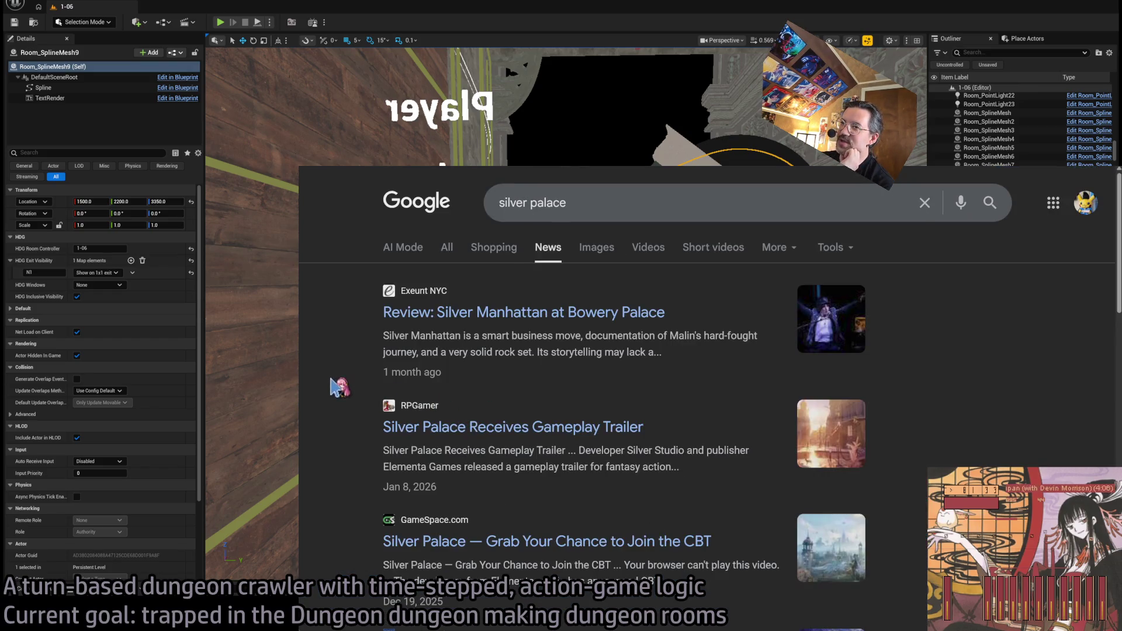
# Step: Refine the news search to "silver palace" game
pyautogui.click(581, 208)
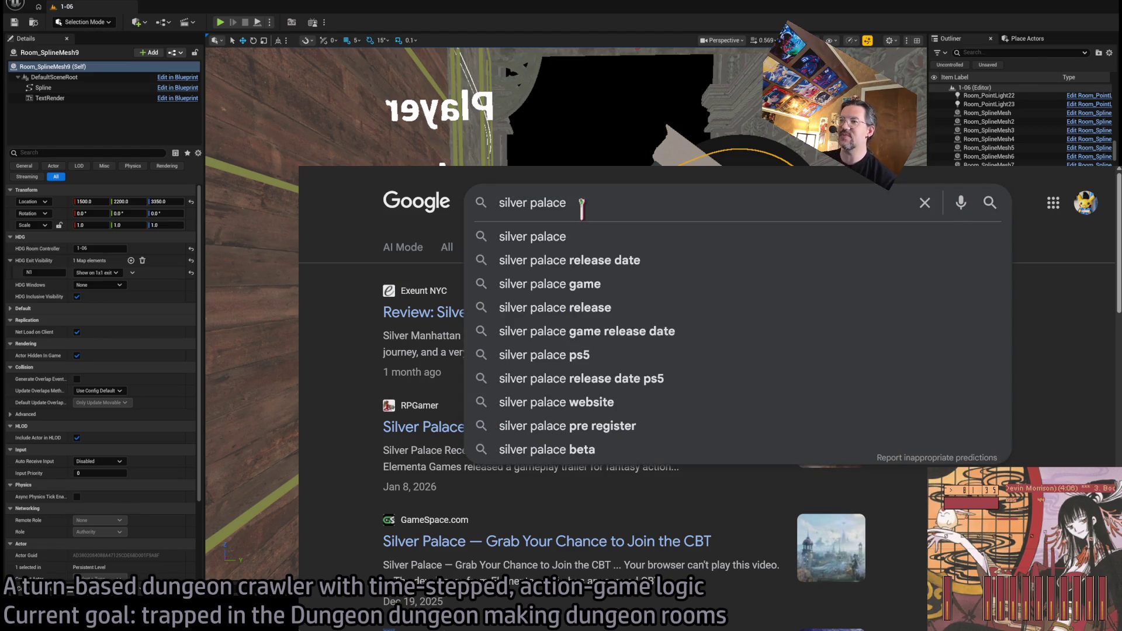
pyautogui.write('"')
pyautogui.press('Left')
pyautogui.press('Left')
pyautogui.press('Left')
pyautogui.write('"')
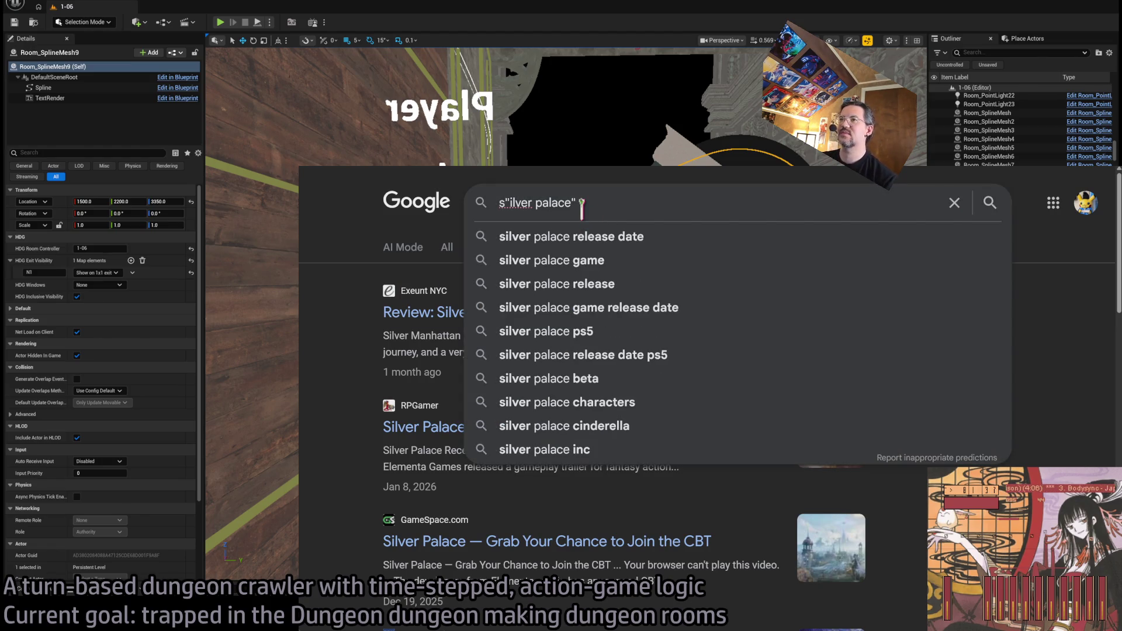
pyautogui.press('BackSpace')
pyautogui.press('BackSpace')
pyautogui.write('"s')
pyautogui.write('game')
pyautogui.press('Return')
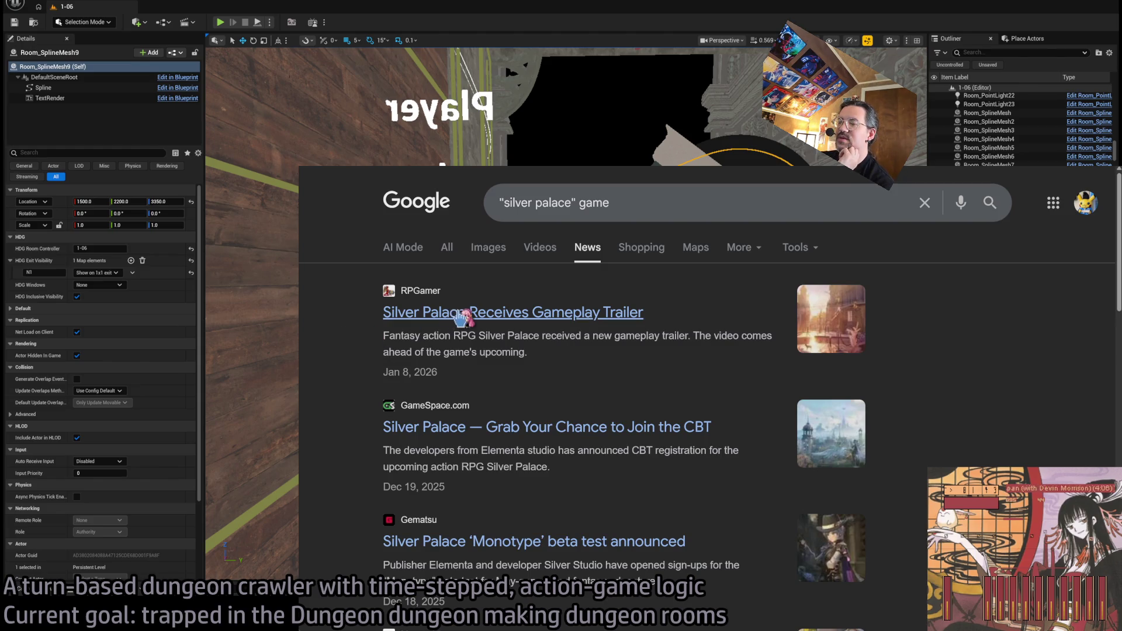
# Step: Open two news results in background tabs and return to the GLD: To-Do document
pyautogui.middleClick(339, 358)
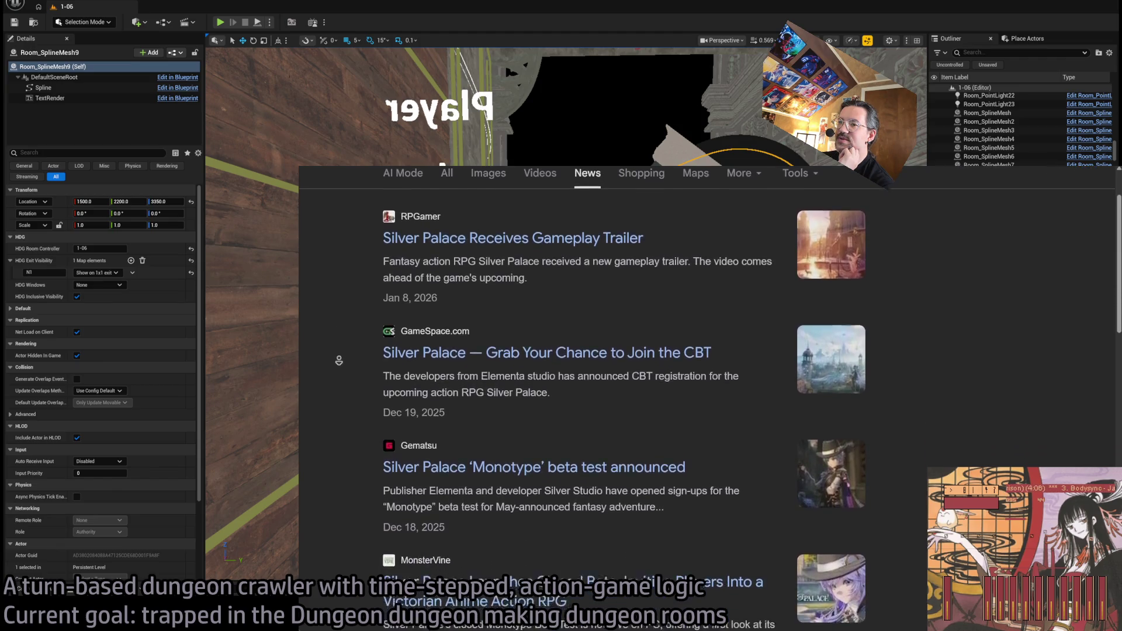
pyautogui.middleClick(370, 363)
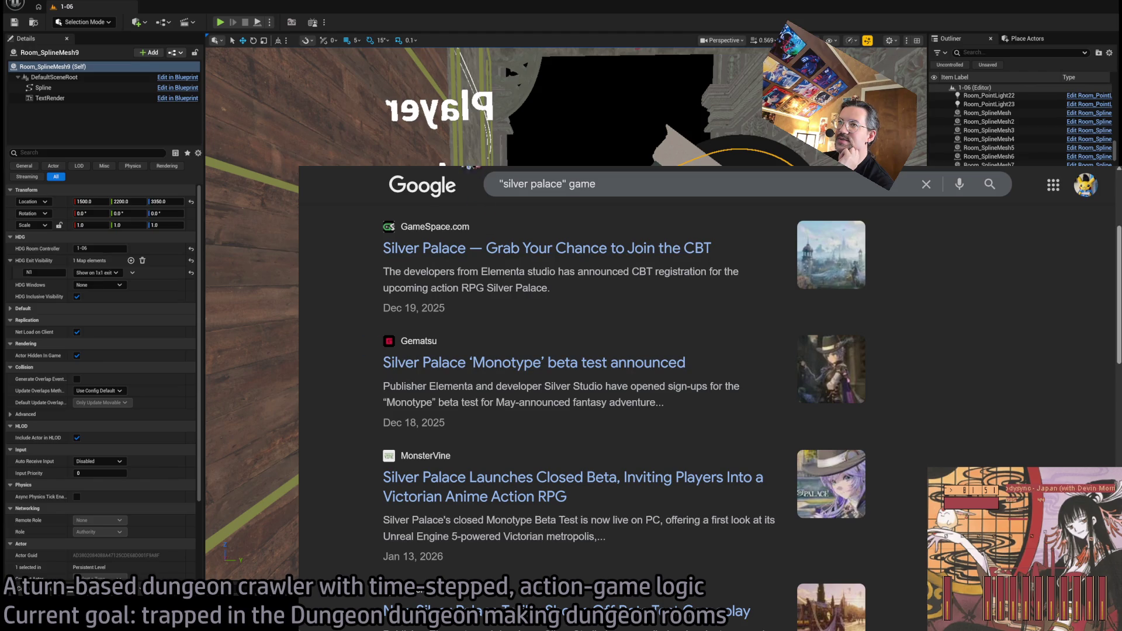
pyautogui.scroll(3, 487, 352)
pyautogui.scroll(-1, 486, 350)
pyautogui.scroll(1, 507, 253)
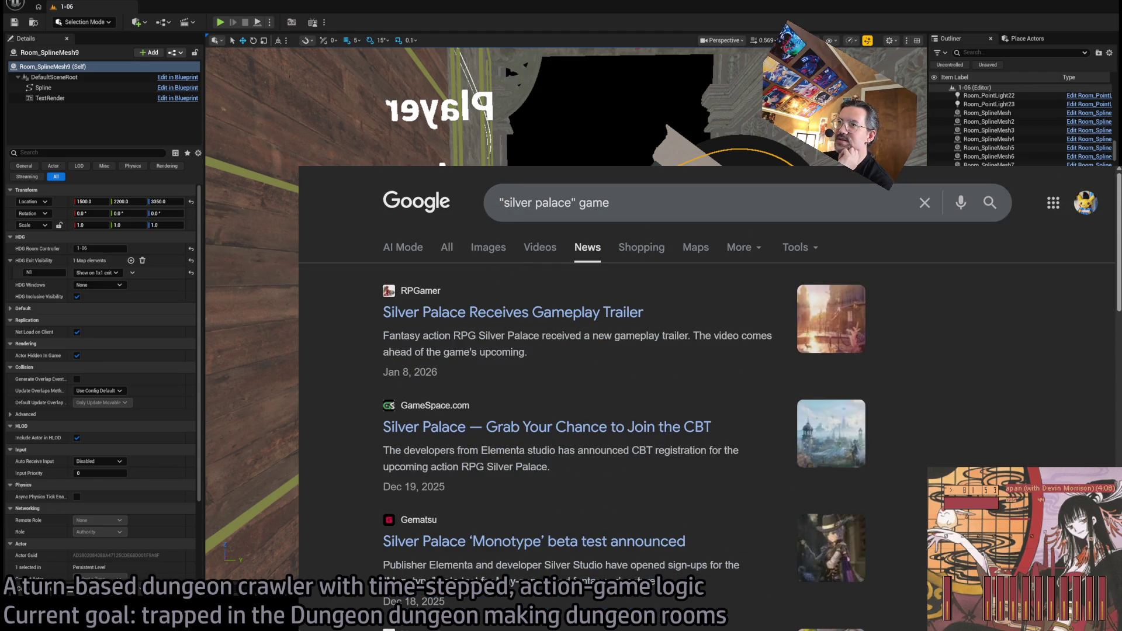
pyautogui.hotkey('alt', 'Tab')
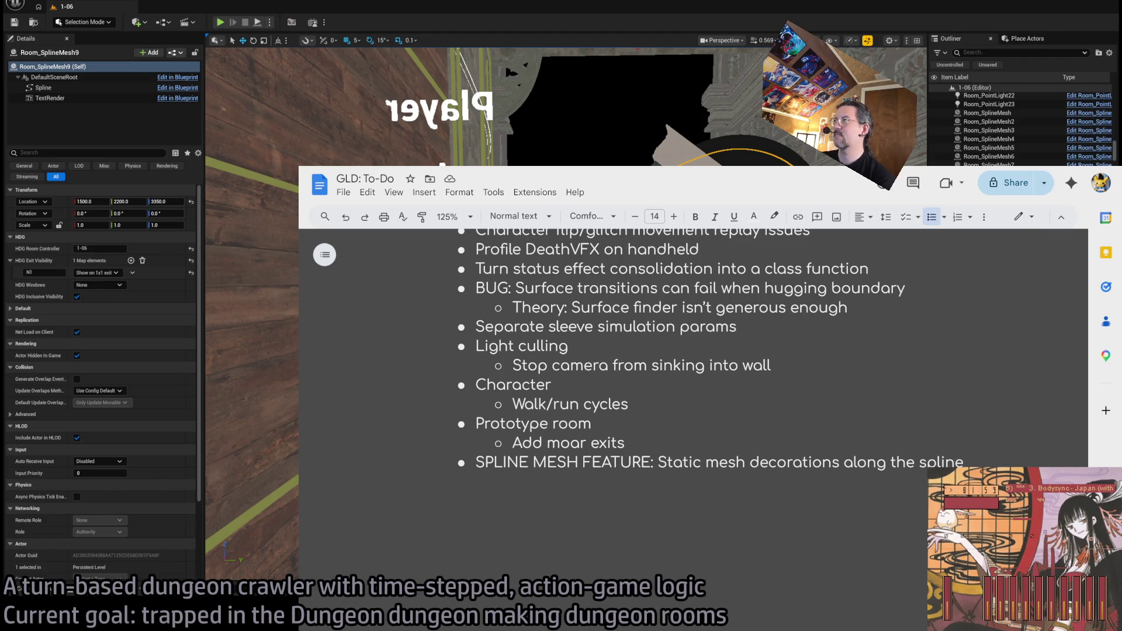
# Step: Bring the Unreal Engine level editor back in front of the GLD: To-Do document
pyautogui.click(564, 3)
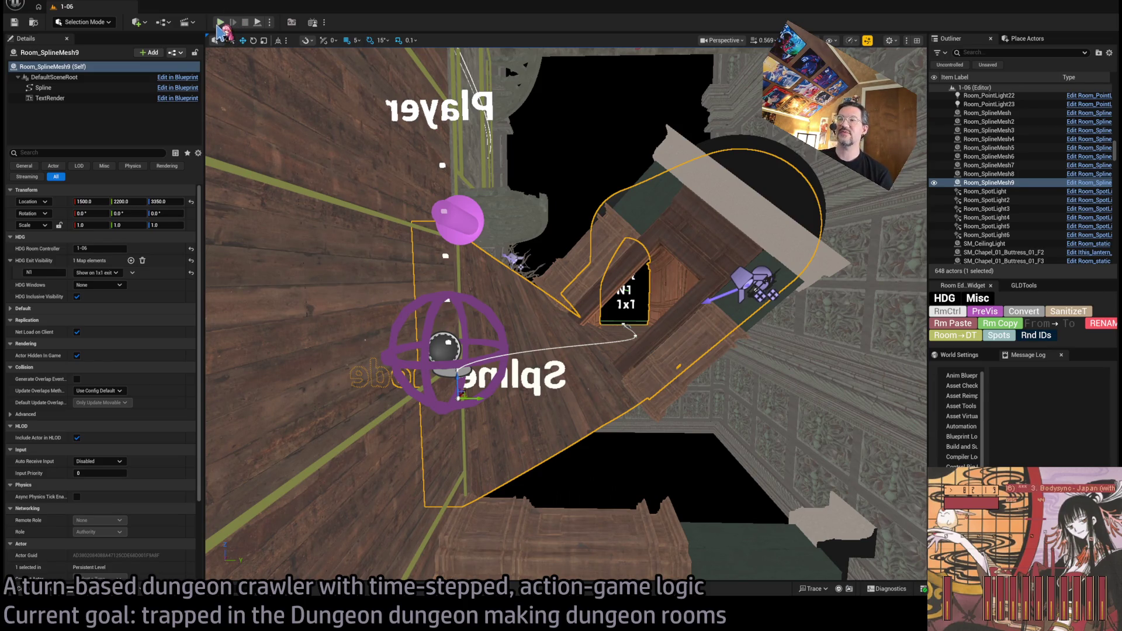
# Step: Play-test the level briefly, then fly the view toward the Exit N1 1x1 doorway
pyautogui.click(220, 24)
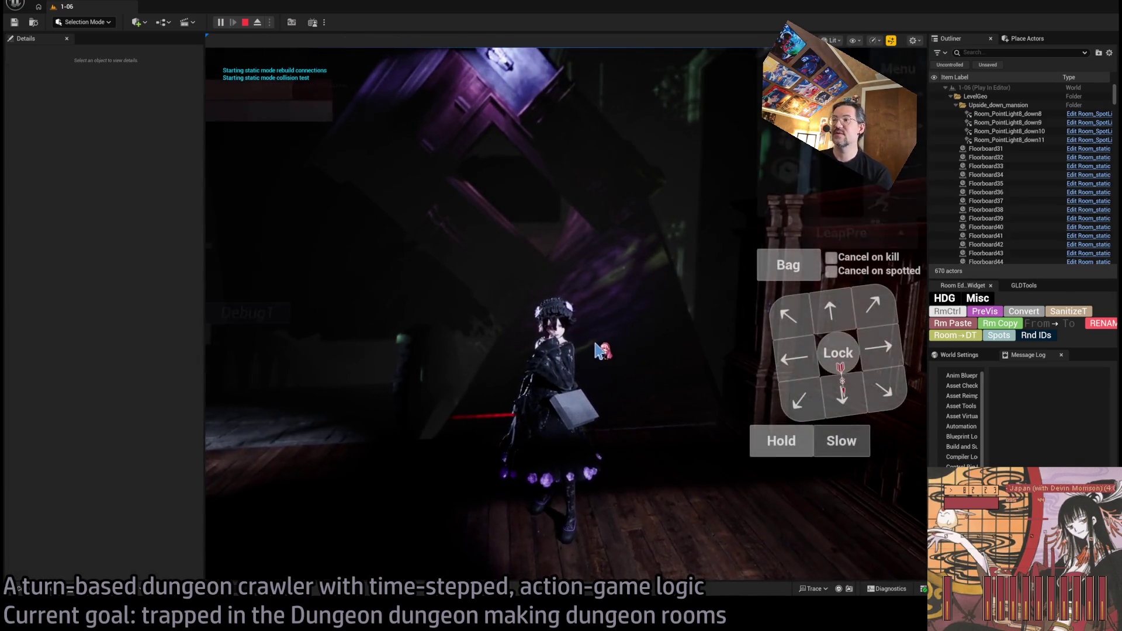
pyautogui.press('Escape')
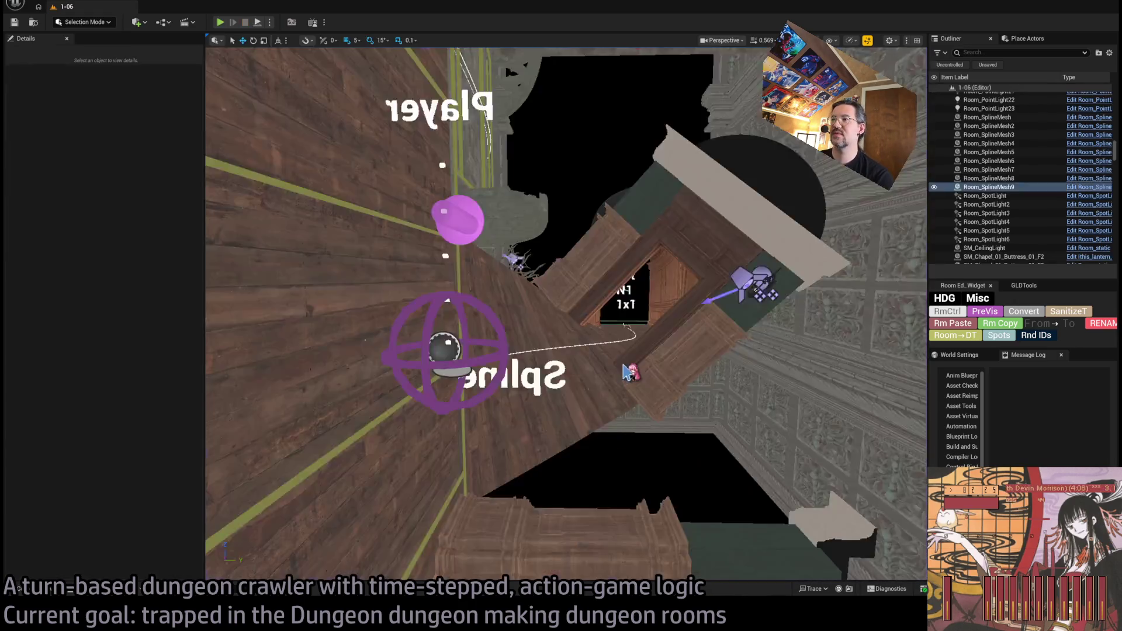
pyautogui.press('w')
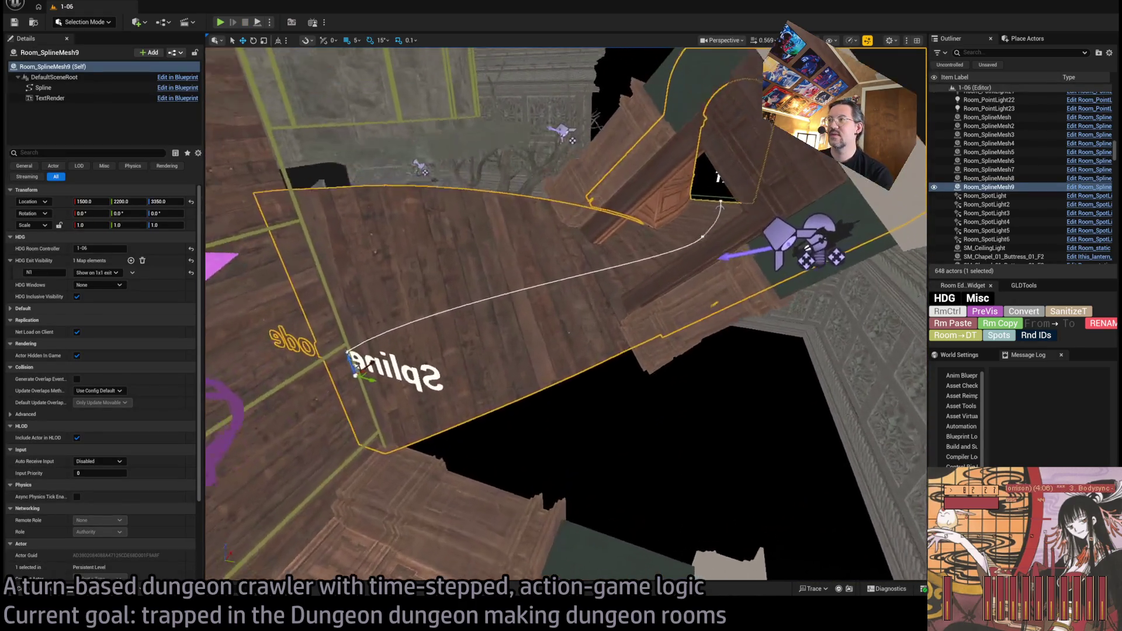
pyautogui.press('w')
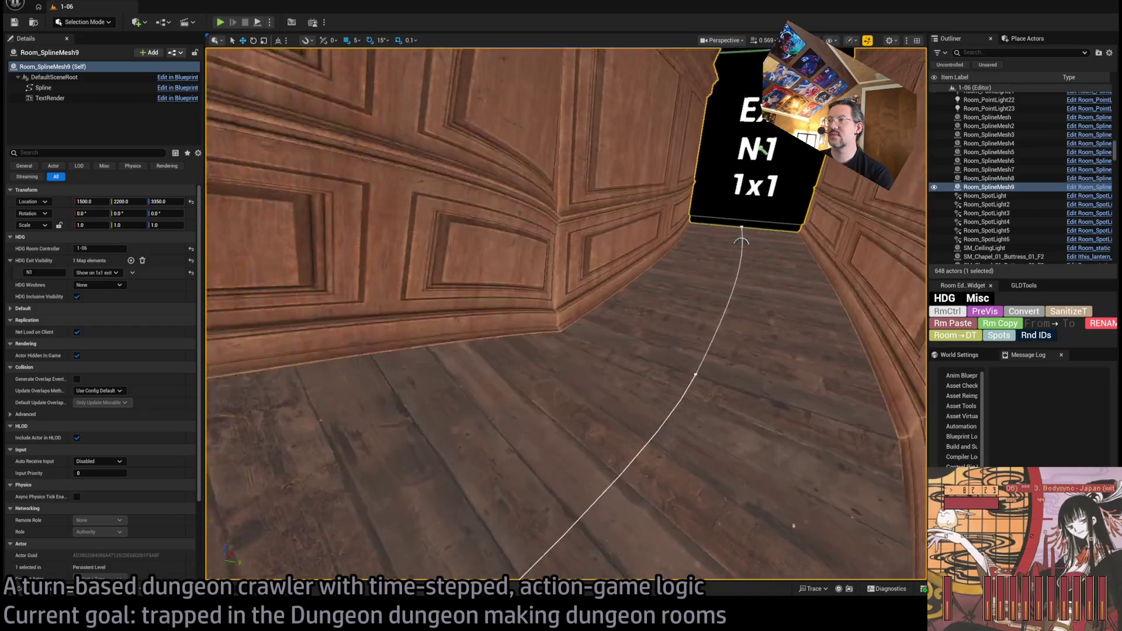
# Step: Focus Room_SplineMesh9 and expand Default > Meshes Slot 0 in the Details panel
pyautogui.press('f')
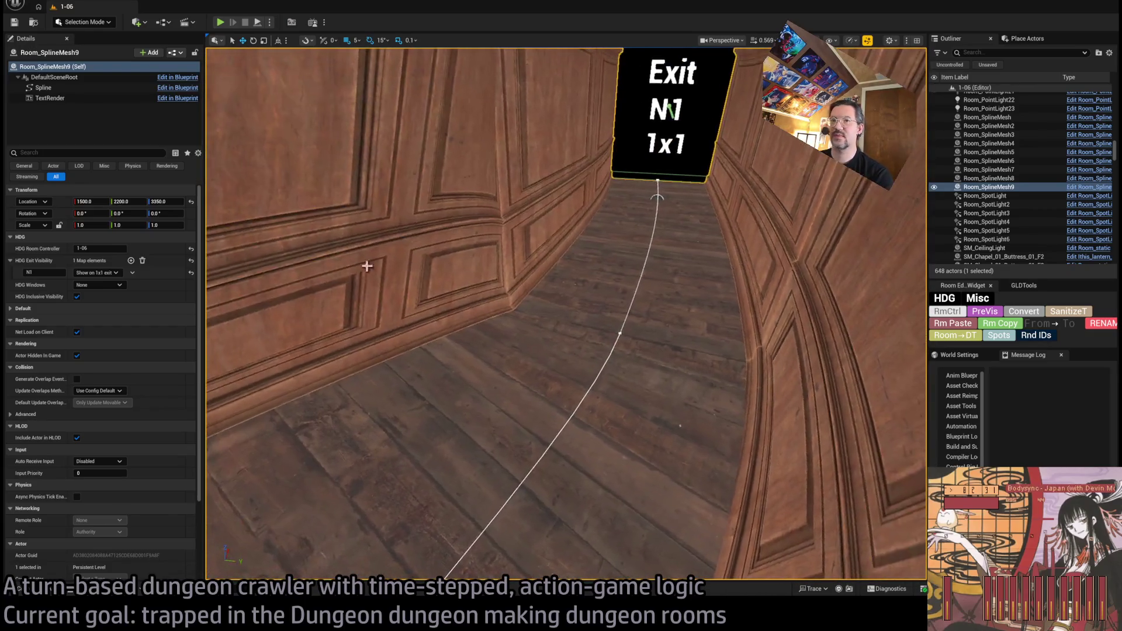
pyautogui.scroll(-3, 139, 326)
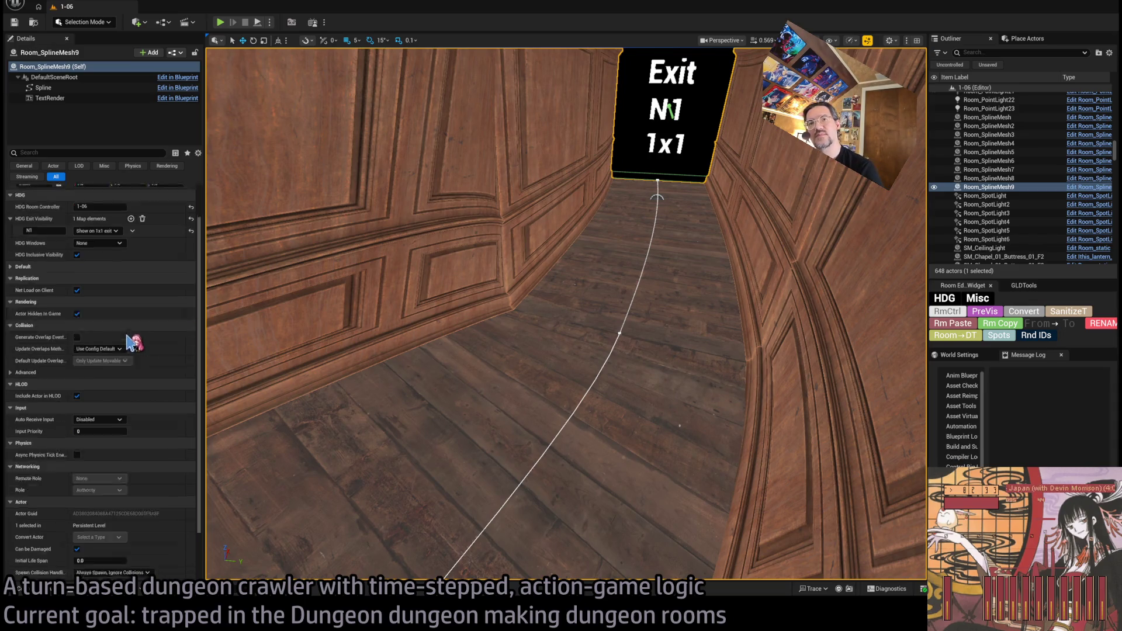
pyautogui.scroll(3, 138, 326)
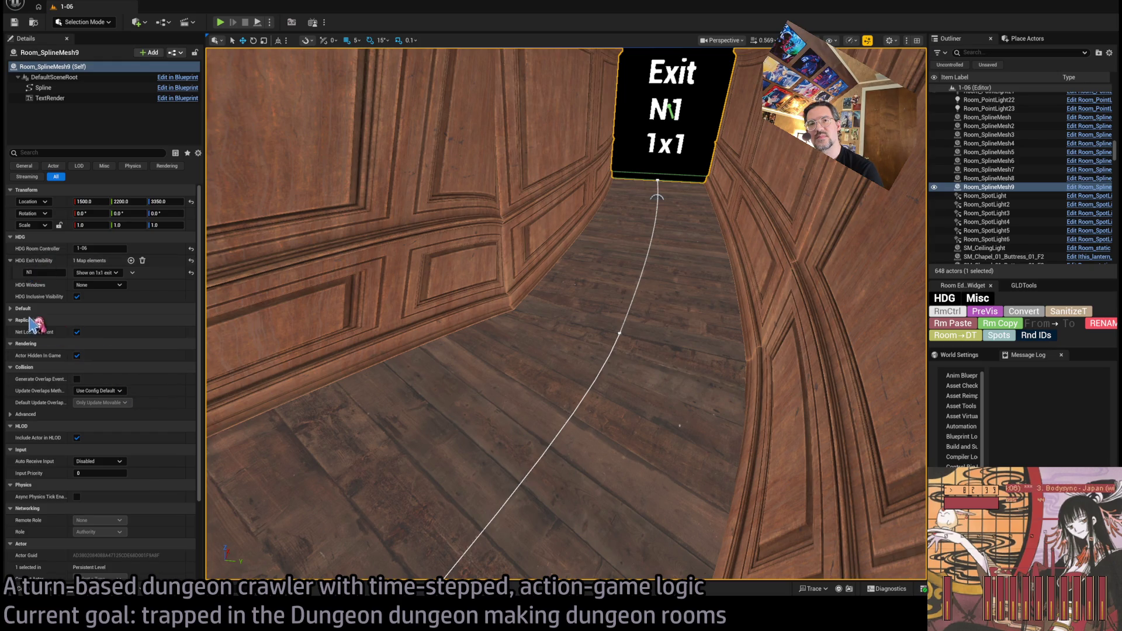
pyautogui.click(22, 309)
pyautogui.click(10, 331)
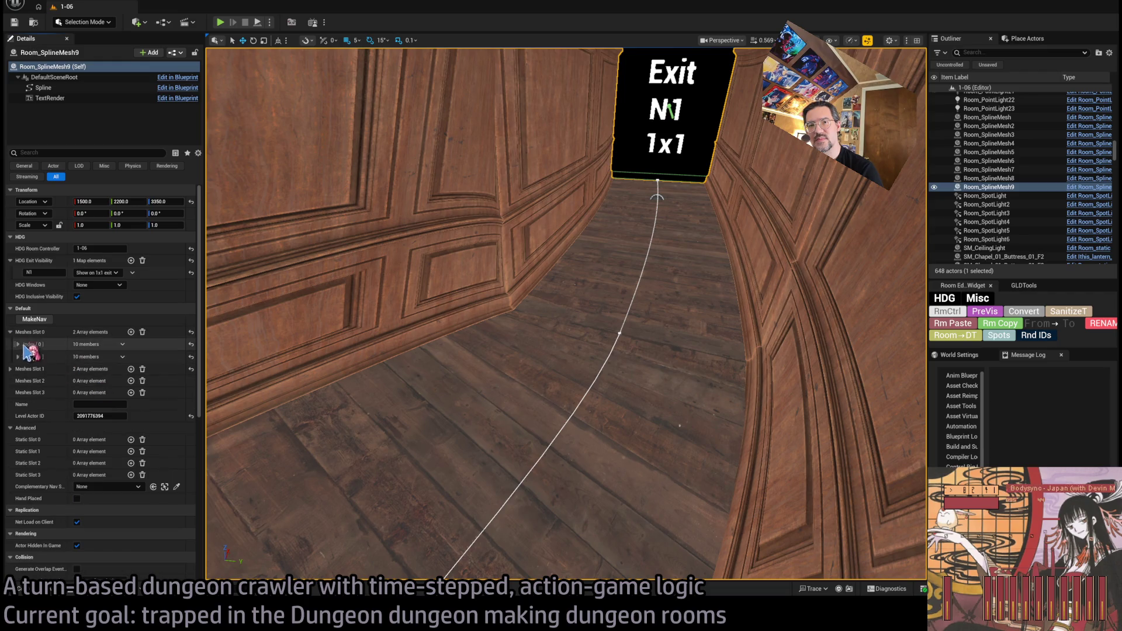
# Step: Expand Slot 0's Index [0] and set its third Scale YZ value to 1.334504
pyautogui.click(22, 344)
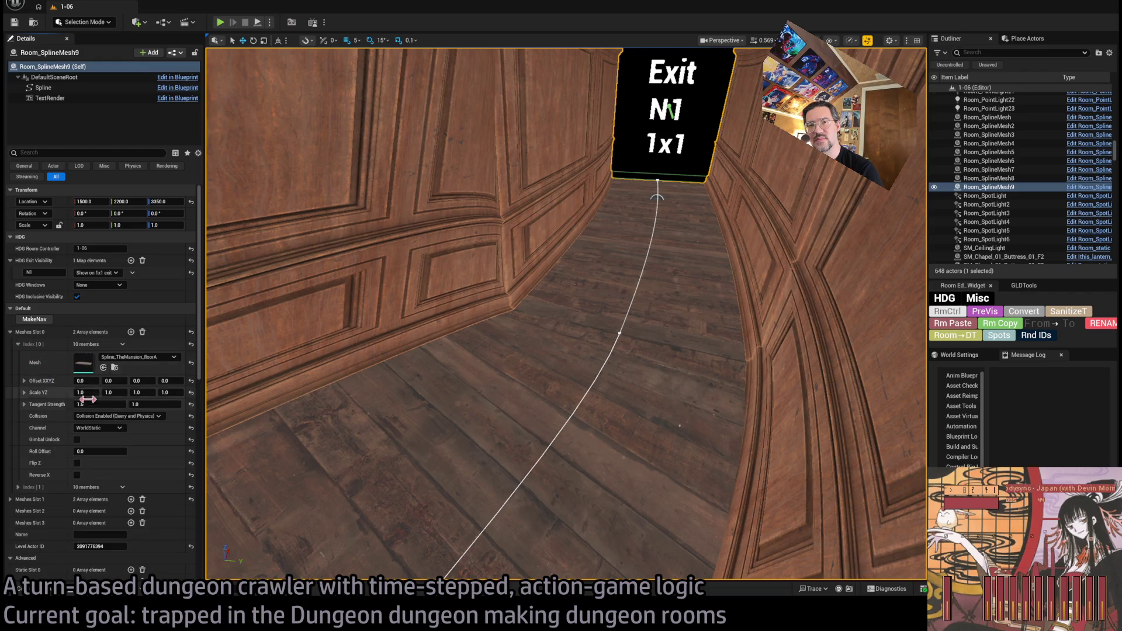
pyautogui.moveTo(168, 393); pyautogui.dragTo(170, 392)
pyautogui.click(170, 391)
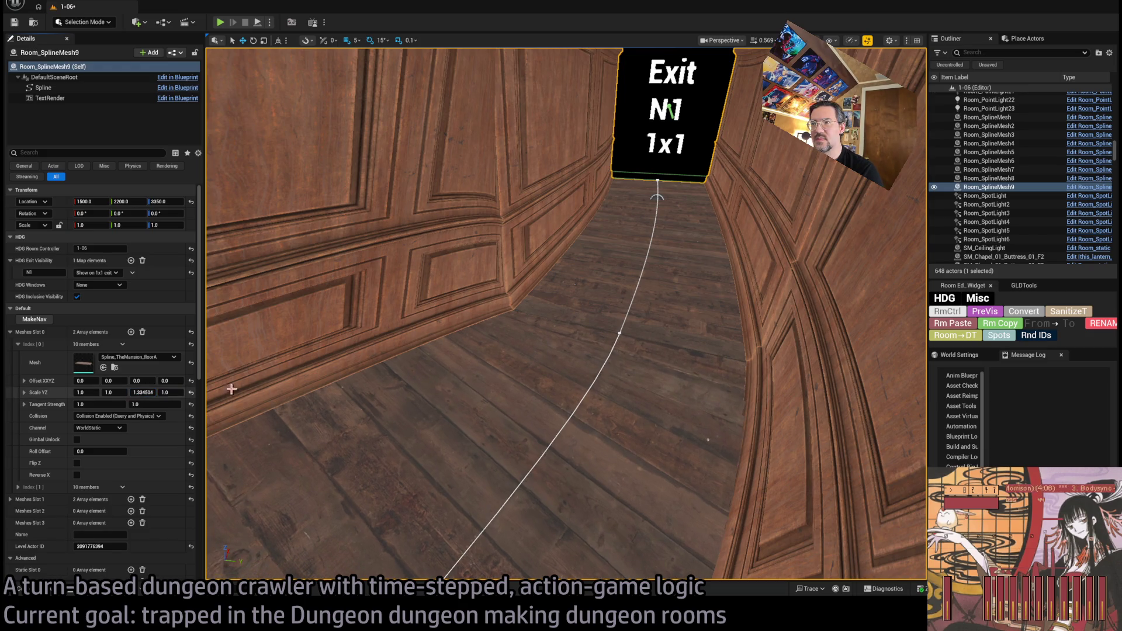
pyautogui.moveTo(145, 392); pyautogui.dragTo(247, 366)
# Step: Zoom and orbit the viewport to inspect the stretched wall panels along the floor
pyautogui.scroll(5, 561, 316)
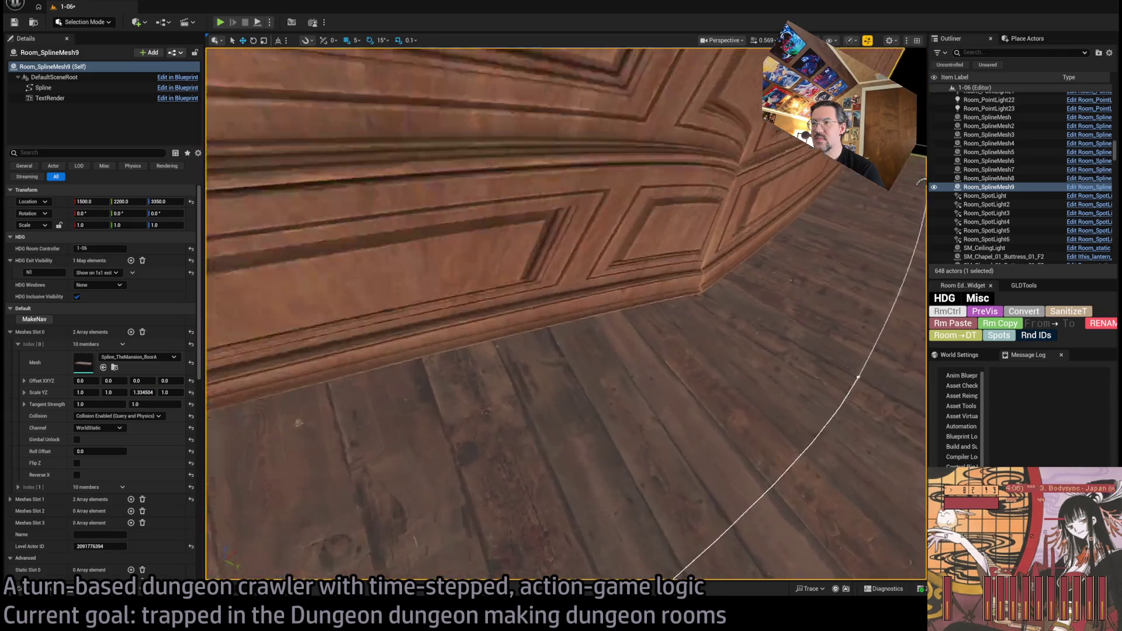
pyautogui.scroll(5, 565, 313)
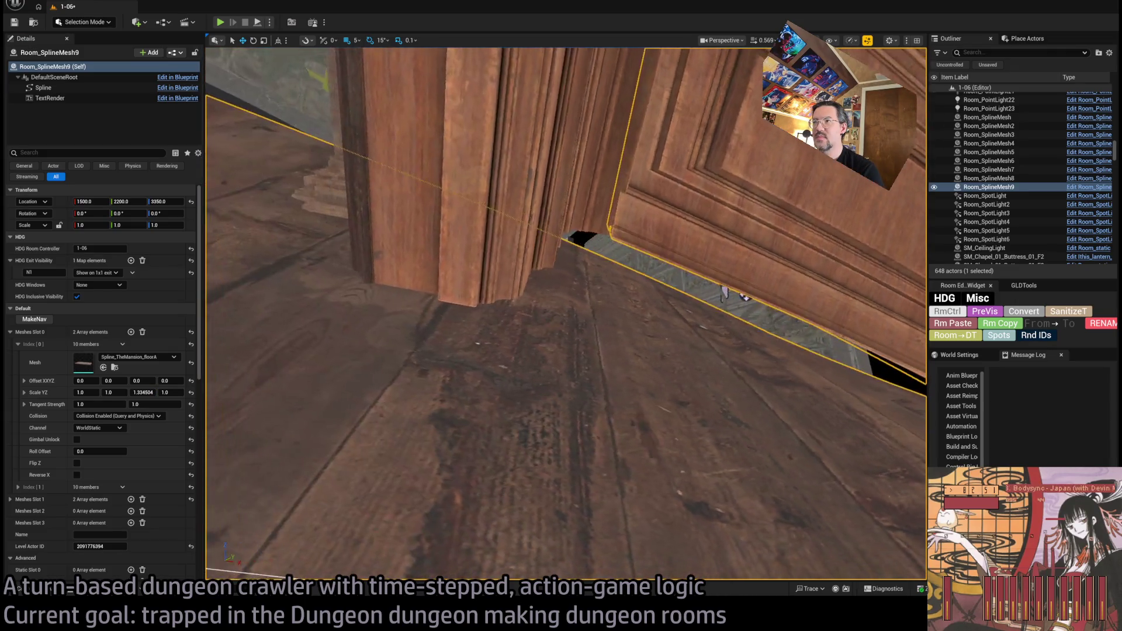
pyautogui.scroll(5, 566, 314)
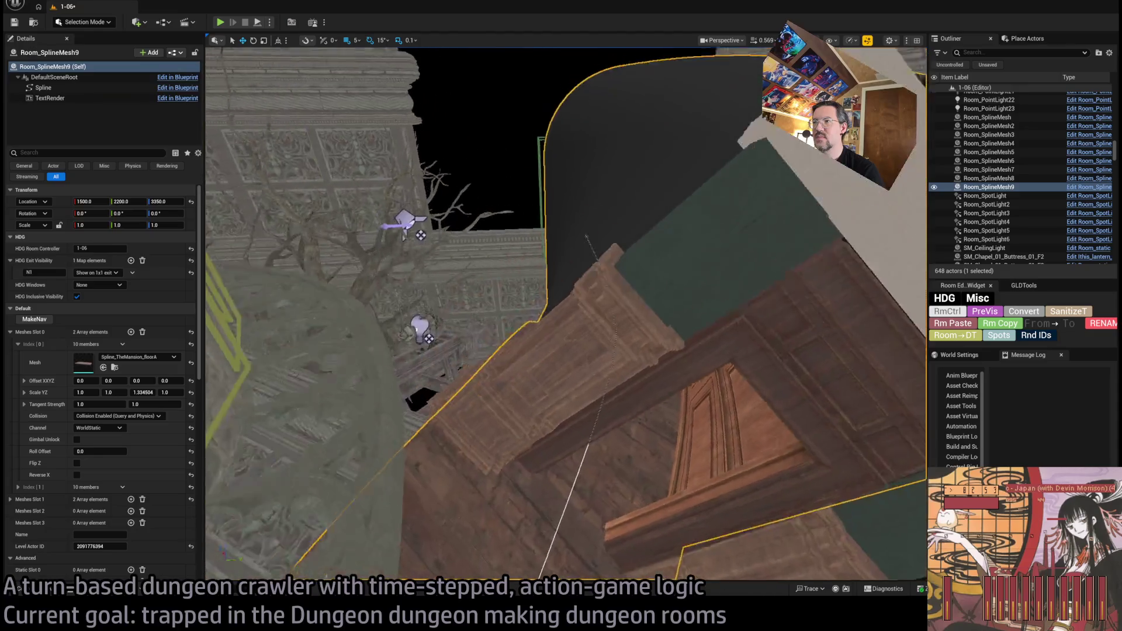
pyautogui.scroll(5, 565, 314)
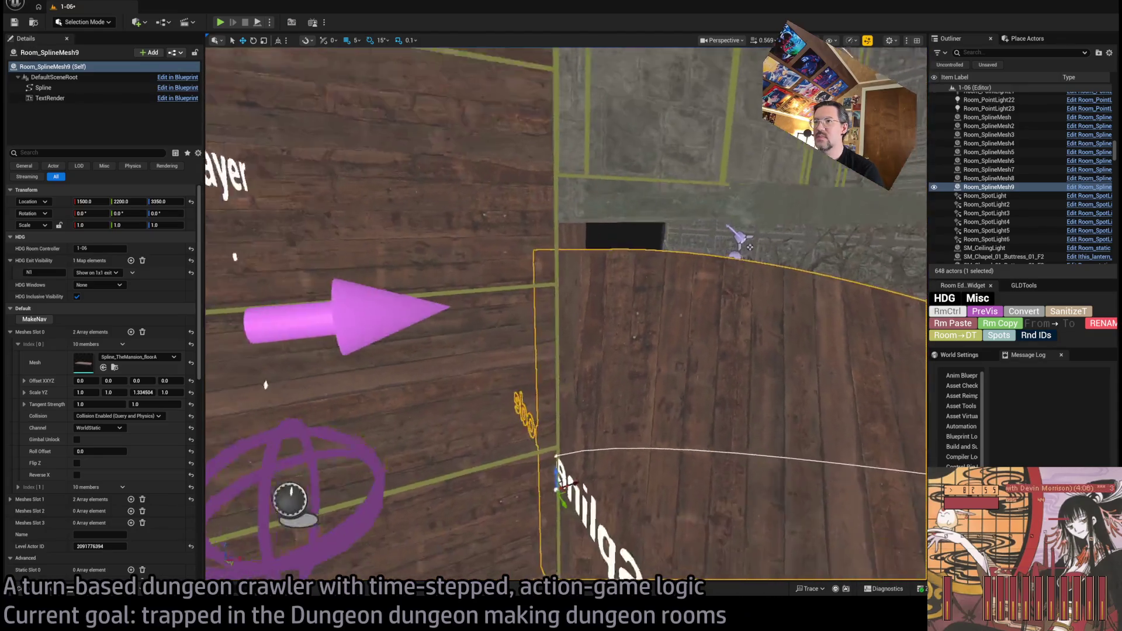
pyautogui.moveTo(339, 332); pyautogui.dragTo(456, 332)
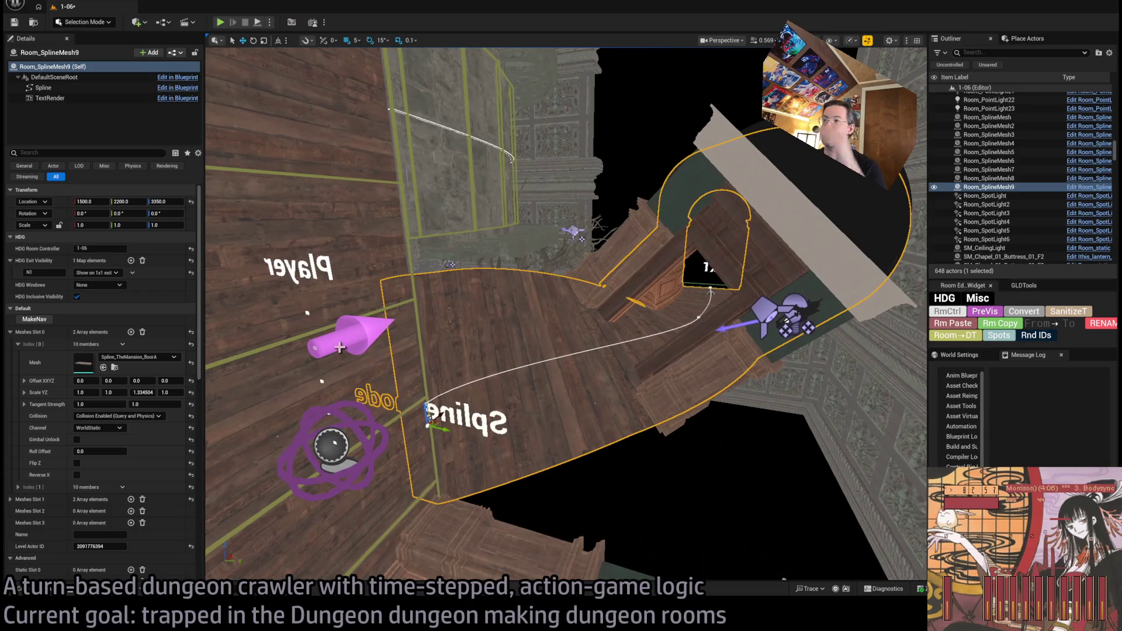
pyautogui.moveTo(341, 330)
pyautogui.mouseDown()
pyautogui.moveTo(382, 240)
pyautogui.moveTo(502, 169)
pyautogui.moveTo(385, 327)
pyautogui.mouseUp()
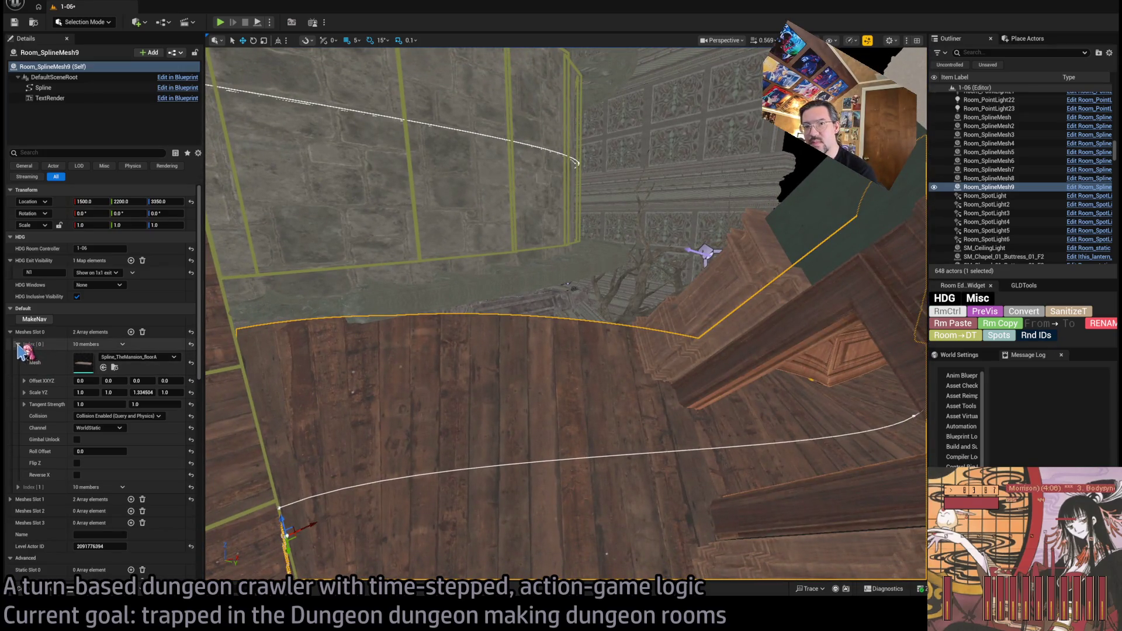
# Step: Add a Meshes Slot 2 element and assign Spline_Railing as its mesh
pyautogui.click(18, 345)
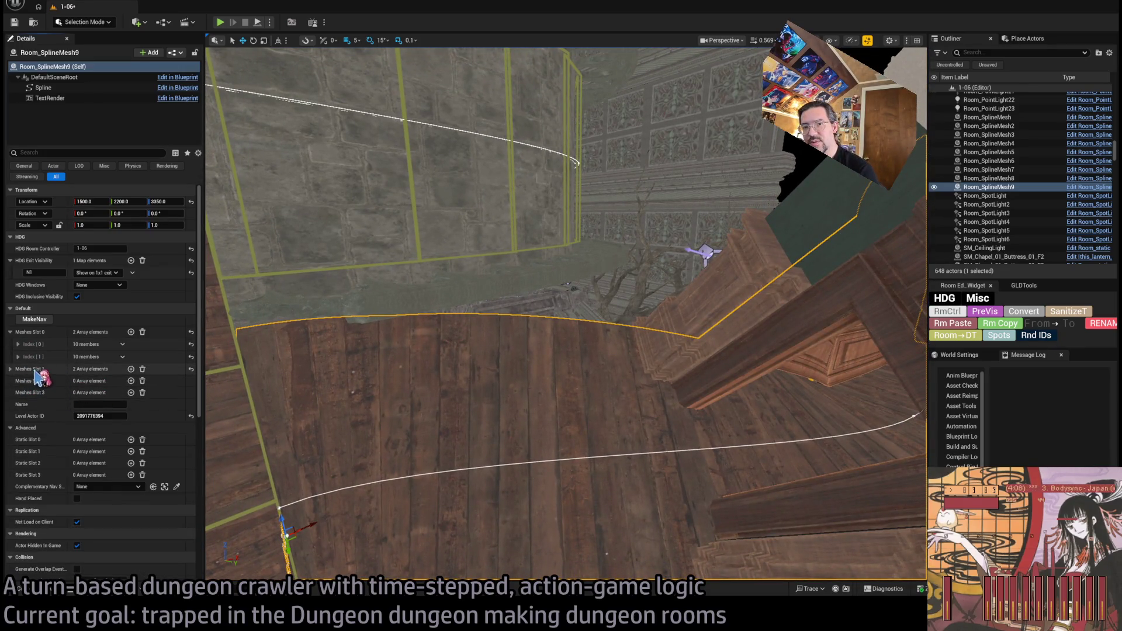
pyautogui.click(131, 381)
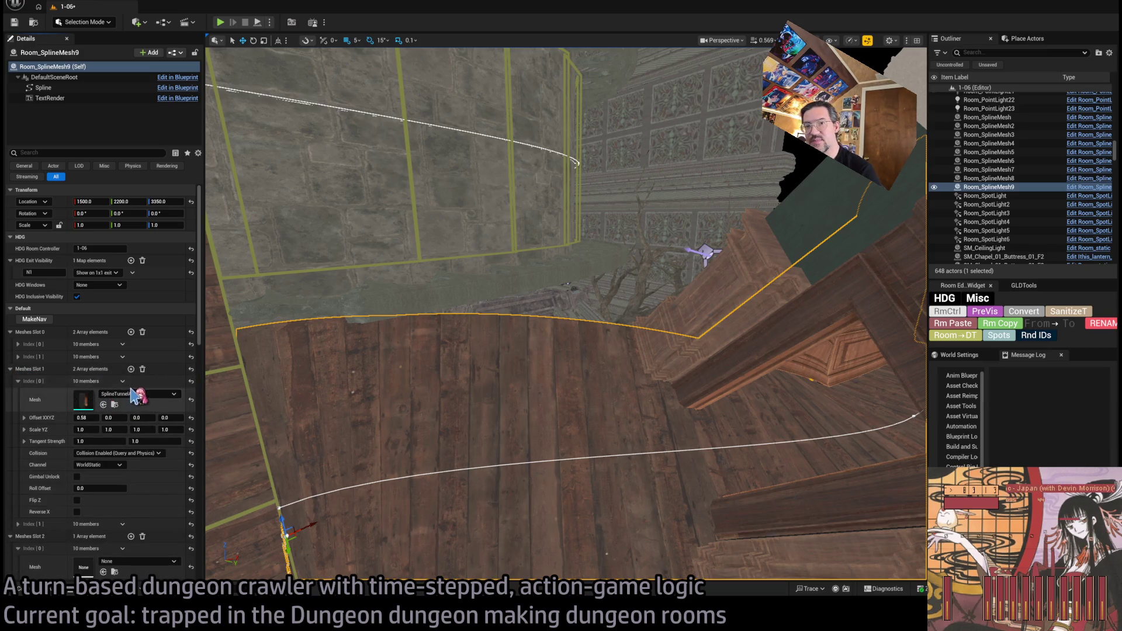
pyautogui.click(22, 383)
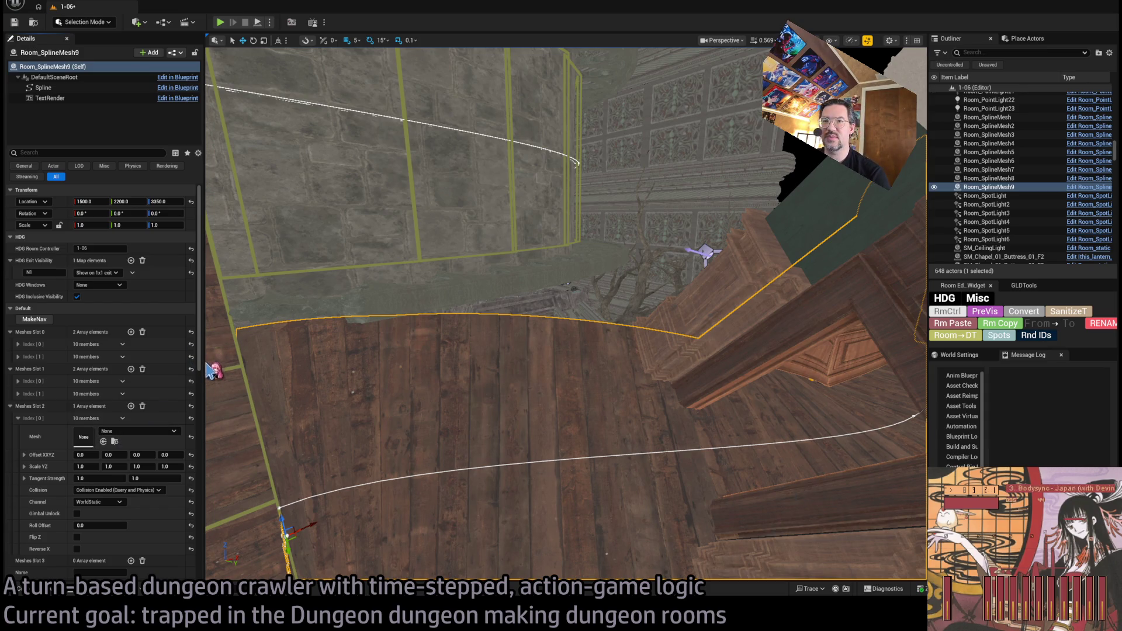
pyautogui.moveTo(209, 373)
pyautogui.mouseDown()
pyautogui.moveTo(210, 335)
pyautogui.moveTo(200, 380)
pyautogui.moveTo(348, 373)
pyautogui.moveTo(357, 433)
pyautogui.moveTo(345, 473)
pyautogui.moveTo(383, 435)
pyautogui.mouseUp()
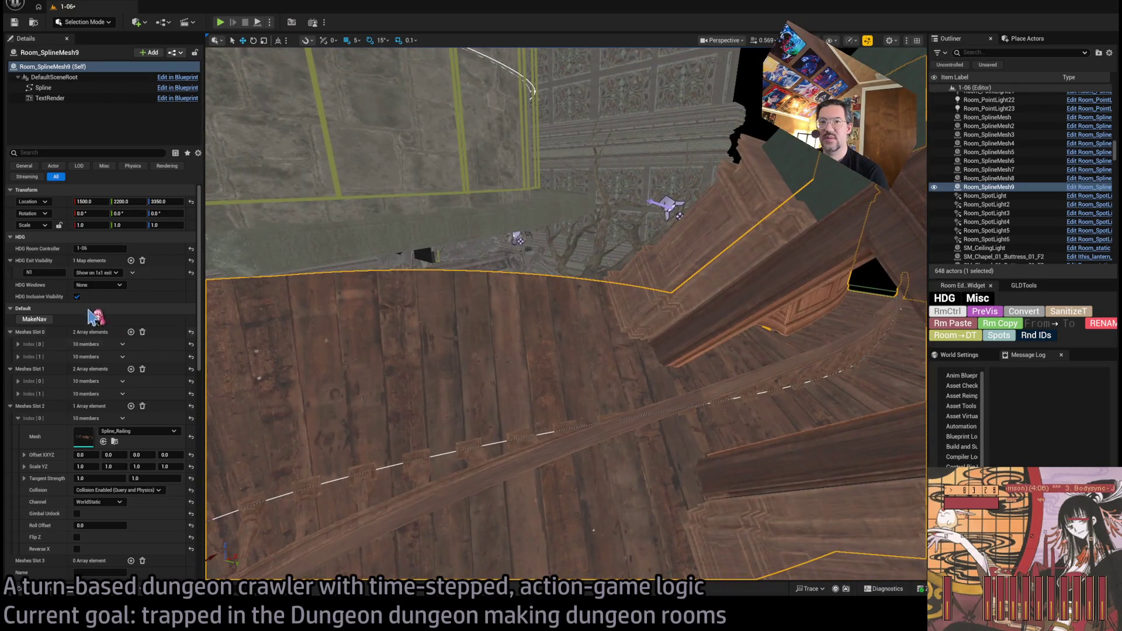
# Step: Add a Slot 2 element using Spline_Railing_SingleEnd, reversed on X, offset -0.445 and -153.843
pyautogui.click(131, 406)
pyautogui.moveTo(409, 409)
pyautogui.mouseDown()
pyautogui.moveTo(385, 432)
pyautogui.moveTo(371, 418)
pyautogui.mouseUp()
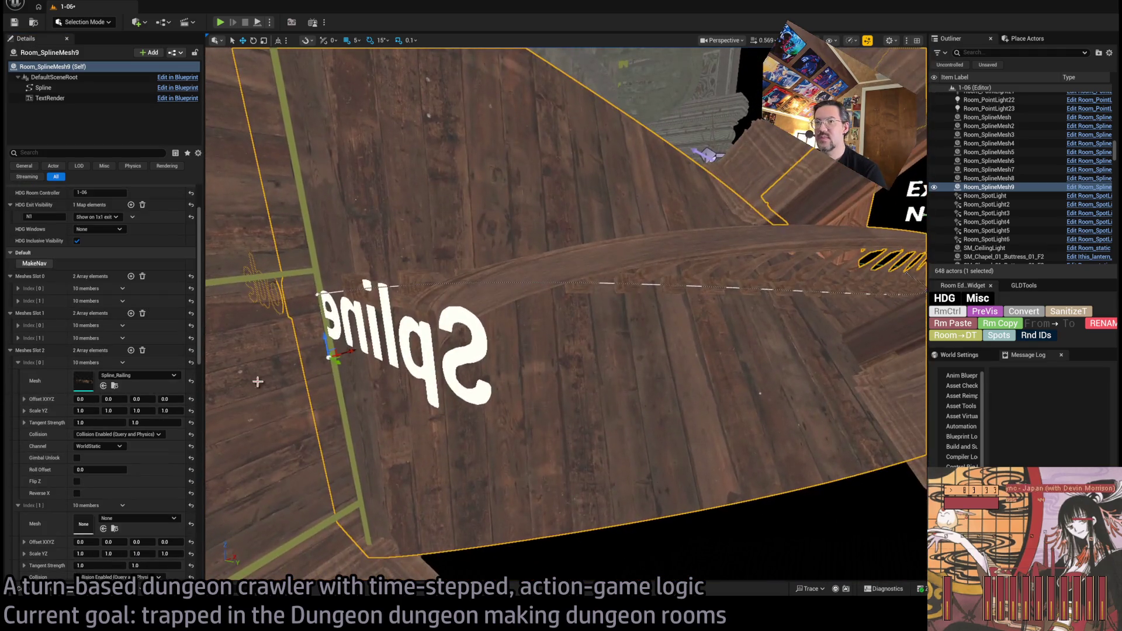
pyautogui.moveTo(212, 492); pyautogui.dragTo(246, 467)
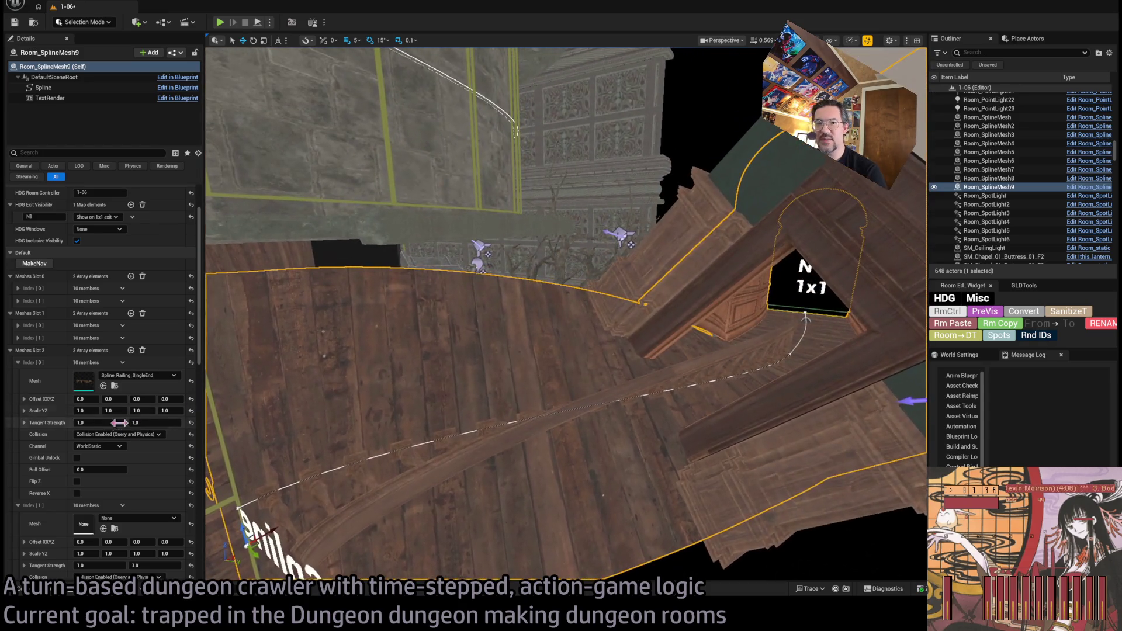
pyautogui.click(77, 492)
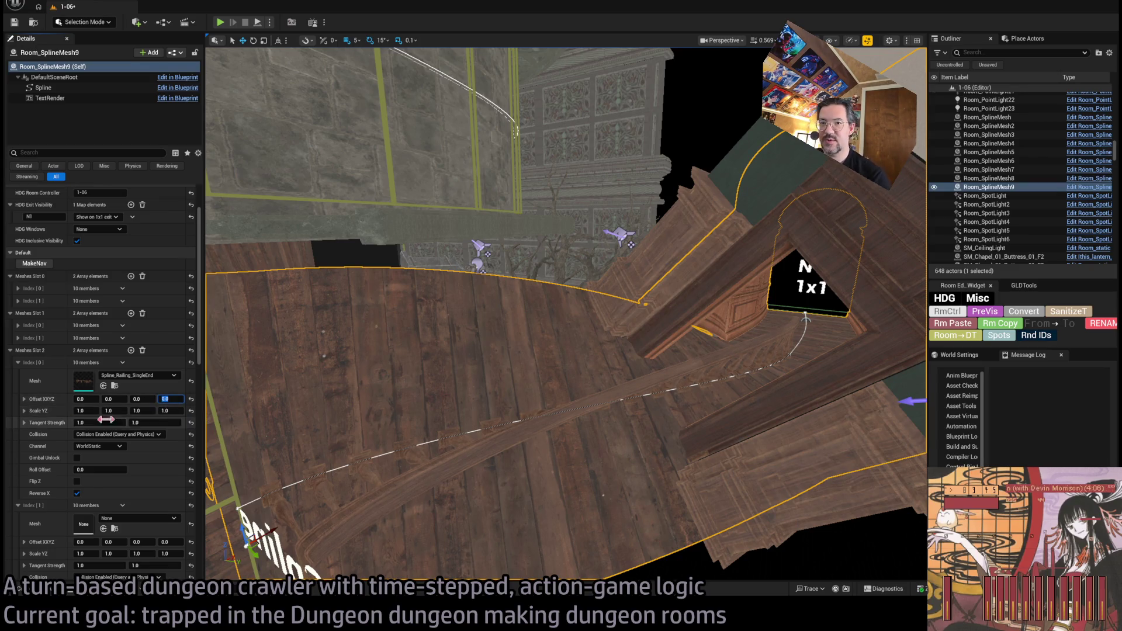
pyautogui.moveTo(130, 405); pyautogui.dragTo(44, 406)
pyautogui.moveTo(566, 351); pyautogui.dragTo(566, 275)
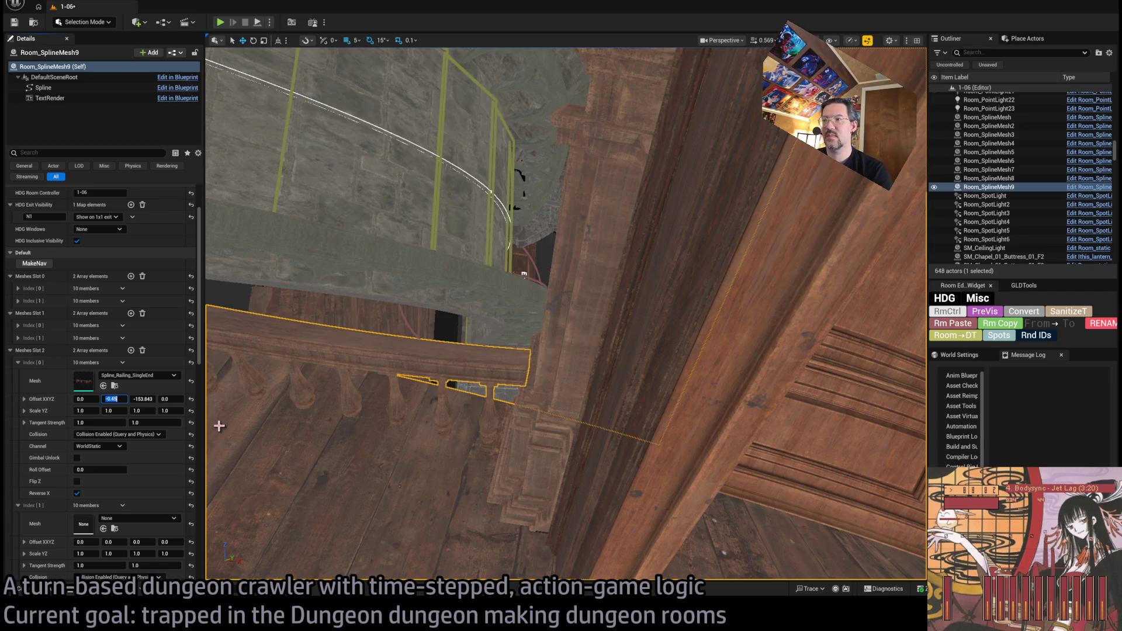
pyautogui.moveTo(219, 426)
pyautogui.mouseDown()
pyautogui.moveTo(274, 403)
pyautogui.moveTo(234, 415)
pyautogui.mouseUp()
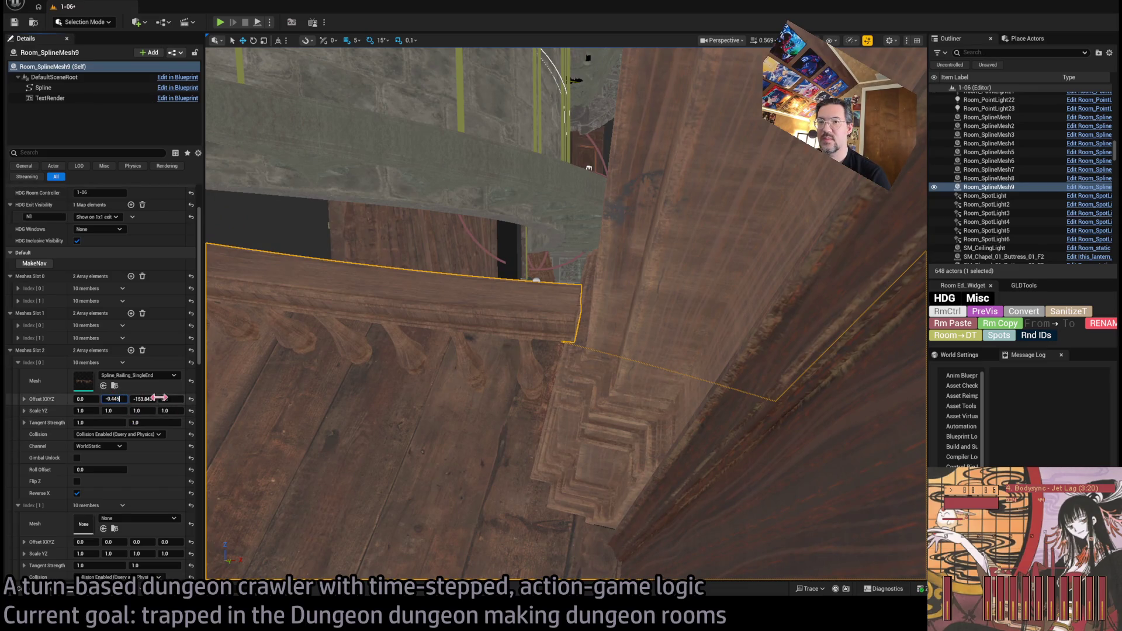
pyautogui.press('Return')
# Step: Orbit overhead to review the railing across the whole room, then switch to the To-Do document
pyautogui.moveTo(526, 350)
pyautogui.mouseDown()
pyautogui.moveTo(607, 322)
pyautogui.moveTo(543, 377)
pyautogui.moveTo(348, 378)
pyautogui.mouseUp()
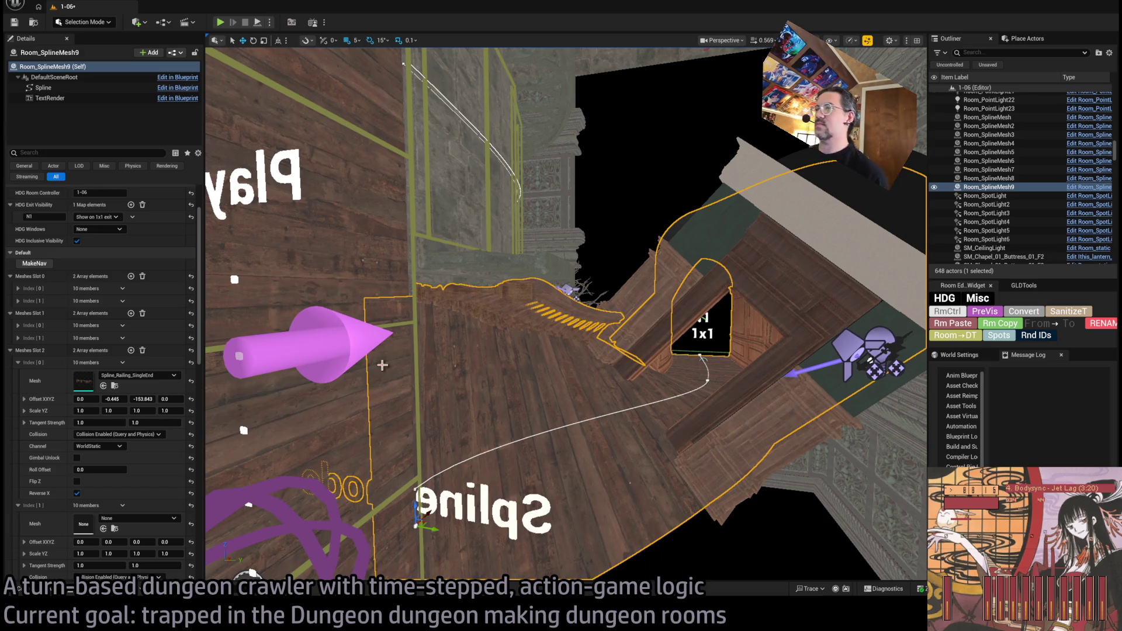
pyautogui.moveTo(513, 330); pyautogui.dragTo(456, 409)
pyautogui.moveTo(584, 351); pyautogui.dragTo(552, 345)
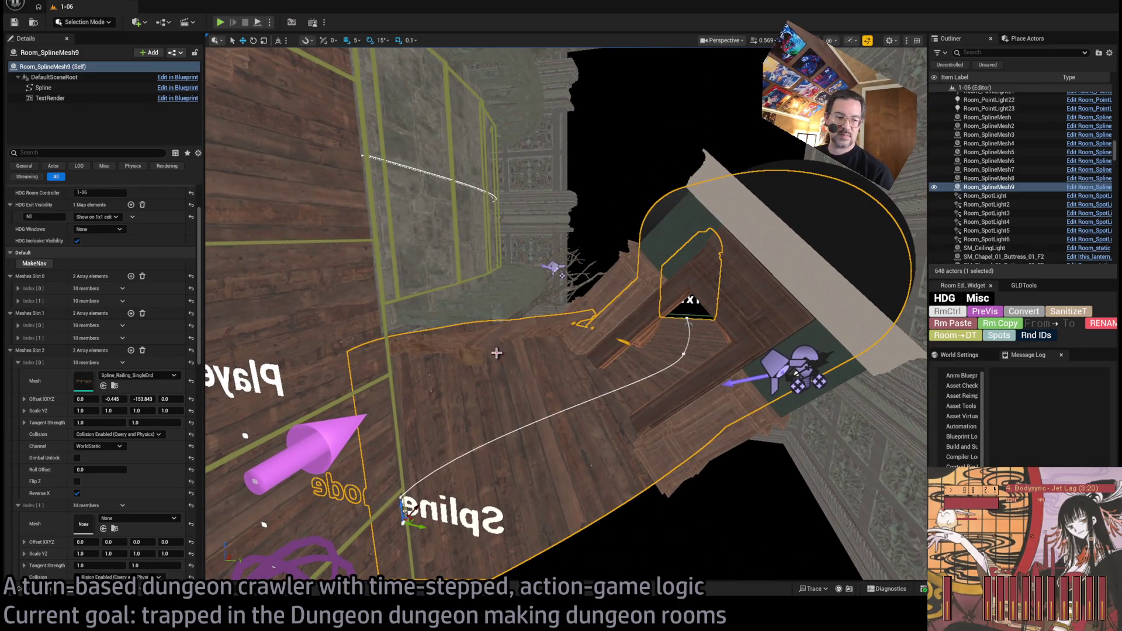
pyautogui.hotkey('alt', 'Tab')
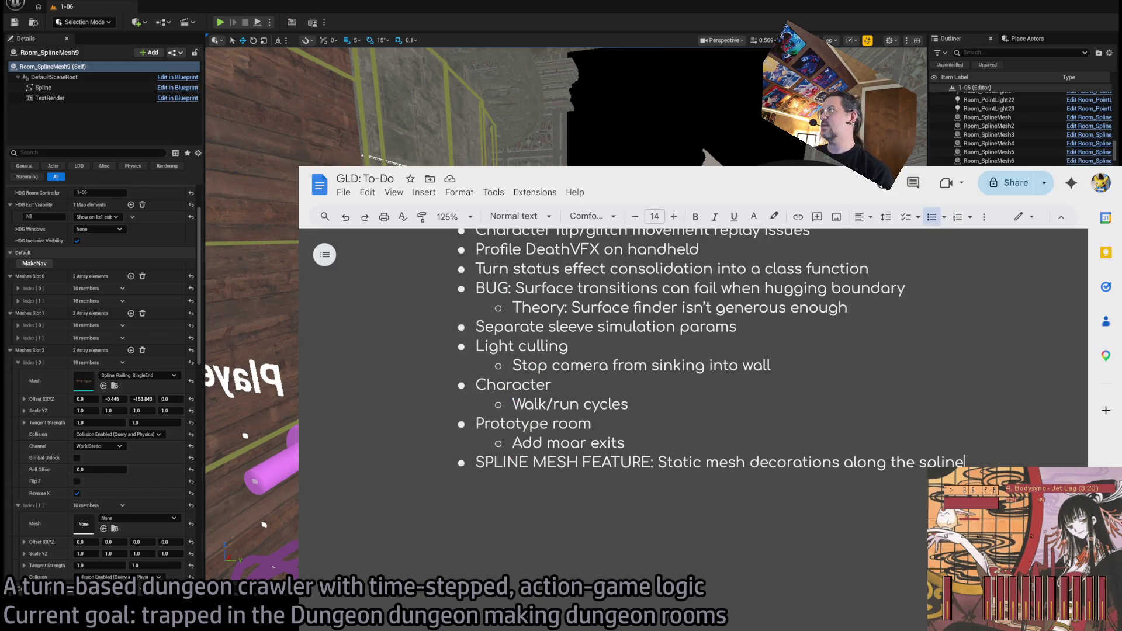
pyautogui.hotkey('alt', 'Tab')
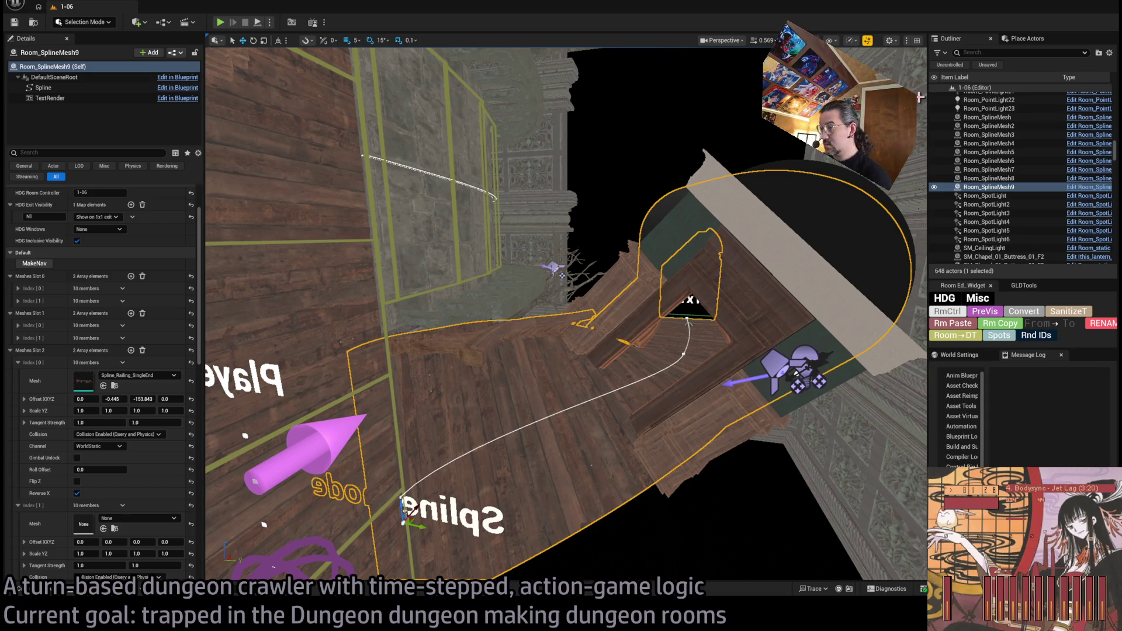
# Step: Face the room's wall and add two elements to Meshes Slot 3 for railing end pieces
pyautogui.moveTo(789, 268); pyautogui.dragTo(789, 268)
pyautogui.moveTo(374, 328); pyautogui.dragTo(373, 327)
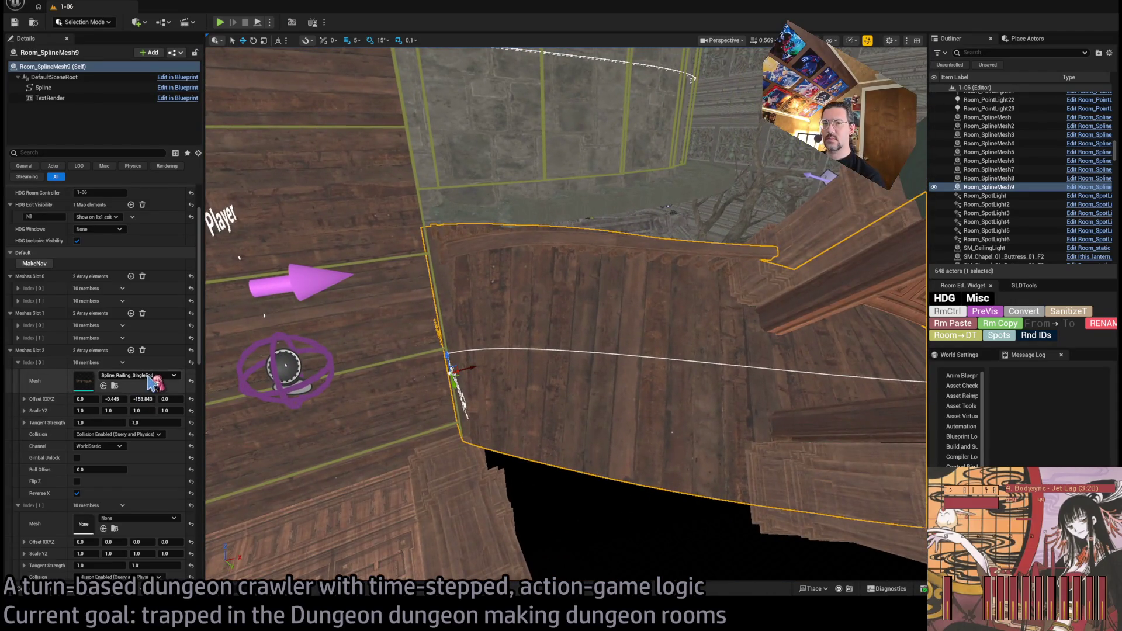
pyautogui.scroll(-1, 153, 381)
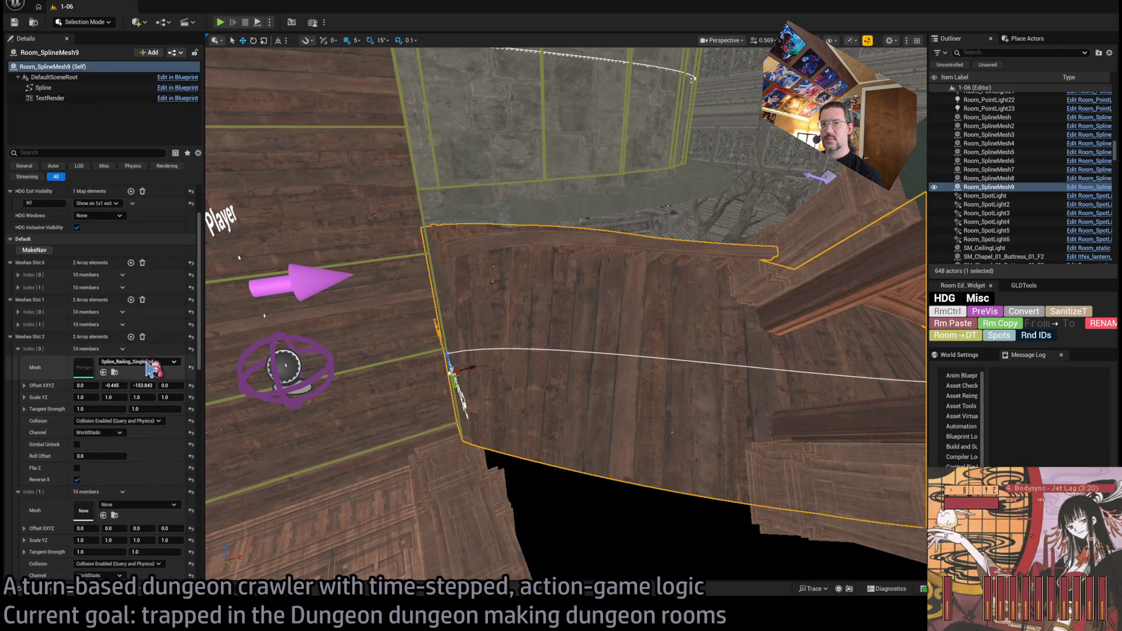
pyautogui.scroll(-15, 123, 436)
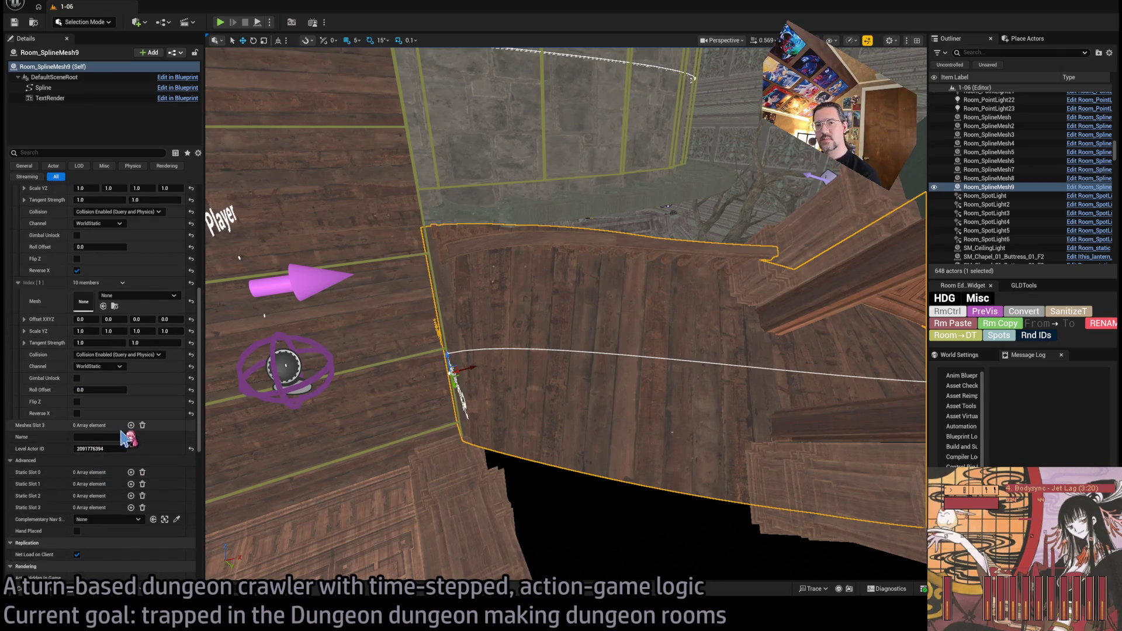
pyautogui.click(131, 424)
pyautogui.click(131, 425)
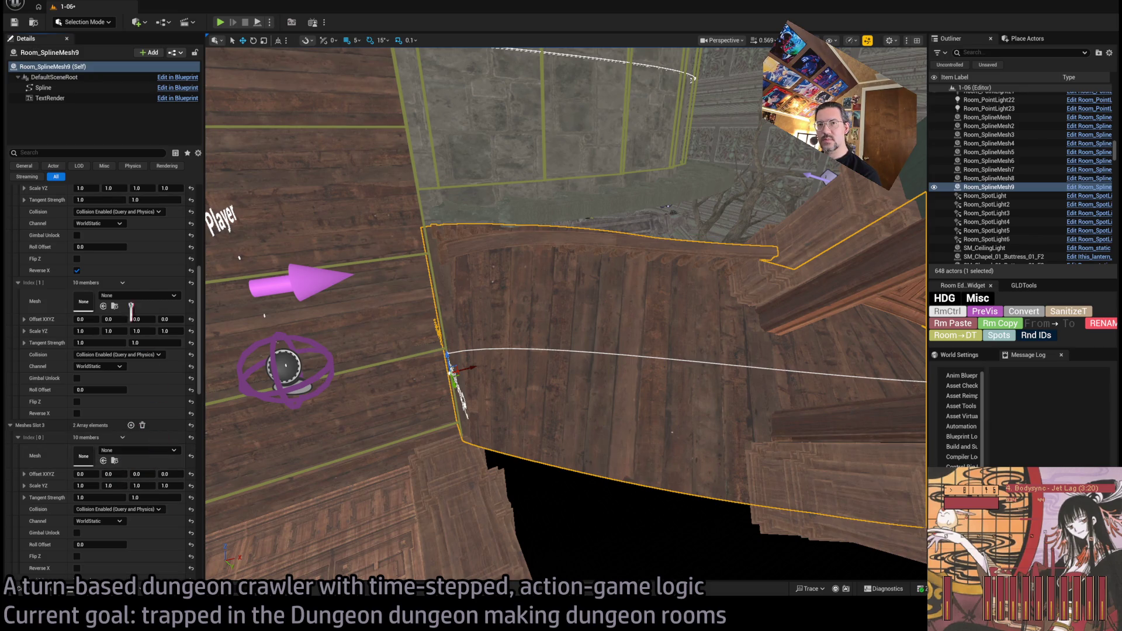
# Step: Set Slot 2's end piece Offset to -0.445, -150 and Slot 3's to -0.445, 150
pyautogui.scroll(5, 127, 281)
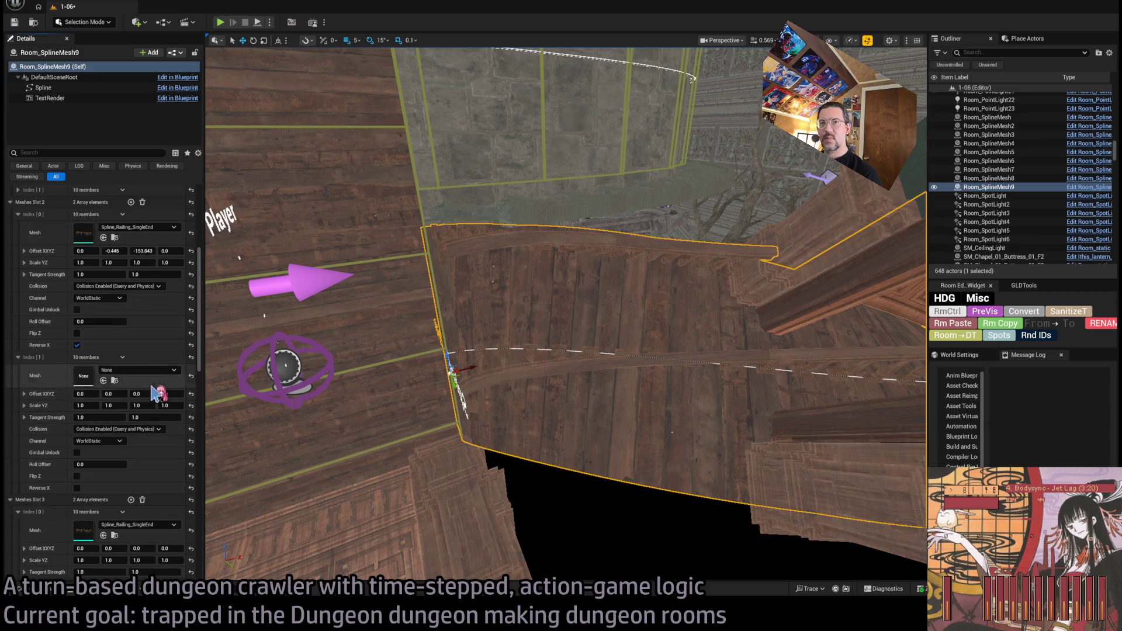
pyautogui.click(140, 250)
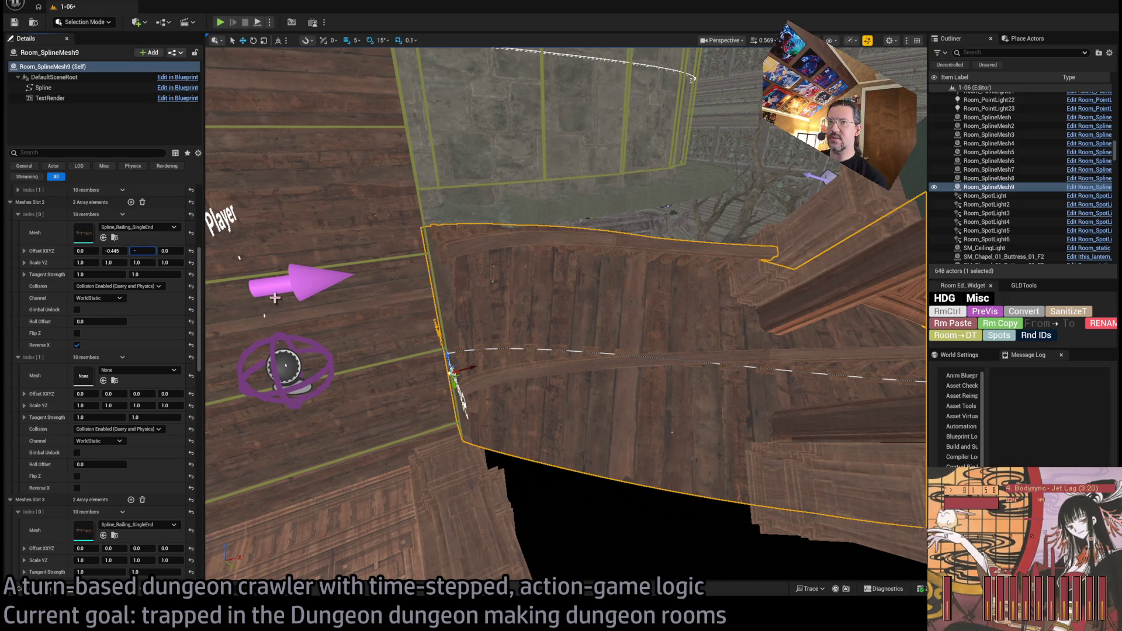
pyautogui.write('150.0')
pyautogui.hotkey('shift', 'Tab')
pyautogui.click(120, 549)
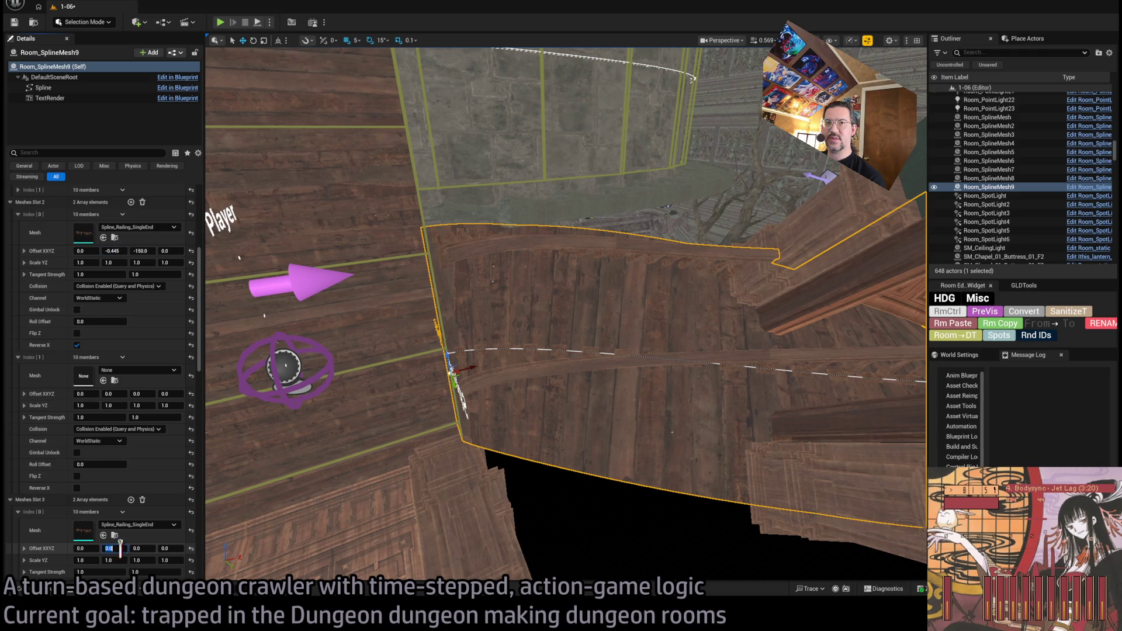
pyautogui.click(145, 550)
pyautogui.write('150')
pyautogui.press('Return')
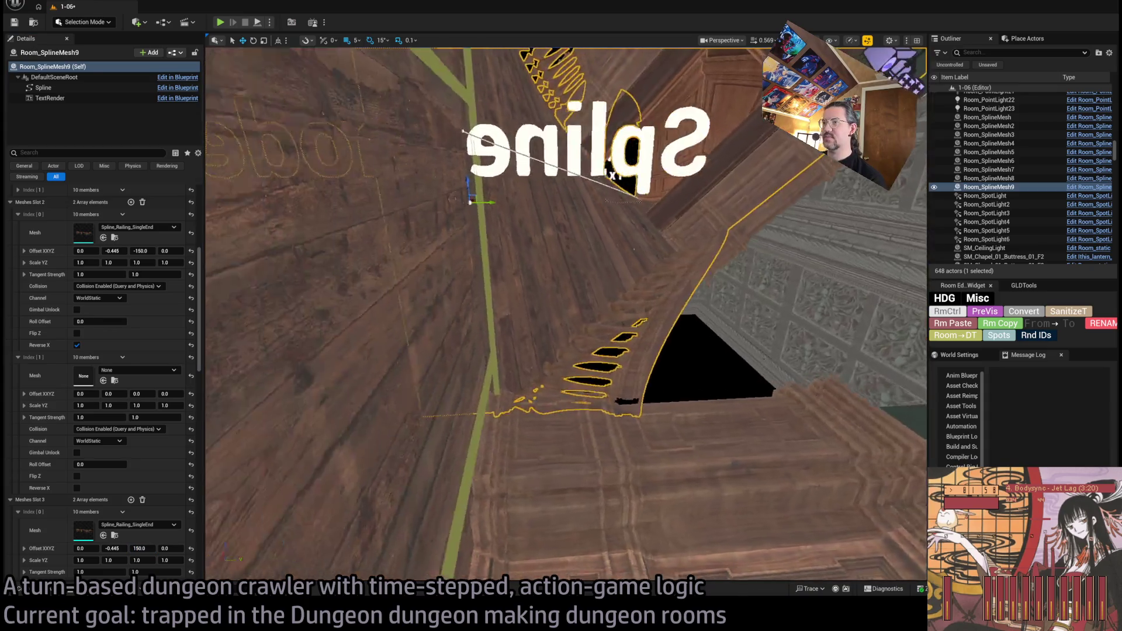
pyautogui.moveTo(565, 313)
pyautogui.mouseDown()
pyautogui.moveTo(549, 304)
pyautogui.moveTo(526, 327)
pyautogui.moveTo(555, 310)
pyautogui.moveTo(544, 327)
pyautogui.moveTo(525, 315)
pyautogui.mouseUp()
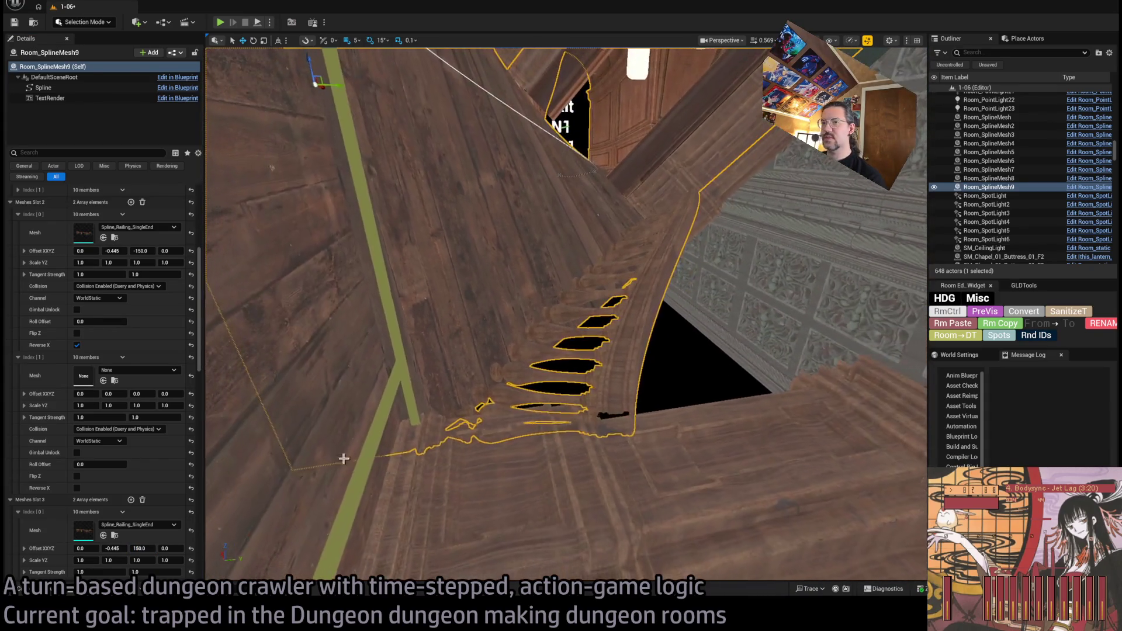
# Step: Tick Reverse X on both railing end-piece slots and fly in toward the railing
pyautogui.click(76, 488)
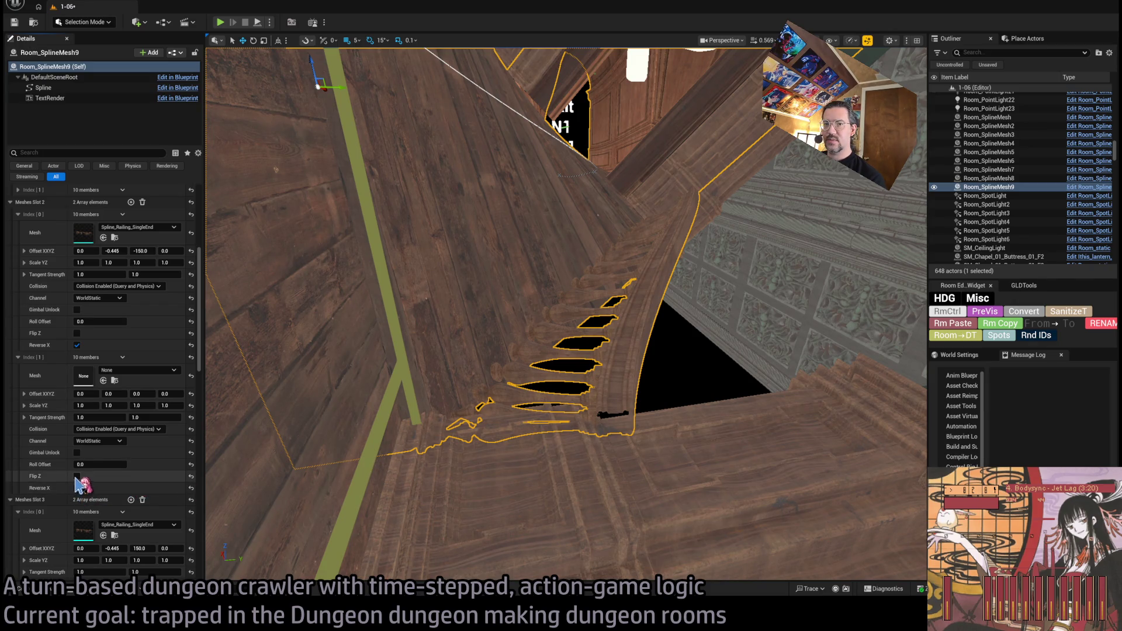
pyautogui.scroll(-5, 77, 489)
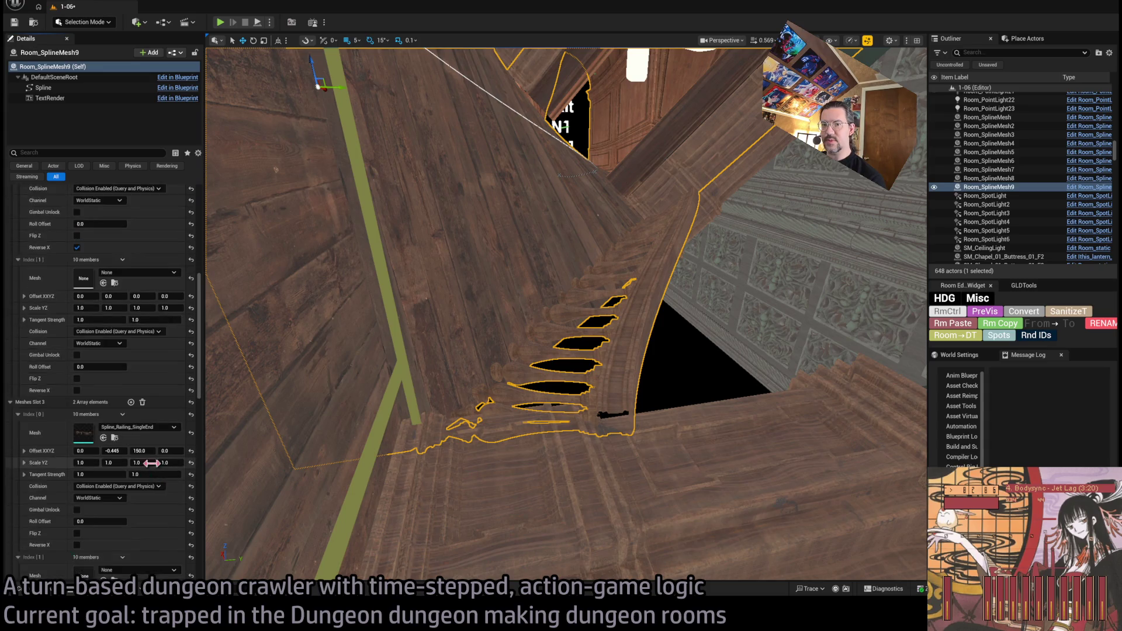
pyautogui.click(78, 475)
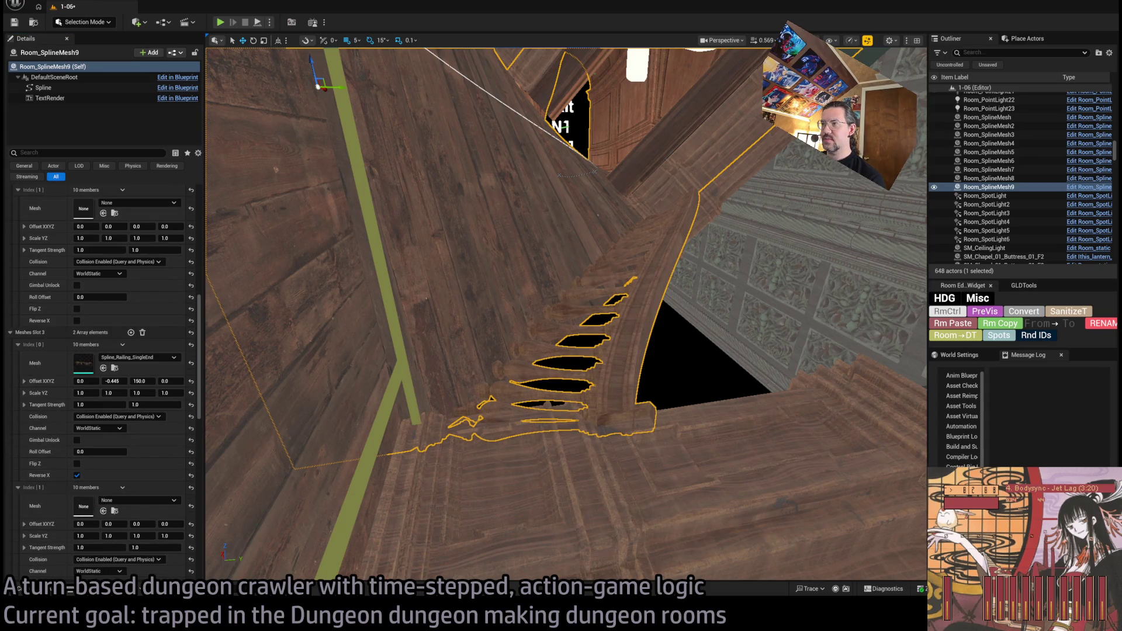
pyautogui.press('w')
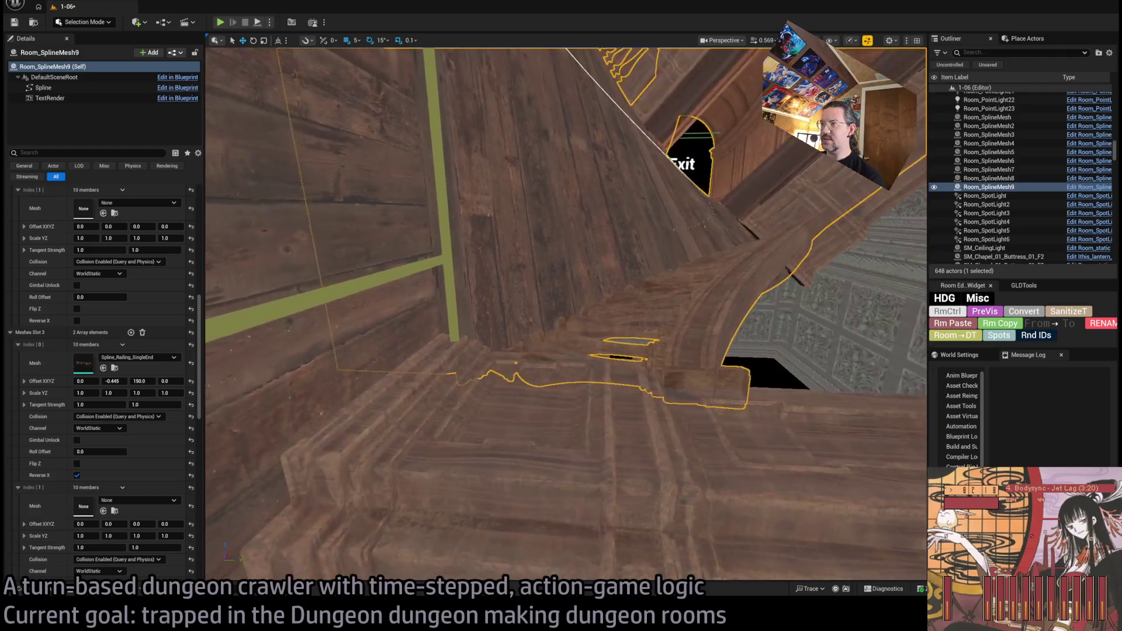
pyautogui.scroll(-3, 567, 313)
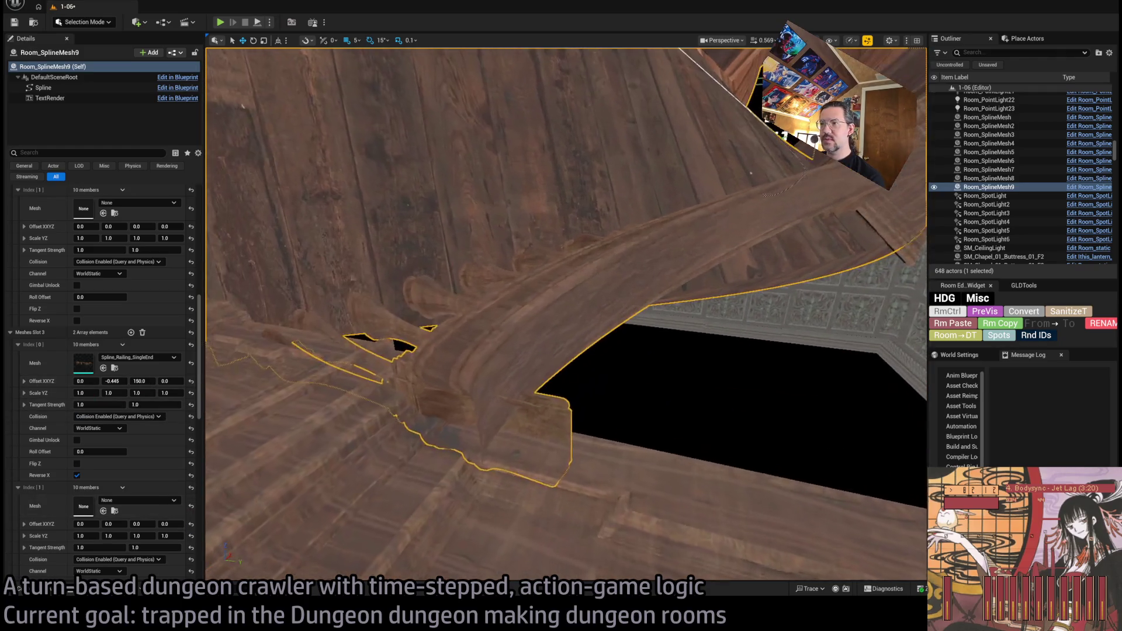
pyautogui.press('w')
pyautogui.press('w')
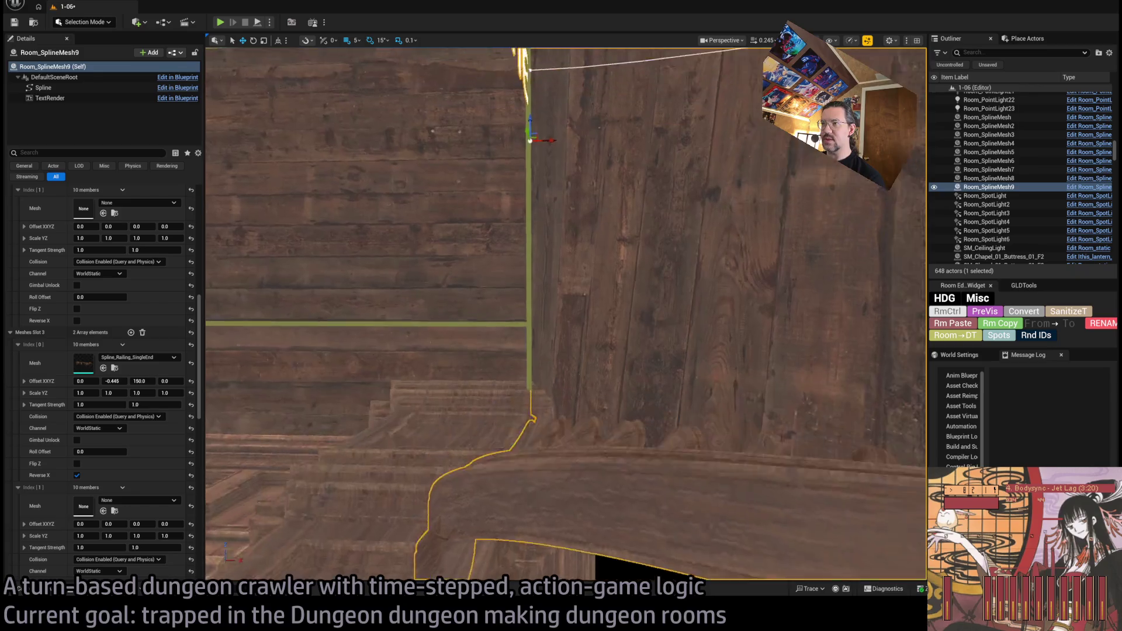
pyautogui.press('w')
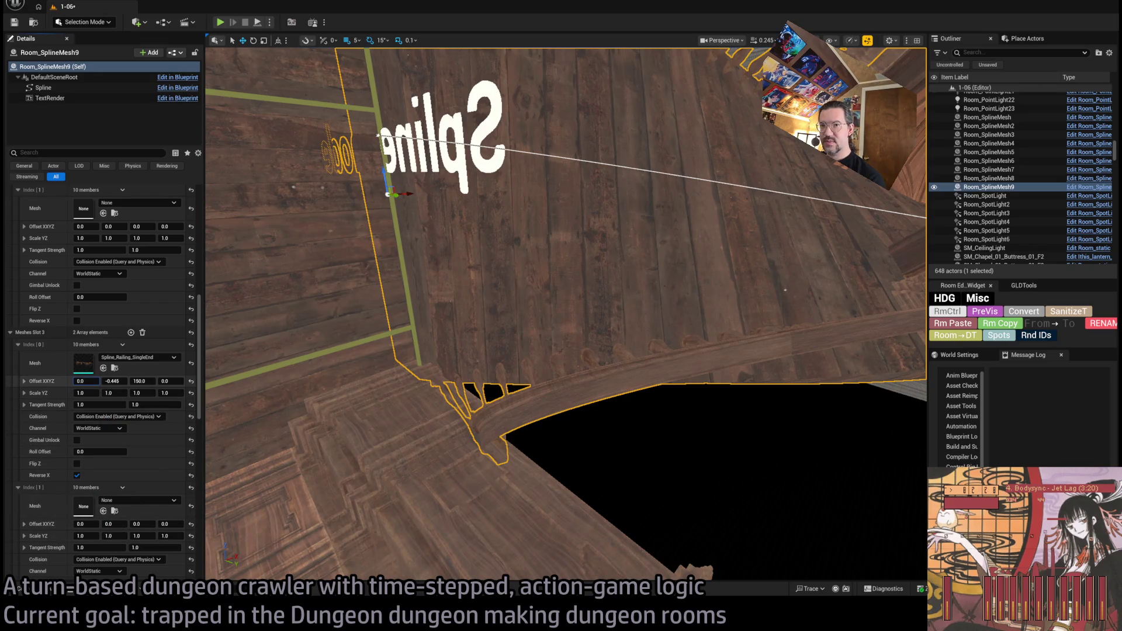
# Step: Nudge the Slot 3 end piece's X offset to 0.15 and inspect where it meets the wall panels
pyautogui.moveTo(82, 381); pyautogui.dragTo(88, 381)
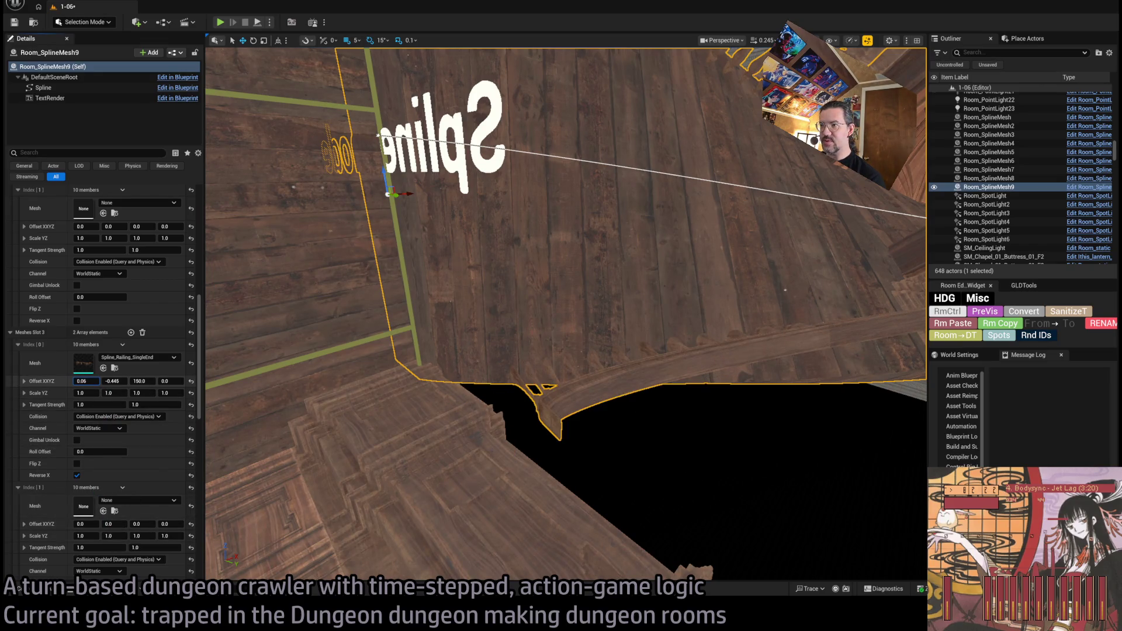
pyautogui.press('w')
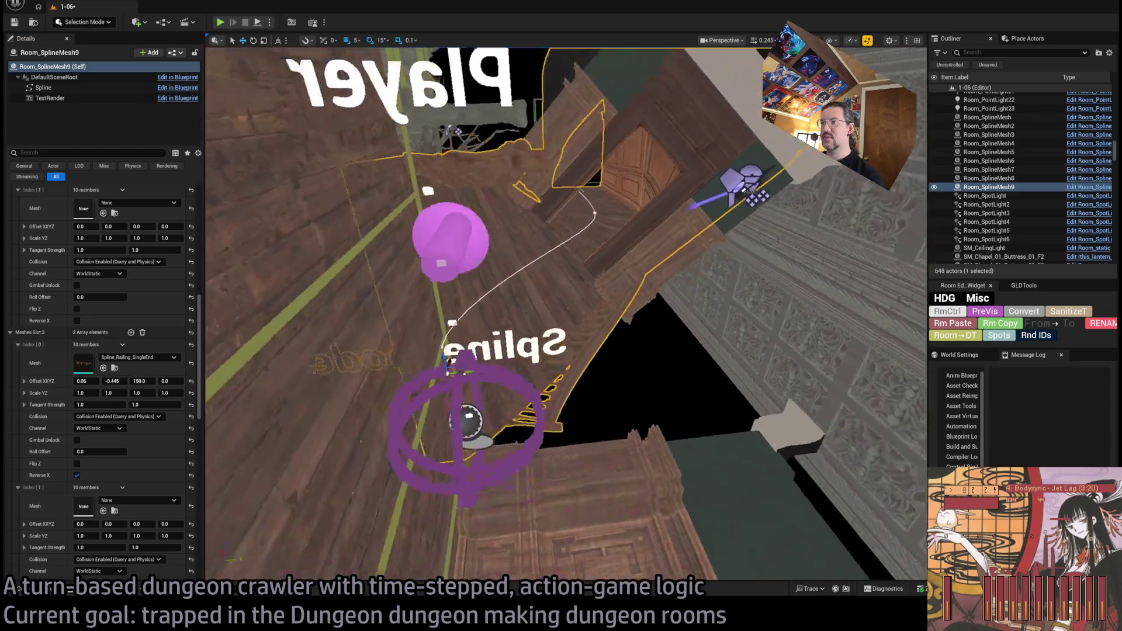
pyautogui.press('w')
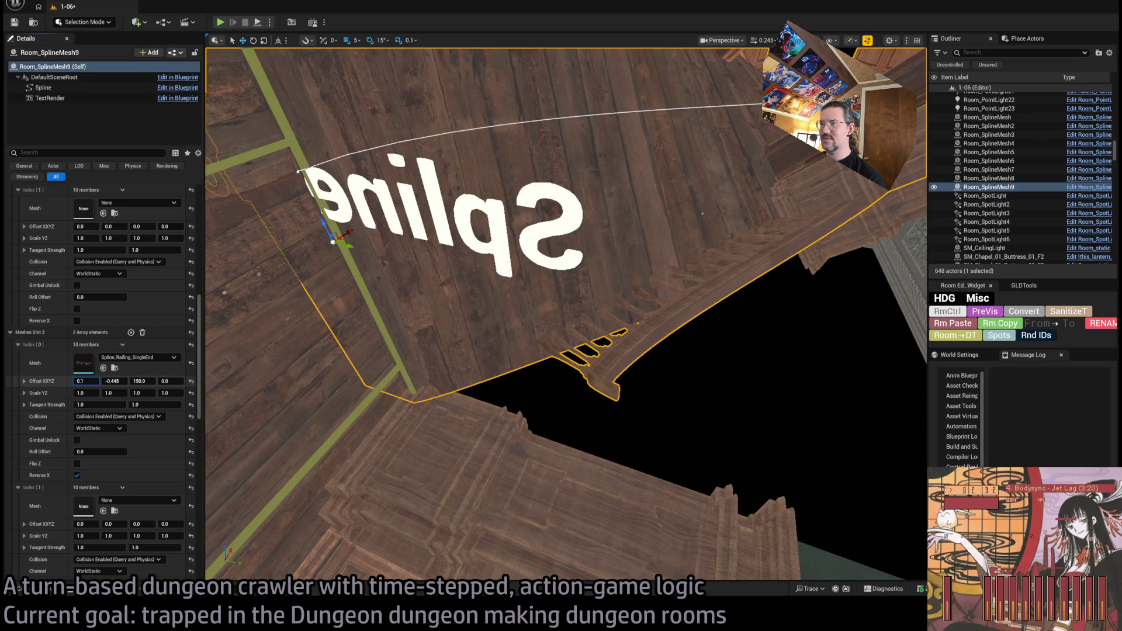
pyautogui.press('w')
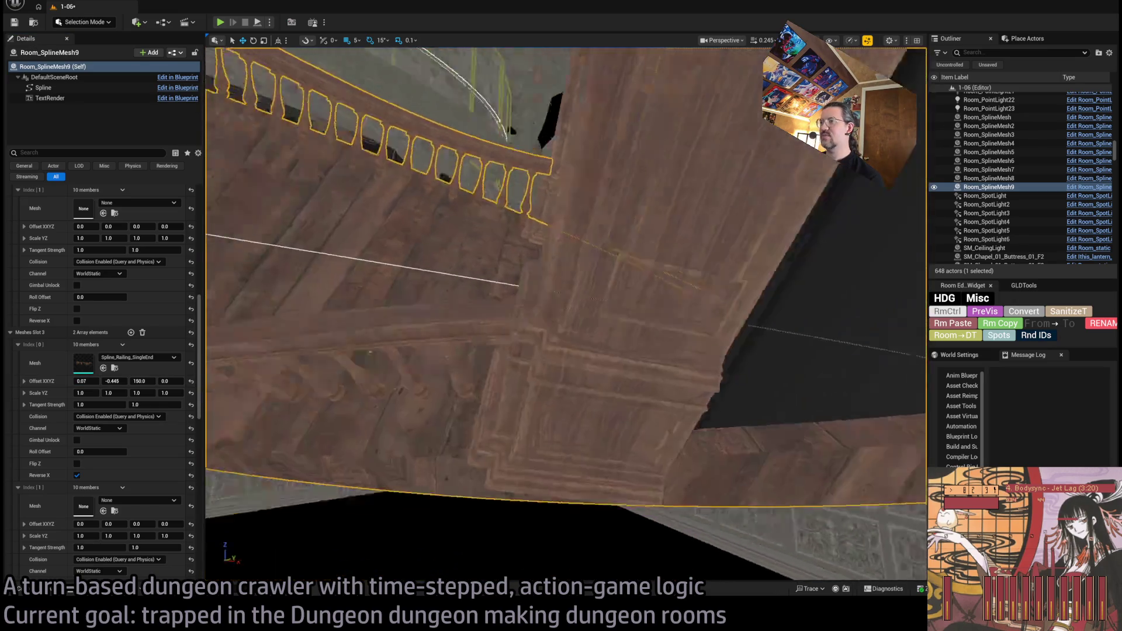
pyautogui.press('w')
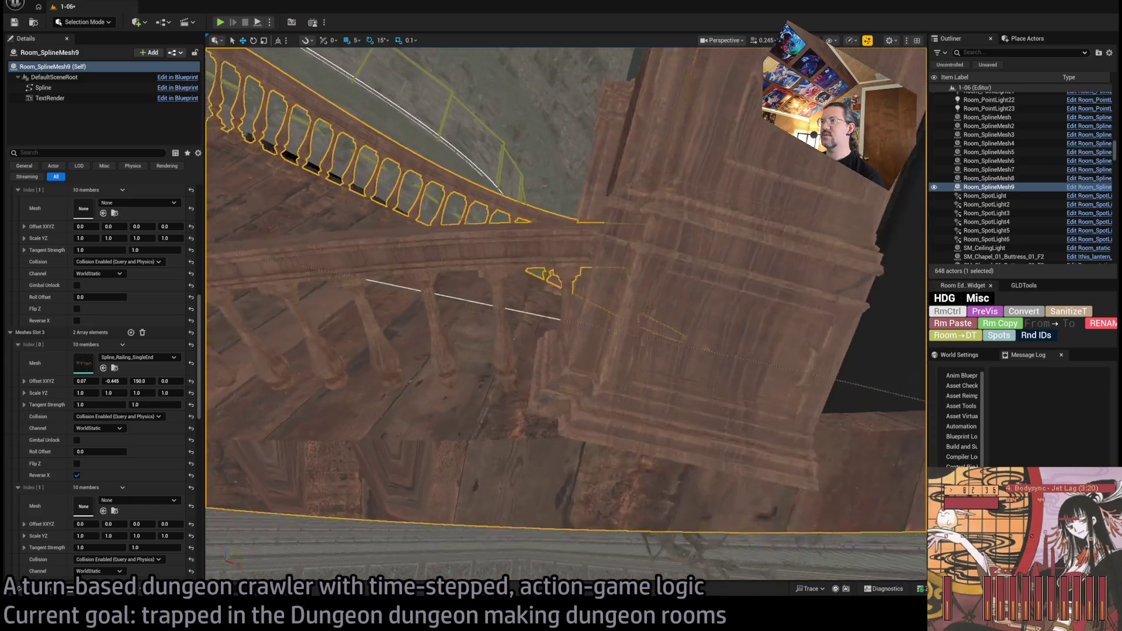
pyautogui.press('w')
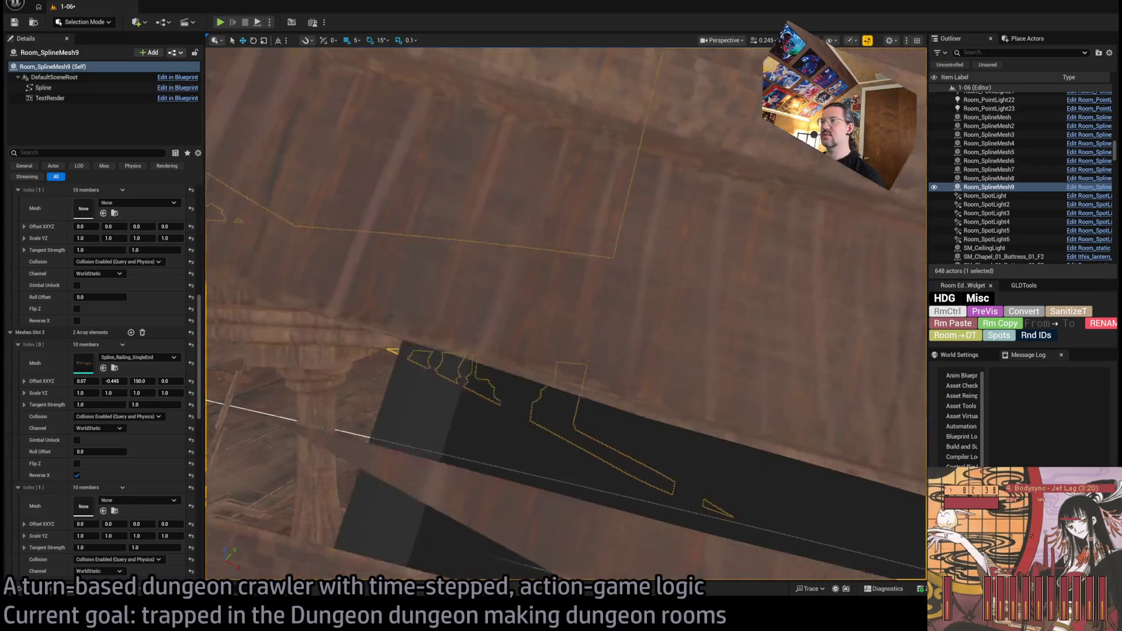
pyautogui.press('w')
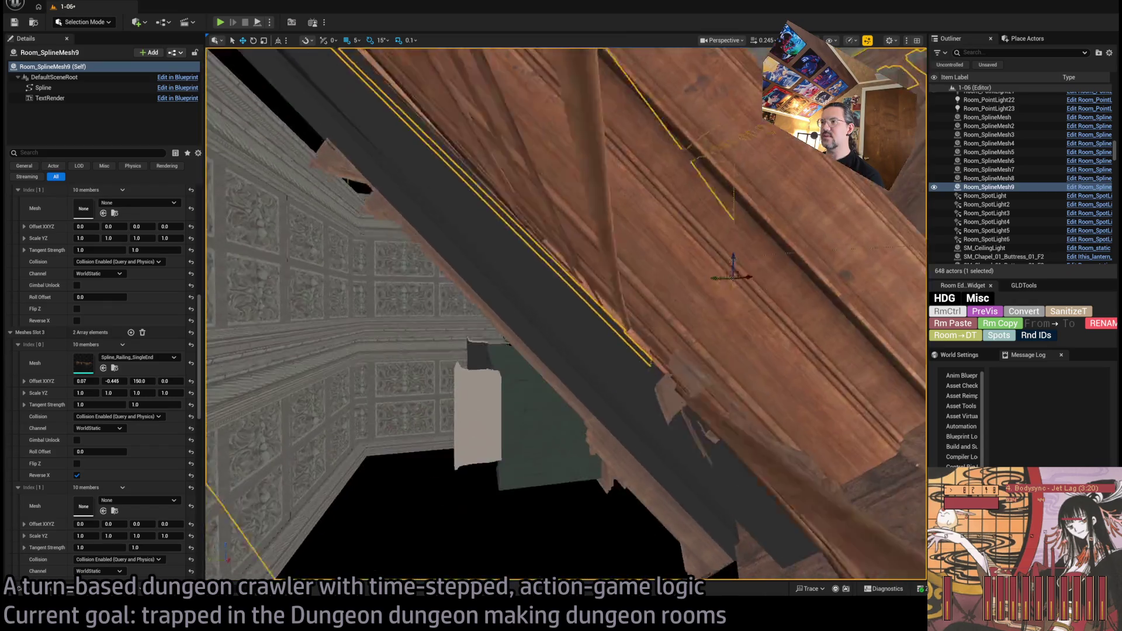
pyautogui.press('w')
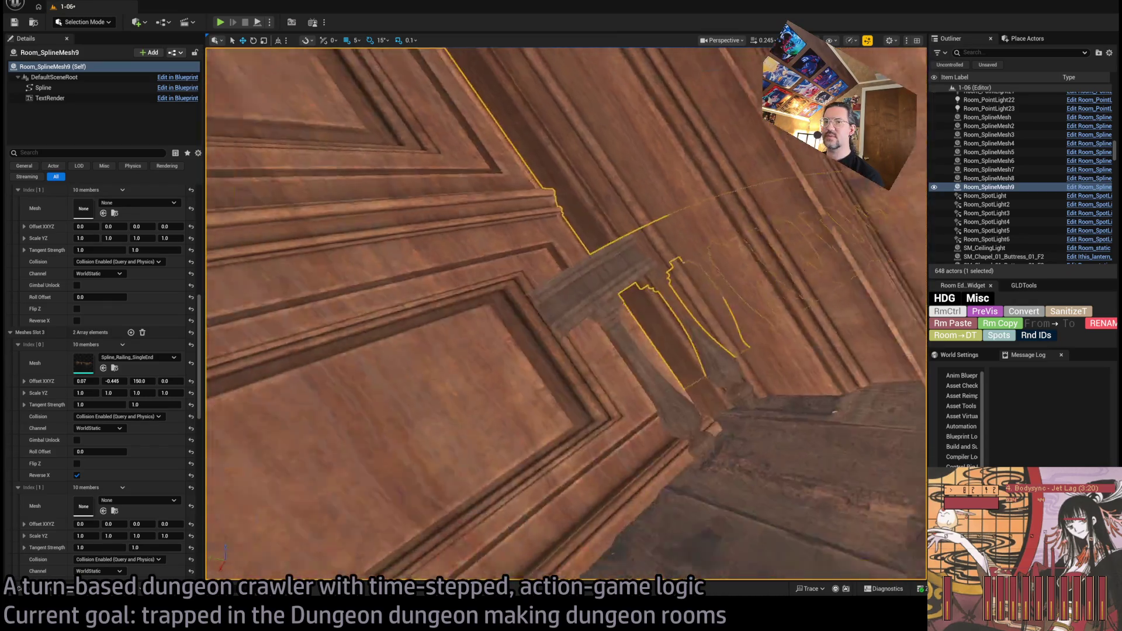
pyautogui.press('w')
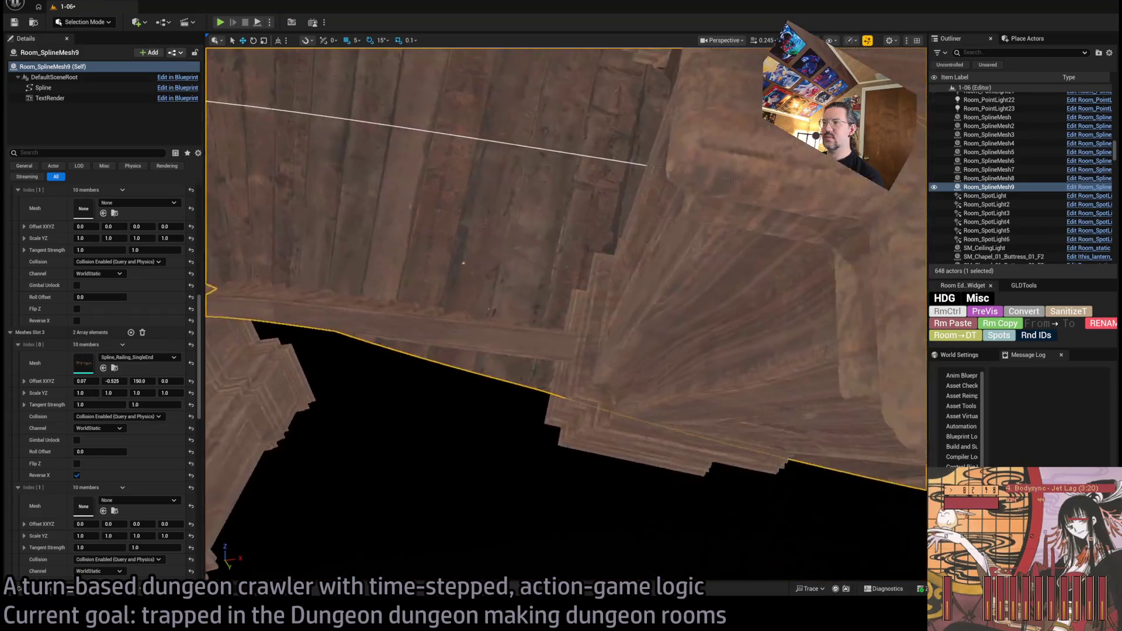
# Step: Set the end piece's Y offset to -0.55, then check the fit near the Exit N1 doorway
pyautogui.click(113, 381)
pyautogui.write('-0.55')
pyautogui.moveTo(455, 270)
pyautogui.mouseDown()
pyautogui.moveTo(443, 242)
pyautogui.moveTo(651, 261)
pyautogui.moveTo(625, 239)
pyautogui.moveTo(436, 378)
pyautogui.moveTo(371, 370)
pyautogui.mouseUp()
pyautogui.scroll(4, 93, 380)
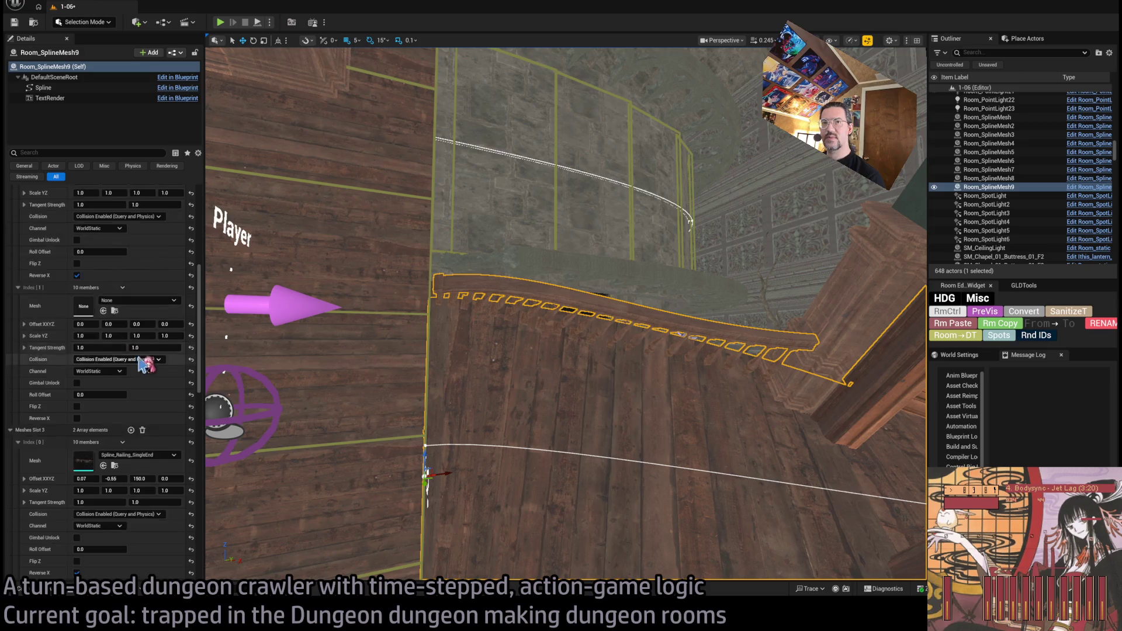
pyautogui.scroll(5, 144, 365)
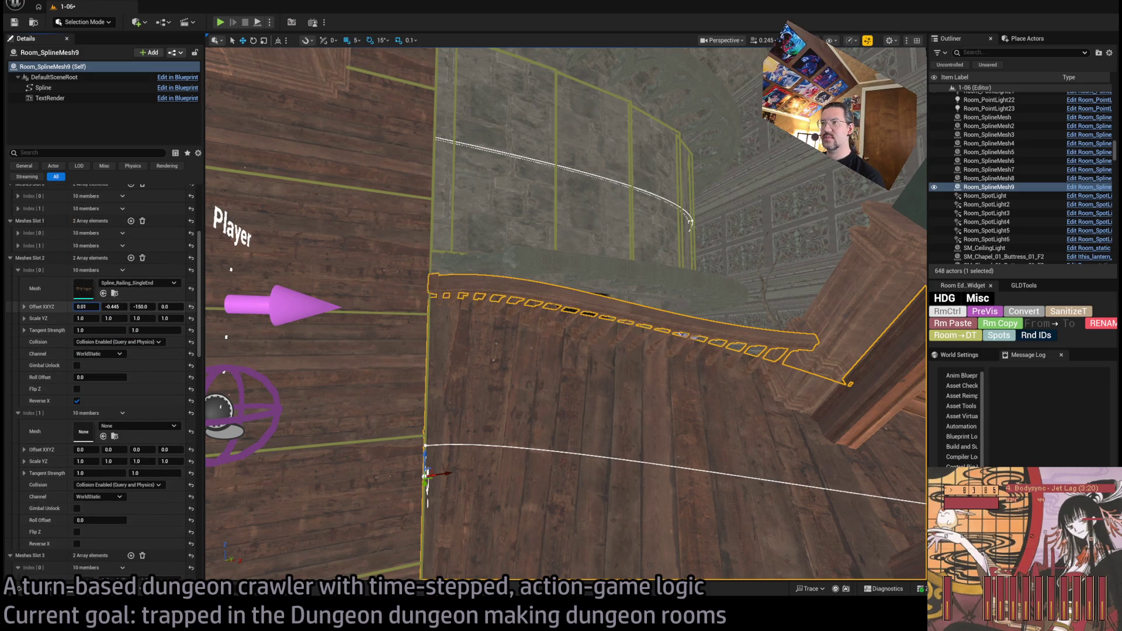
pyautogui.moveTo(566, 316)
pyautogui.mouseDown()
pyautogui.moveTo(608, 356)
pyautogui.moveTo(619, 345)
pyautogui.moveTo(620, 298)
pyautogui.moveTo(596, 271)
pyautogui.mouseUp()
pyautogui.moveTo(357, 349); pyautogui.dragTo(357, 350)
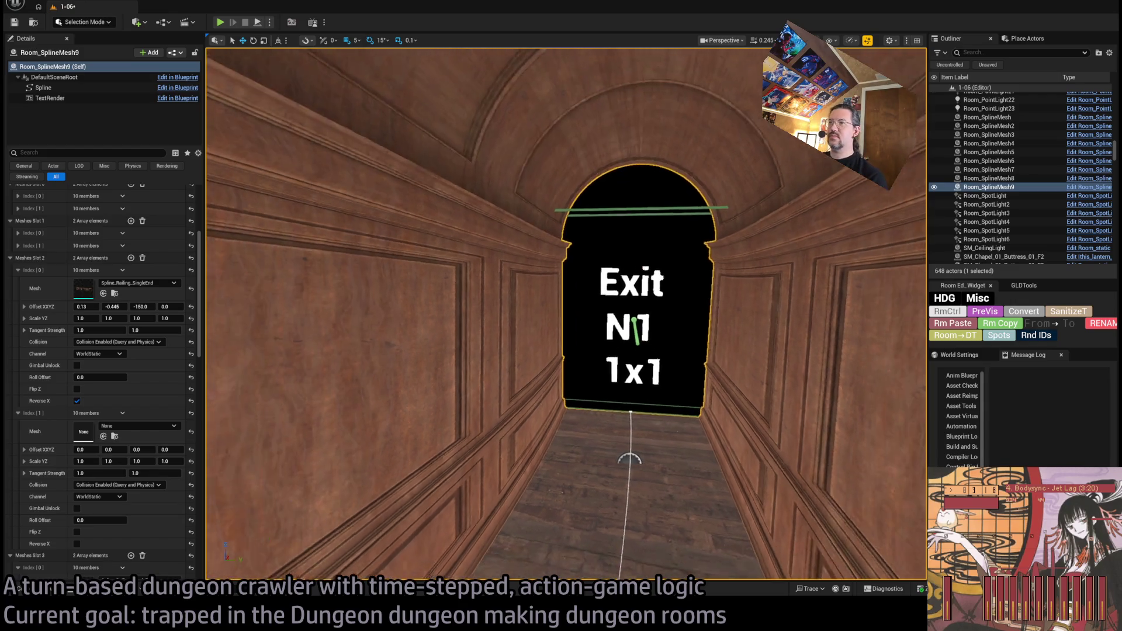
pyautogui.press('f')
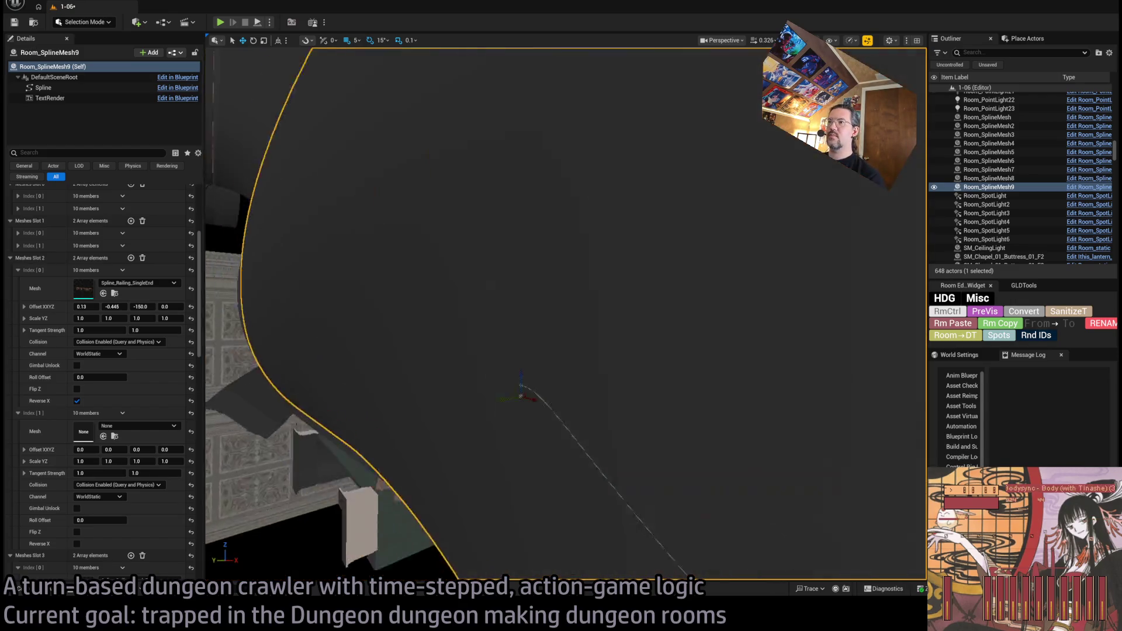
pyautogui.moveTo(636, 386)
pyautogui.mouseDown()
pyautogui.moveTo(608, 373)
pyautogui.moveTo(636, 386)
pyautogui.mouseUp()
pyautogui.click(642, 394)
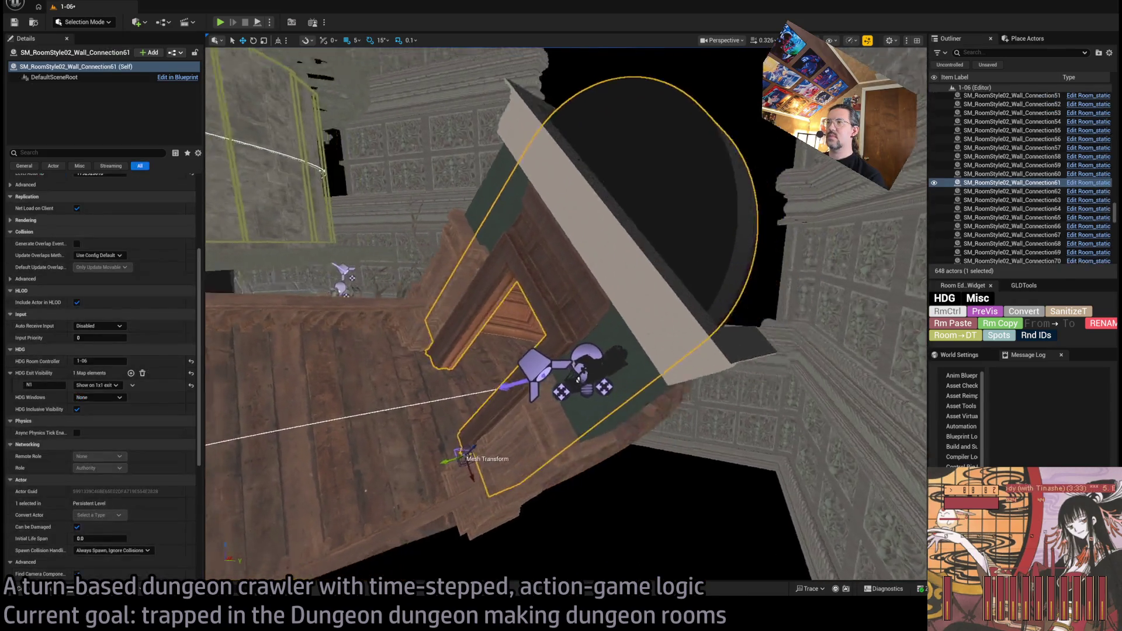
# Step: Duplicate the arched door frame piece and set its rotation to 0, 0, -90
pyautogui.press('f')
pyautogui.moveTo(401, 425); pyautogui.dragTo(368, 403)
pyautogui.scroll(1, 153, 384)
pyautogui.click(89, 202)
pyautogui.press('Tab')
pyautogui.write('0')
pyautogui.press('Tab')
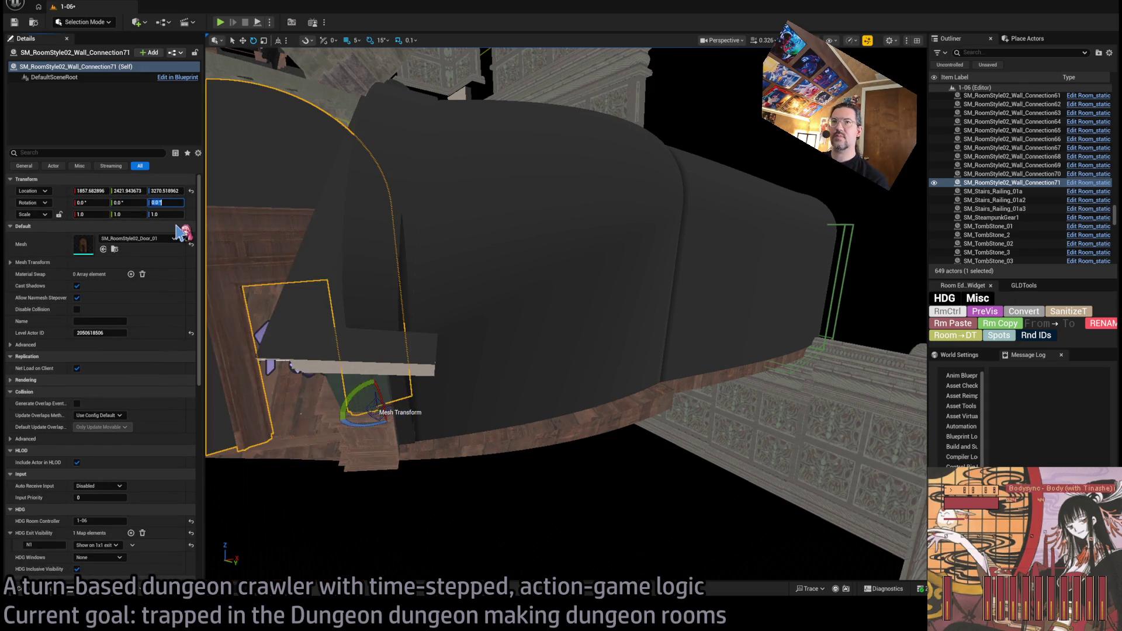
pyautogui.moveTo(236, 248); pyautogui.dragTo(286, 261)
pyautogui.moveTo(444, 416); pyautogui.dragTo(493, 427)
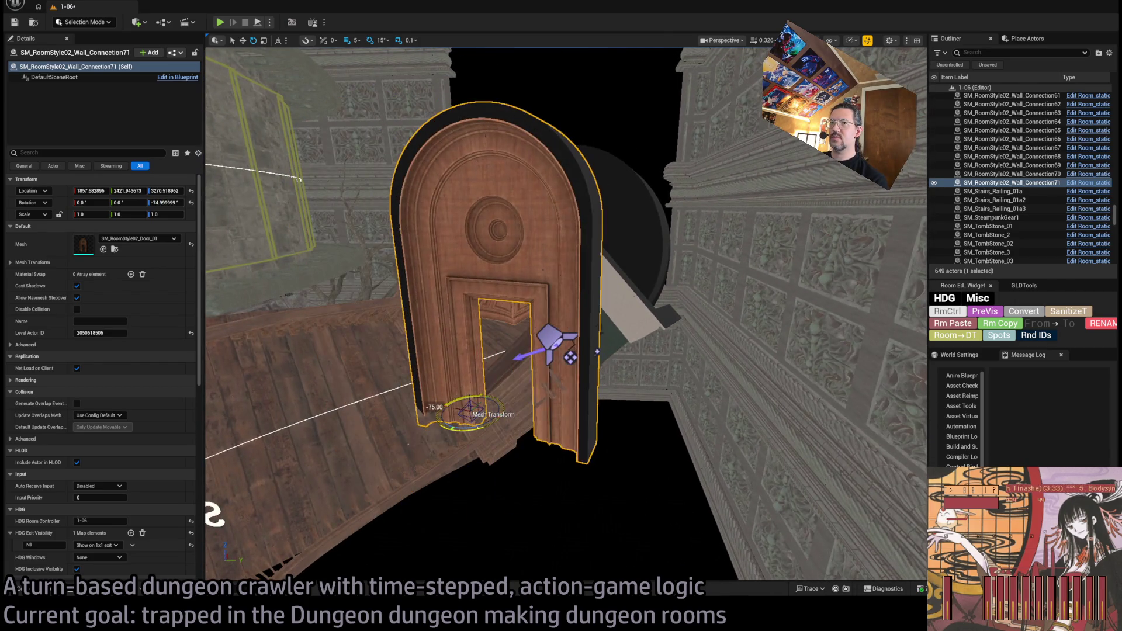
pyautogui.click(165, 202)
pyautogui.write('270')
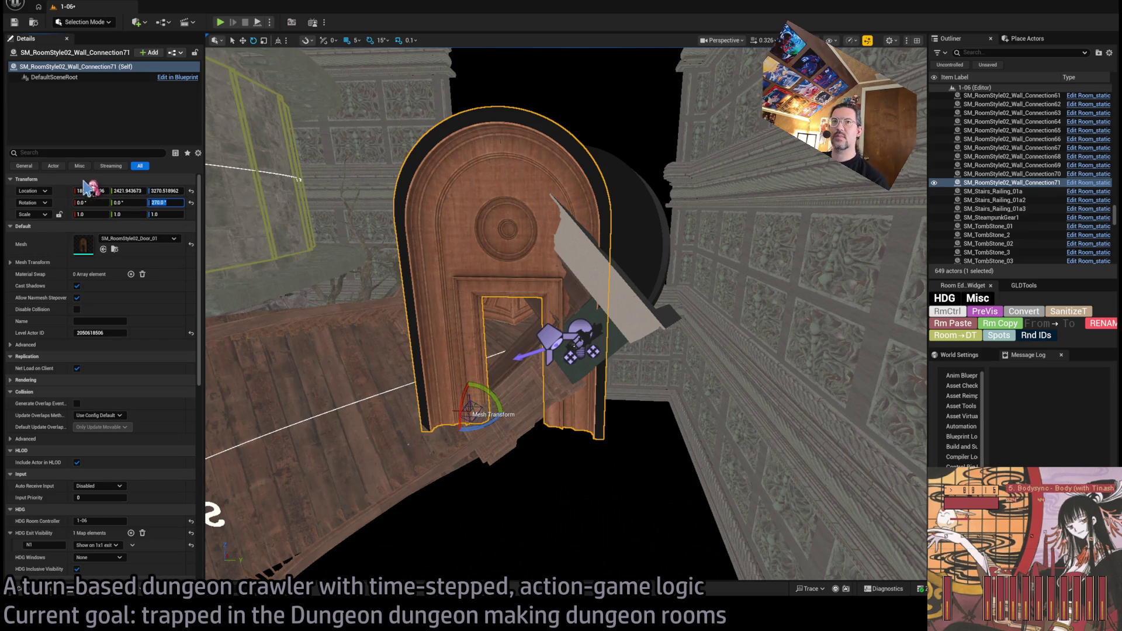
pyautogui.write('w')
# Step: Enter the door frame's location as X 1800, Y 2600, Z 3200
pyautogui.click(165, 190)
pyautogui.write('3200')
pyautogui.press('Return')
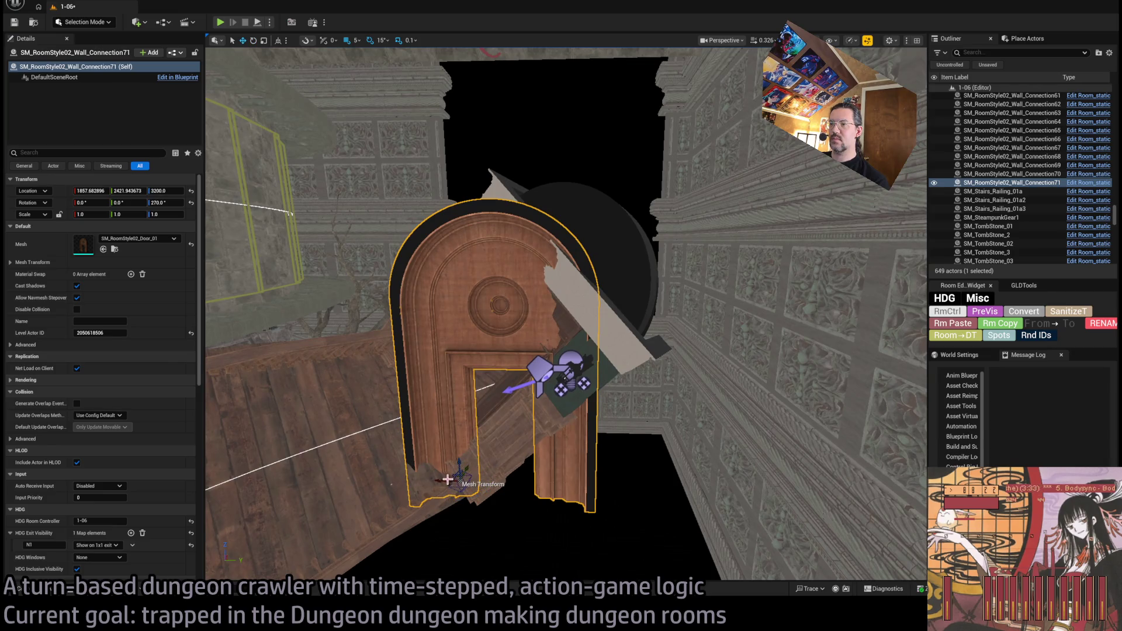
pyautogui.moveTo(448, 479); pyautogui.dragTo(515, 480)
pyautogui.click(91, 190)
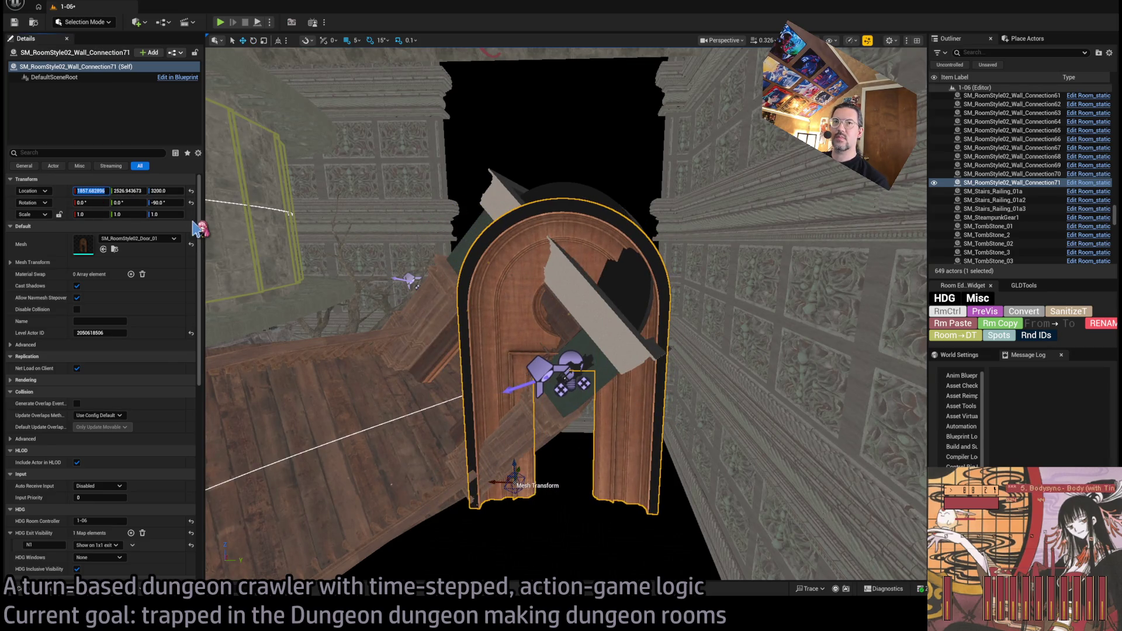
pyautogui.write('1800')
pyautogui.press('Tab')
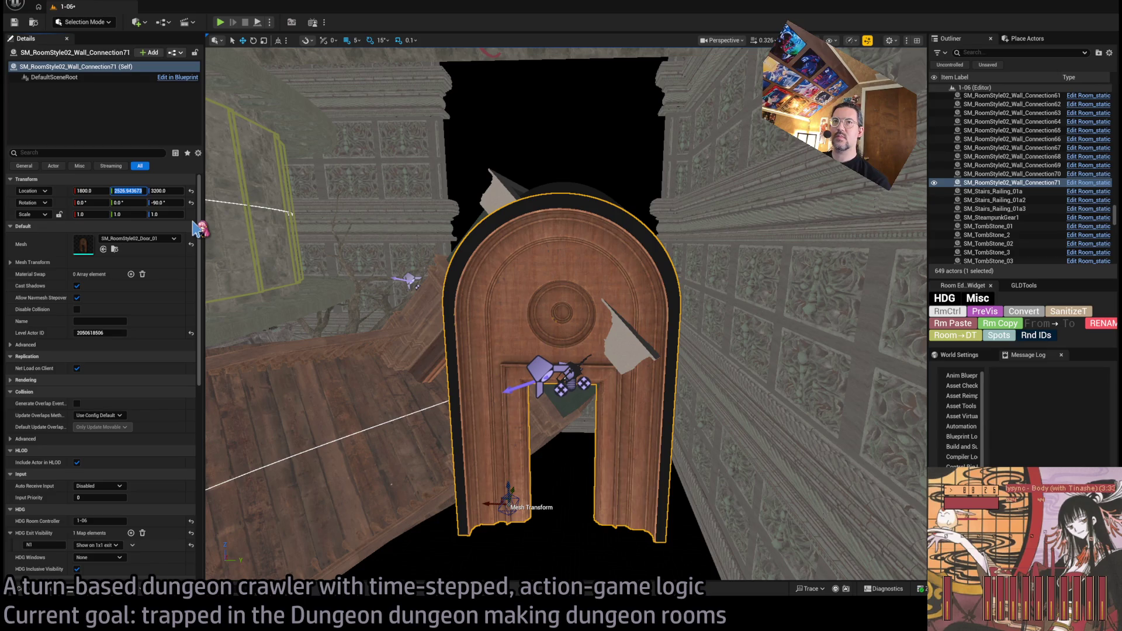
pyautogui.write('260')
pyautogui.press('Return')
# Step: With 100-unit grid snap, move the door frame to X 3200, Y 2500 at the exit
pyautogui.moveTo(561, 428); pyautogui.dragTo(724, 260)
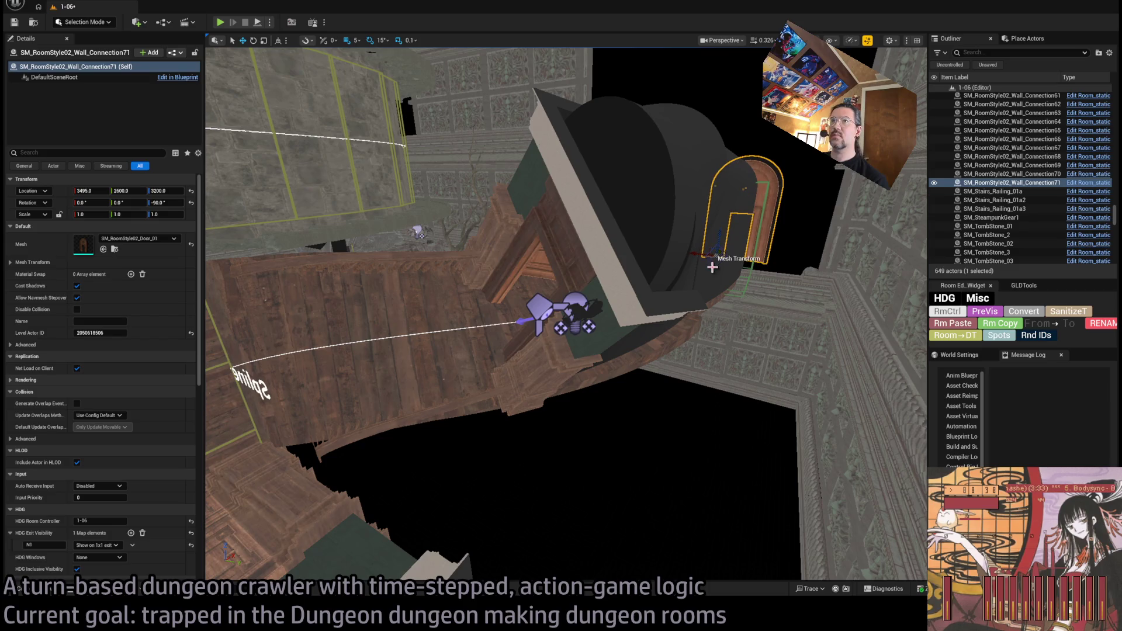
pyautogui.hotkey('ctrl', 'z')
pyautogui.press(']')
pyautogui.press(']')
pyautogui.press(']')
pyautogui.moveTo(570, 432)
pyautogui.mouseDown()
pyautogui.moveTo(643, 327)
pyautogui.moveTo(724, 269)
pyautogui.moveTo(724, 231)
pyautogui.moveTo(642, 292)
pyautogui.mouseUp()
pyautogui.moveTo(584, 353); pyautogui.dragTo(660, 304)
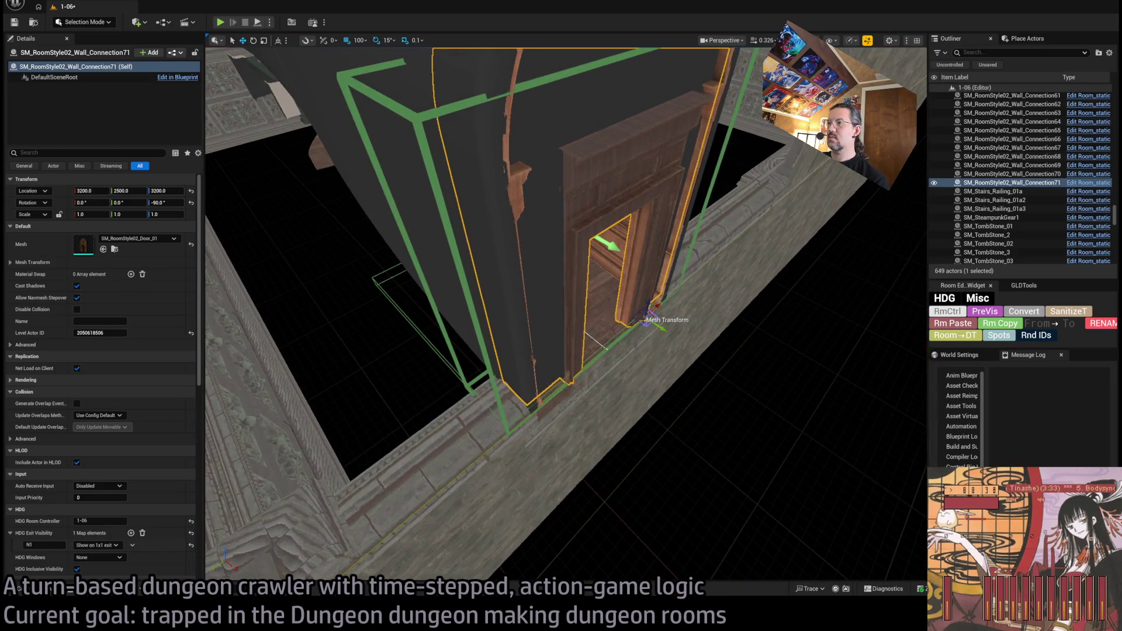
pyautogui.press('f')
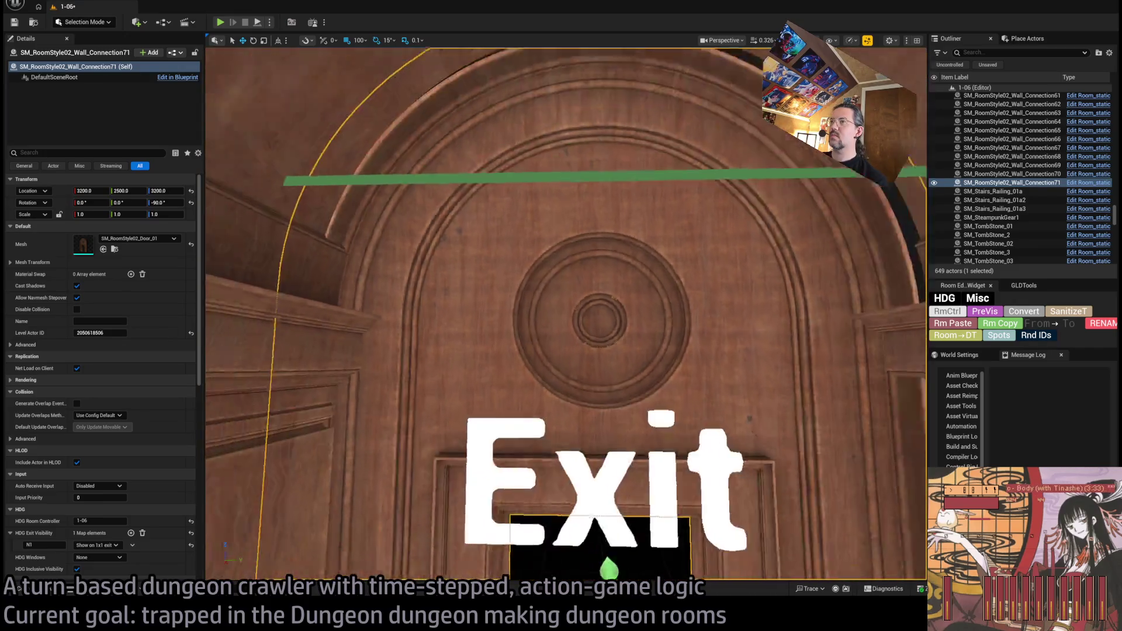
pyautogui.scroll(-3, 656, 301)
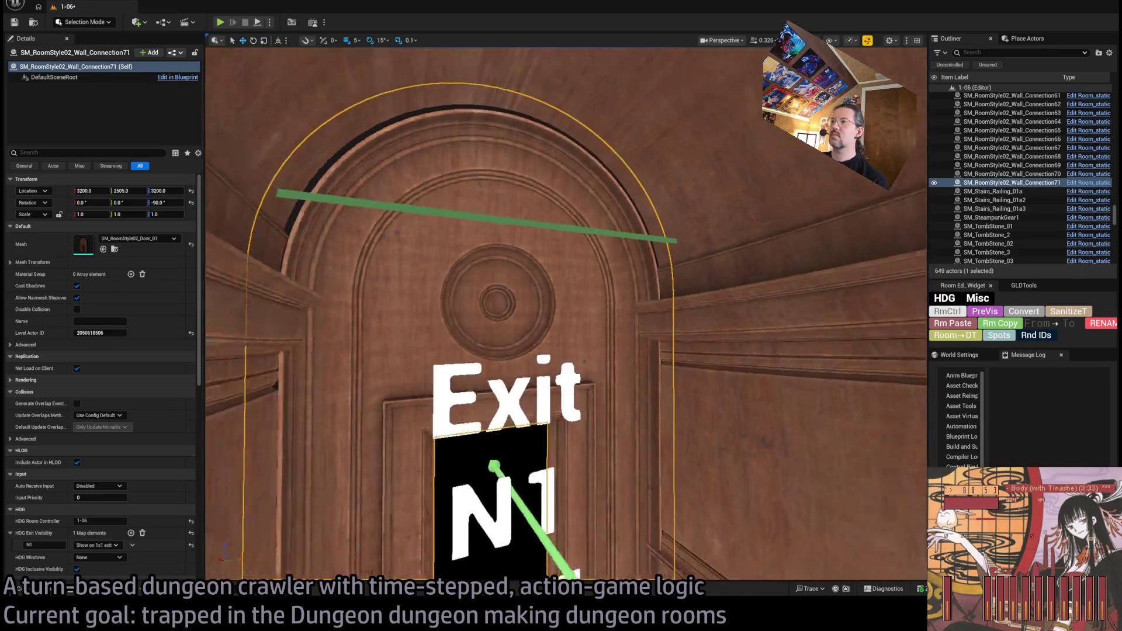
# Step: Select Room_SplineMesh9, expand its tunnel wall mesh entry, and set the second Offset to -0.11
pyautogui.click(776, 410)
pyautogui.moveTo(776, 410); pyautogui.dragTo(452, 345)
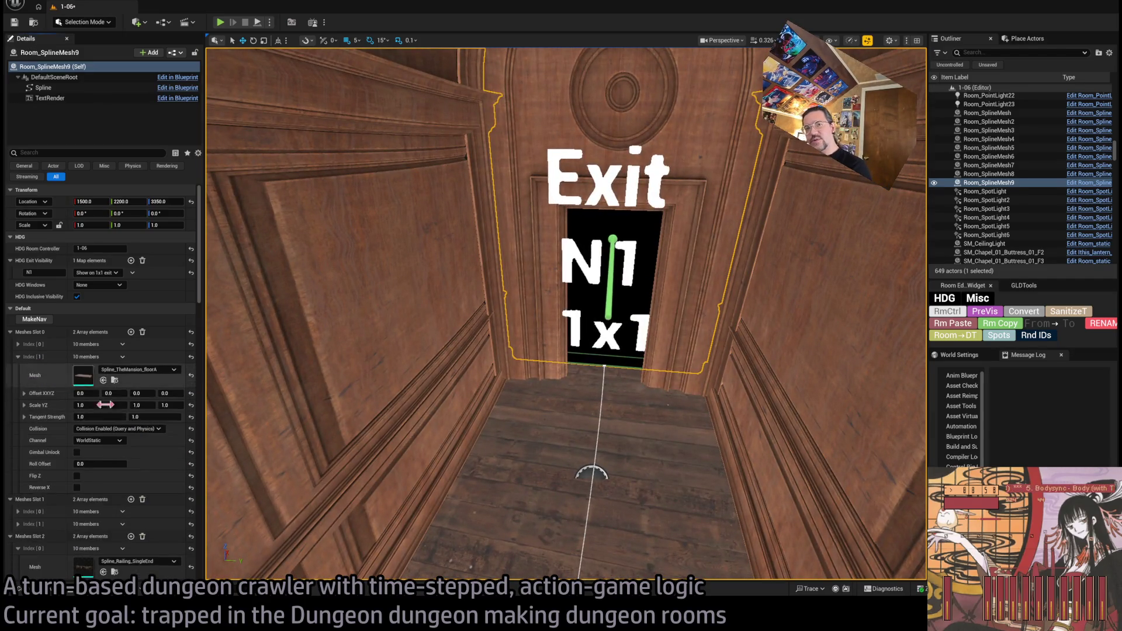
pyautogui.click(18, 393)
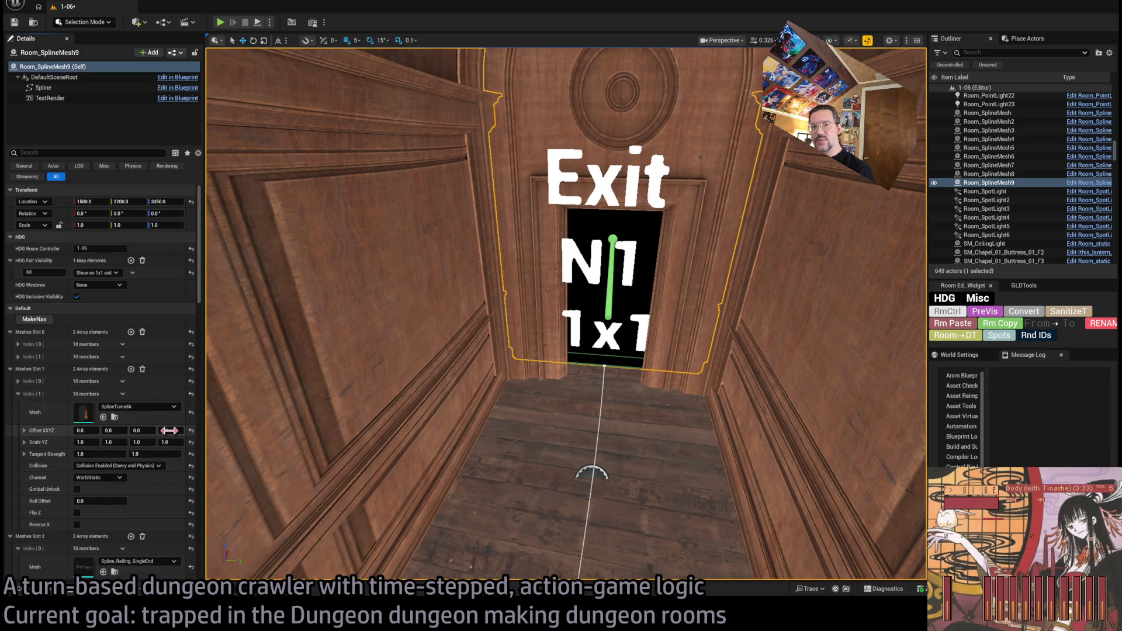
pyautogui.moveTo(117, 430); pyautogui.dragTo(106, 431)
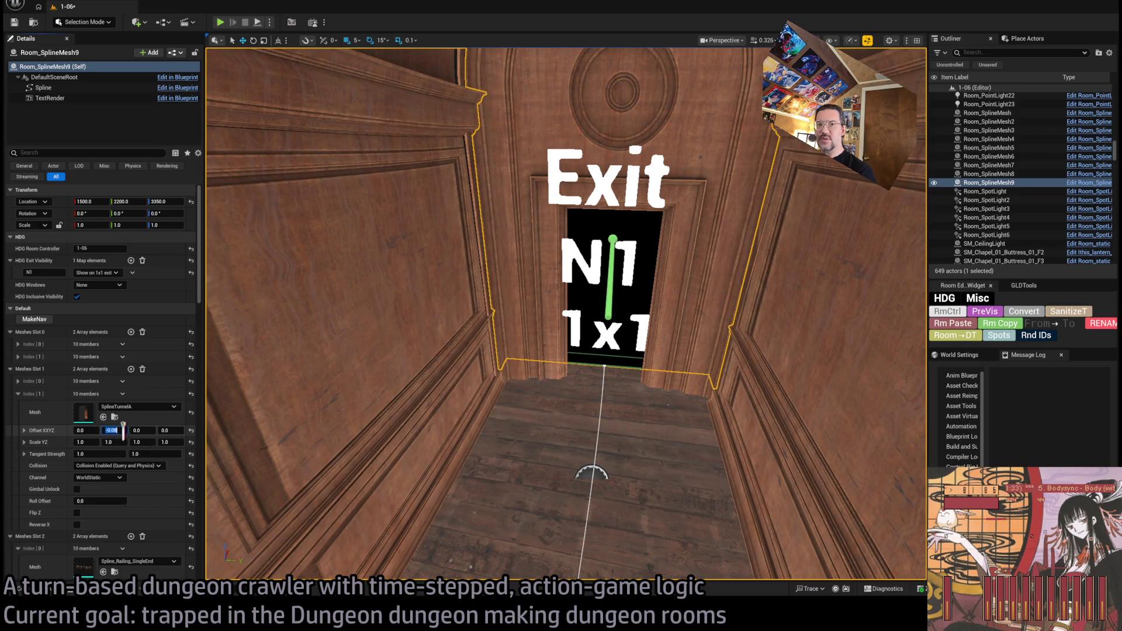
pyautogui.write('-0.07')
pyautogui.press('Return')
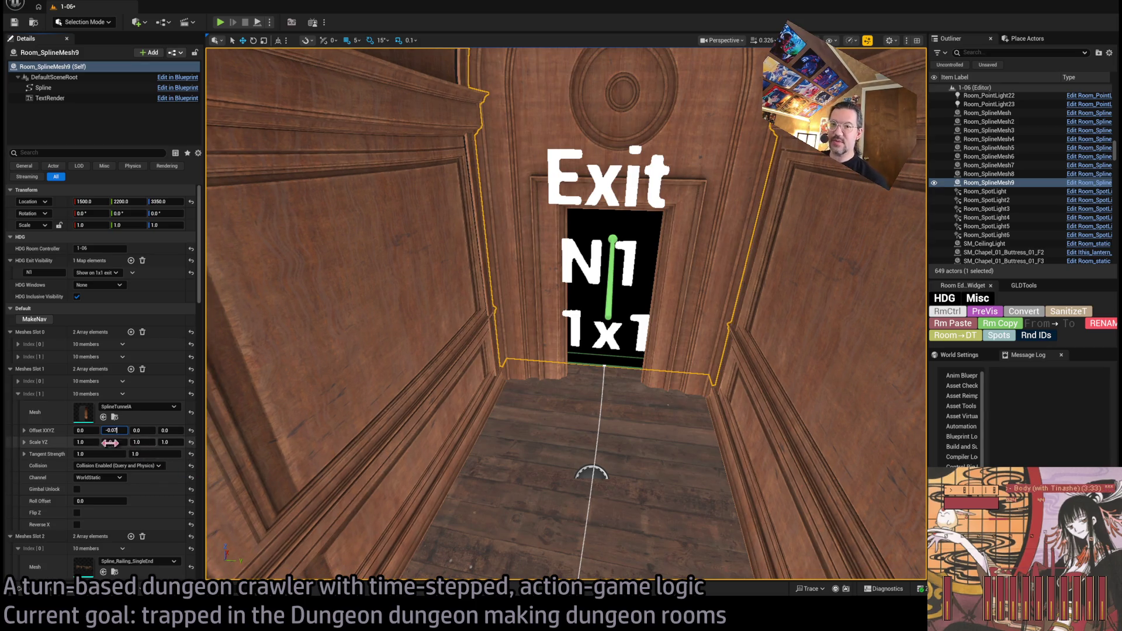
pyautogui.moveTo(115, 432); pyautogui.dragTo(109, 432)
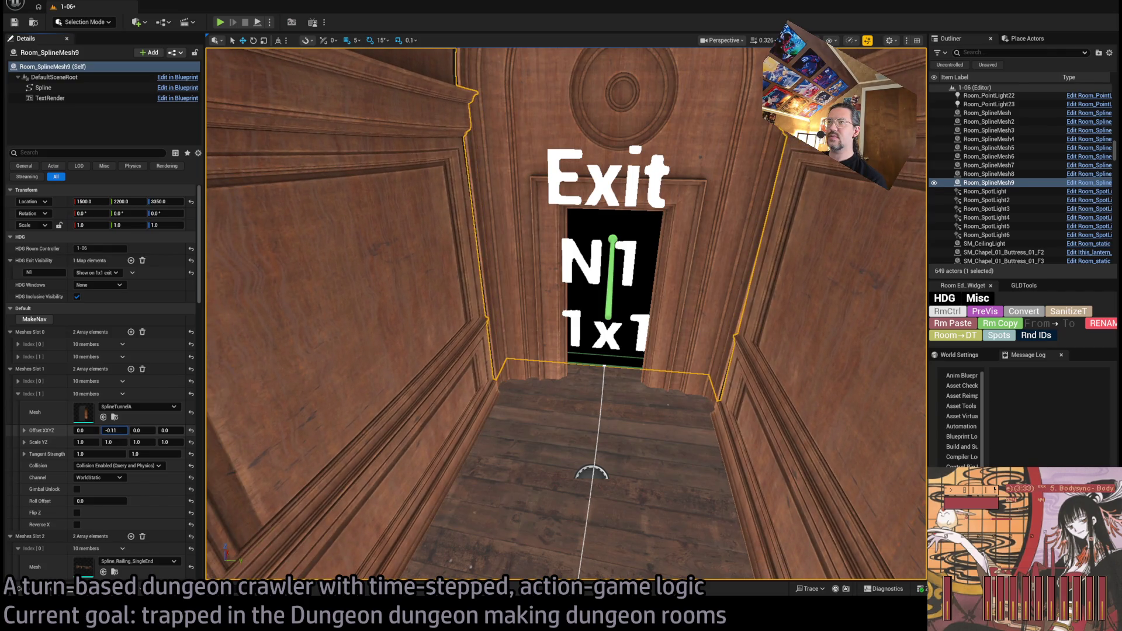
# Step: Check the tunnel walls' alignment against the door frame at the Exit N1 doorway
pyautogui.moveTo(565, 315)
pyautogui.mouseDown()
pyautogui.moveTo(731, 263)
pyautogui.moveTo(602, 316)
pyautogui.moveTo(613, 342)
pyautogui.mouseUp()
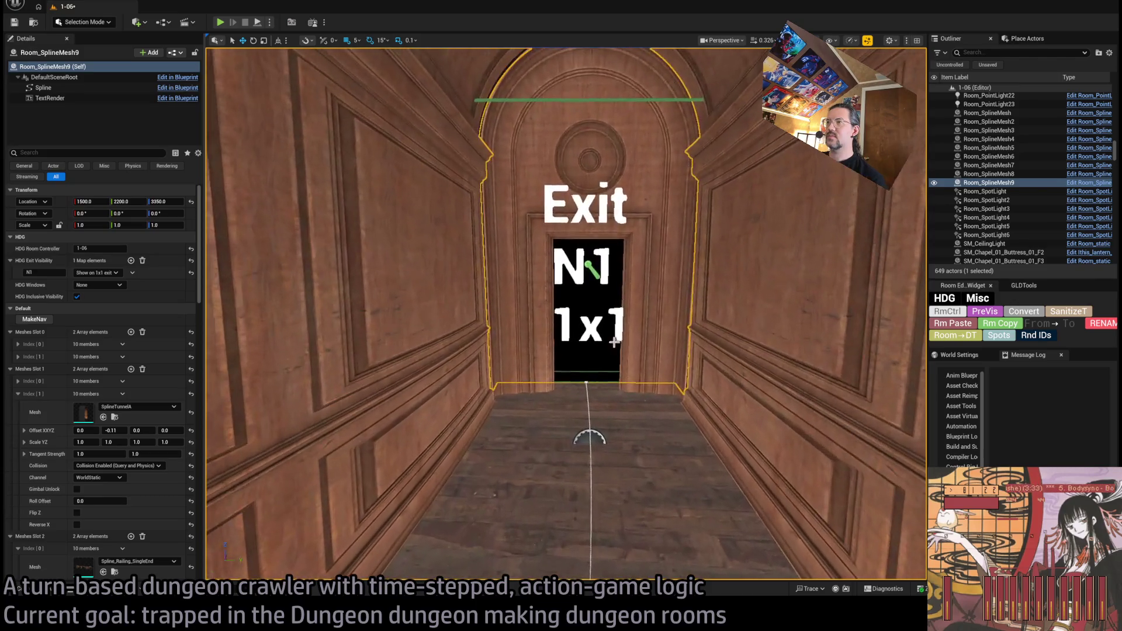
pyautogui.click(631, 359)
pyautogui.moveTo(562, 387)
pyautogui.mouseDown()
pyautogui.moveTo(562, 365)
pyautogui.moveTo(562, 386)
pyautogui.mouseUp()
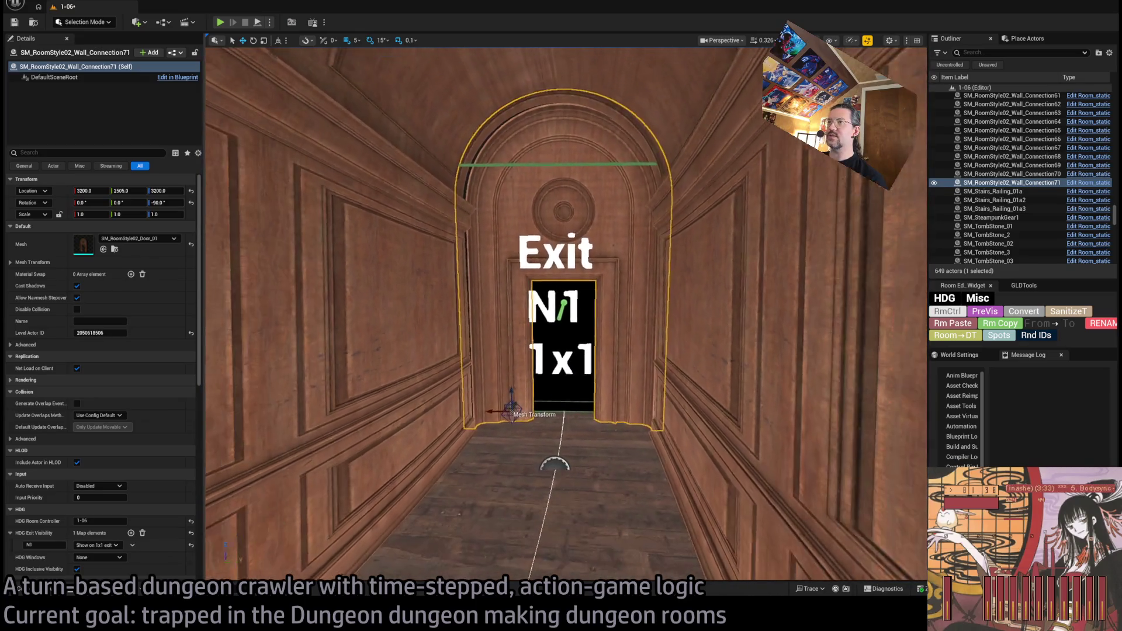
pyautogui.click(570, 230)
# Step: Set the tunnel wall mesh's third and fourth Scale YZ values to 0.97 and 0.99
pyautogui.press('f')
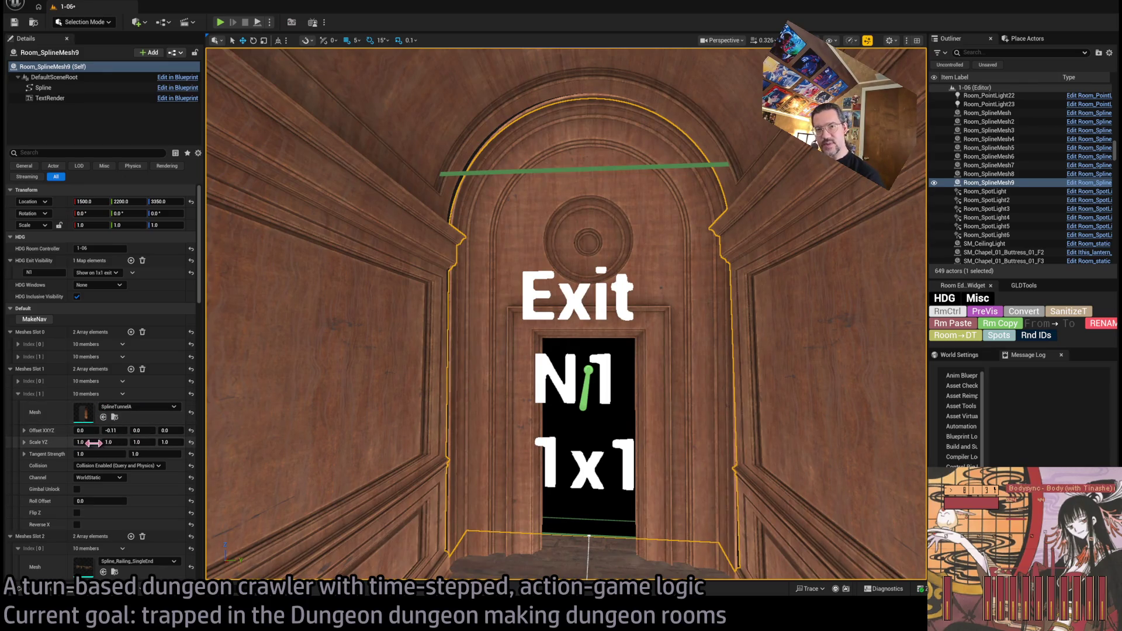
pyautogui.click(142, 442)
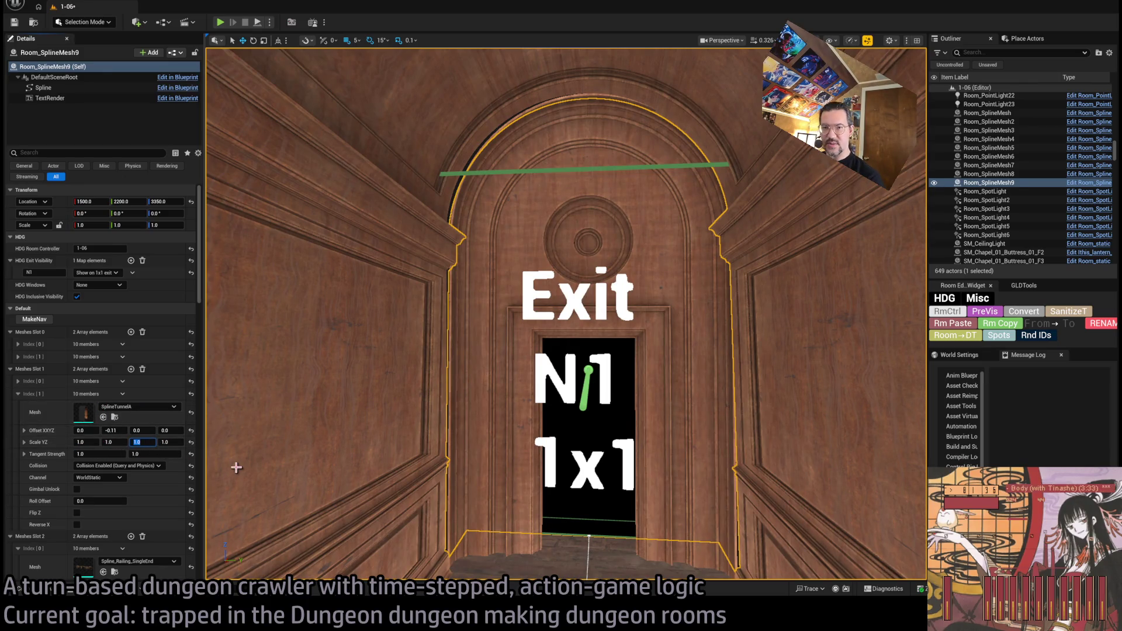
pyautogui.write('5')
pyautogui.press('Return')
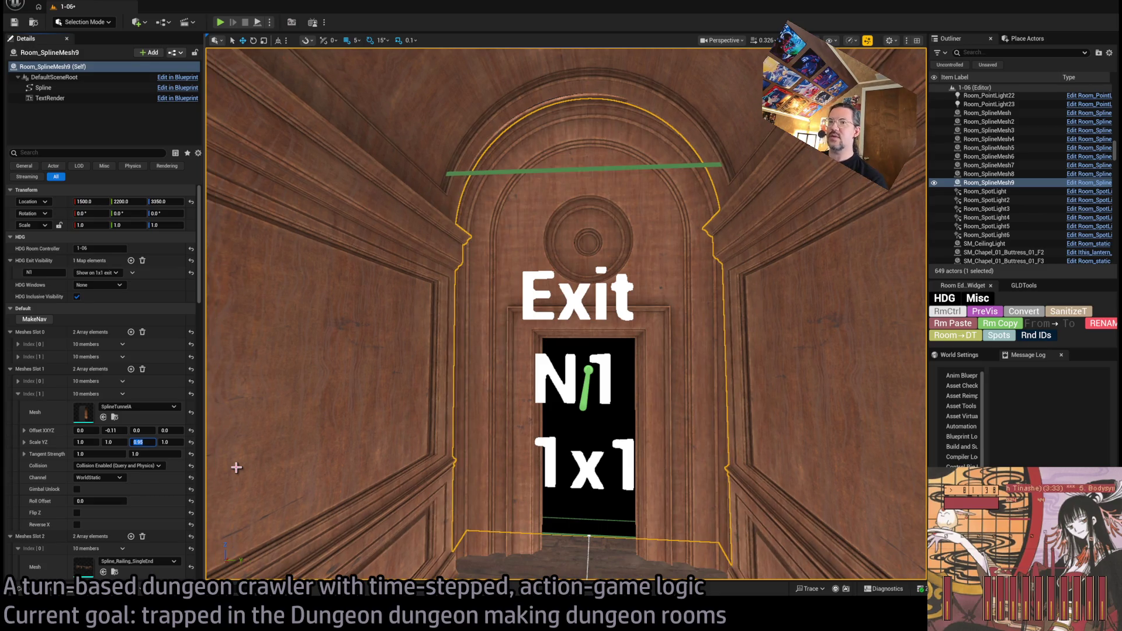
pyautogui.press('Tab')
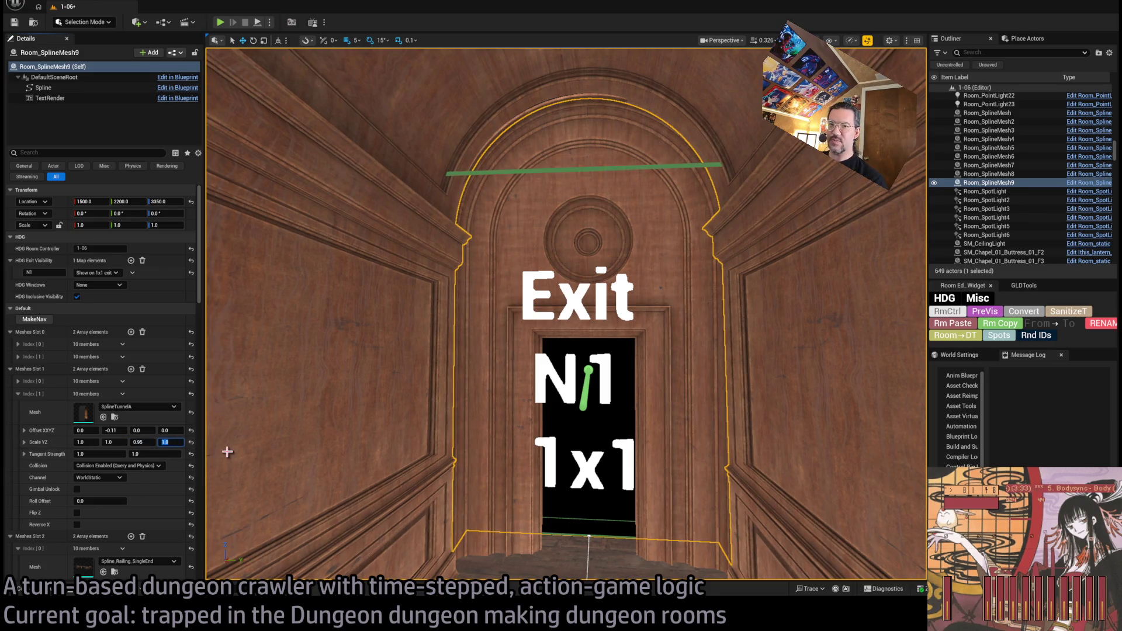
pyautogui.write('.98')
pyautogui.press('Return')
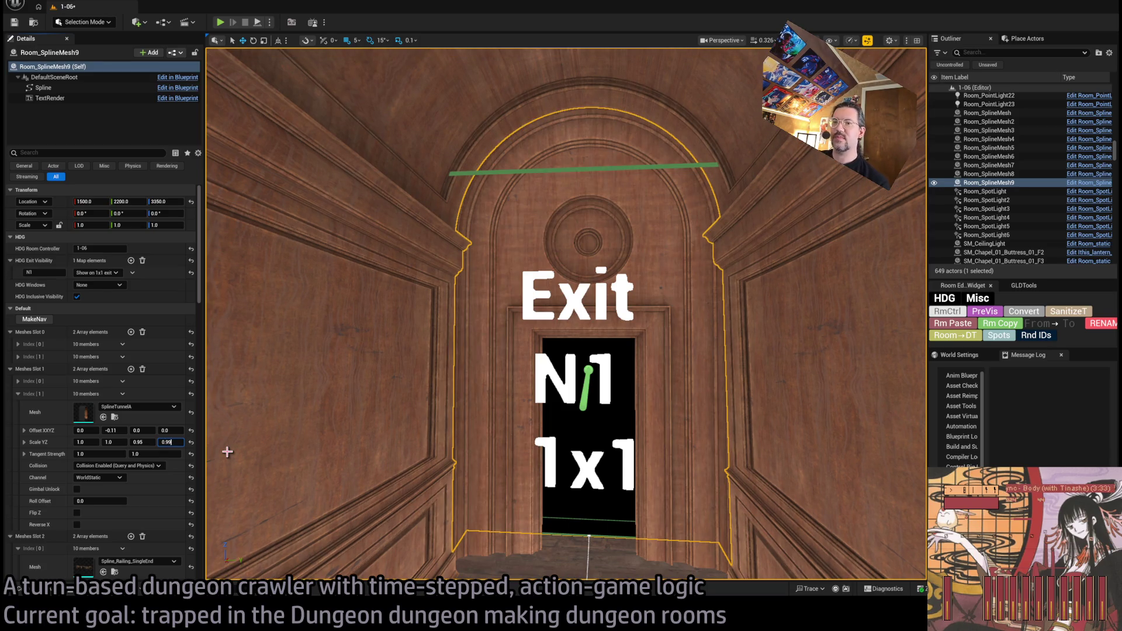
pyautogui.press('Return')
pyautogui.click(143, 441)
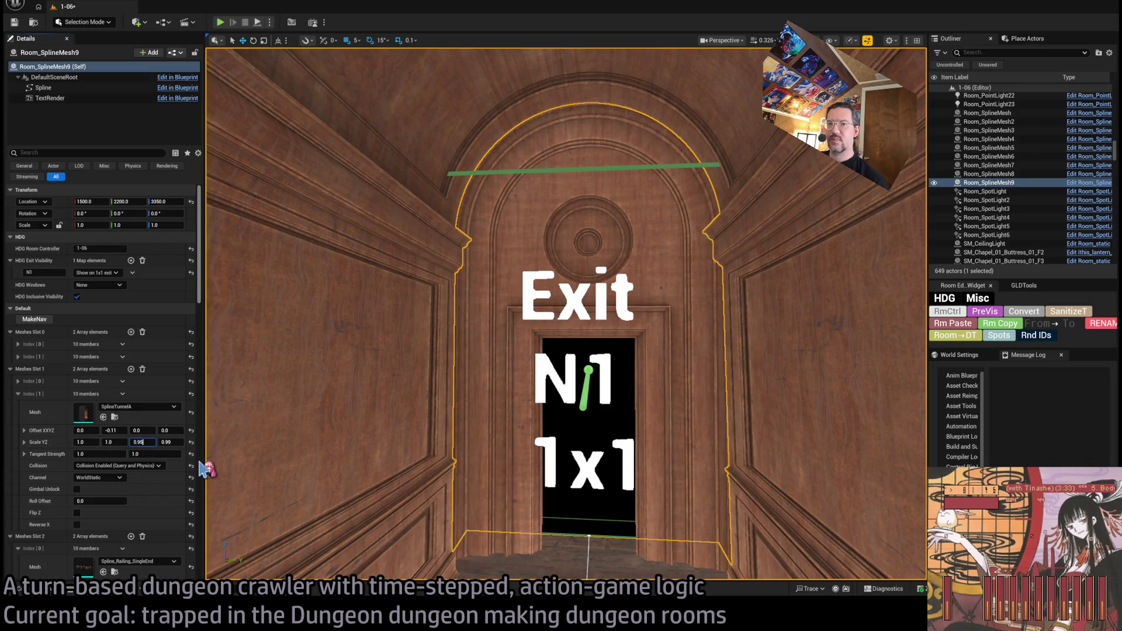
pyautogui.write('7')
pyautogui.press('Return')
# Step: Fly around the exit doorway to inspect how the tunnel fits the arch molding
pyautogui.moveTo(454, 430)
pyautogui.mouseDown()
pyautogui.moveTo(453, 363)
pyautogui.moveTo(435, 350)
pyautogui.moveTo(450, 339)
pyautogui.moveTo(409, 347)
pyautogui.moveTo(450, 438)
pyautogui.mouseUp()
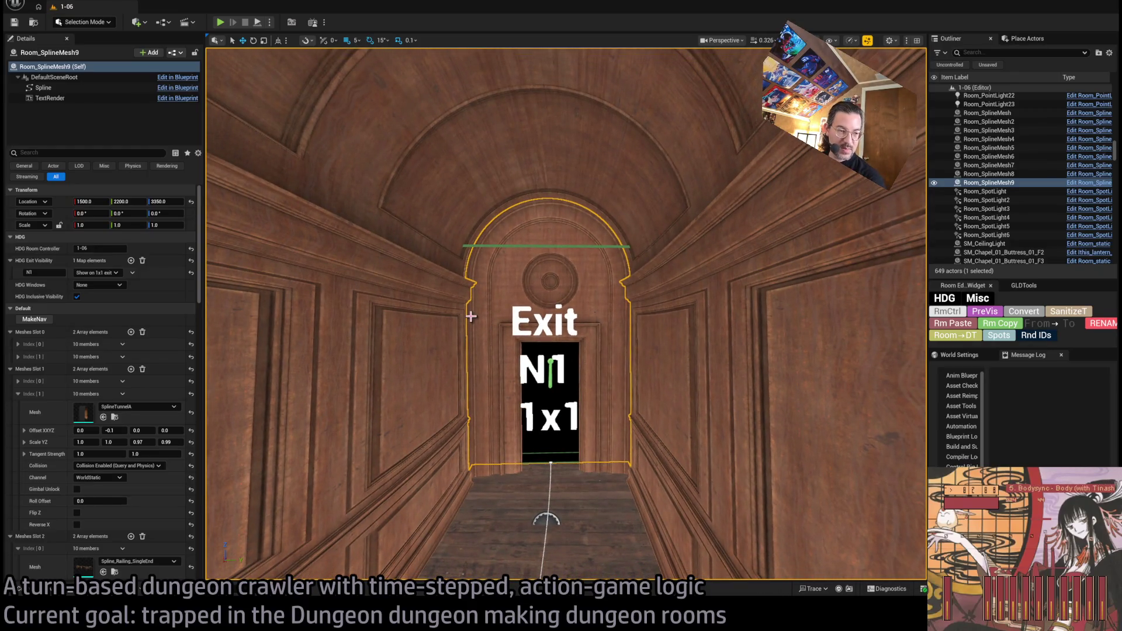
pyautogui.moveTo(556, 372); pyautogui.dragTo(541, 359)
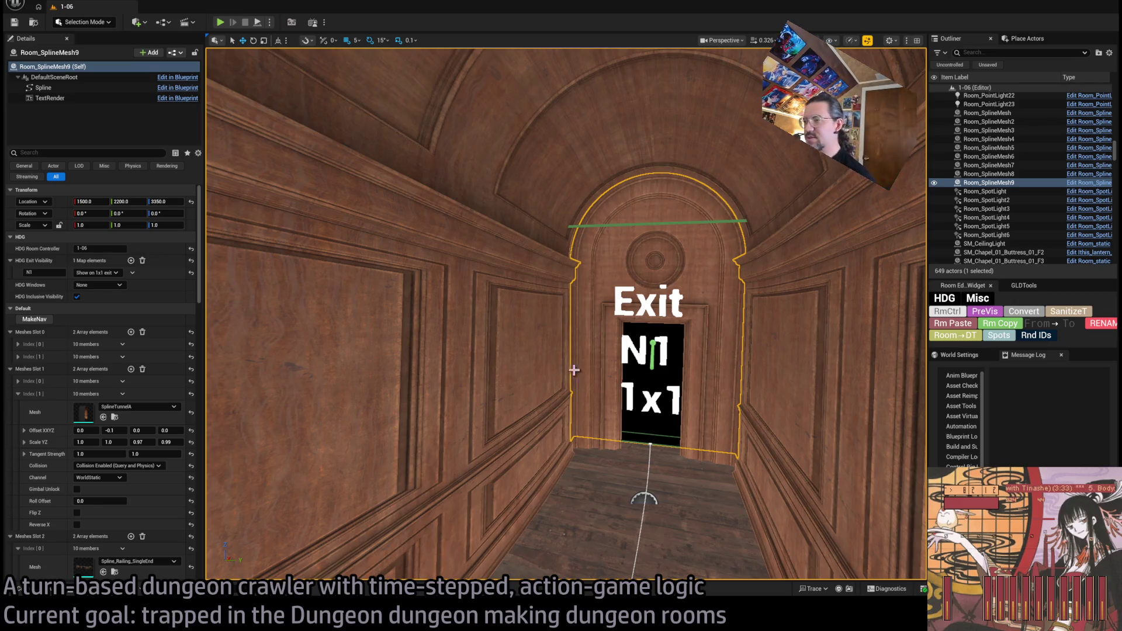
pyautogui.moveTo(574, 370); pyautogui.dragTo(579, 409)
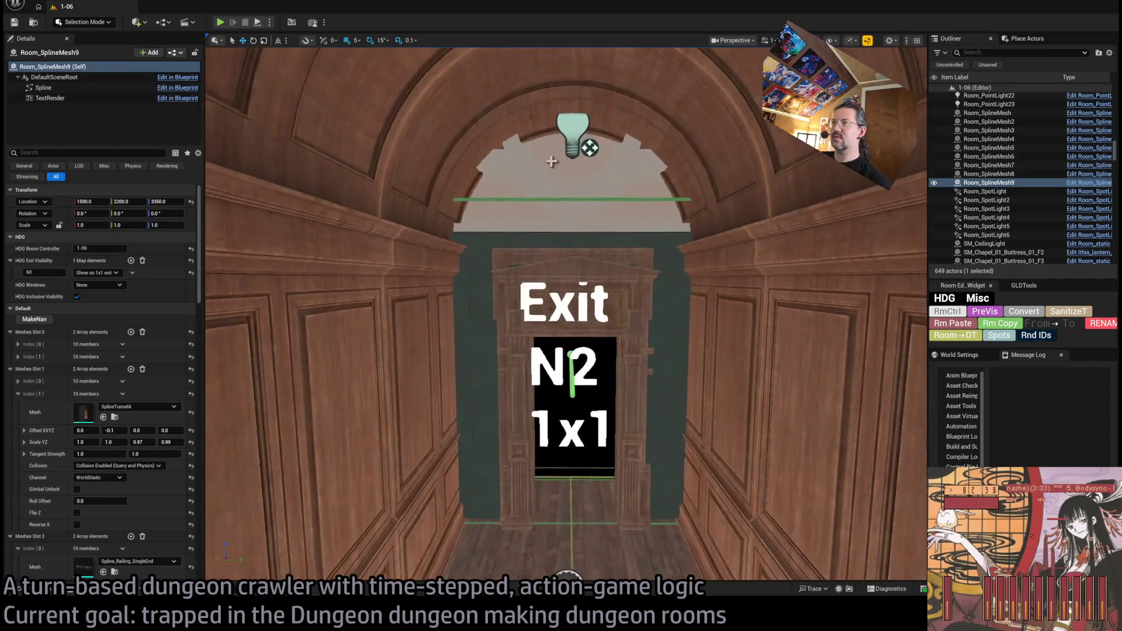
pyautogui.click(572, 154)
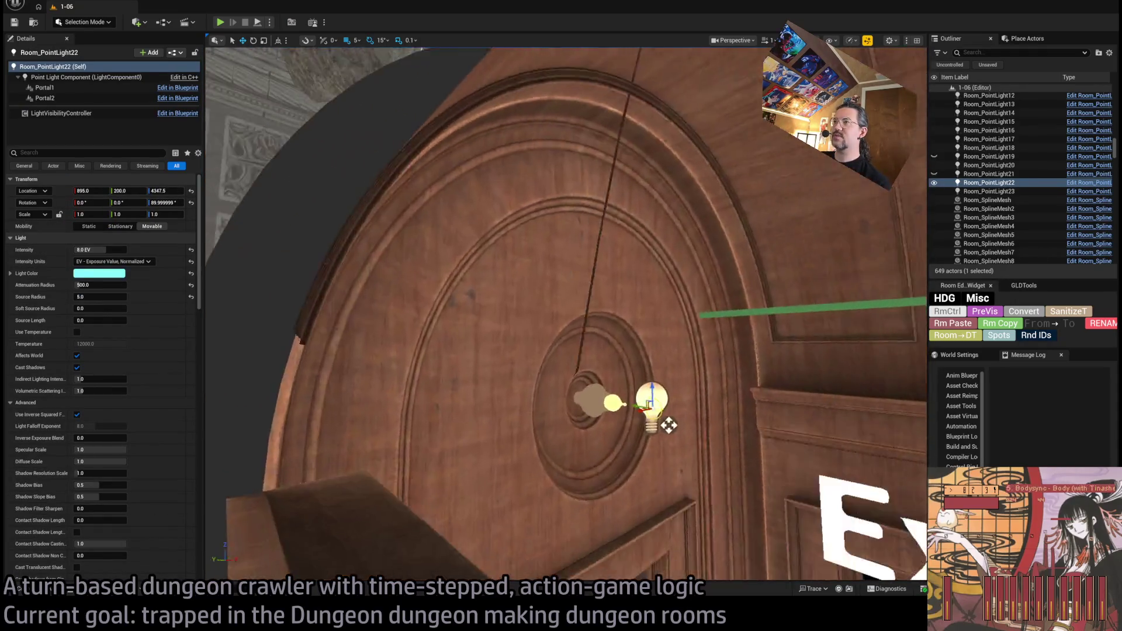
# Step: Select the door light and BigDoor_7 wall and rotate out duplicates of both
pyautogui.click(651, 301)
pyautogui.scroll(-5, 669, 325)
pyautogui.keyDown('ctrl'); pyautogui.click(545, 310); pyautogui.keyUp('ctrl')
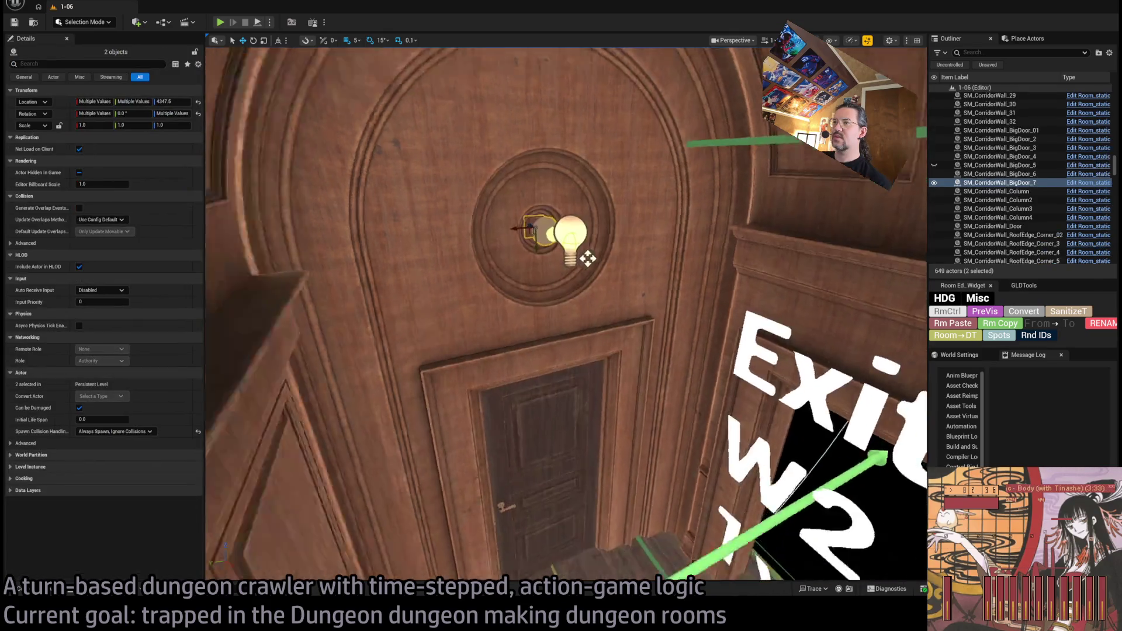
pyautogui.moveTo(428, 287); pyautogui.dragTo(514, 287)
pyautogui.moveTo(566, 316); pyautogui.dragTo(566, 222)
pyautogui.moveTo(360, 406)
pyautogui.mouseDown()
pyautogui.moveTo(360, 336)
pyautogui.moveTo(321, 344)
pyautogui.moveTo(368, 309)
pyautogui.moveTo(618, 318)
pyautogui.moveTo(792, 219)
pyautogui.mouseUp()
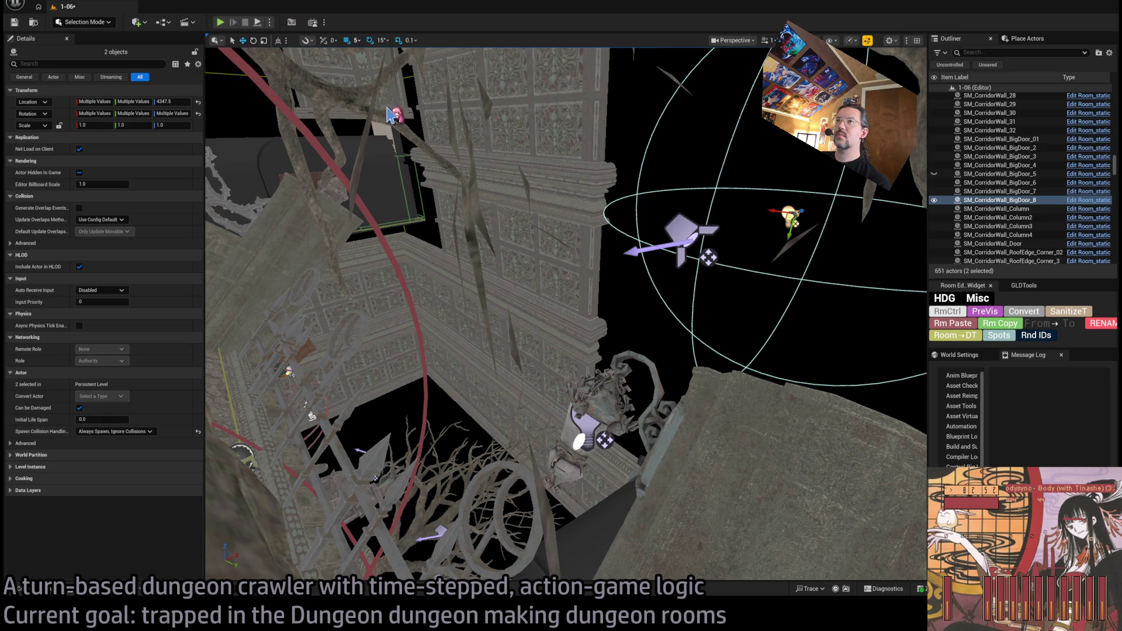
pyautogui.moveTo(383, 108)
pyautogui.mouseDown()
pyautogui.moveTo(368, 114)
pyautogui.moveTo(380, 110)
pyautogui.mouseUp()
# Step: With 100-unit snapping, lower the copied light 400 units and move it toward the exit
pyautogui.press(']')
pyautogui.press(']')
pyautogui.press(']')
pyautogui.moveTo(461, 190); pyautogui.dragTo(480, 482)
pyautogui.scroll(10, 529, 452)
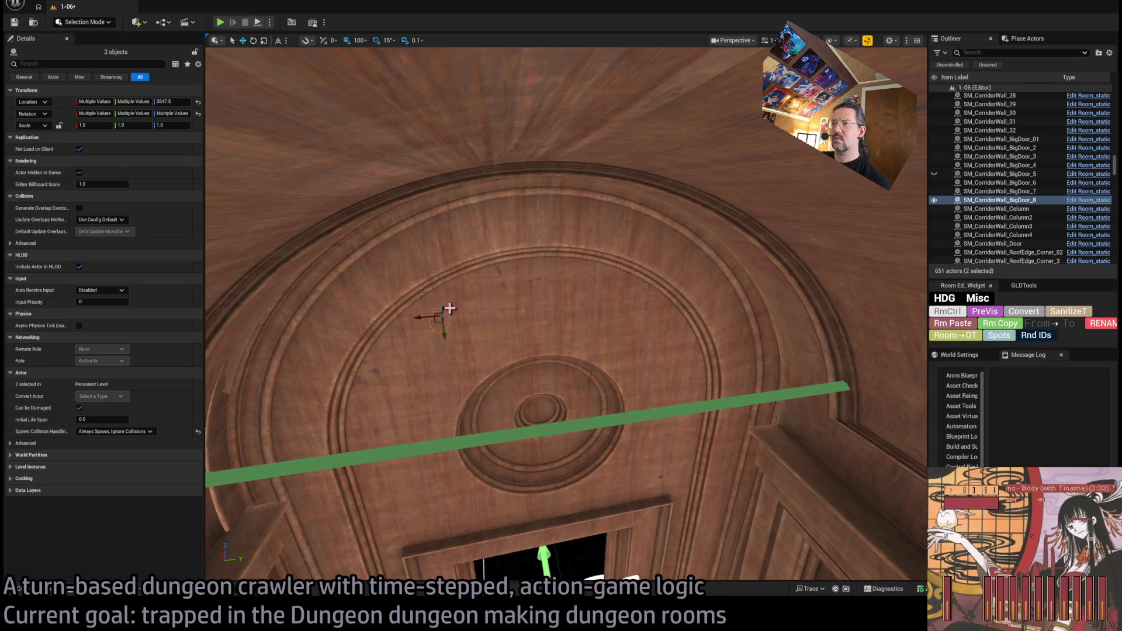
pyautogui.moveTo(450, 308); pyautogui.dragTo(431, 408)
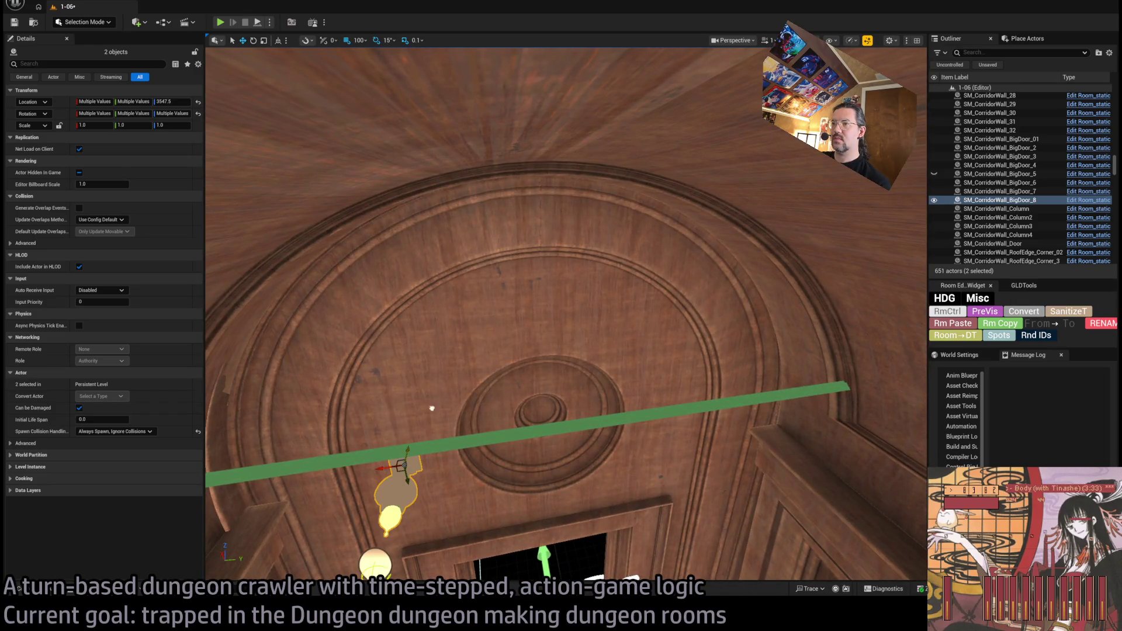
pyautogui.moveTo(464, 355)
pyautogui.mouseDown()
pyautogui.moveTo(465, 368)
pyautogui.moveTo(628, 358)
pyautogui.moveTo(622, 309)
pyautogui.mouseUp()
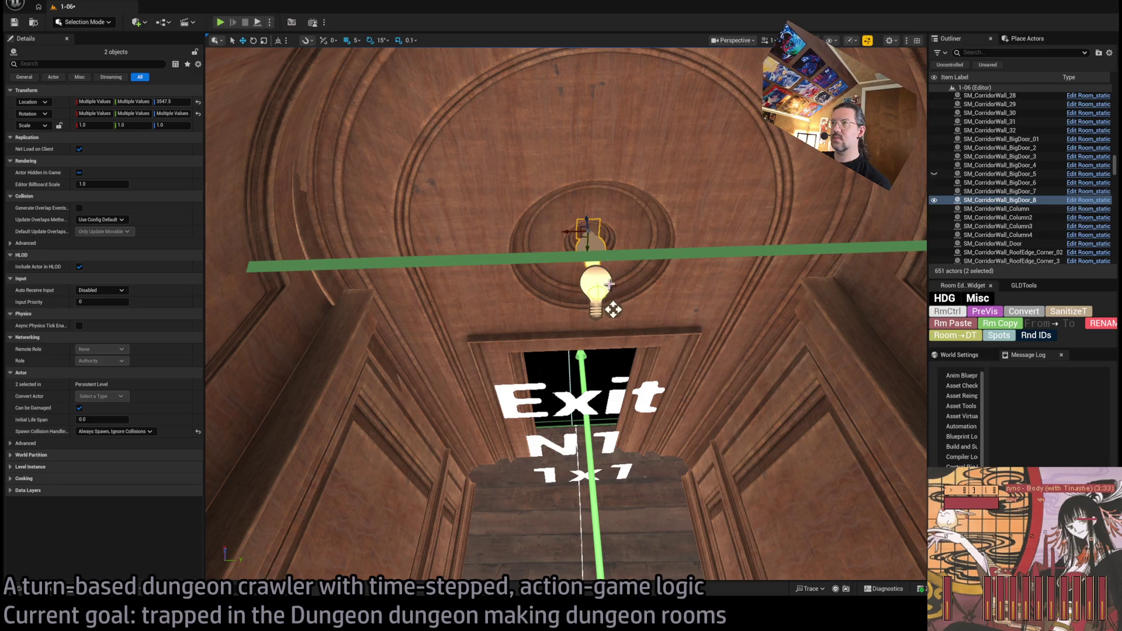
# Step: Select the ceiling point light over the Exit N1 door and frame it with F
pyautogui.press('f')
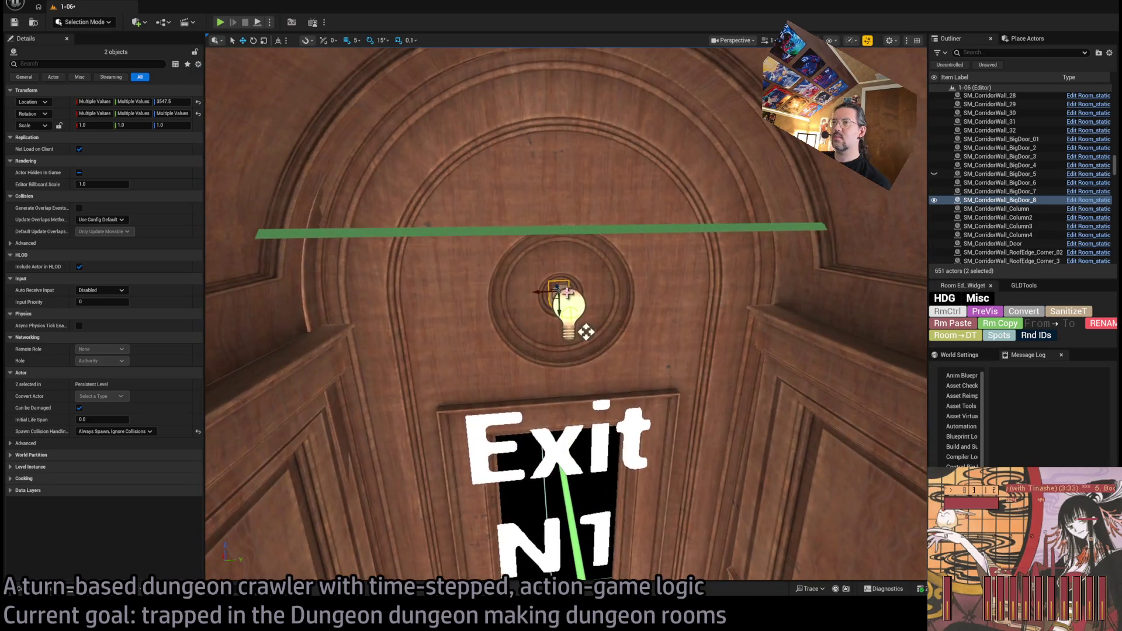
pyautogui.click(476, 314)
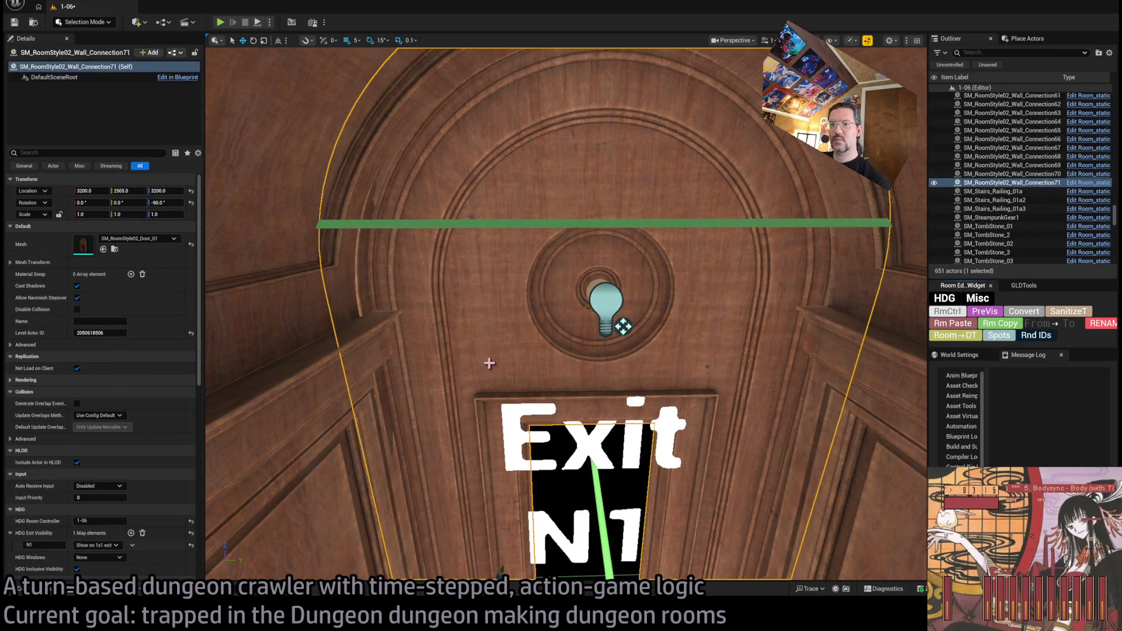
pyautogui.click(591, 284)
pyautogui.keyDown('ctrl'); pyautogui.click(720, 301); pyautogui.keyUp('ctrl')
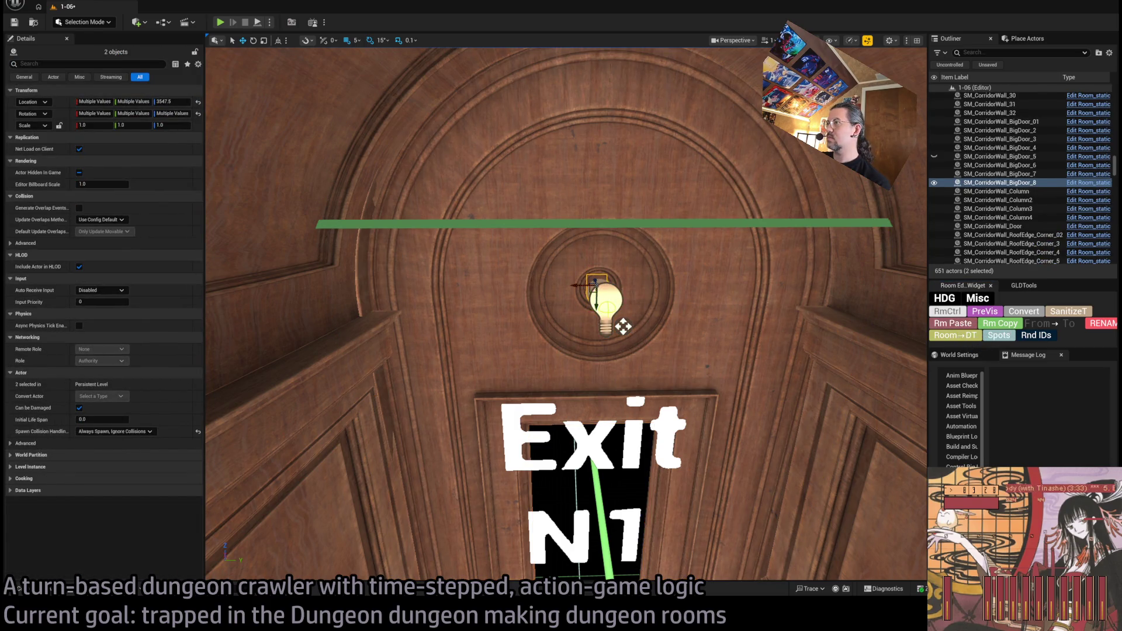
pyautogui.click(870, 316)
pyautogui.click(622, 326)
pyautogui.scroll(-10, 152, 430)
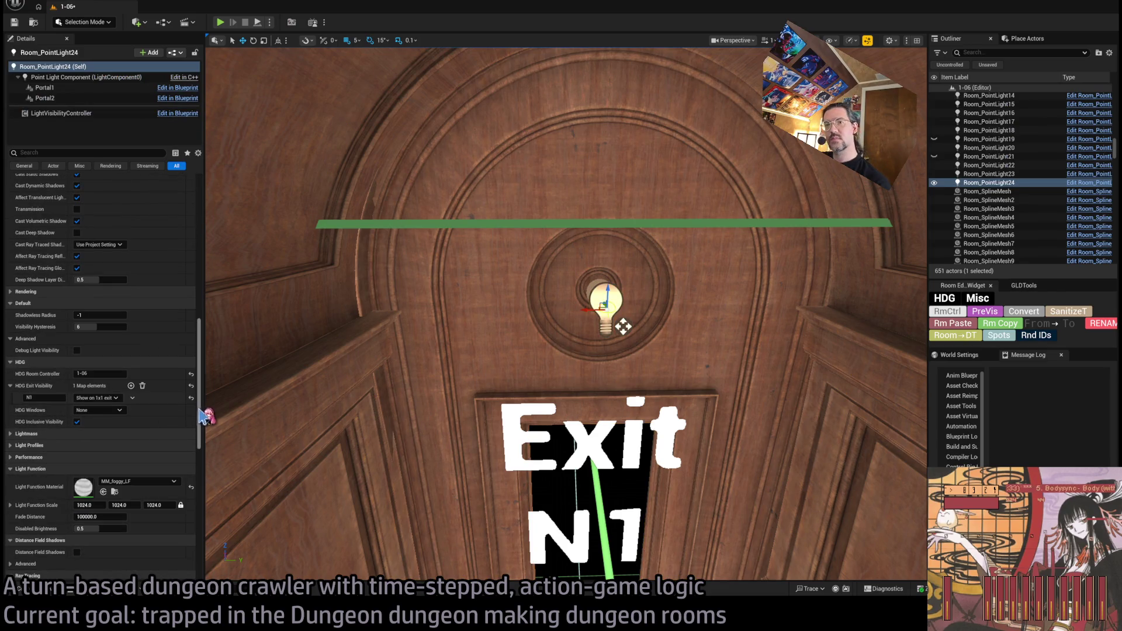
pyautogui.scroll(10, 213, 370)
pyautogui.scroll(-3, 768, 210)
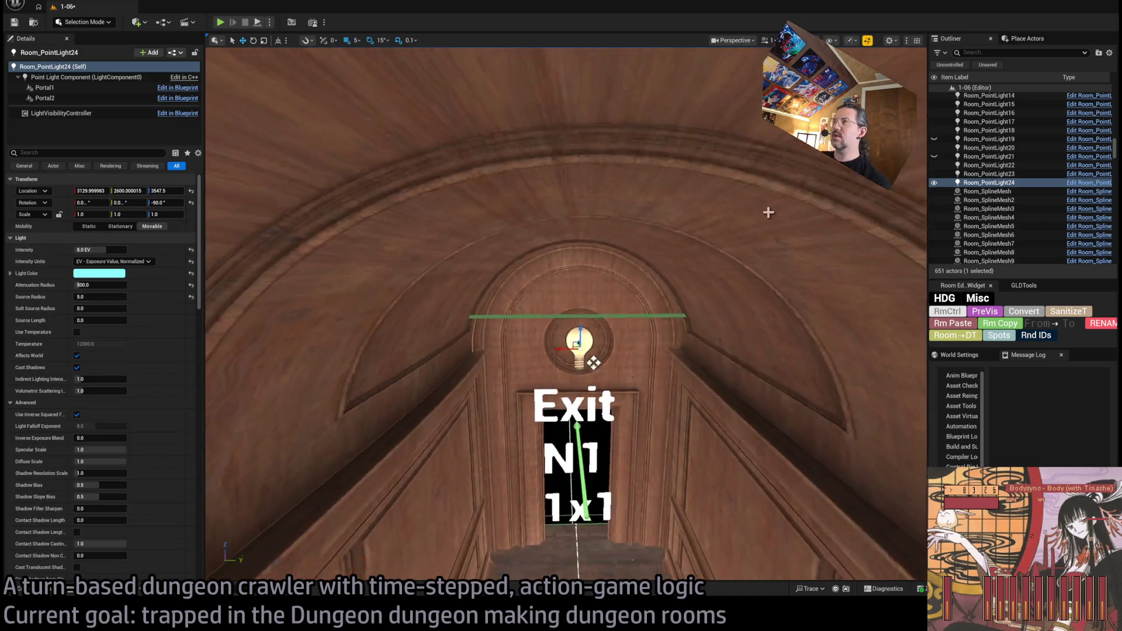
pyautogui.press('f')
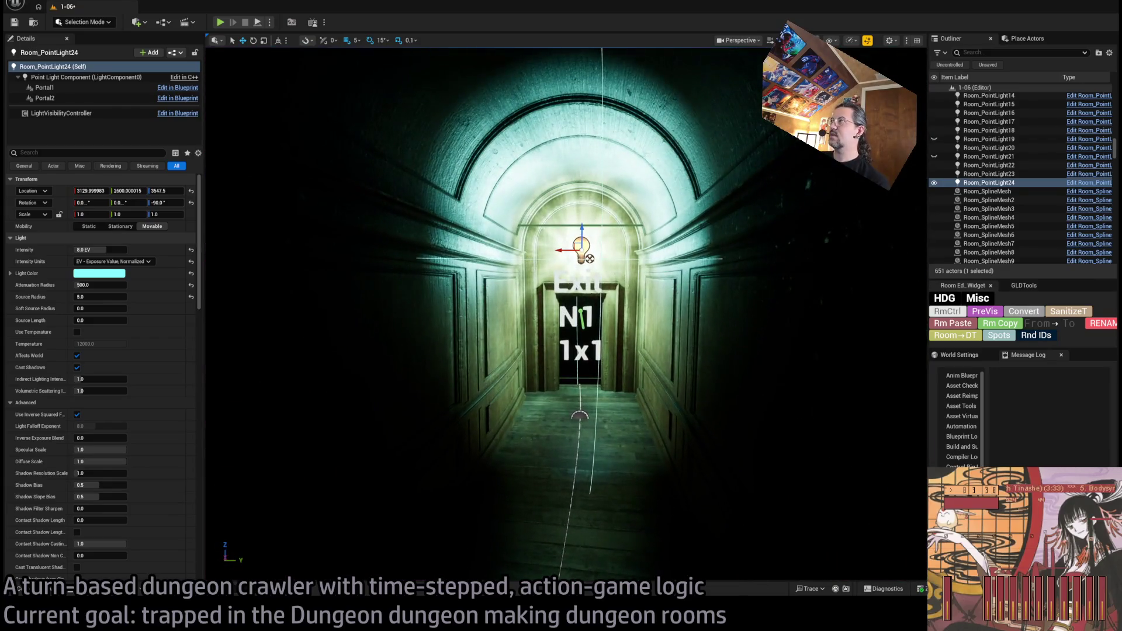
# Step: Switch the viewport to Unlit shading and fly outside beneath the carved room
pyautogui.hotkey('alt', '3')
pyautogui.scroll(-10, 565, 314)
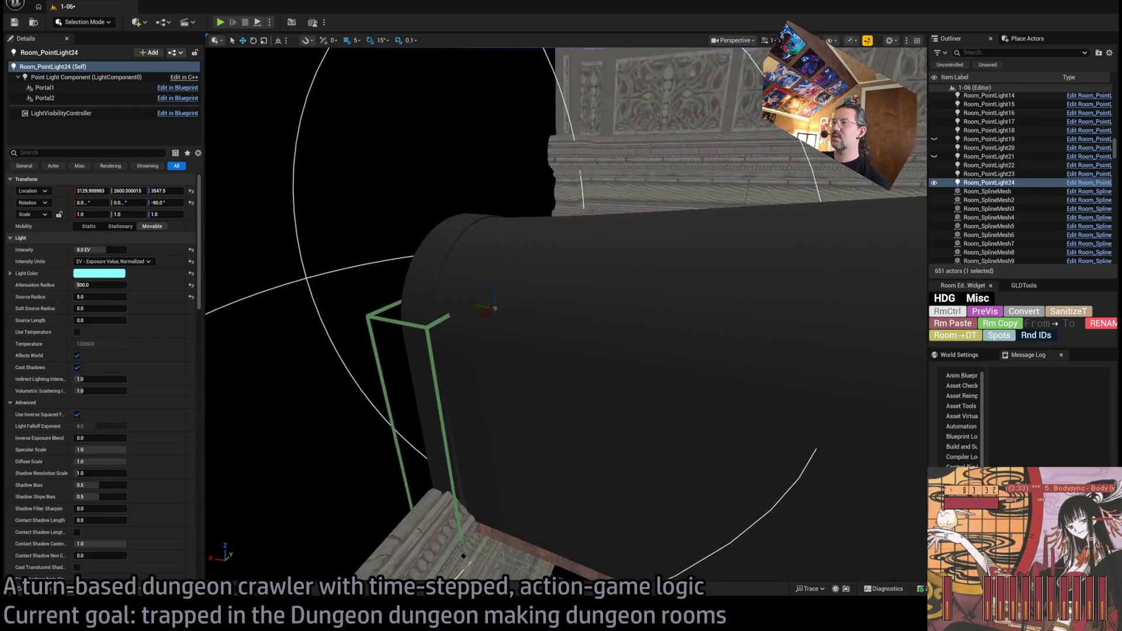
pyautogui.scroll(-10, 576, 287)
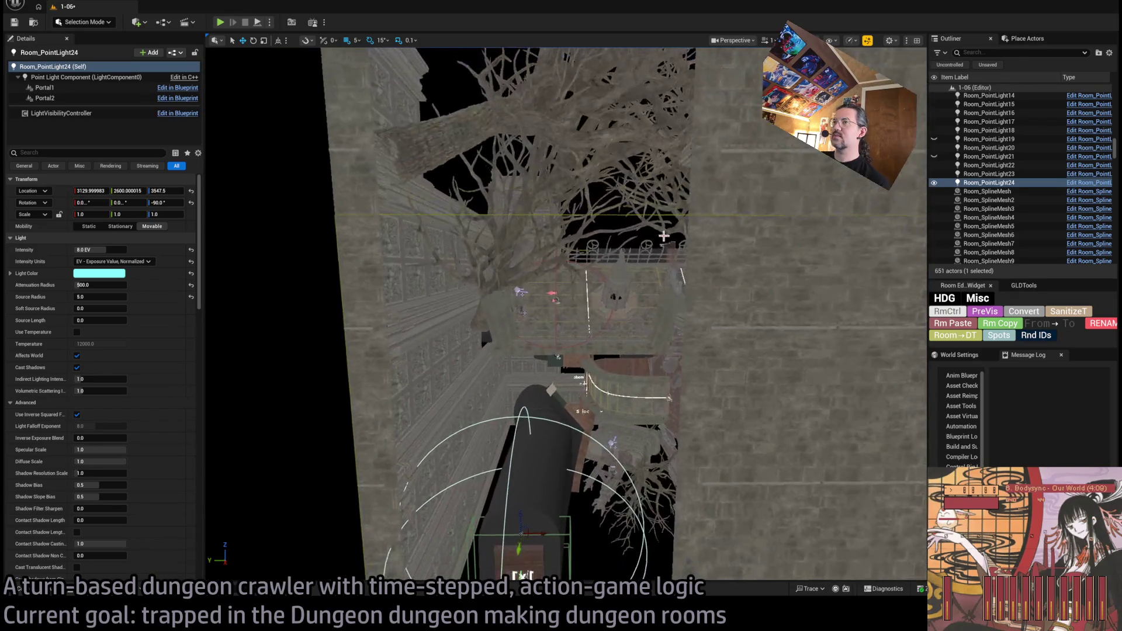
pyautogui.scroll(-10, 579, 288)
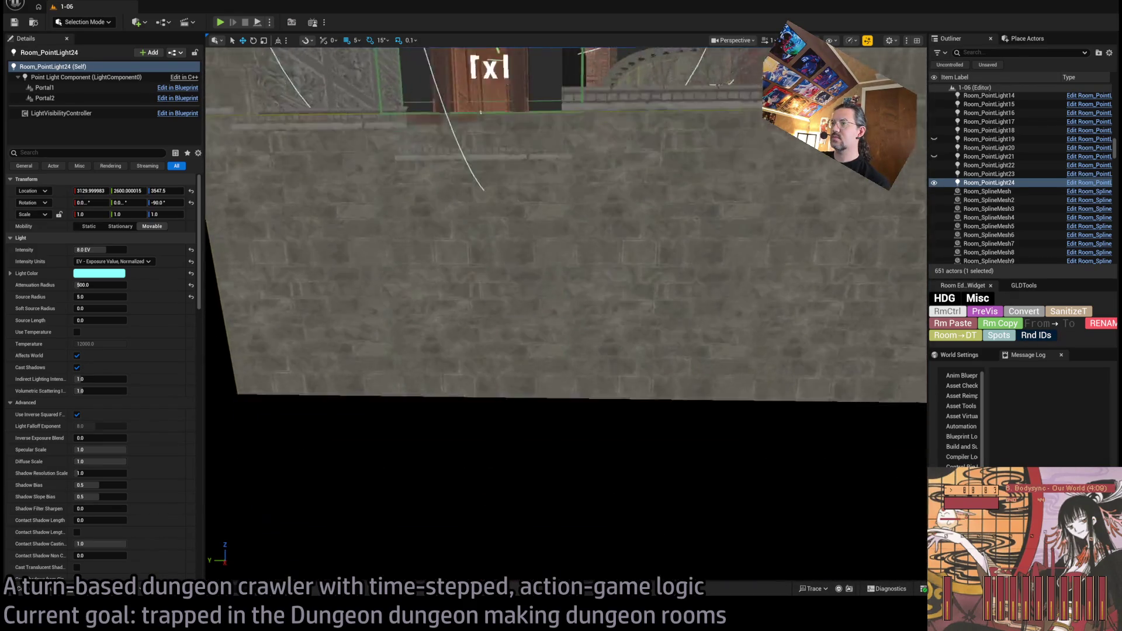
pyautogui.moveTo(321, 75)
pyautogui.mouseDown()
pyautogui.moveTo(325, 105)
pyautogui.moveTo(321, 75)
pyautogui.moveTo(453, 326)
pyautogui.mouseUp()
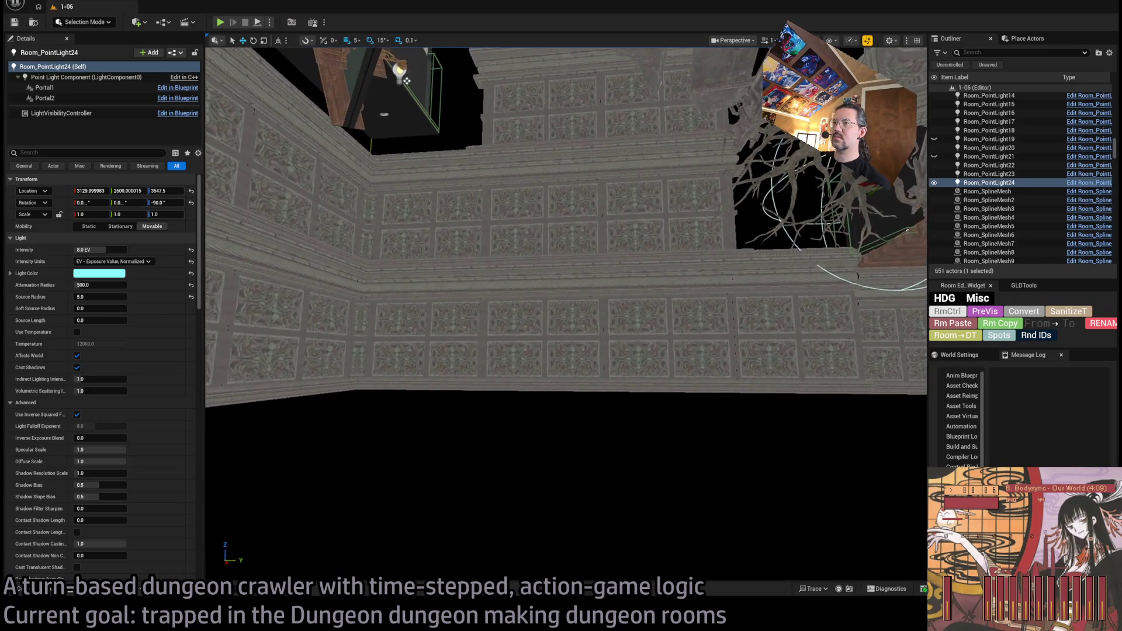
# Step: Shift-select all 22 ornate carved wall panels of the upper row
pyautogui.click(543, 321)
pyautogui.keyDown('ctrl'); pyautogui.click(453, 326); pyautogui.keyUp('ctrl')
pyautogui.keyDown('ctrl'); pyautogui.click(508, 327); pyautogui.keyUp('ctrl')
pyautogui.keyDown('ctrl'); pyautogui.click(384, 318); pyautogui.keyUp('ctrl')
pyautogui.keyDown('ctrl'); pyautogui.click(509, 316); pyautogui.keyUp('ctrl')
pyautogui.keyDown('ctrl'); pyautogui.click(458, 308); pyautogui.keyUp('ctrl')
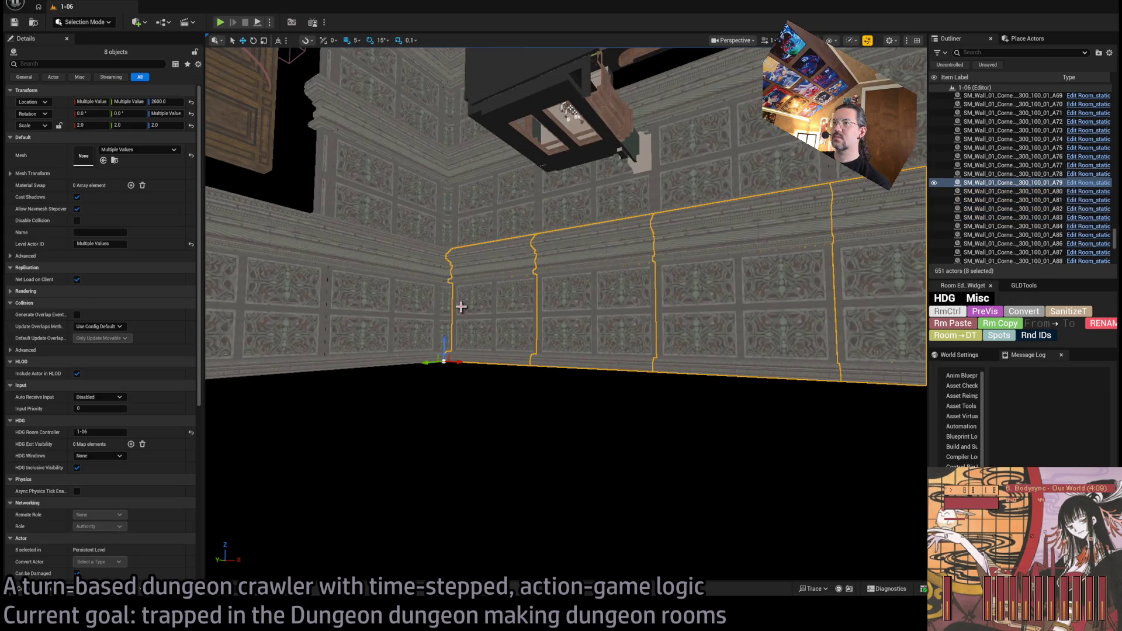
pyautogui.keyDown('ctrl'); pyautogui.click(406, 318); pyautogui.keyUp('ctrl')
pyautogui.keyDown('ctrl'); pyautogui.click(338, 327); pyautogui.keyUp('ctrl')
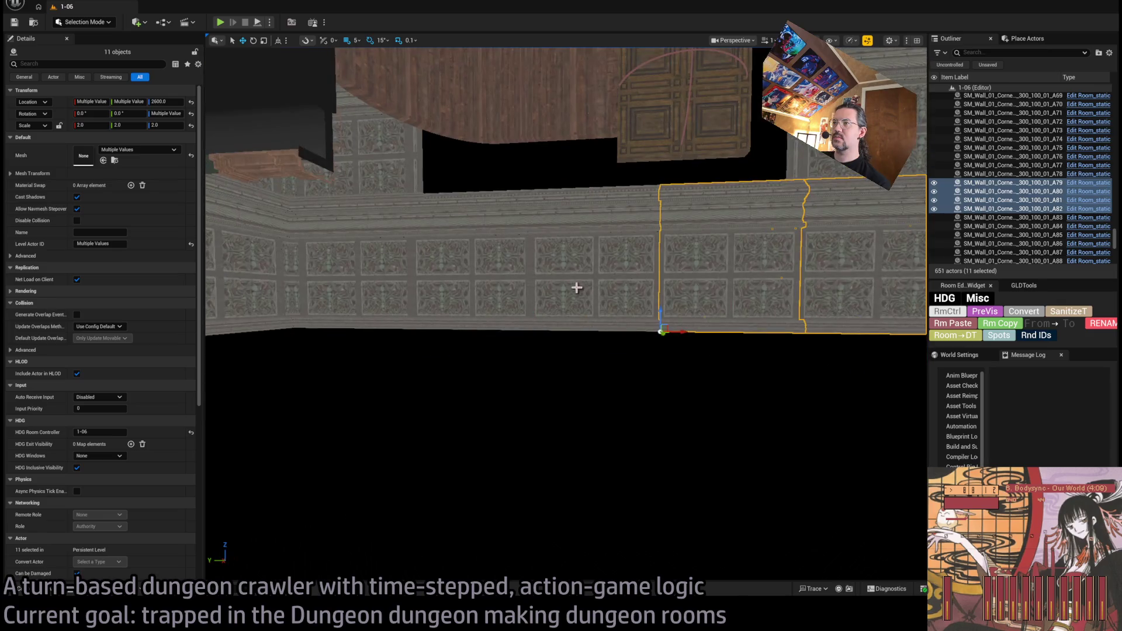
pyautogui.keyDown('ctrl'); pyautogui.click(576, 288); pyautogui.keyUp('ctrl')
pyautogui.keyDown('ctrl'); pyautogui.click(393, 278); pyautogui.keyUp('ctrl')
pyautogui.keyDown('ctrl'); pyautogui.click(316, 282); pyautogui.keyUp('ctrl')
pyautogui.keyDown('ctrl'); pyautogui.click(272, 286); pyautogui.keyUp('ctrl')
pyautogui.keyDown('ctrl'); pyautogui.click(272, 287); pyautogui.keyUp('ctrl')
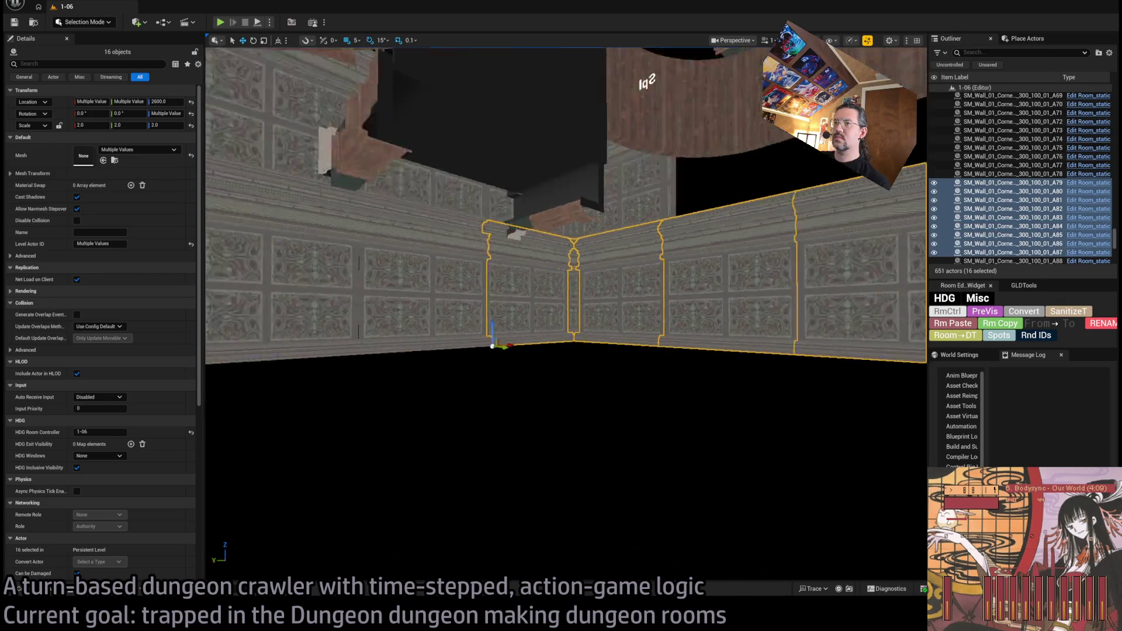
pyautogui.keyDown('ctrl'); pyautogui.click(623, 310); pyautogui.keyUp('ctrl')
pyautogui.keyDown('ctrl'); pyautogui.click(463, 298); pyautogui.keyUp('ctrl')
pyautogui.keyDown('ctrl'); pyautogui.click(370, 298); pyautogui.keyUp('ctrl')
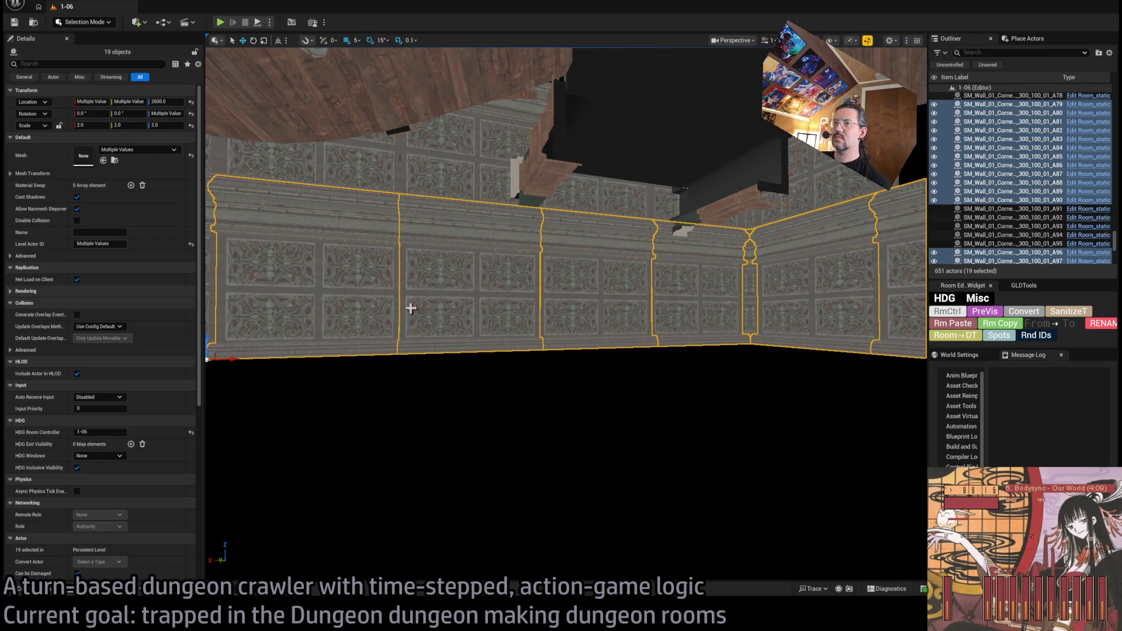
pyautogui.keyDown('ctrl'); pyautogui.click(483, 296); pyautogui.keyUp('ctrl')
pyautogui.keyDown('ctrl'); pyautogui.click(457, 287); pyautogui.keyUp('ctrl')
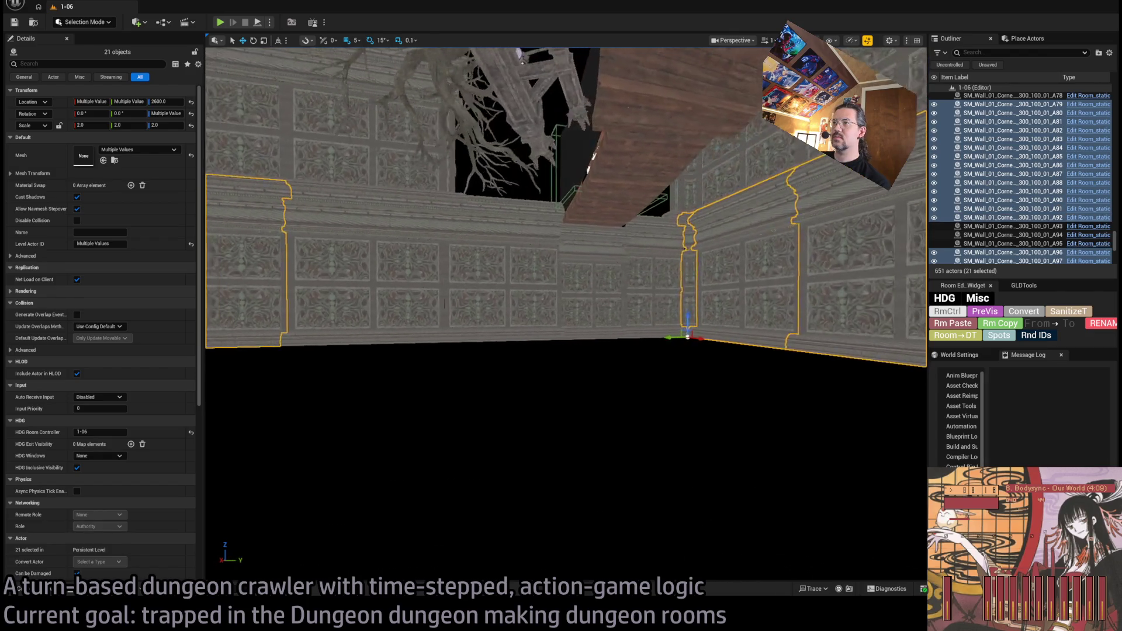
pyautogui.keyDown('ctrl'); pyautogui.click(381, 315); pyautogui.keyUp('ctrl')
pyautogui.moveTo(693, 357); pyautogui.dragTo(281, 63)
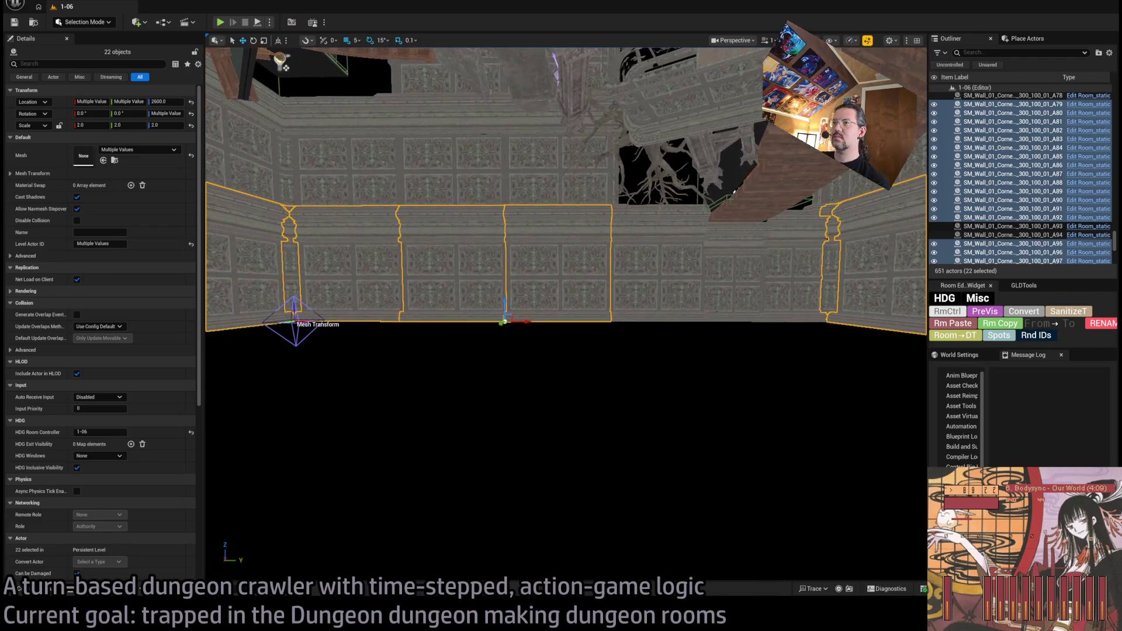
# Step: With 100-unit grid snap, Alt-drag duplicates of the panels down to Z 2000
pyautogui.keyDown('alt'); pyautogui.moveTo(504, 302); pyautogui.dragTo(516, 444); pyautogui.keyUp('alt')
pyautogui.hotkey('ctrl', 'z')
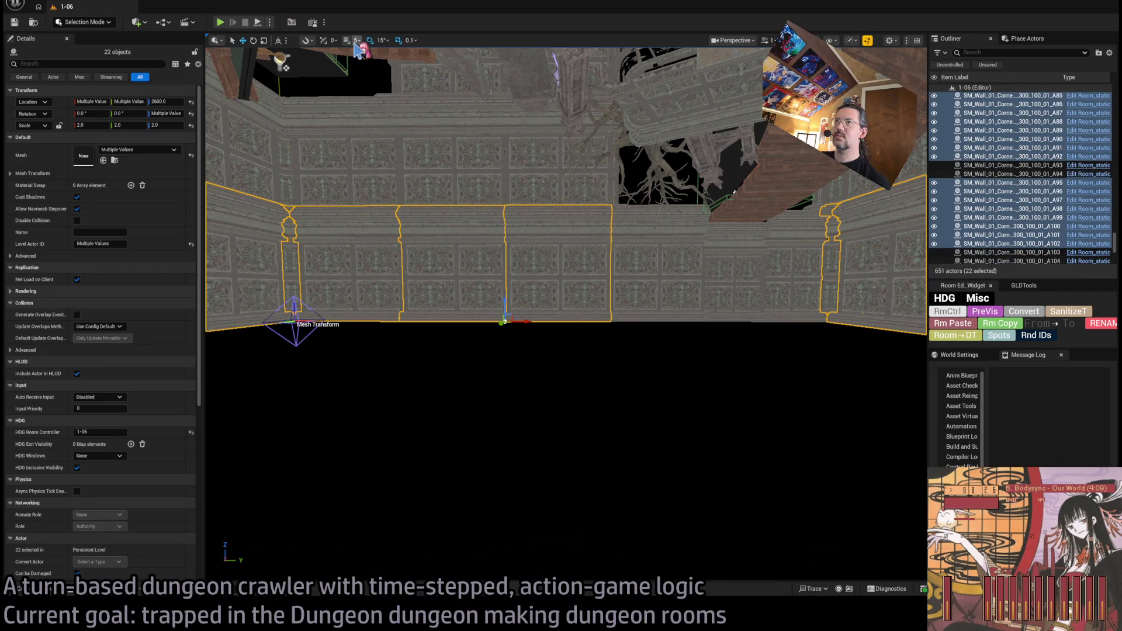
pyautogui.press(']')
pyautogui.press(']')
pyautogui.press(']')
pyautogui.moveTo(502, 303)
pyautogui.keyDown('alt'); pyautogui.mouseDown()
pyautogui.moveTo(503, 441)
pyautogui.moveTo(504, 410)
pyautogui.mouseUp(); pyautogui.keyUp('alt')
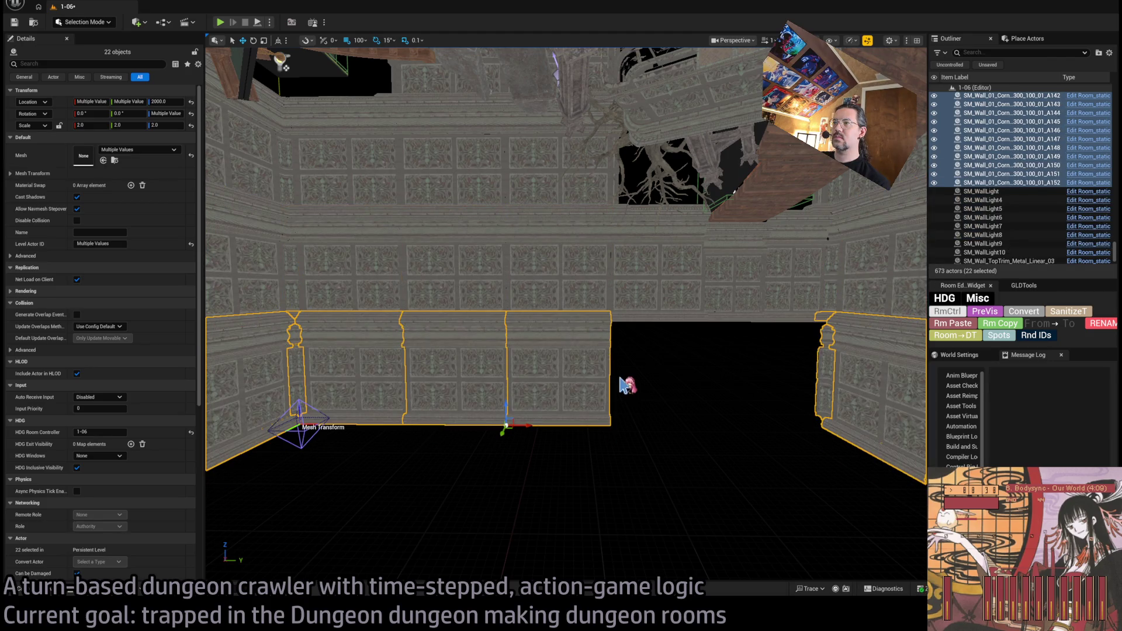
pyautogui.press('Up')
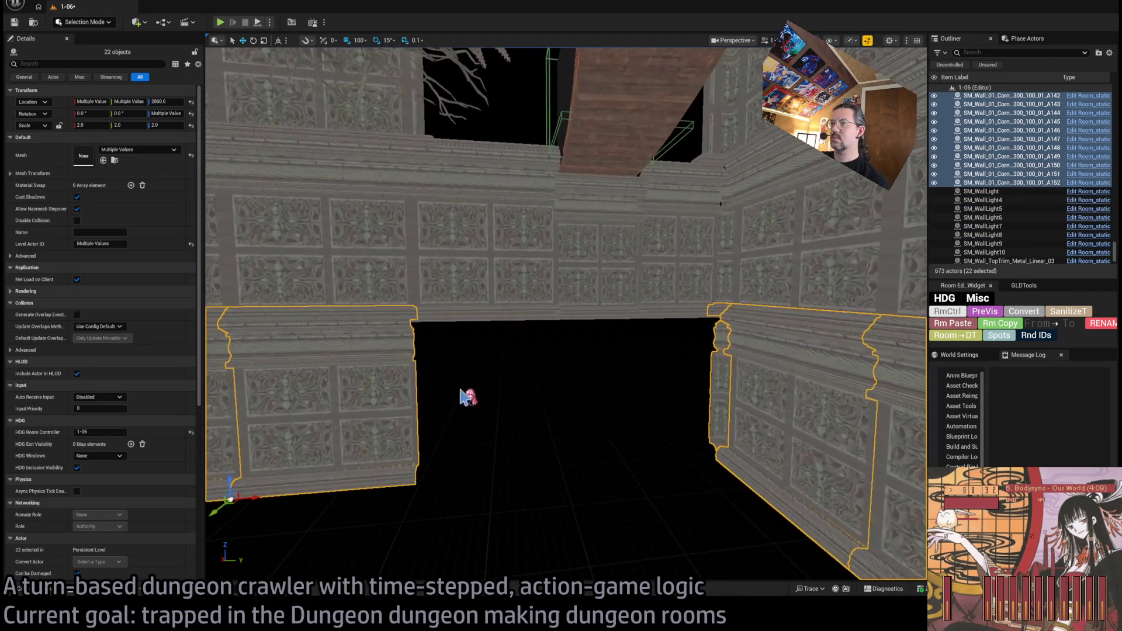
# Step: Alt-drag copies of wall A152 to Y 1900 and Y 2500, then select RoomController
pyautogui.click(409, 397)
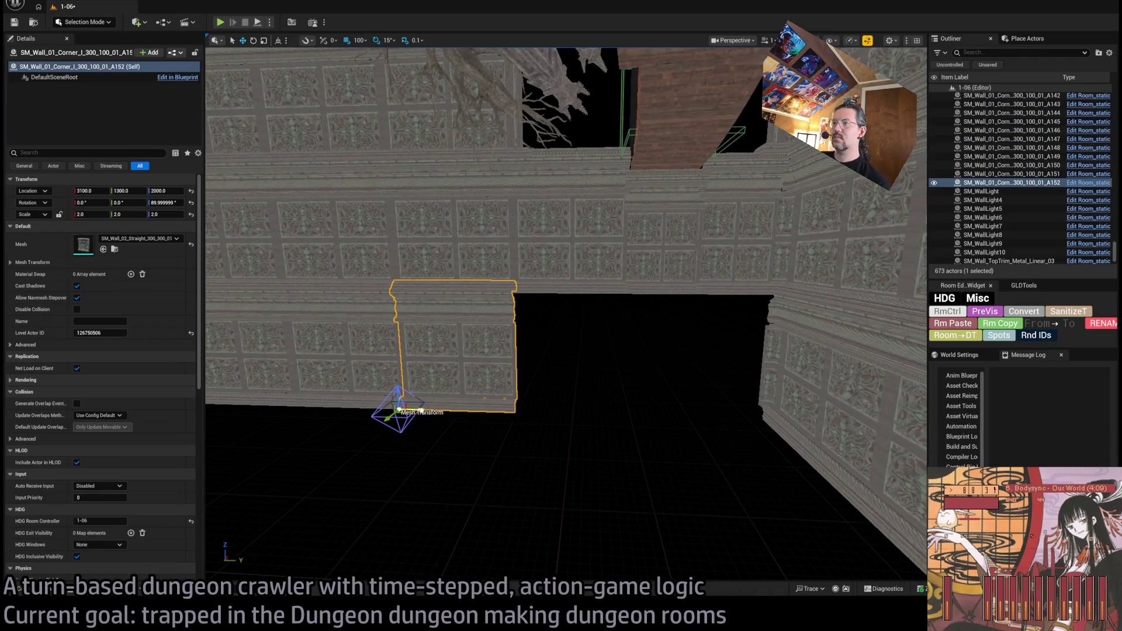
pyautogui.keyDown('alt'); pyautogui.moveTo(421, 408); pyautogui.dragTo(544, 403); pyautogui.keyUp('alt')
pyautogui.press('Right')
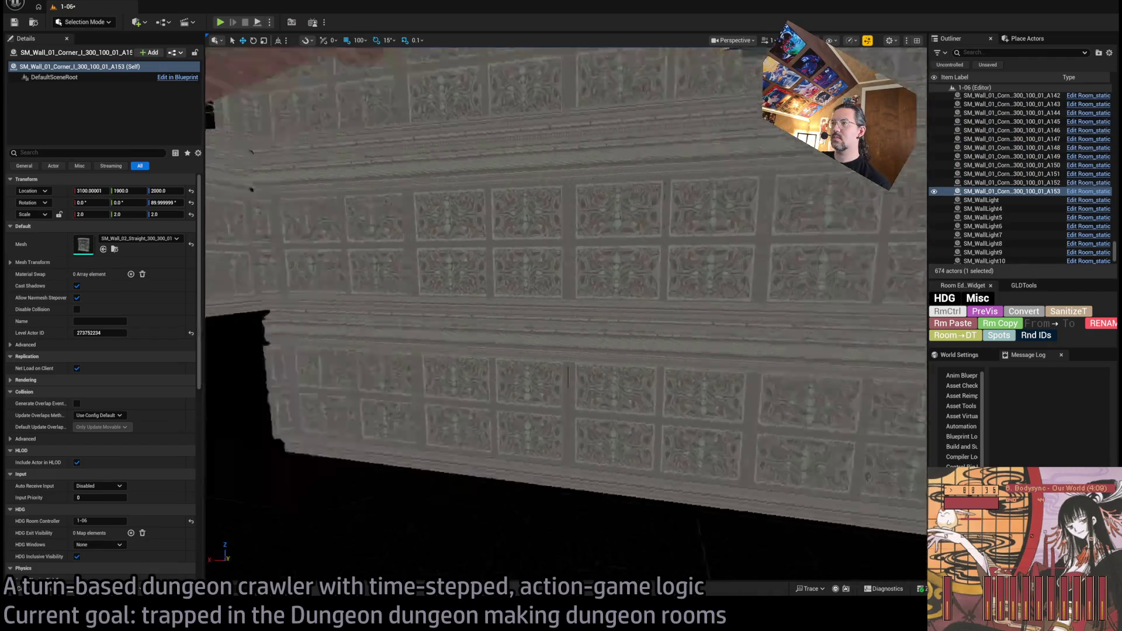
pyautogui.keyDown('alt'); pyautogui.moveTo(504, 404); pyautogui.dragTo(629, 403); pyautogui.keyUp('alt')
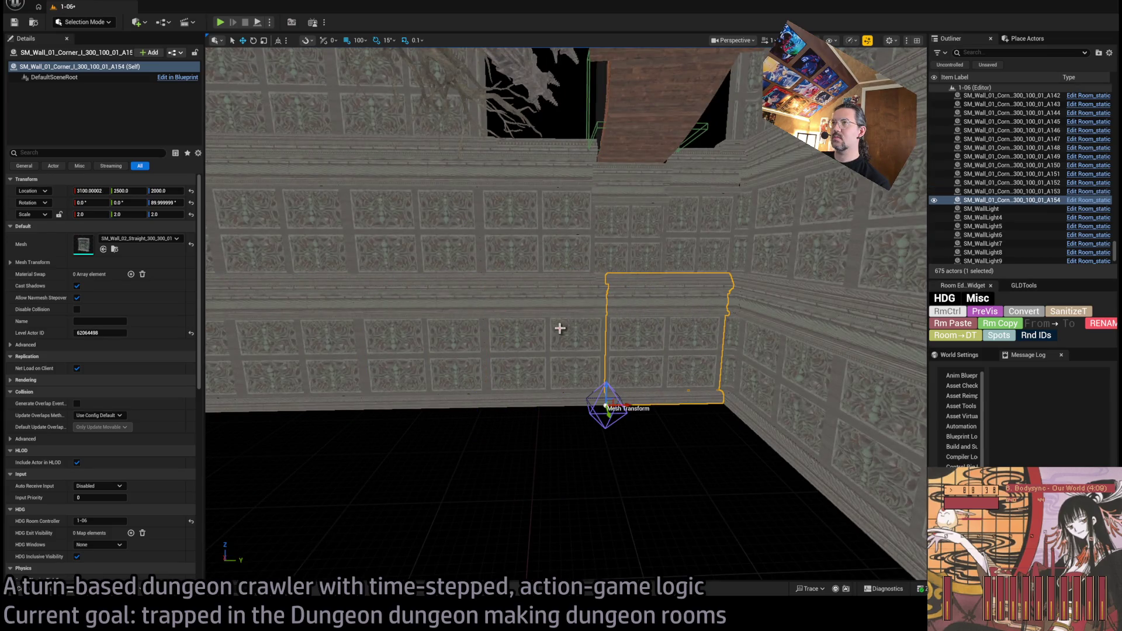
pyautogui.press('Up')
pyautogui.press('Up')
pyautogui.press('Up')
pyautogui.moveTo(652, 121)
pyautogui.mouseDown()
pyautogui.moveTo(631, 94)
pyautogui.moveTo(568, 320)
pyautogui.mouseUp()
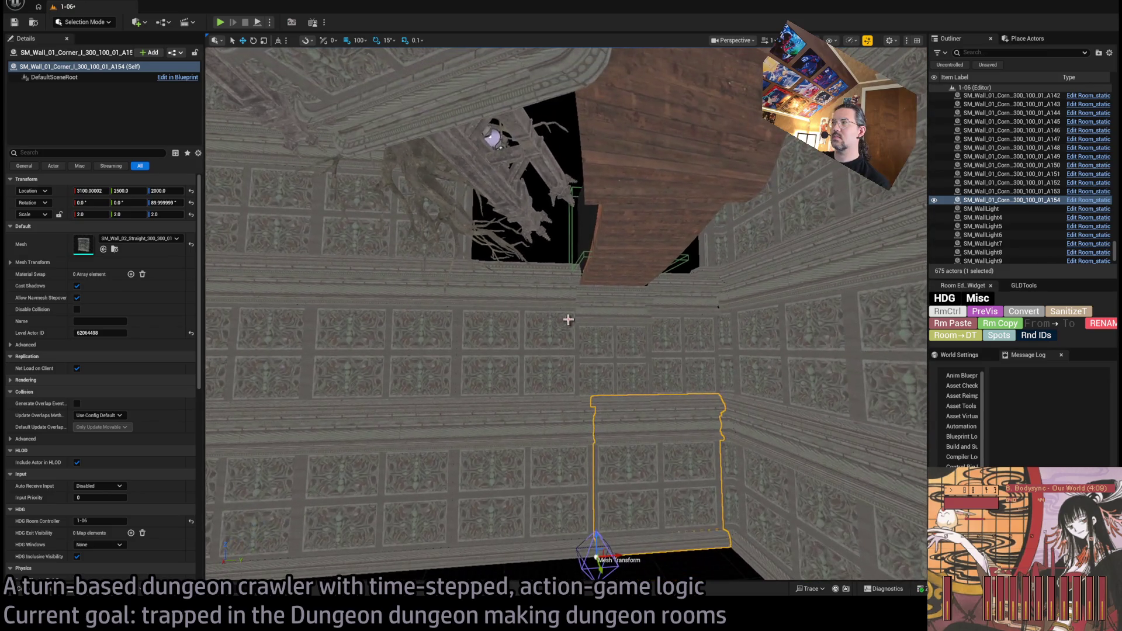
pyautogui.click(947, 311)
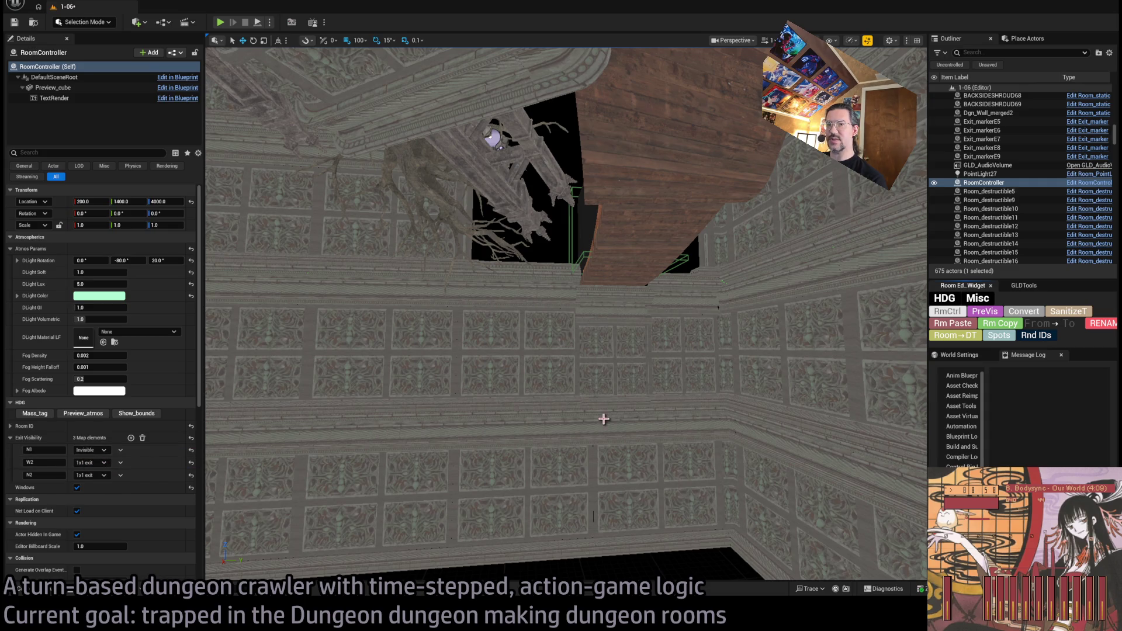
# Step: Run PreVis and change Exit Visibility N1 from Invisible to 1x1 exit, then pick a lower panel
pyautogui.click(993, 313)
pyautogui.moveTo(677, 353)
pyautogui.mouseDown()
pyautogui.moveTo(643, 338)
pyautogui.moveTo(625, 362)
pyautogui.moveTo(797, 340)
pyautogui.mouseUp()
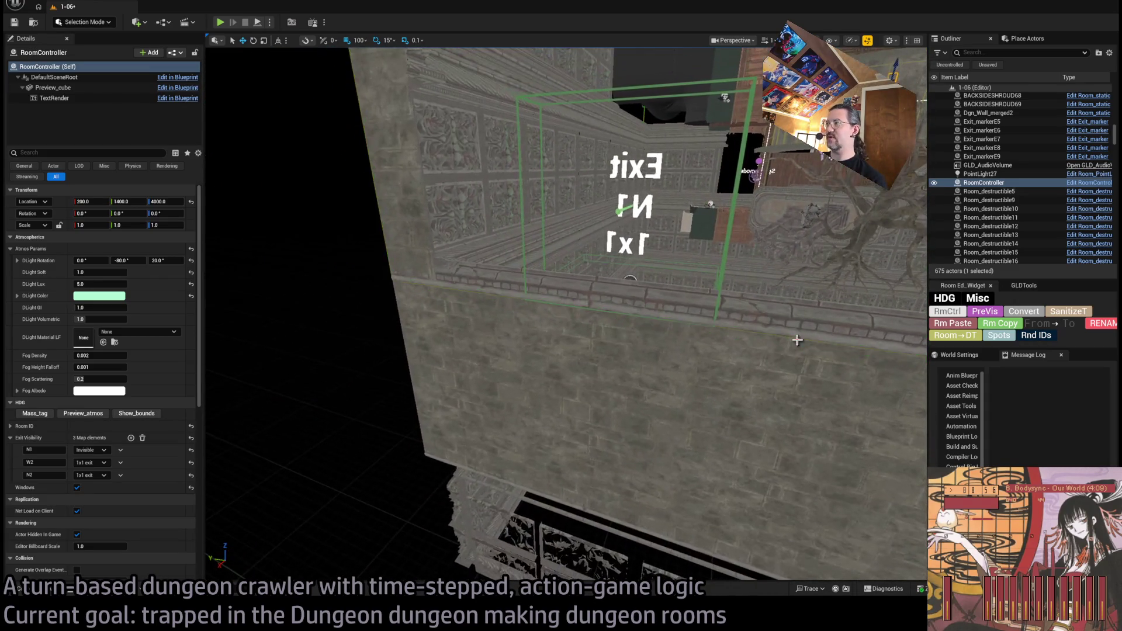
pyautogui.click(93, 449)
pyautogui.click(139, 466)
pyautogui.moveTo(671, 335)
pyautogui.mouseDown()
pyautogui.moveTo(661, 358)
pyautogui.moveTo(673, 340)
pyautogui.mouseUp()
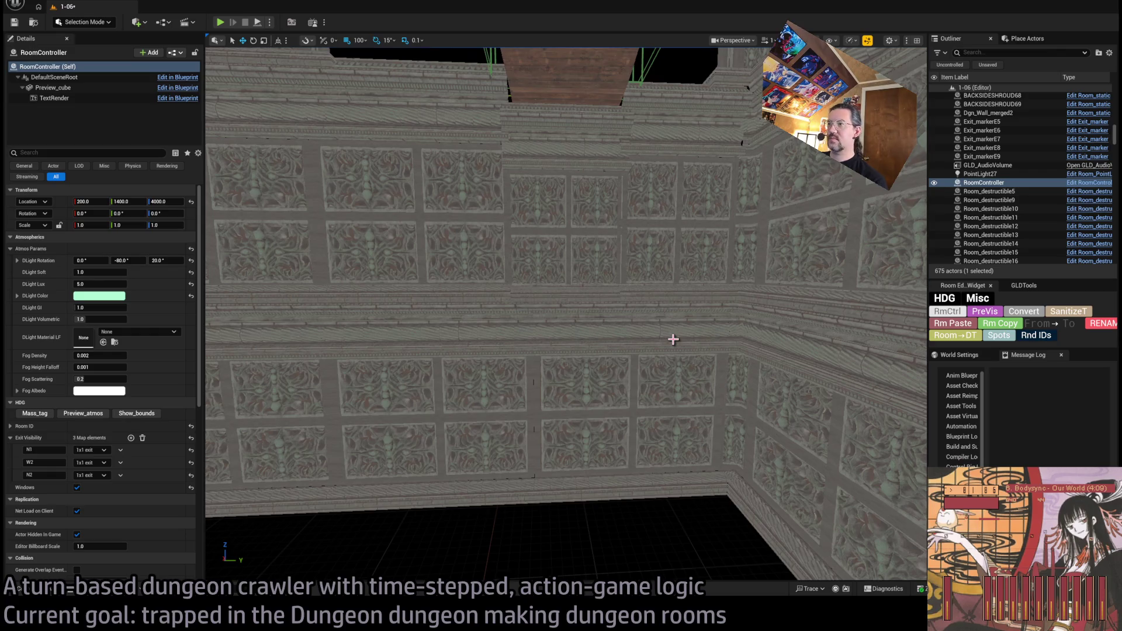
pyautogui.moveTo(673, 339); pyautogui.dragTo(683, 337)
pyautogui.click(636, 358)
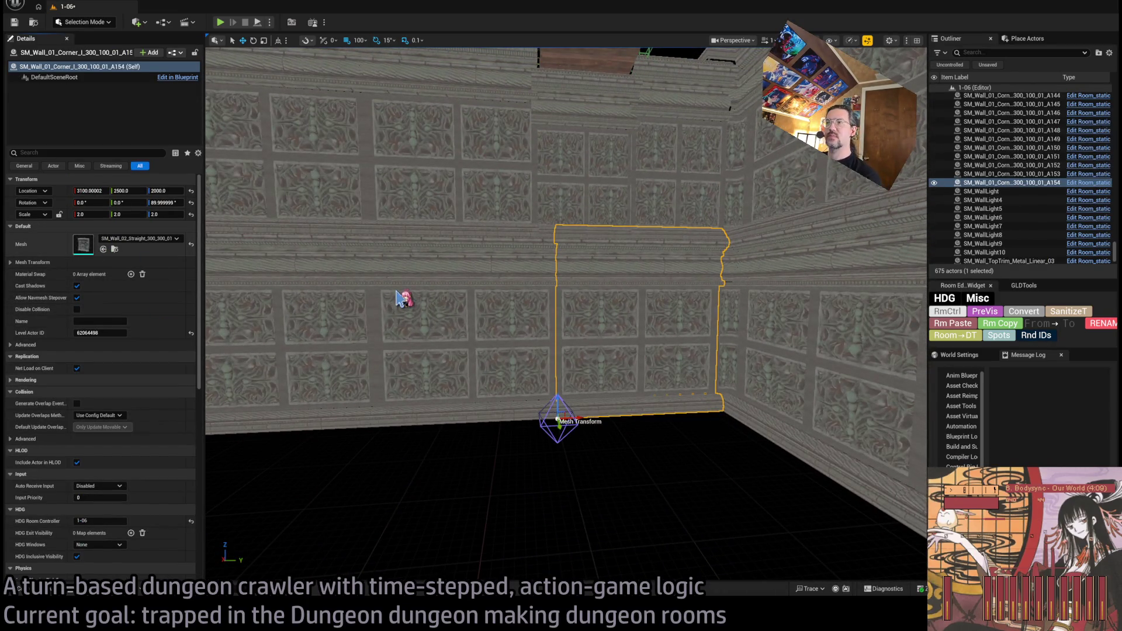
# Step: Locate the panel's mesh in the Wall_01_02 folder and select all 43 wall meshes
pyautogui.hotkey('ctrl', 'e')
pyautogui.click(222, 6)
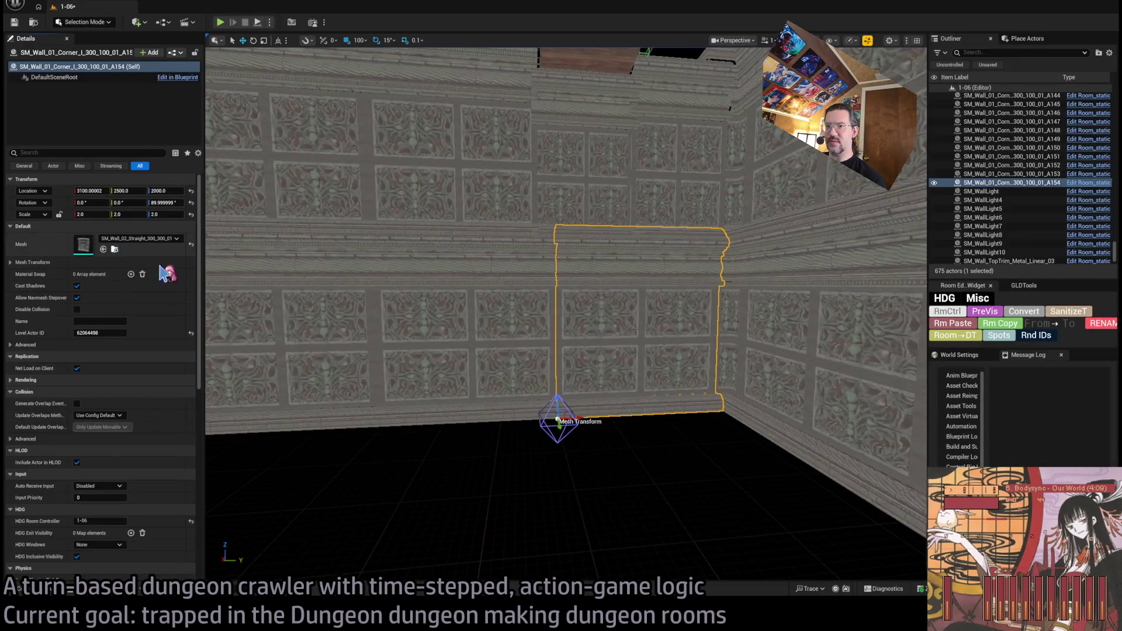
pyautogui.hotkey('ctrl', 'space')
pyautogui.scroll(-1, 175, 497)
pyautogui.scroll(-1, 133, 413)
pyautogui.hotkey('ctrl', 'a')
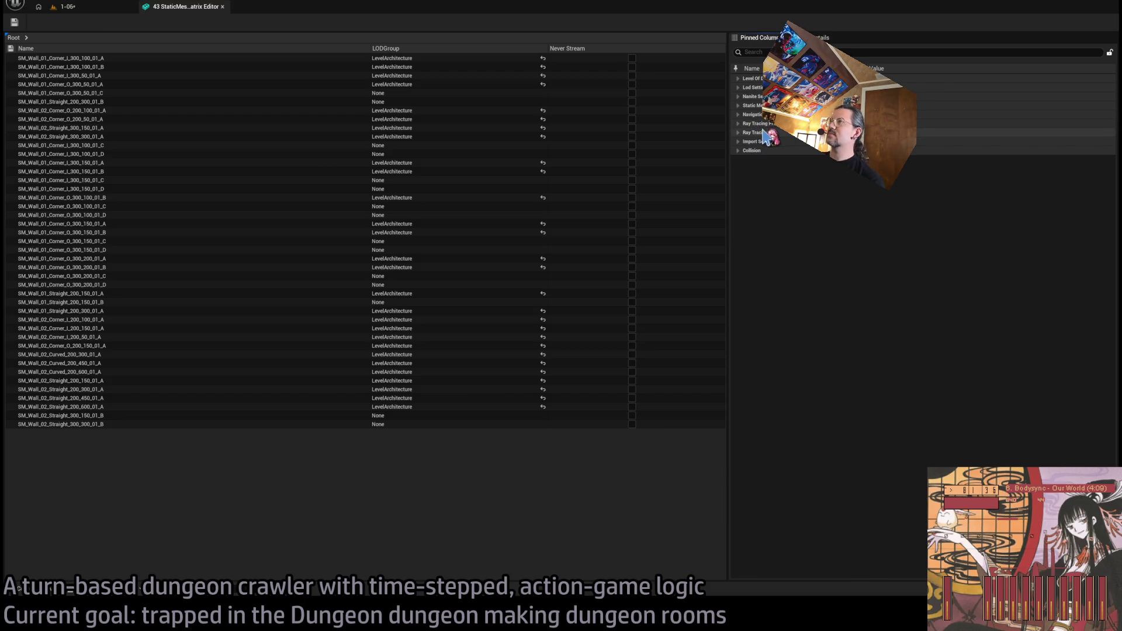
# Step: Expand Nanite Settings and its Nanite sub-row in the Matrix Editor, then close it
pyautogui.click(753, 96)
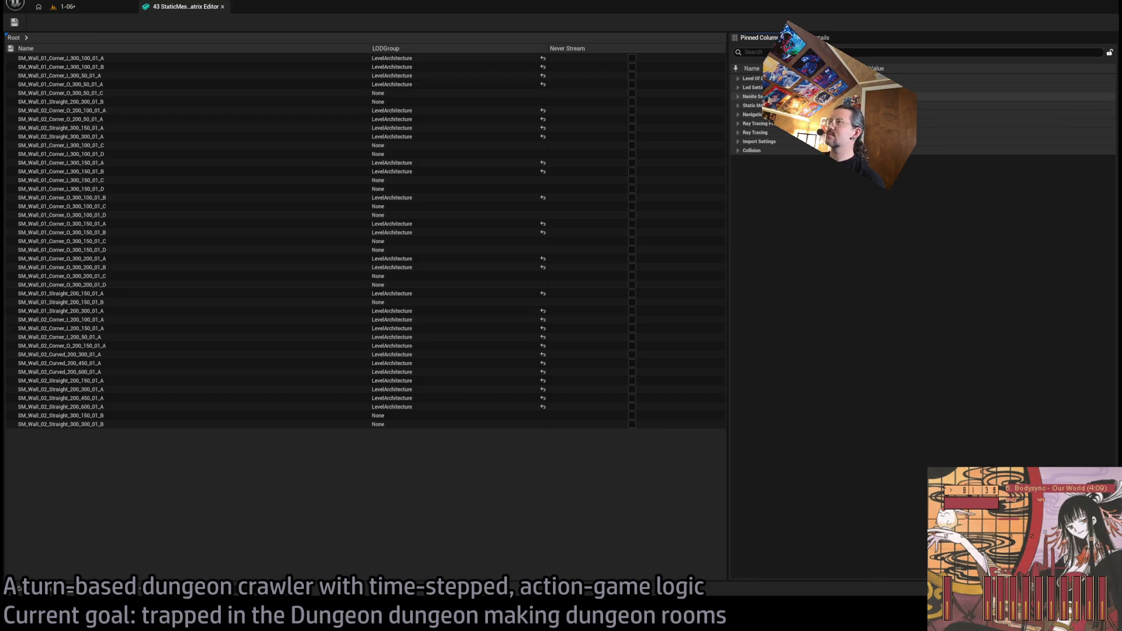
pyautogui.click(749, 105)
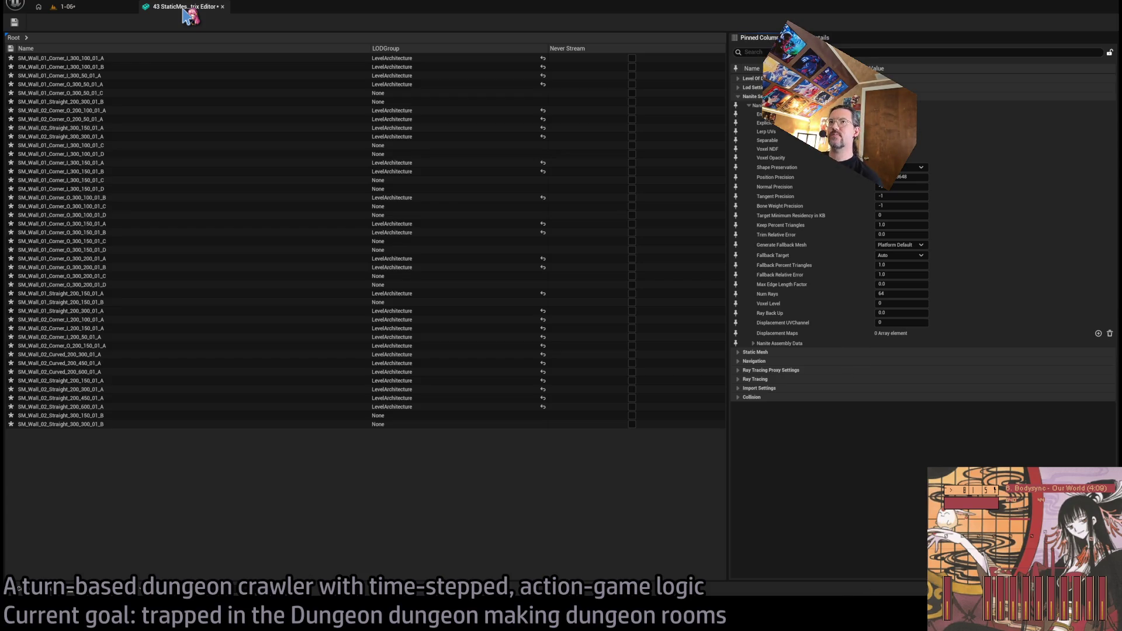
pyautogui.click(223, 6)
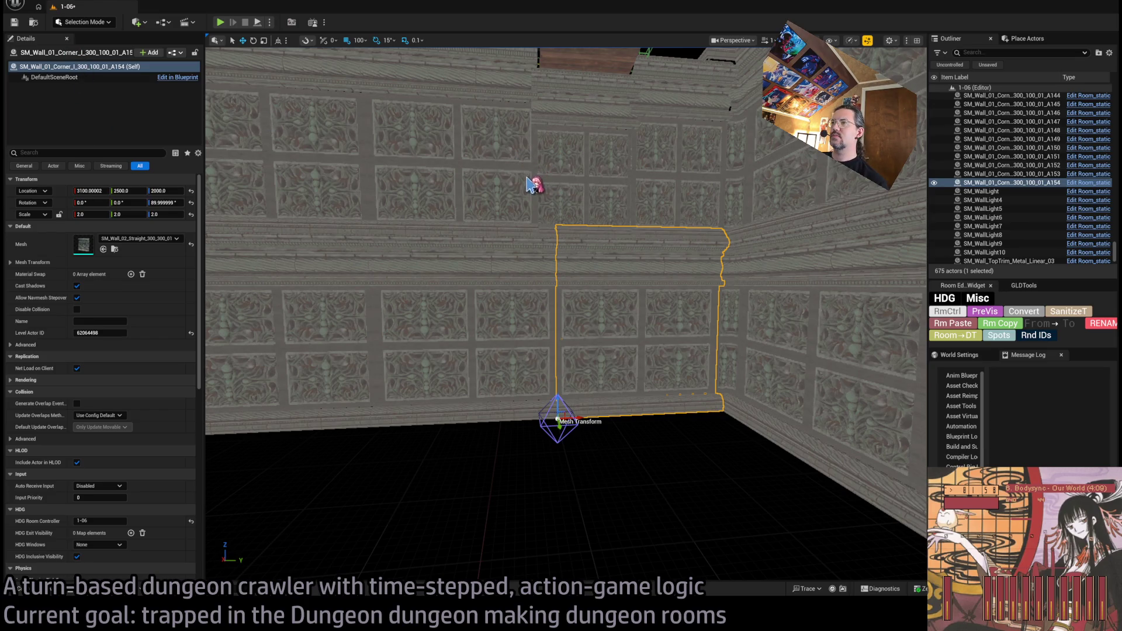
# Step: Add the SM_Wall_01 panels along the wall, including A136 through A144, to one selection
pyautogui.moveTo(524, 190); pyautogui.dragTo(468, 270)
pyautogui.keyDown('ctrl'); pyautogui.click(569, 314); pyautogui.keyUp('ctrl')
pyautogui.moveTo(569, 313)
pyautogui.mouseDown()
pyautogui.moveTo(666, 314)
pyautogui.moveTo(641, 283)
pyautogui.mouseUp()
pyautogui.keyDown('ctrl'); pyautogui.click(584, 313); pyautogui.keyUp('ctrl')
pyautogui.keyDown('ctrl'); pyautogui.click(497, 311); pyautogui.keyUp('ctrl')
pyautogui.keyDown('ctrl'); pyautogui.click(456, 312); pyautogui.keyUp('ctrl')
pyautogui.keyDown('ctrl'); pyautogui.click(409, 318); pyautogui.keyUp('ctrl')
pyautogui.keyDown('ctrl'); pyautogui.click(351, 324); pyautogui.keyUp('ctrl')
pyautogui.keyDown('ctrl'); pyautogui.click(281, 333); pyautogui.keyUp('ctrl')
pyautogui.keyDown('ctrl'); pyautogui.click(641, 283); pyautogui.keyUp('ctrl')
pyautogui.keyDown('ctrl'); pyautogui.click(485, 268); pyautogui.keyUp('ctrl')
pyautogui.keyDown('ctrl'); pyautogui.click(388, 280); pyautogui.keyUp('ctrl')
pyautogui.keyDown('ctrl'); pyautogui.click(388, 263); pyautogui.keyUp('ctrl')
pyautogui.moveTo(323, 278); pyautogui.dragTo(621, 251)
pyautogui.keyDown('ctrl'); pyautogui.click(621, 251); pyautogui.keyUp('ctrl')
pyautogui.keyDown('ctrl'); pyautogui.click(497, 257); pyautogui.keyUp('ctrl')
pyautogui.keyDown('ctrl'); pyautogui.click(371, 261); pyautogui.keyUp('ctrl')
pyautogui.keyDown('ctrl'); pyautogui.click(241, 282); pyautogui.keyUp('ctrl')
pyautogui.keyDown('ctrl'); pyautogui.click(241, 282); pyautogui.keyUp('ctrl')
# Step: Add the panels around the room corner, then select brick shroud piece BACKSIDESHROUD36
pyautogui.moveTo(242, 282); pyautogui.dragTo(222, 281)
pyautogui.keyDown('ctrl'); pyautogui.click(800, 264); pyautogui.keyUp('ctrl')
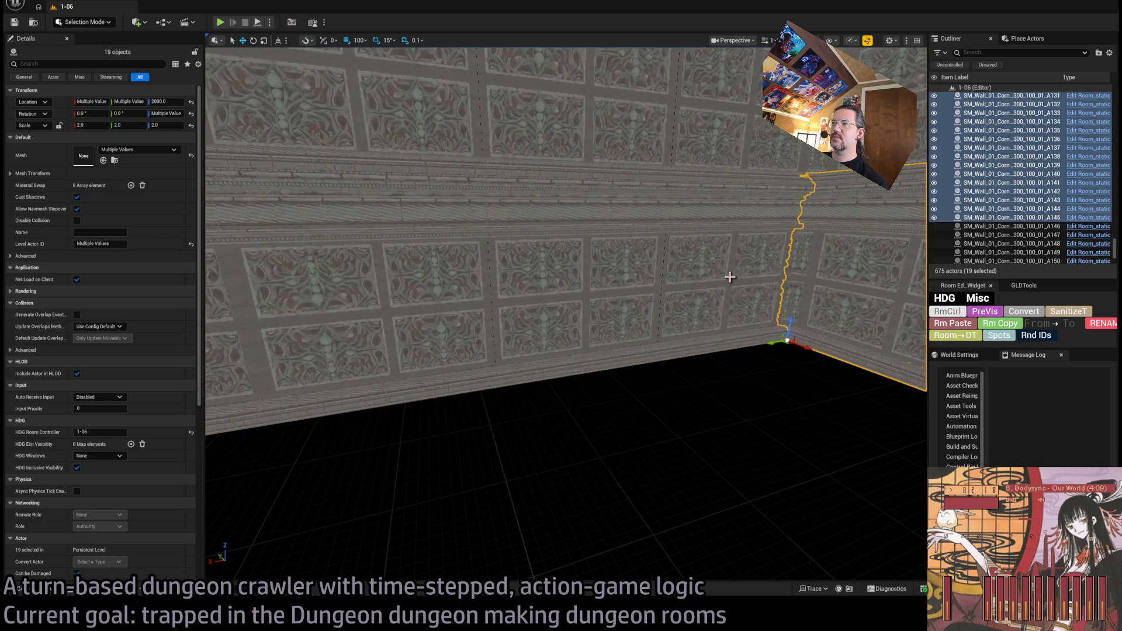
pyautogui.keyDown('ctrl'); pyautogui.click(729, 275); pyautogui.keyUp('ctrl')
pyautogui.keyDown('ctrl'); pyautogui.click(575, 292); pyautogui.keyUp('ctrl')
pyautogui.keyDown('ctrl'); pyautogui.click(431, 306); pyautogui.keyUp('ctrl')
pyautogui.moveTo(431, 306); pyautogui.dragTo(601, 306)
pyautogui.keyDown('ctrl'); pyautogui.click(662, 272); pyautogui.keyUp('ctrl')
pyautogui.keyDown('ctrl'); pyautogui.click(663, 271); pyautogui.keyUp('ctrl')
pyautogui.moveTo(706, 308)
pyautogui.mouseDown()
pyautogui.moveTo(631, 308)
pyautogui.moveTo(631, 295)
pyautogui.moveTo(638, 476)
pyautogui.moveTo(649, 368)
pyautogui.moveTo(633, 194)
pyautogui.moveTo(632, 293)
pyautogui.moveTo(685, 281)
pyautogui.moveTo(684, 237)
pyautogui.moveTo(685, 292)
pyautogui.mouseUp()
pyautogui.click(458, 245)
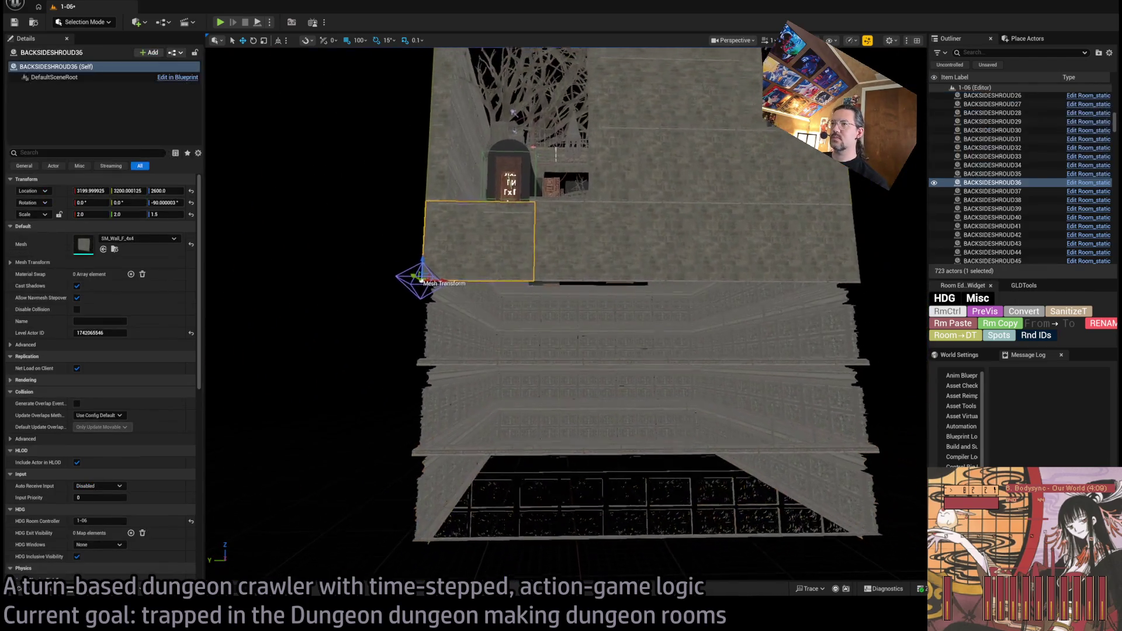
# Step: Alt-drag a lower copy of the shroud wall and give it Scale X 8 and Location Z 800
pyautogui.scroll(-3, 460, 215)
pyautogui.moveTo(455, 214)
pyautogui.keyDown('alt'); pyautogui.mouseDown()
pyautogui.moveTo(461, 409)
pyautogui.moveTo(476, 395)
pyautogui.moveTo(466, 428)
pyautogui.moveTo(555, 418)
pyautogui.mouseUp(); pyautogui.keyUp('alt')
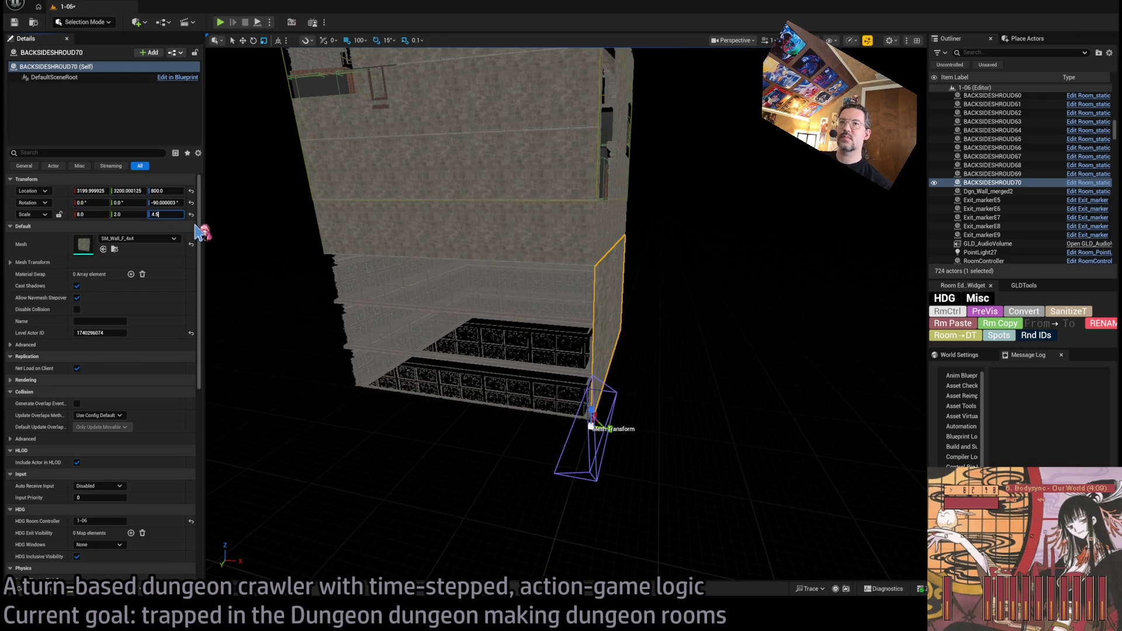
pyautogui.click(168, 202)
pyautogui.write('270')
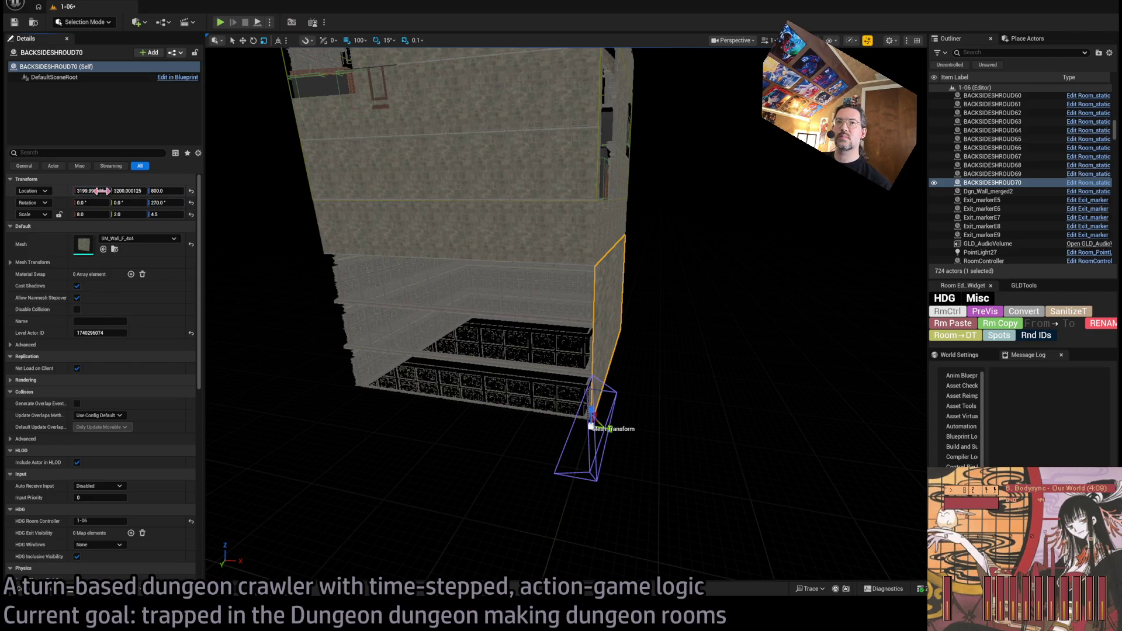
pyautogui.click(102, 191)
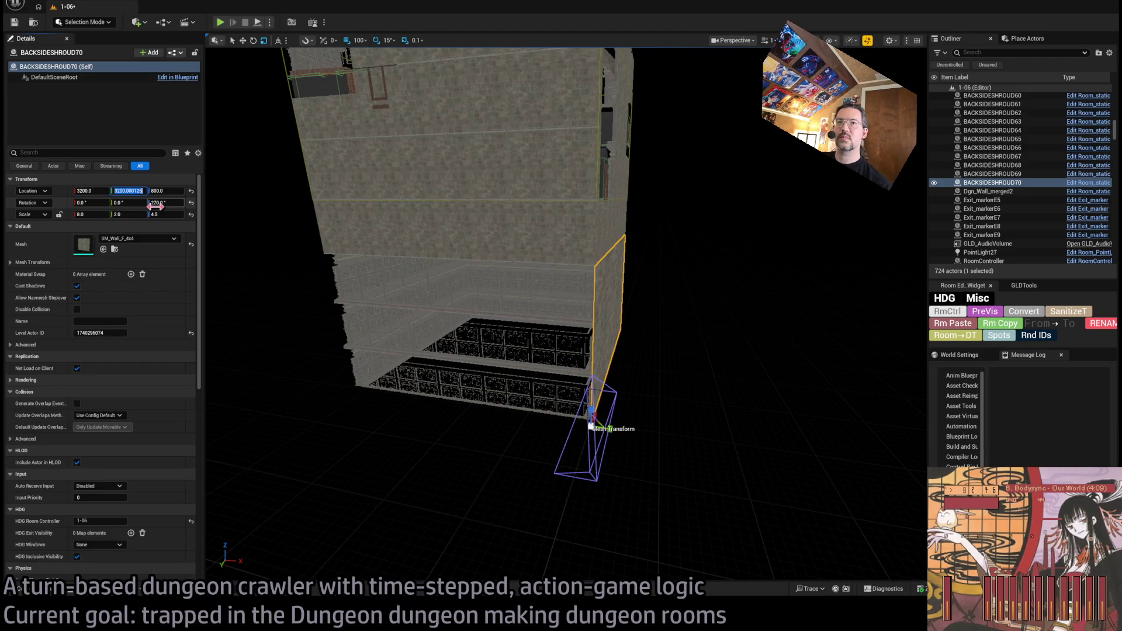
pyautogui.write('3200')
pyautogui.press('Return')
# Step: Alt-rotate further shroud wall copies onto the adjacent and opposite sides of the room
pyautogui.press('e')
pyautogui.moveTo(614, 395)
pyautogui.keyDown('alt'); pyautogui.mouseDown()
pyautogui.moveTo(628, 402)
pyautogui.moveTo(377, 355)
pyautogui.mouseUp(); pyautogui.keyUp('alt')
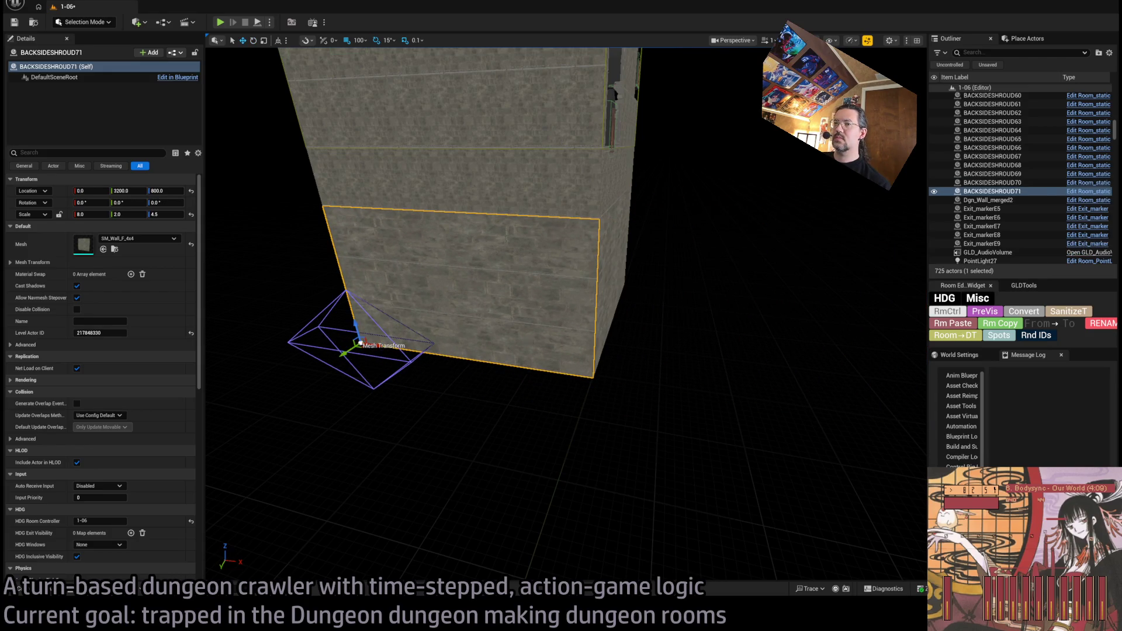
pyautogui.press('f')
pyautogui.scroll(-10, 149, 425)
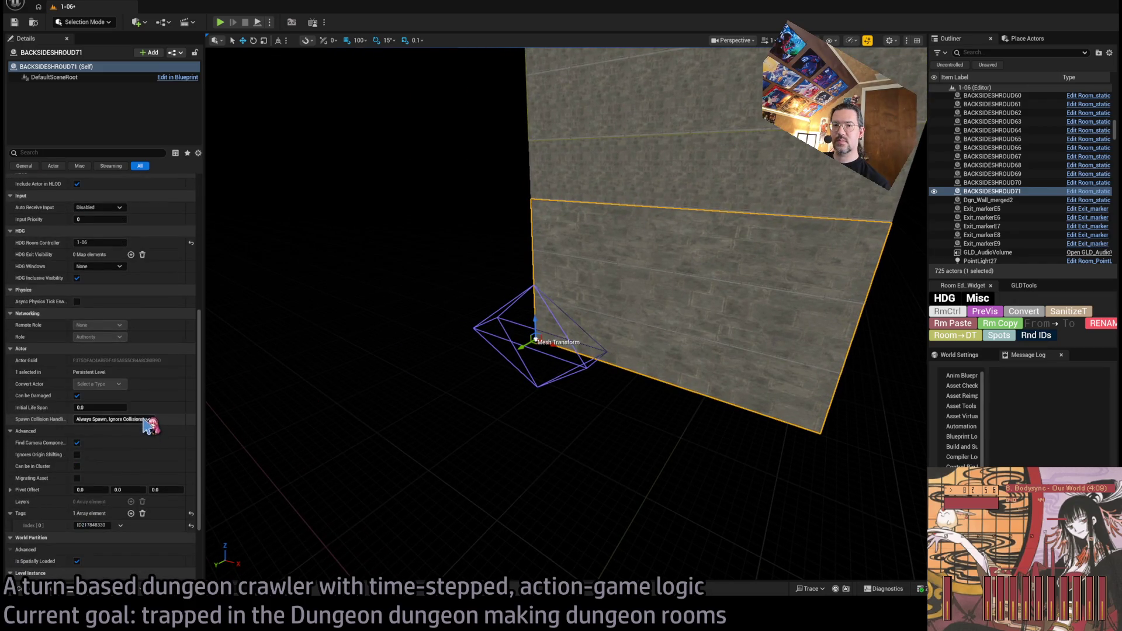
pyautogui.scroll(10, 149, 425)
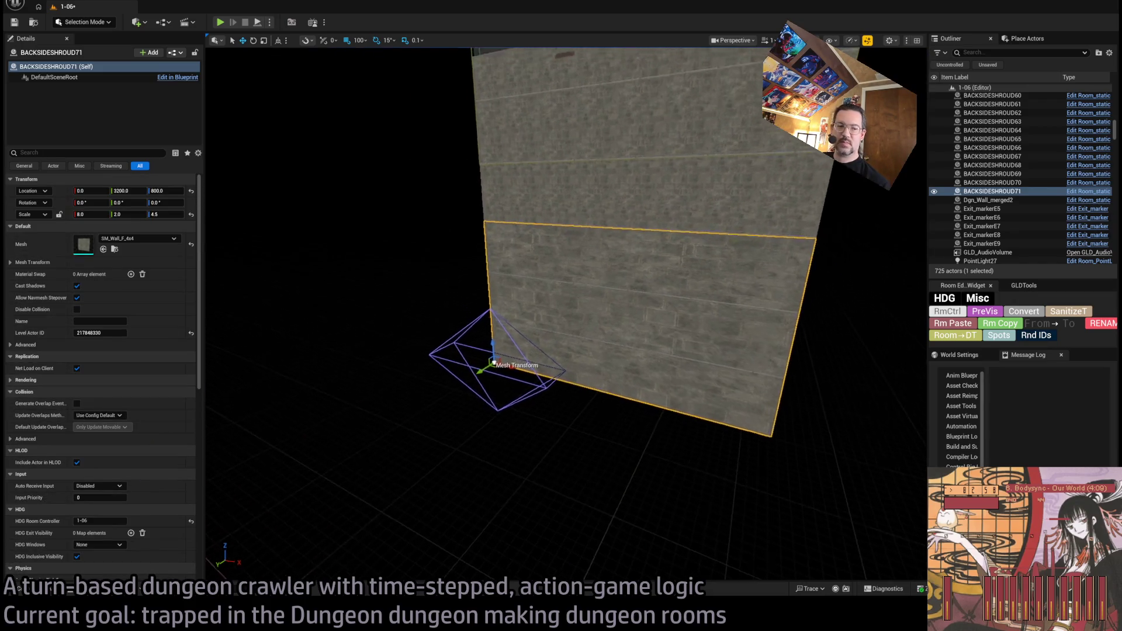
pyautogui.moveTo(551, 400)
pyautogui.mouseDown()
pyautogui.moveTo(675, 404)
pyautogui.moveTo(678, 424)
pyautogui.moveTo(699, 437)
pyautogui.moveTo(413, 390)
pyautogui.mouseUp()
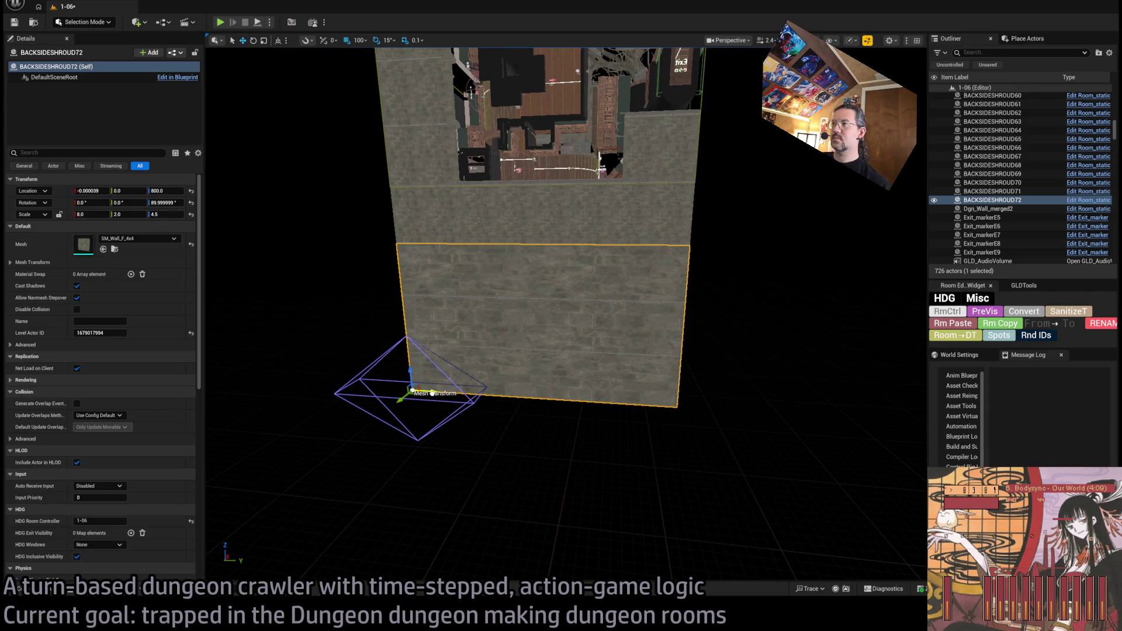
pyautogui.press('f')
pyautogui.press('e')
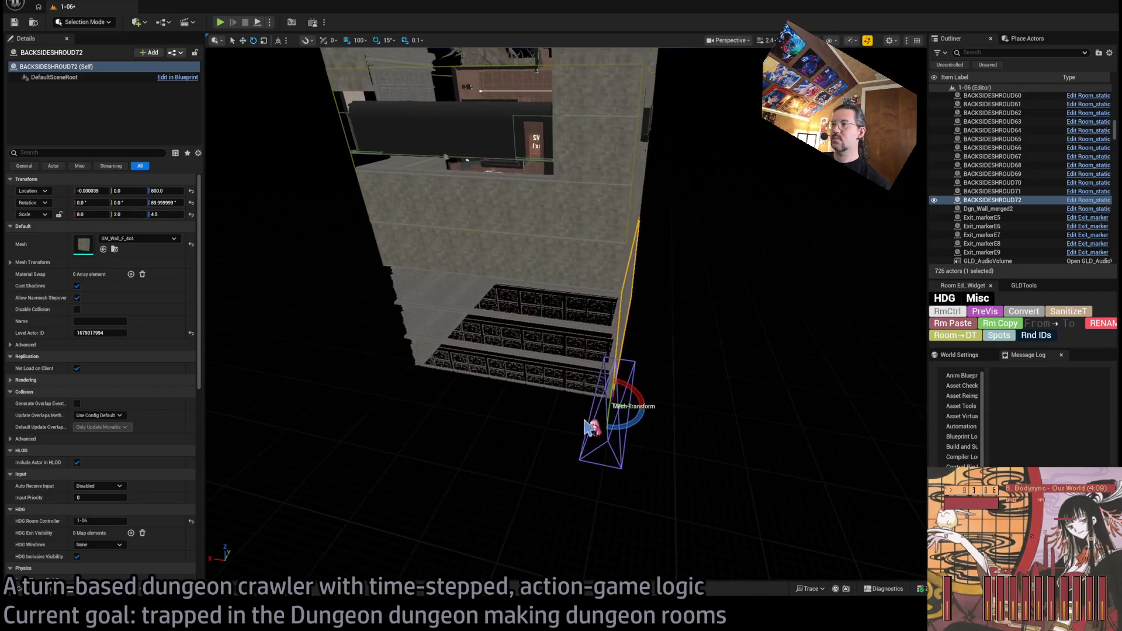
pyautogui.moveTo(640, 416)
pyautogui.keyDown('alt'); pyautogui.mouseDown()
pyautogui.moveTo(620, 383)
pyautogui.moveTo(672, 427)
pyautogui.moveTo(420, 388)
pyautogui.mouseUp(); pyautogui.keyUp('alt')
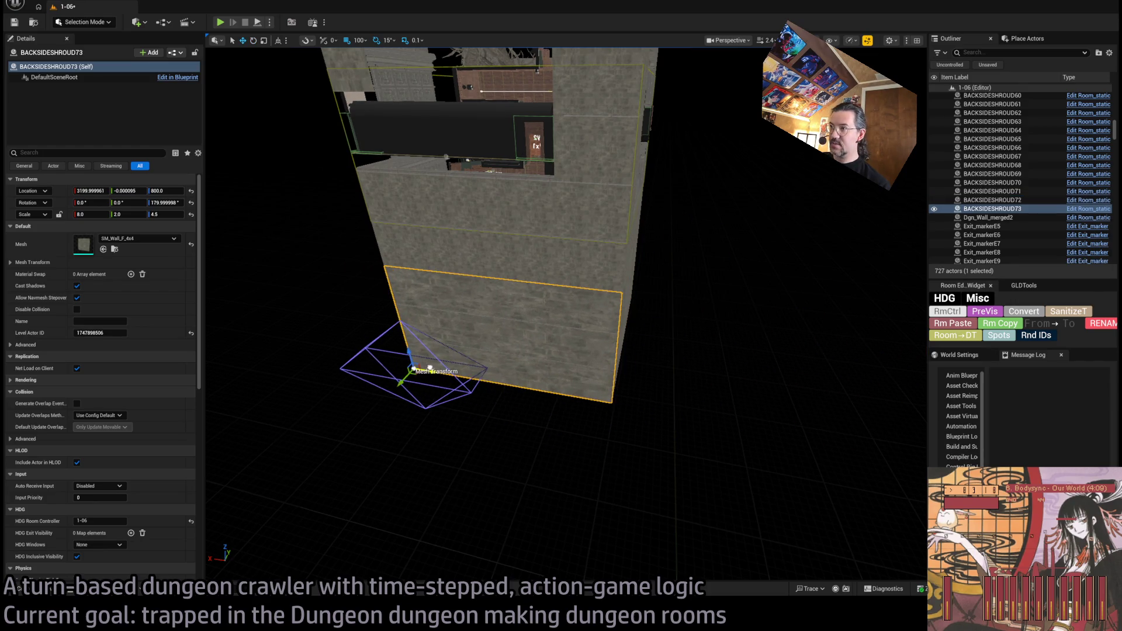
pyautogui.press('f')
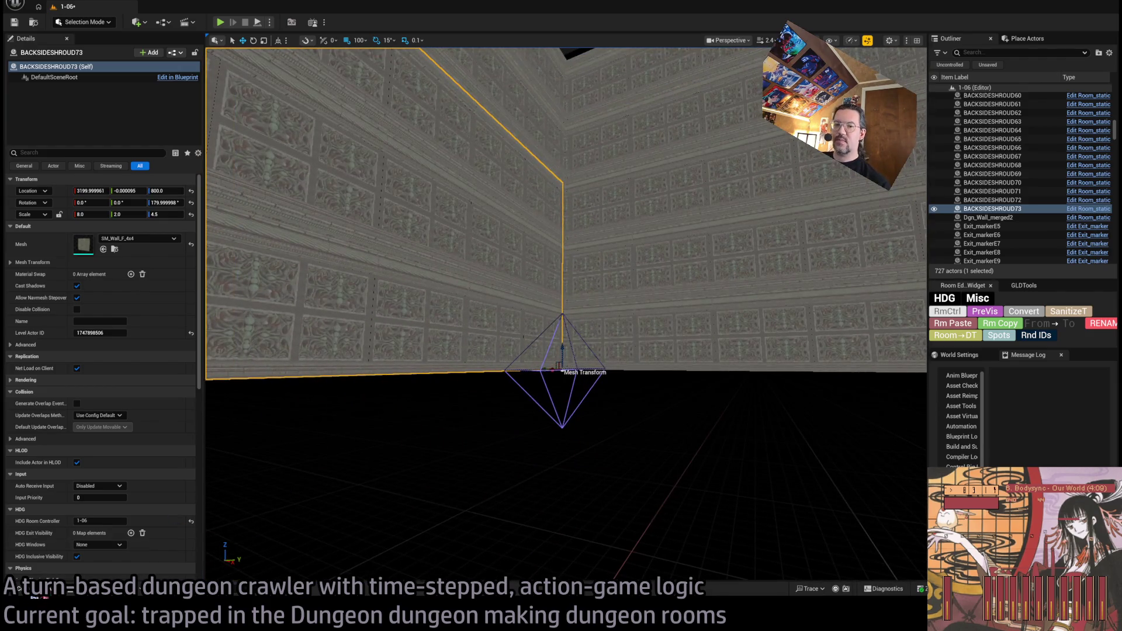
pyautogui.hotkey('ctrl', 'space')
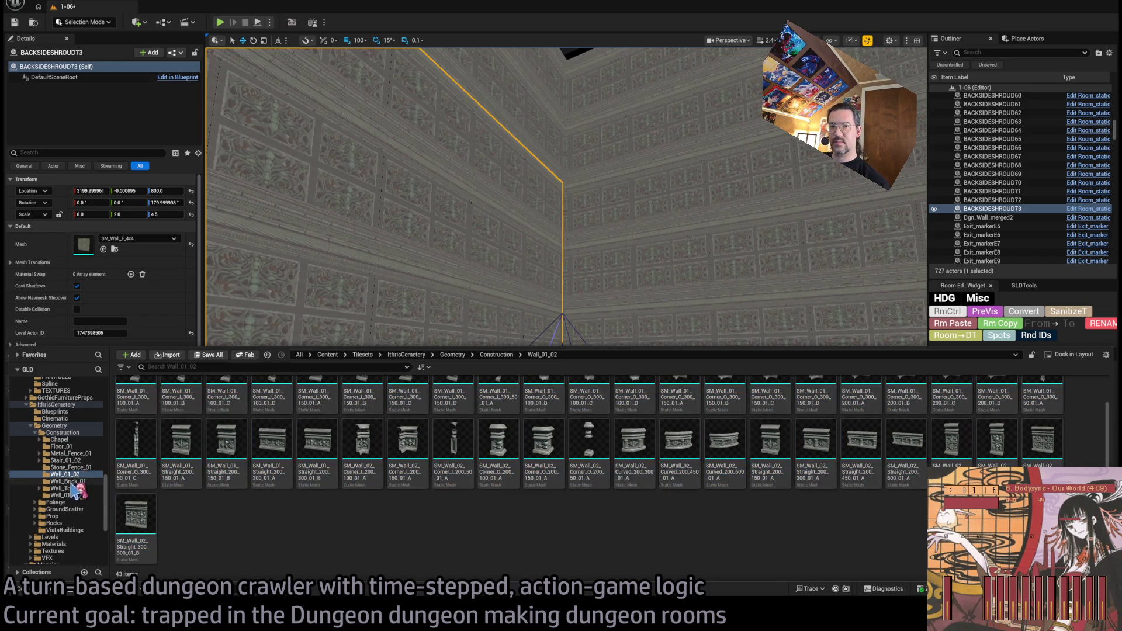
# Step: Select all 13 meshes from Wall_Brick_01, Wall_TopTrim and Well_01 and open them in Property Matrix bulk edit
pyautogui.click(68, 481)
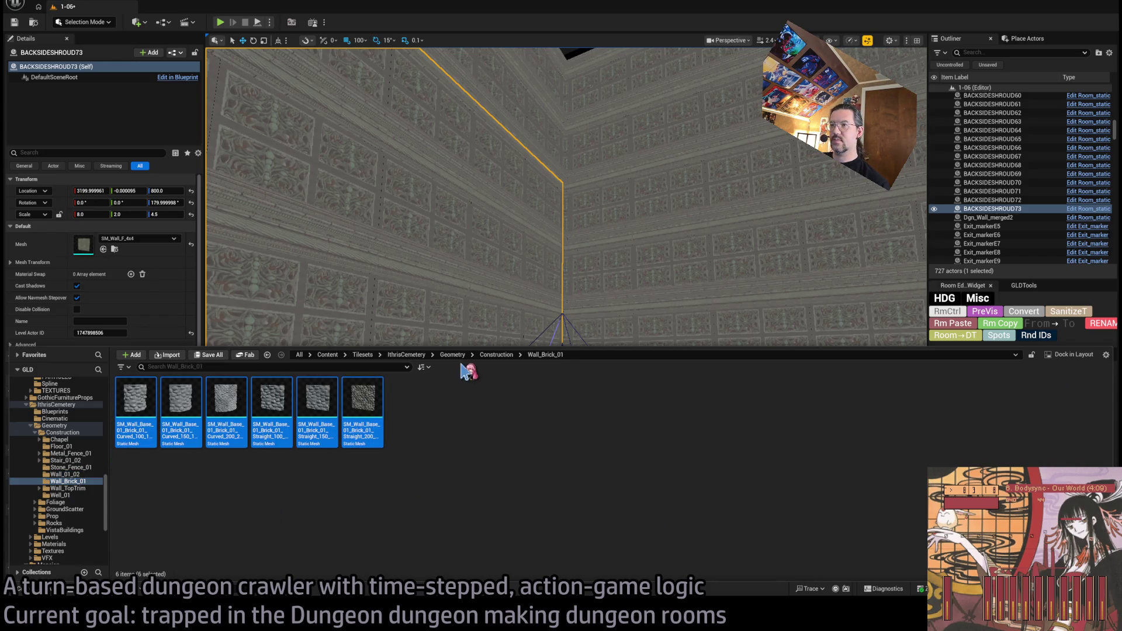
pyautogui.click(60, 495)
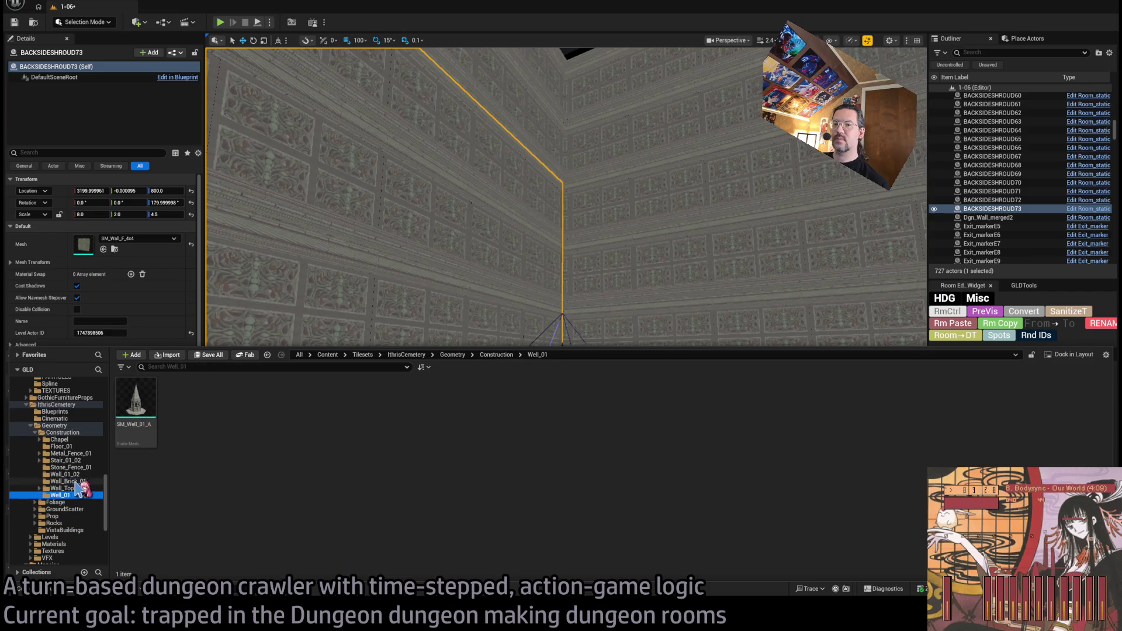
pyautogui.keyDown('shift'); pyautogui.click(68, 481); pyautogui.keyUp('shift')
pyautogui.click(181, 409)
pyautogui.keyDown('shift'); pyautogui.click(724, 409); pyautogui.keyUp('shift')
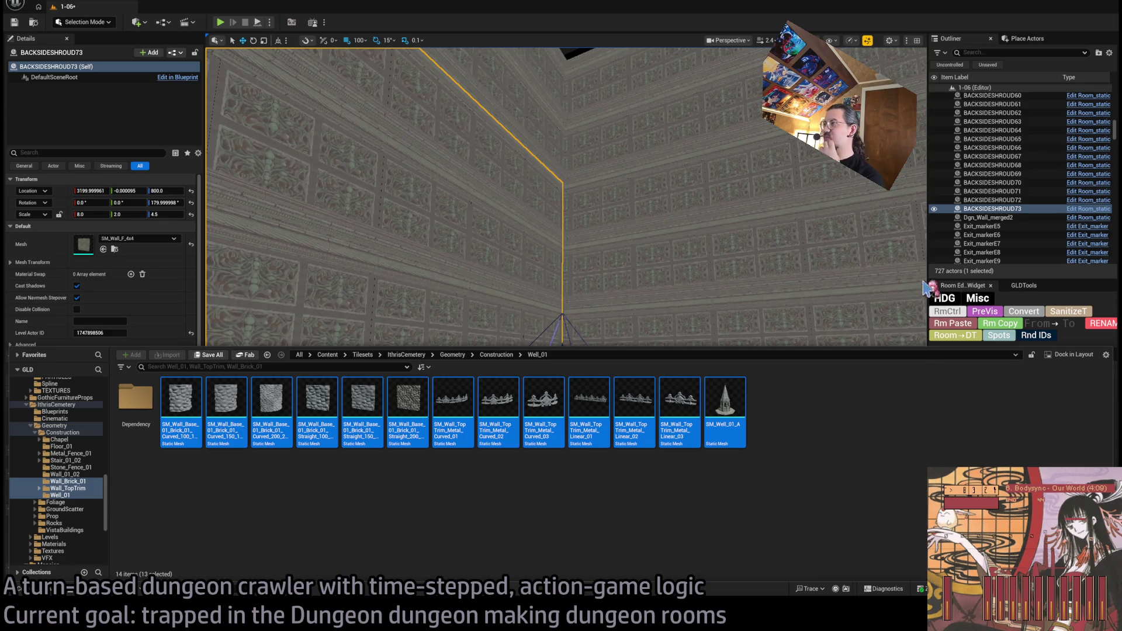
pyautogui.press('Return')
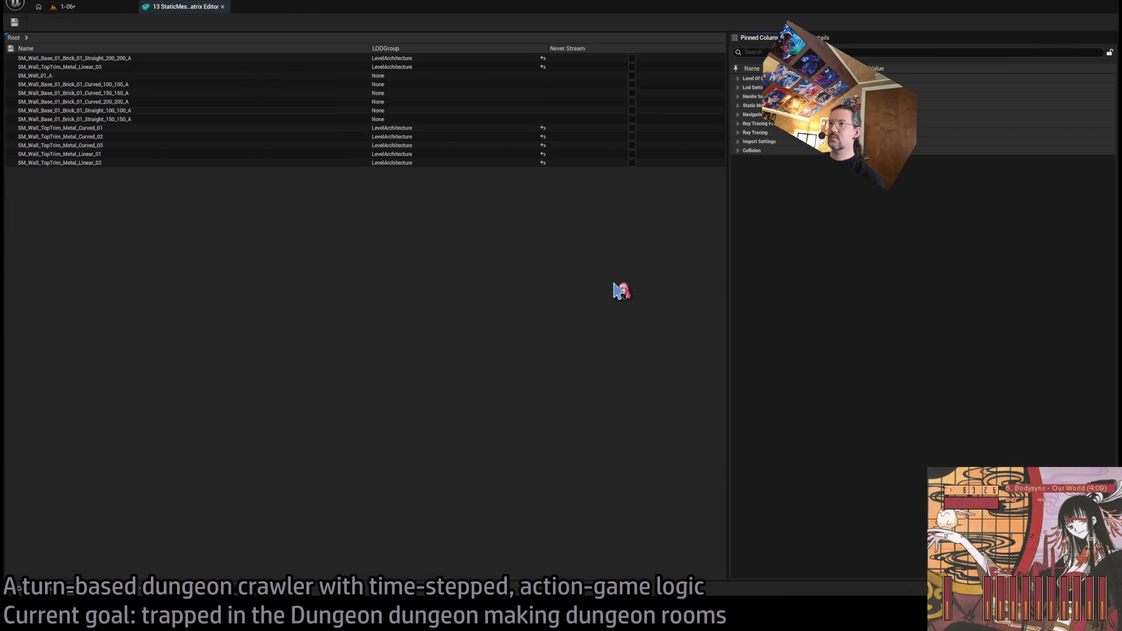
# Step: Expand the Nanite Settings category to list every Nanite property of the 13 meshes
pyautogui.click(745, 105)
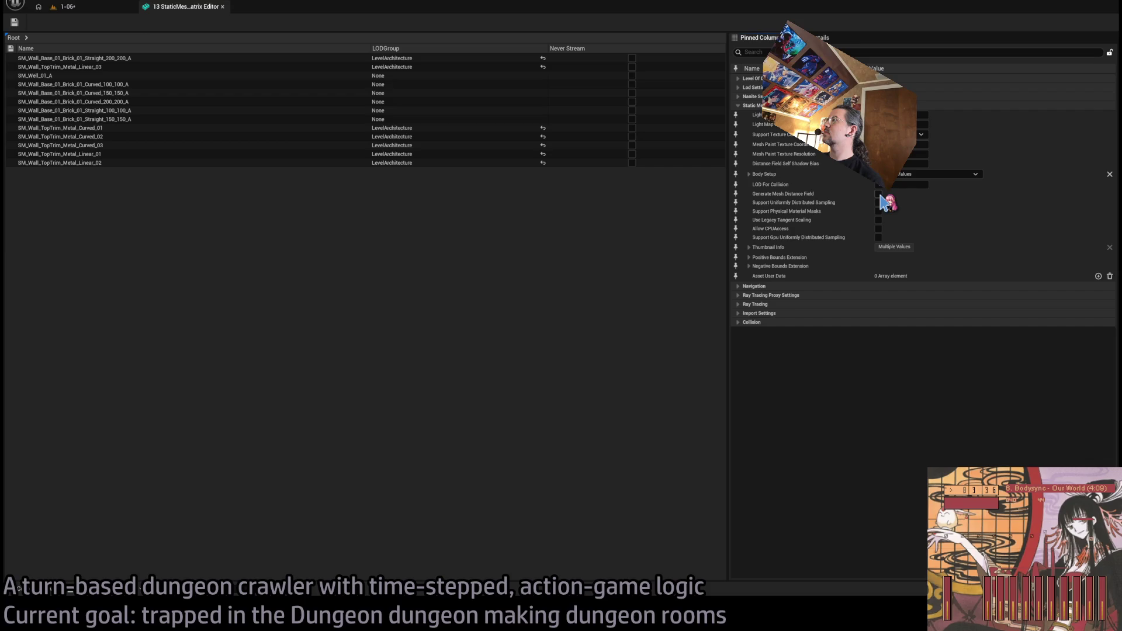
pyautogui.click(879, 195)
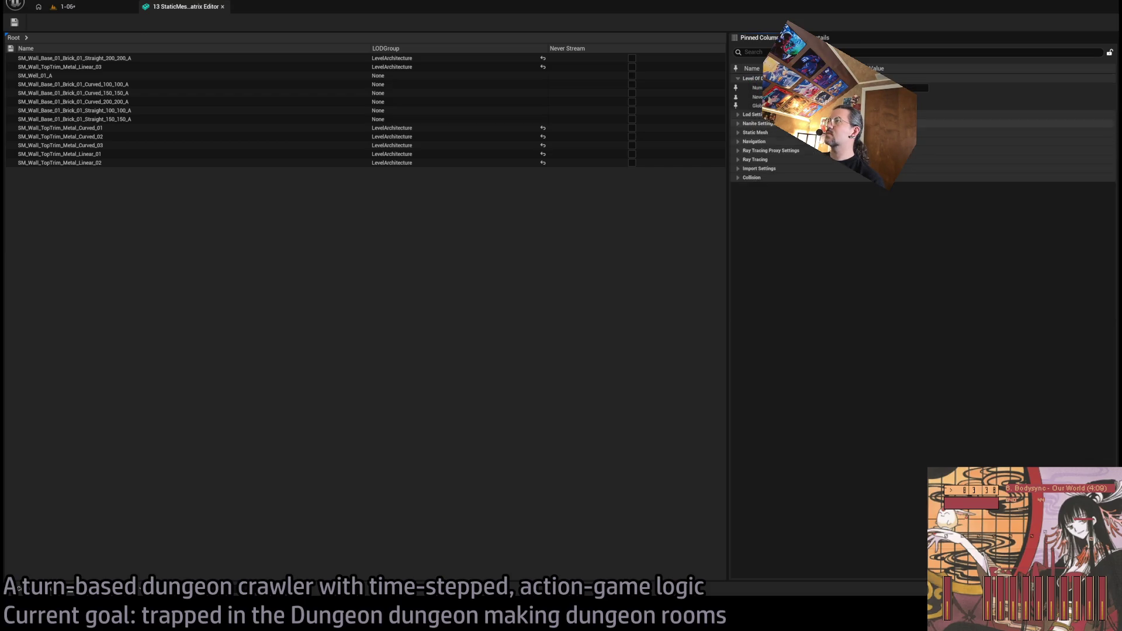
pyautogui.click(752, 78)
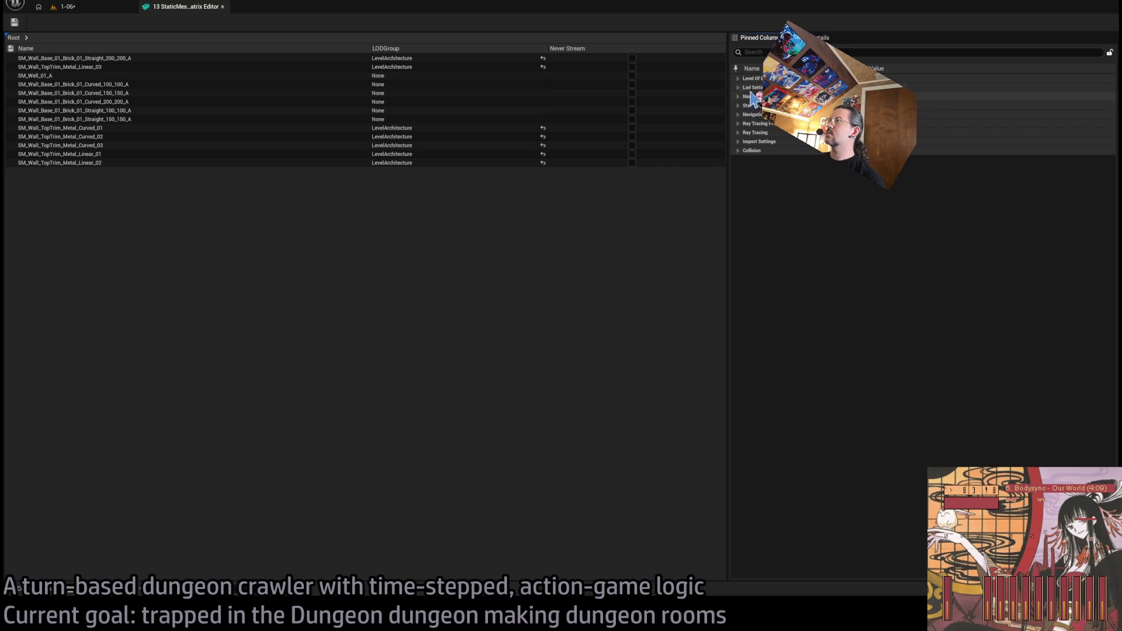
pyautogui.click(753, 97)
pyautogui.click(750, 106)
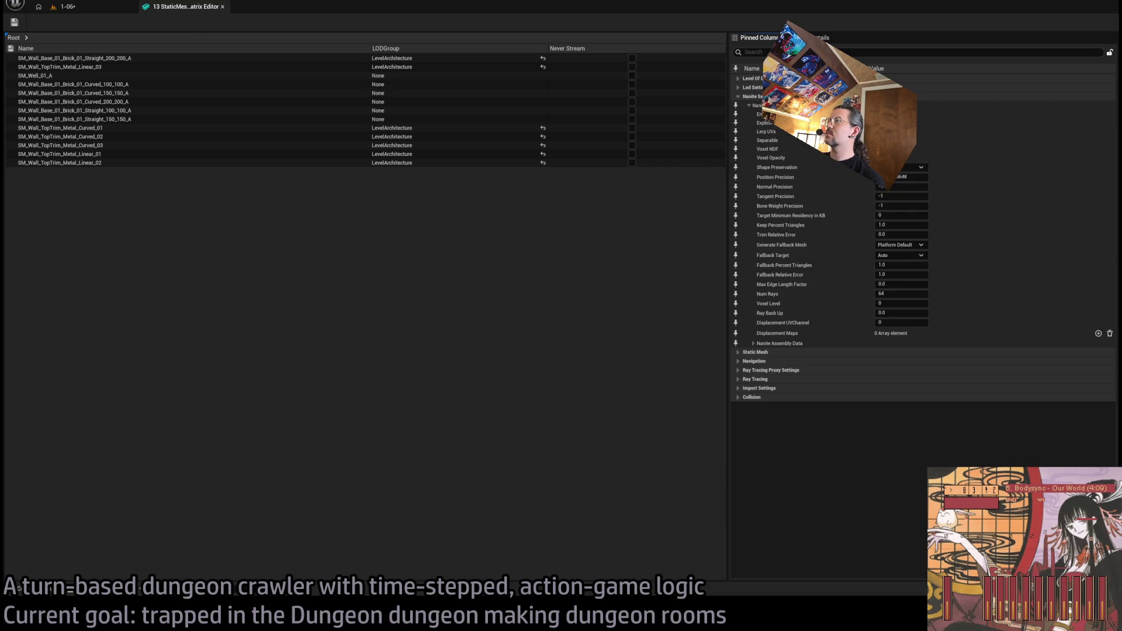
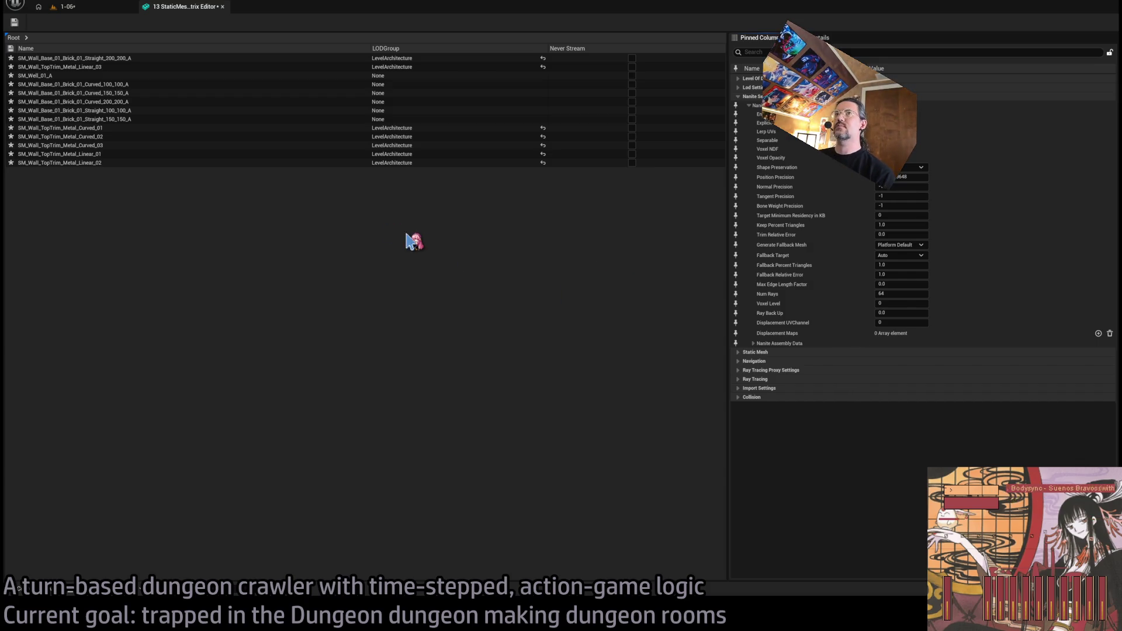
# Step: Back in the dungeon level, Alt-drag a copy of the corner wall column
pyautogui.click(65, 6)
pyautogui.press('w')
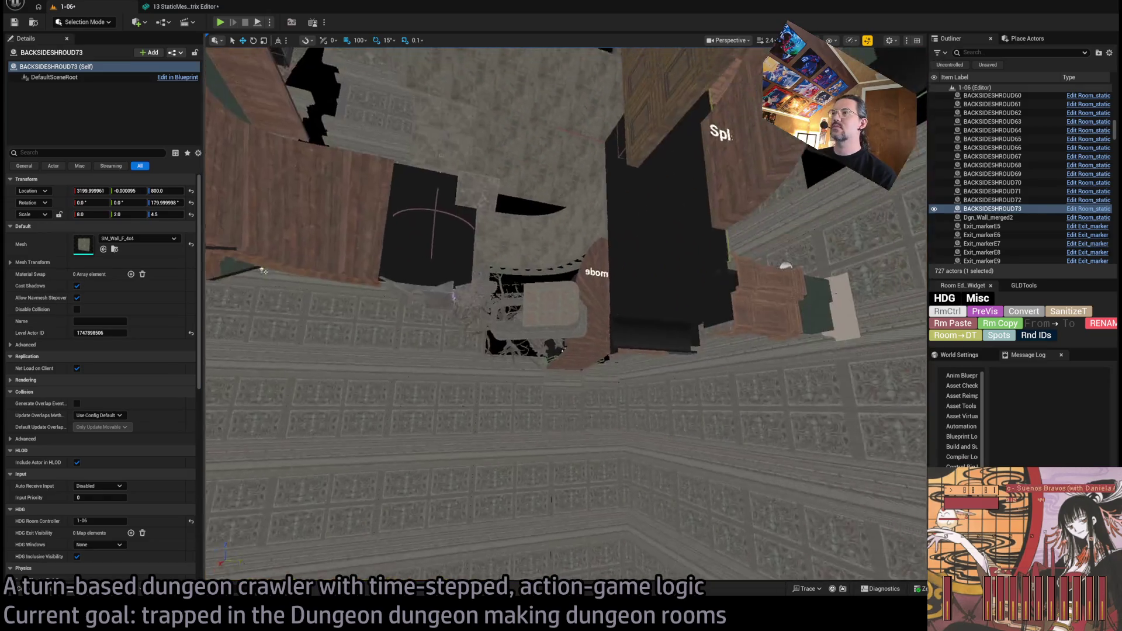
pyautogui.press('w')
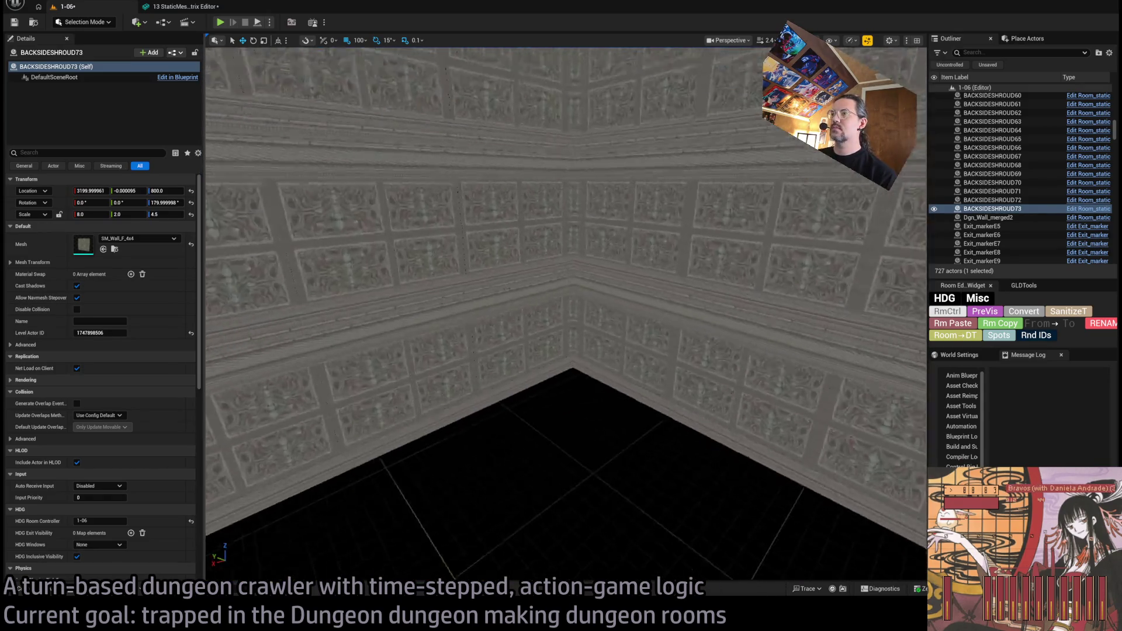
pyautogui.click(524, 283)
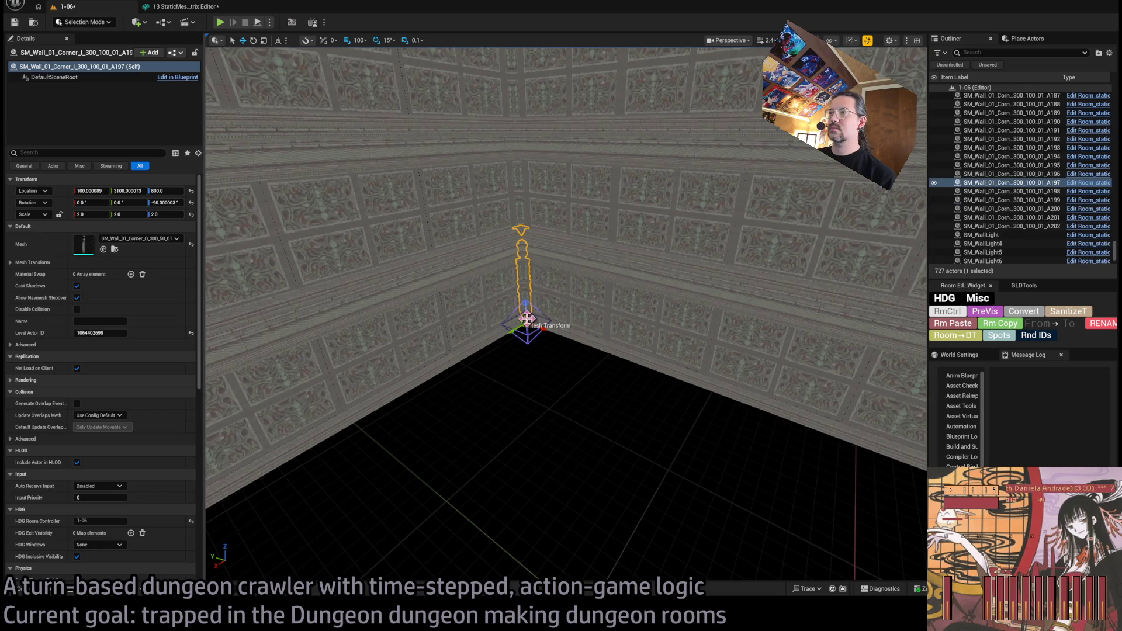
pyautogui.moveTo(525, 309); pyautogui.dragTo(526, 393)
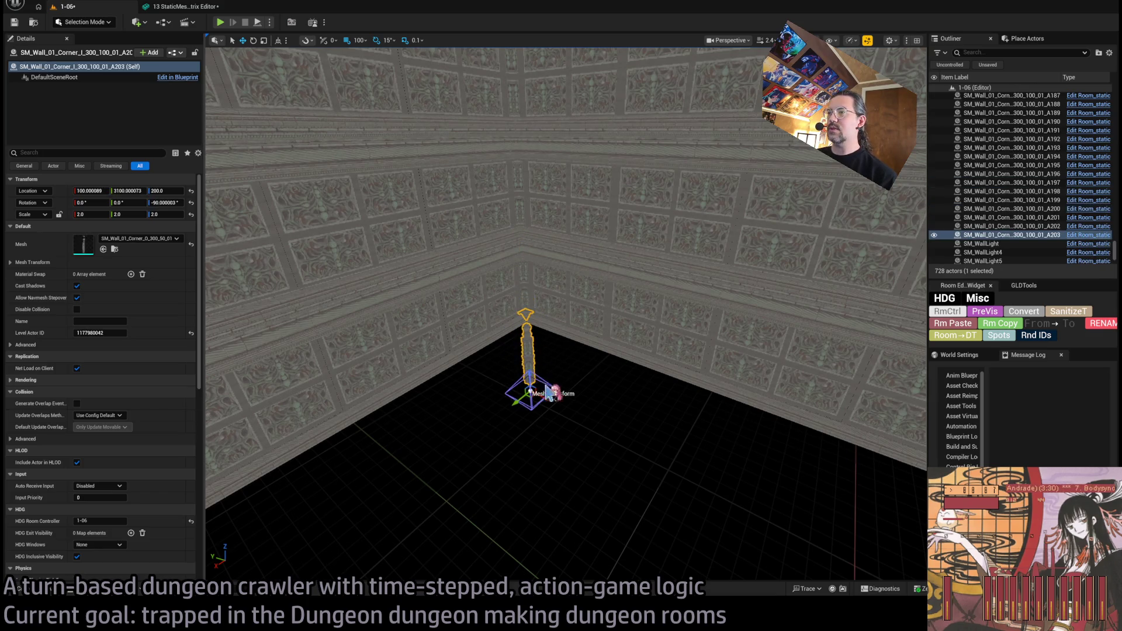
# Step: Lower the copied column to floor level (Z 0) and locate its mesh in the Content Browser
pyautogui.press('f')
pyautogui.moveTo(544, 313)
pyautogui.mouseDown()
pyautogui.moveTo(545, 367)
pyautogui.moveTo(794, 502)
pyautogui.mouseUp()
pyautogui.press('f')
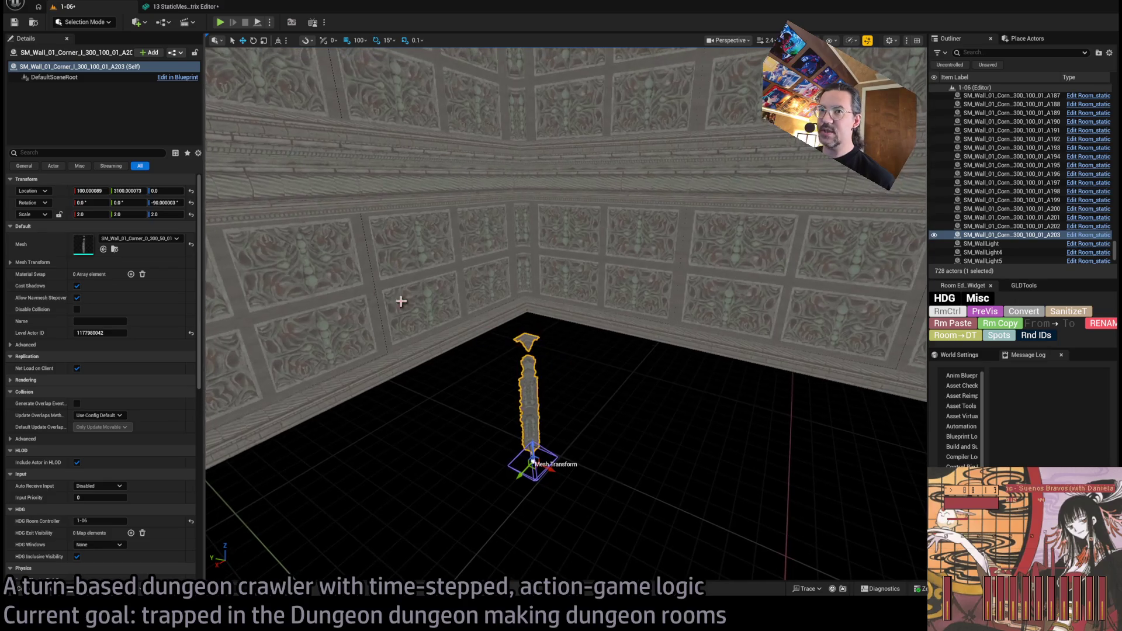
pyautogui.click(115, 248)
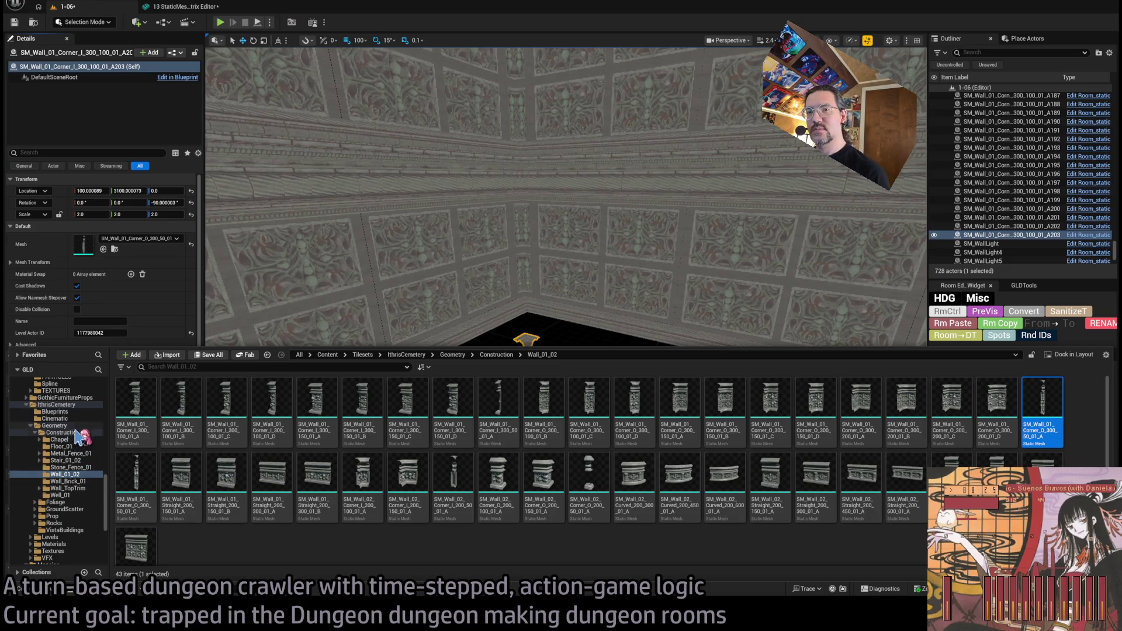
# Step: Browse the Construction subfolders, such as Wall_TopTrim and Floor_01, for a replacement mesh
pyautogui.click(69, 432)
pyautogui.click(82, 488)
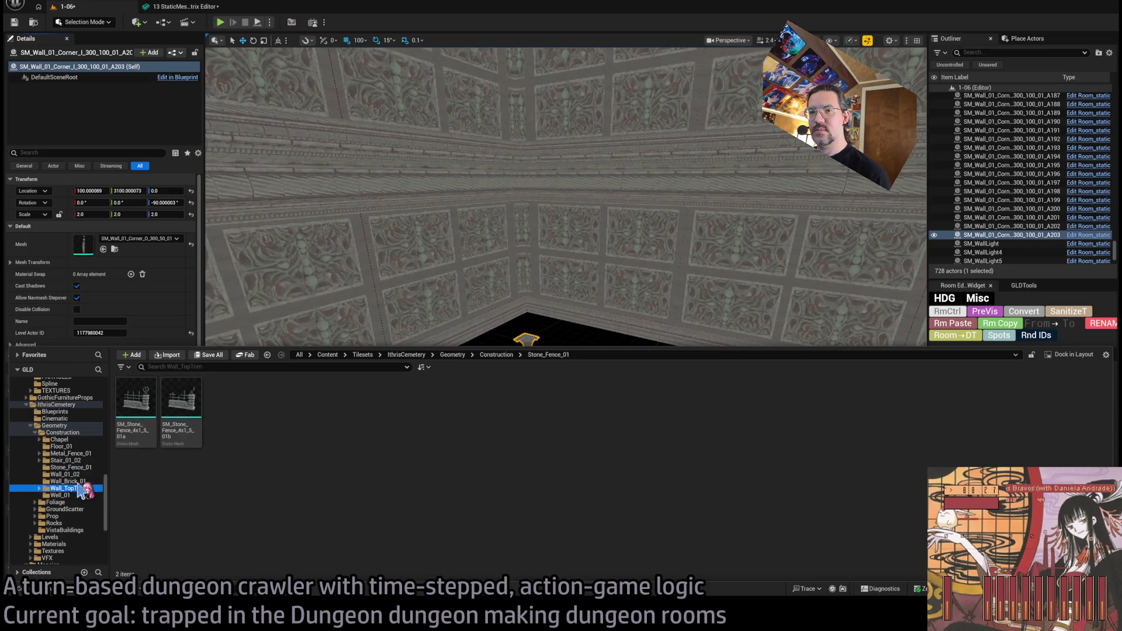
pyautogui.hotkey('alt', 'Left')
pyautogui.click(82, 488)
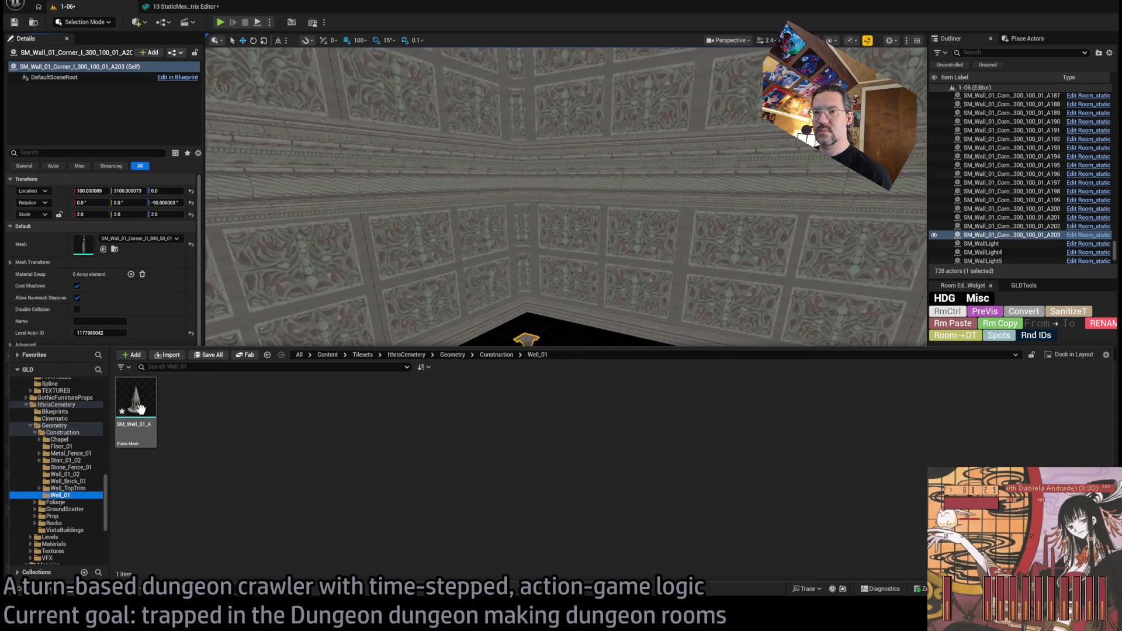
pyautogui.click(81, 459)
pyautogui.click(81, 453)
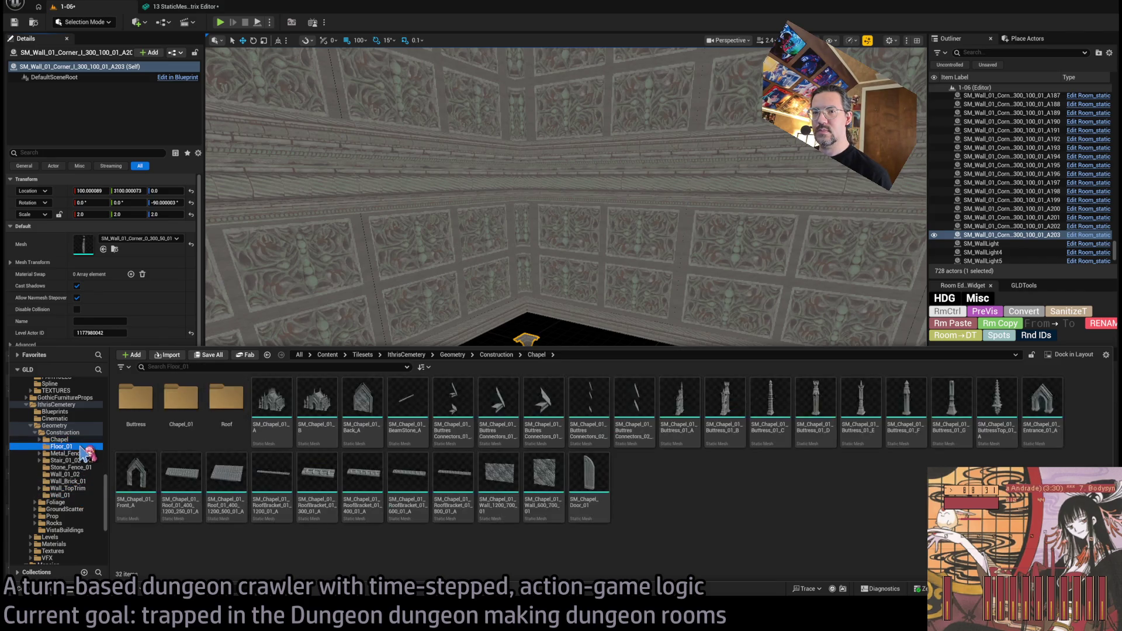
pyautogui.click(81, 445)
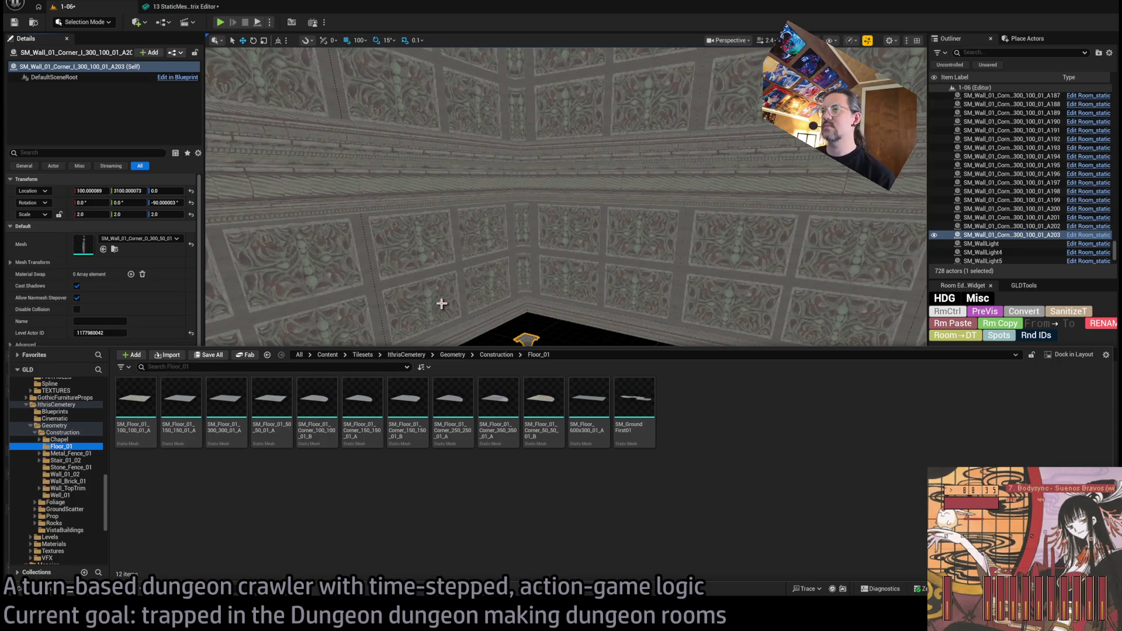
pyautogui.hotkey('ctrl', 'space')
pyautogui.hotkey('ctrl', 'space')
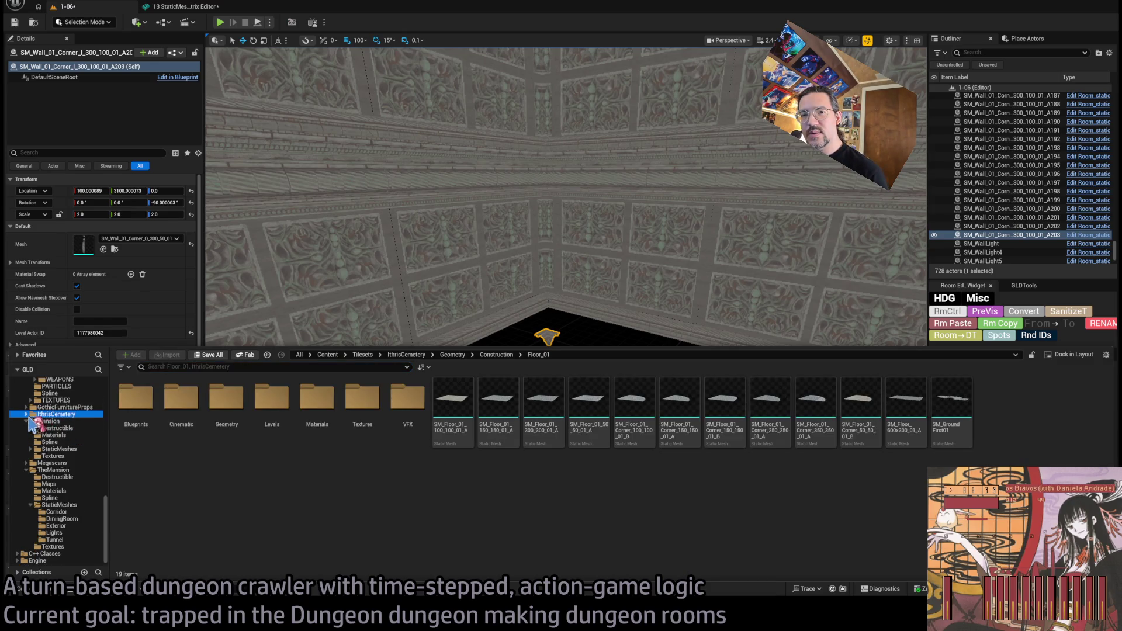
# Step: Select SM_Chapel_01_Buttress_01_A in the IthrisCemetery Chapel folder
pyautogui.click(26, 414)
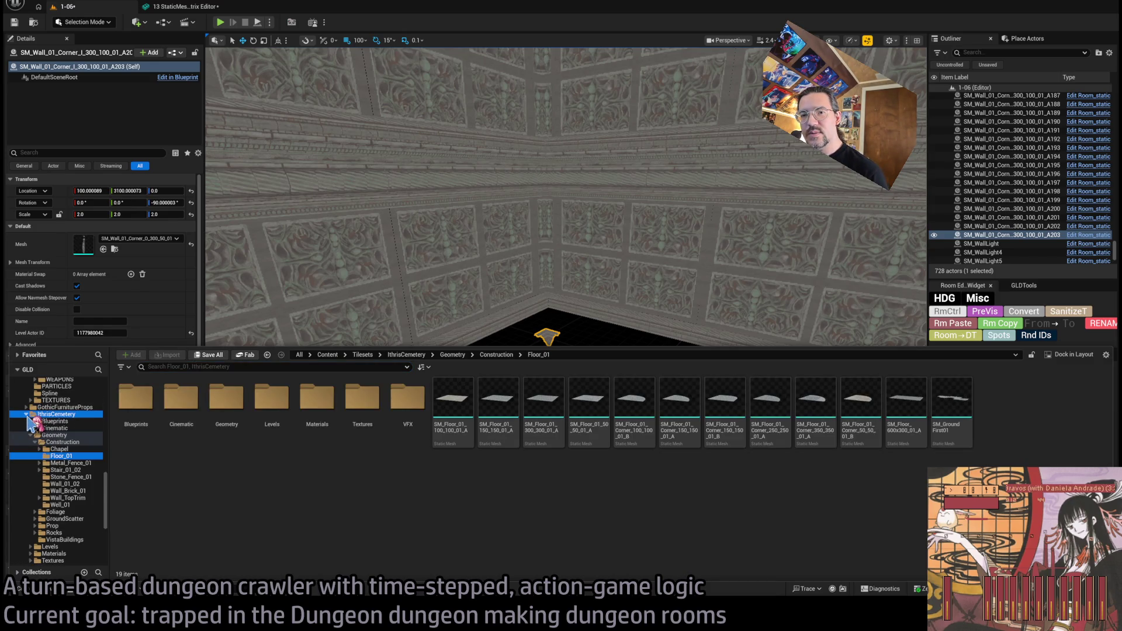
pyautogui.click(75, 450)
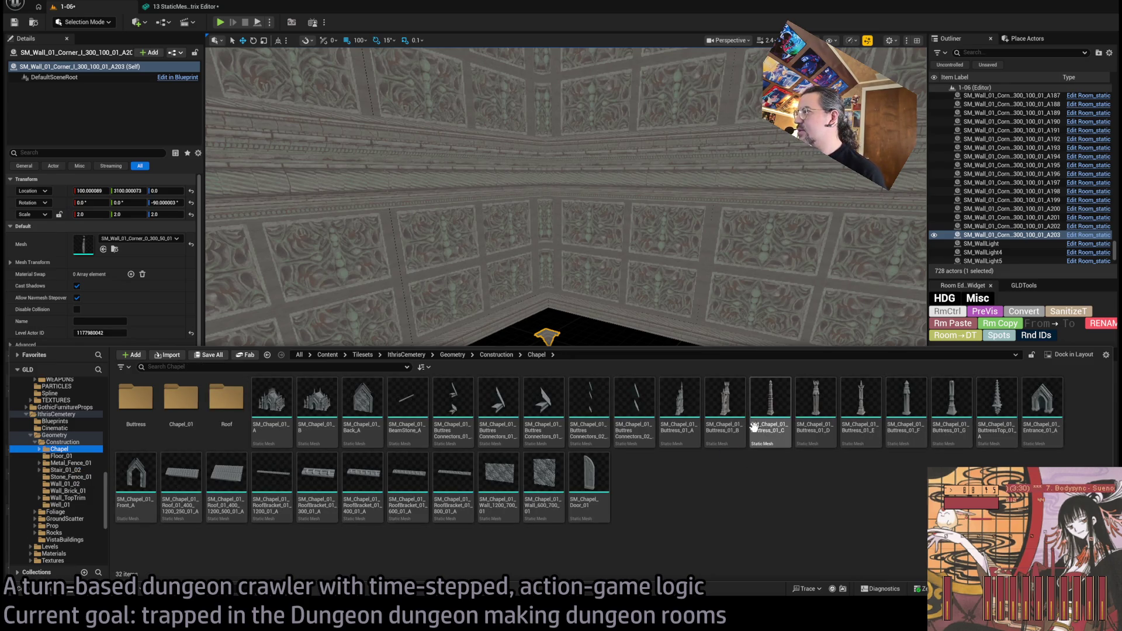
pyautogui.click(685, 403)
# Step: Assign the buttress mesh to the copied column and rotate it 45° around vertical
pyautogui.click(103, 249)
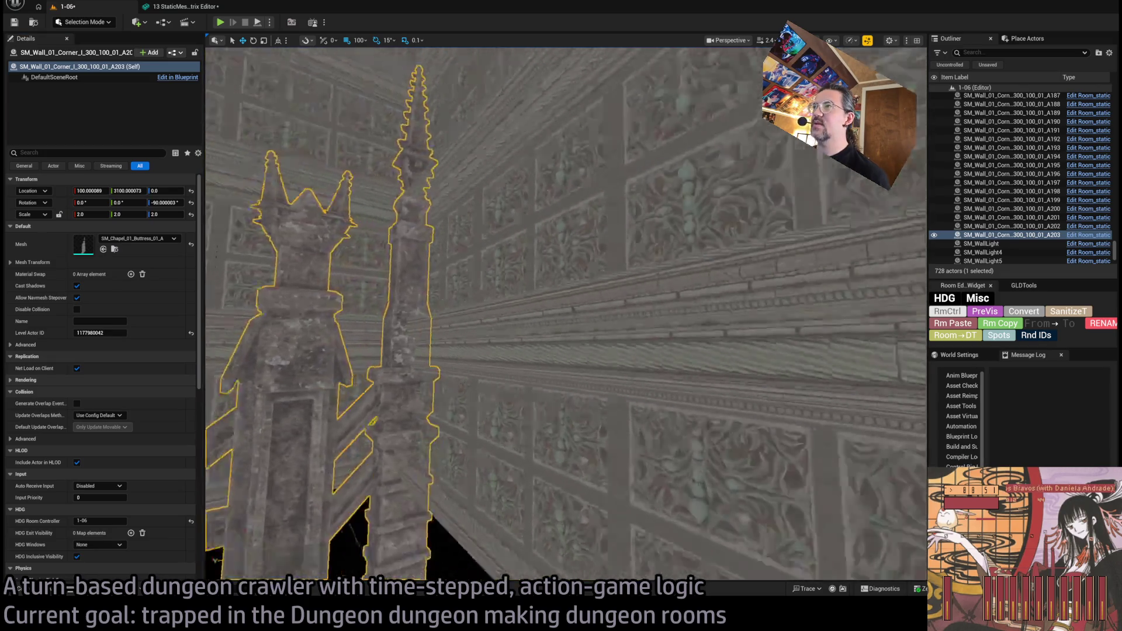
pyautogui.press('e')
pyautogui.moveTo(571, 485)
pyautogui.mouseDown()
pyautogui.moveTo(573, 500)
pyautogui.moveTo(592, 483)
pyautogui.mouseUp()
pyautogui.scroll(-10, 585, 432)
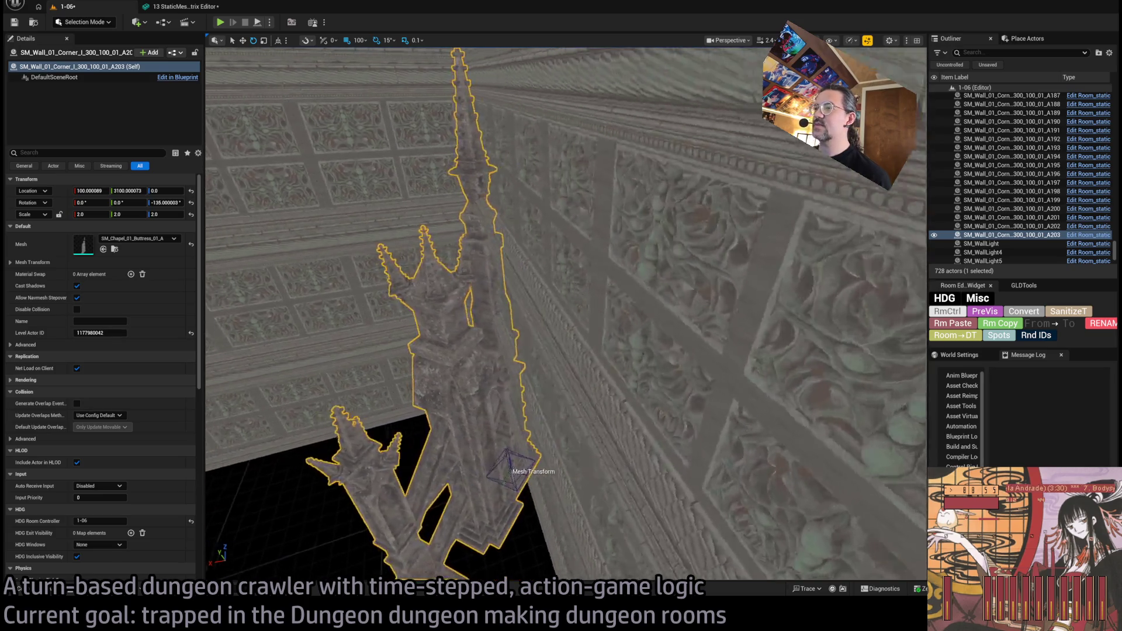
pyautogui.scroll(8, 538, 296)
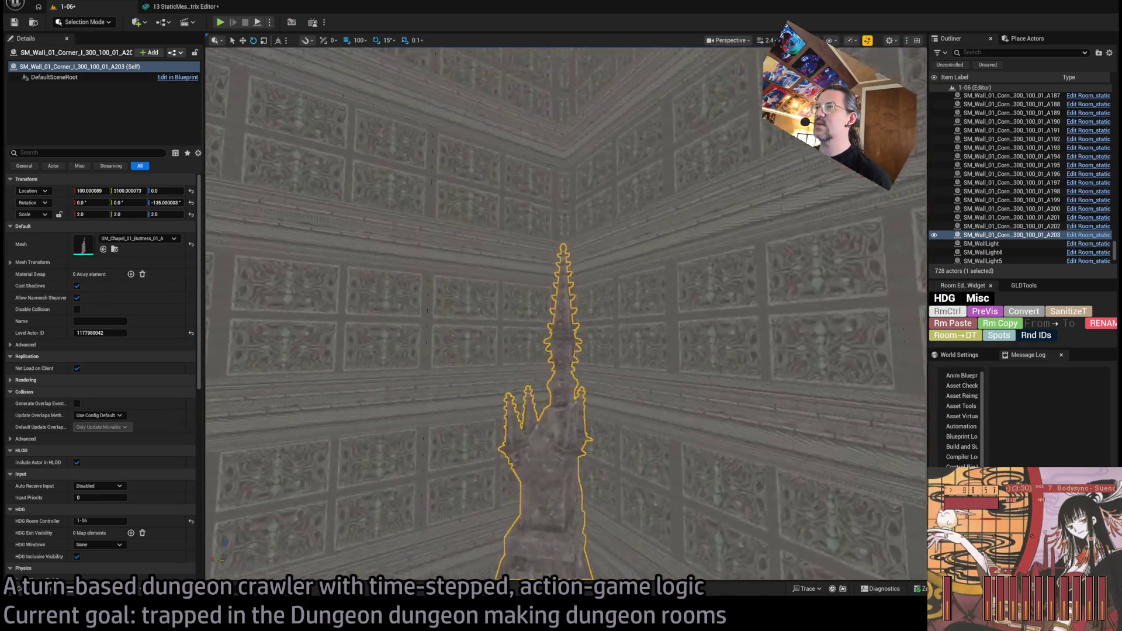
pyautogui.moveTo(538, 295); pyautogui.dragTo(543, 526)
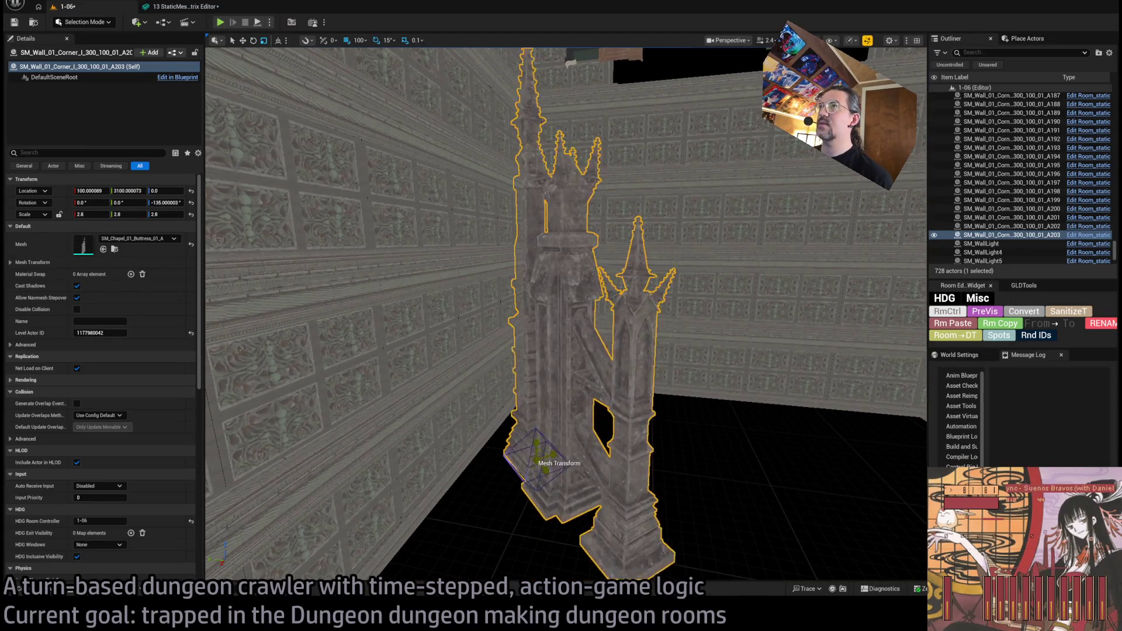
# Step: Set the buttress scale to 3 and open its mesh in the static mesh editor
pyautogui.click(92, 215)
pyautogui.write('3')
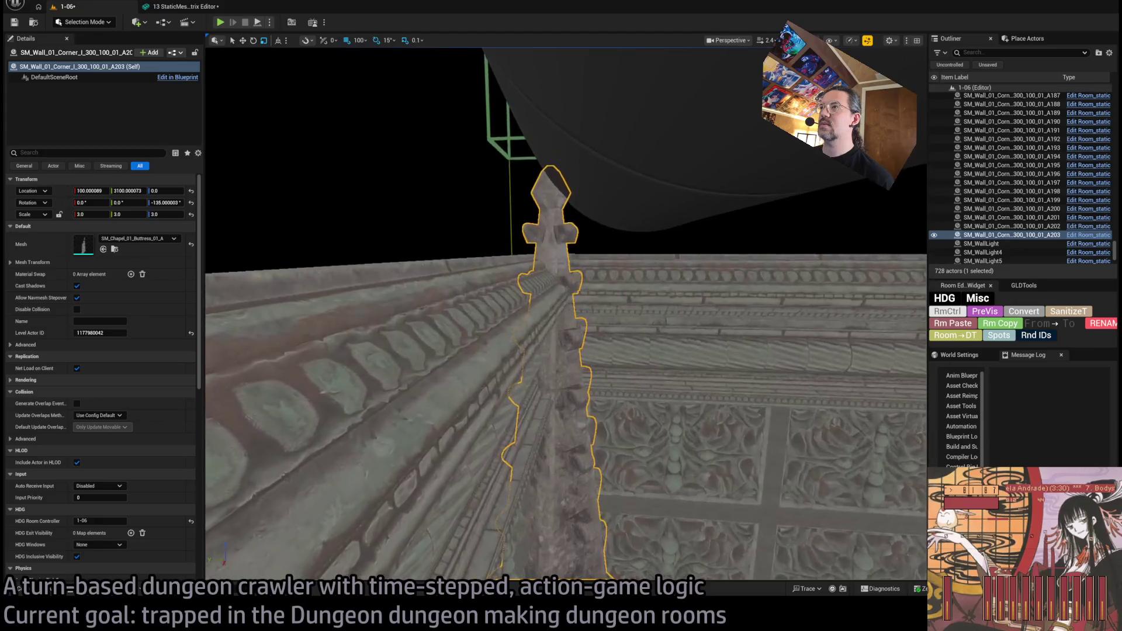
pyautogui.scroll(-2, 565, 314)
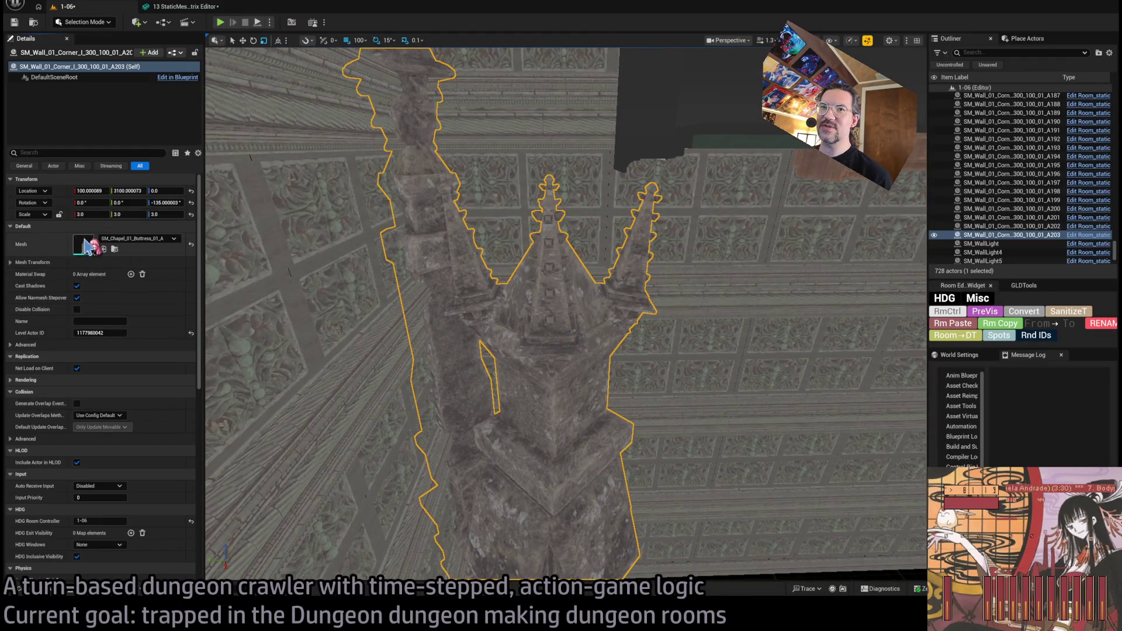
pyautogui.doubleClick(490, 299)
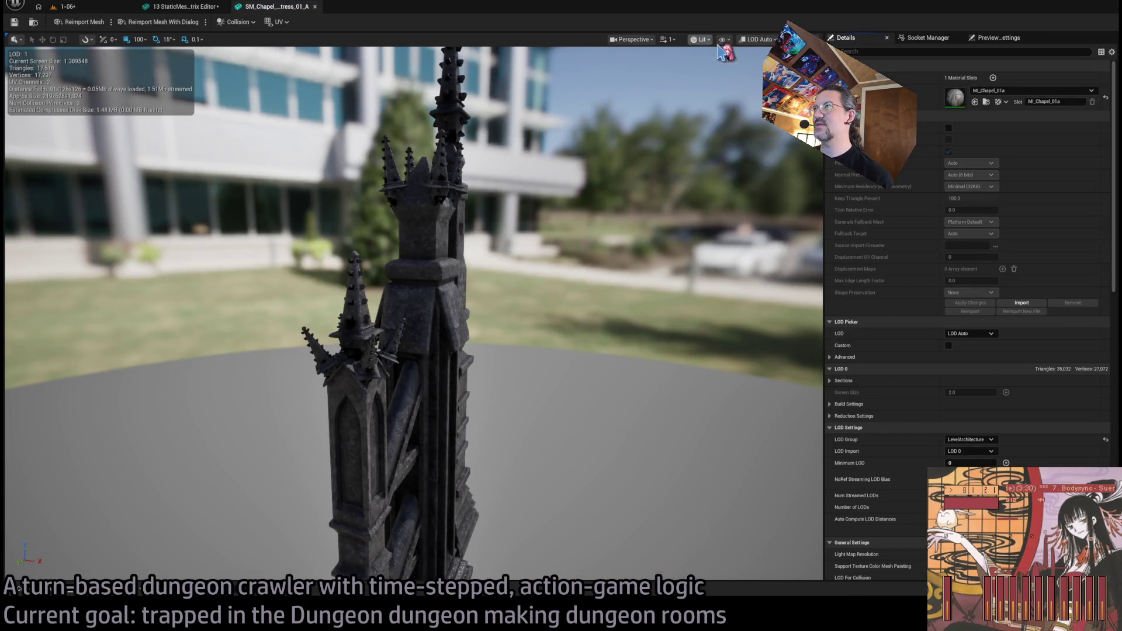
# Step: Generate auto convex collision with hull count 64 and 32 max vertices per hull
pyautogui.moveTo(729, 208); pyautogui.dragTo(660, 216)
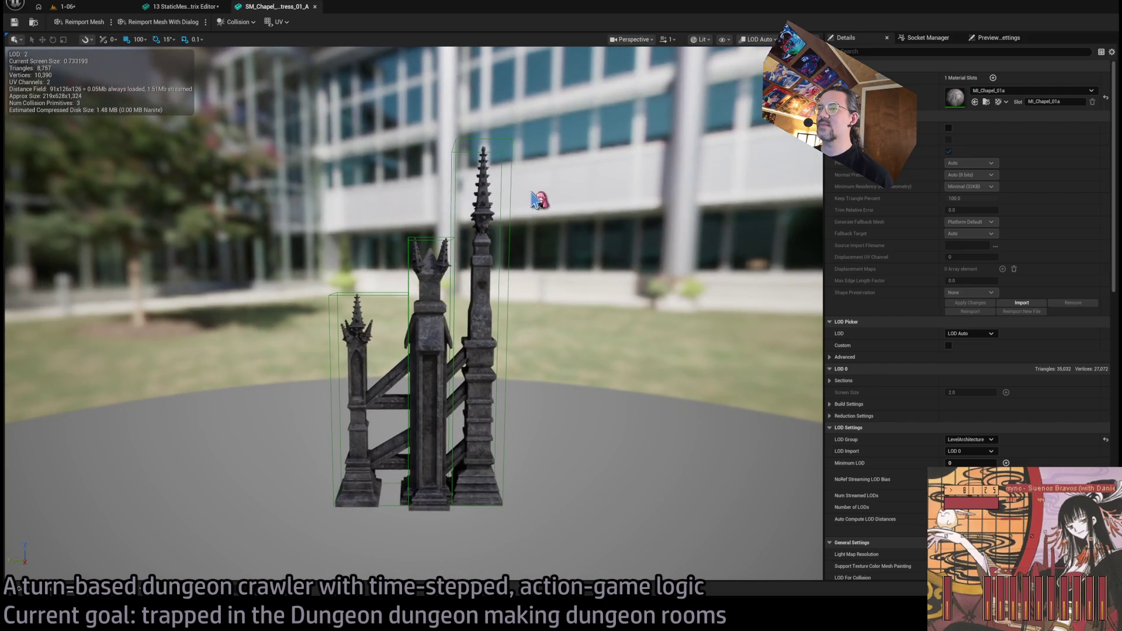
pyautogui.moveTo(515, 164)
pyautogui.mouseDown()
pyautogui.moveTo(516, 187)
pyautogui.moveTo(513, 162)
pyautogui.mouseUp()
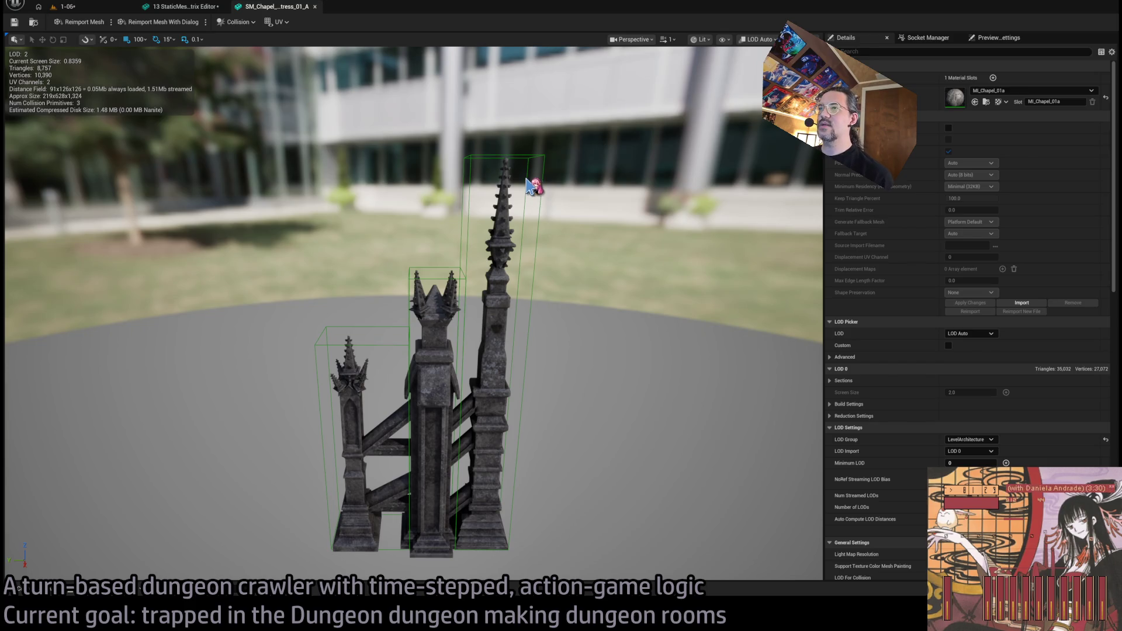
pyautogui.moveTo(368, 193)
pyautogui.mouseDown()
pyautogui.moveTo(344, 196)
pyautogui.moveTo(359, 192)
pyautogui.mouseUp()
pyautogui.moveTo(440, 217); pyautogui.dragTo(439, 218)
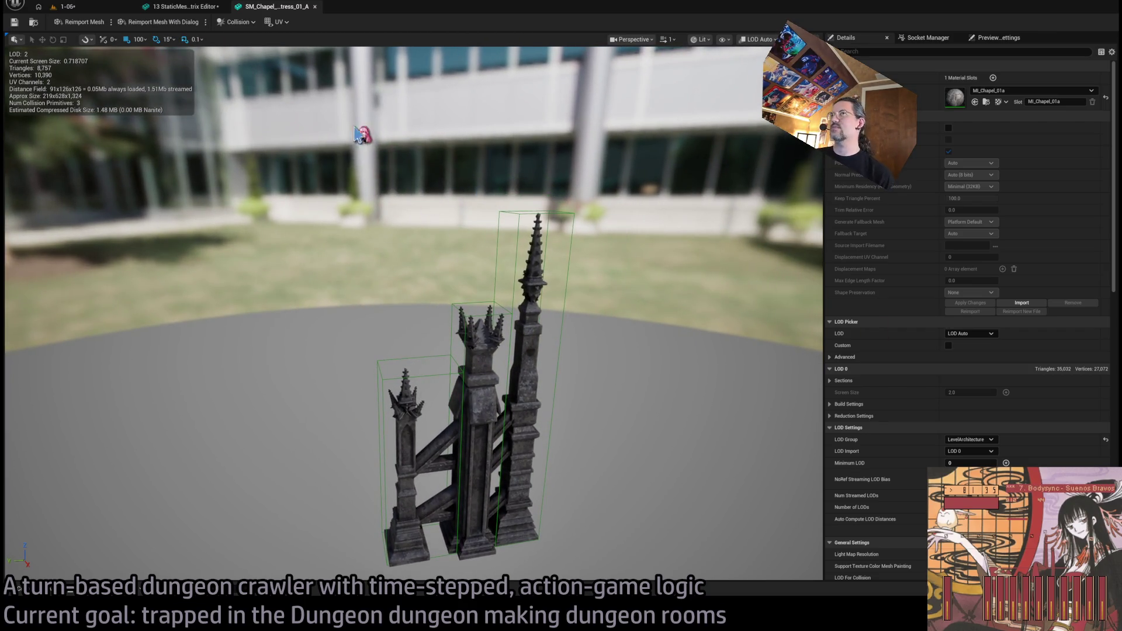
pyautogui.click(246, 27)
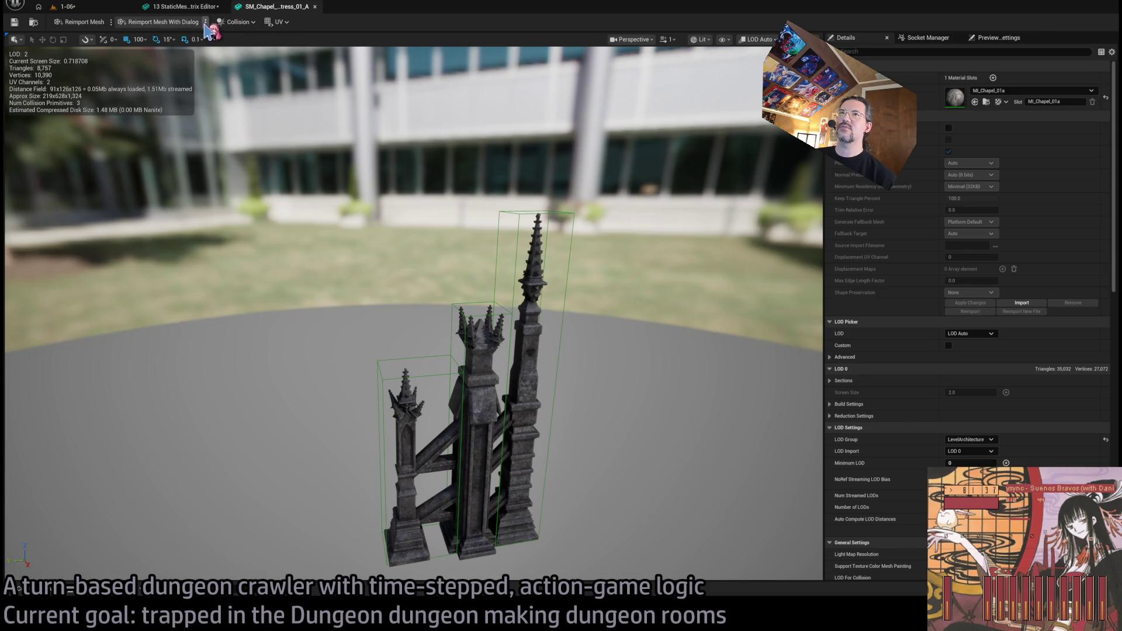
pyautogui.click(935, 435)
pyautogui.write('64')
pyautogui.click(970, 453)
pyautogui.write('32')
pyautogui.write('00000')
pyautogui.press('Return')
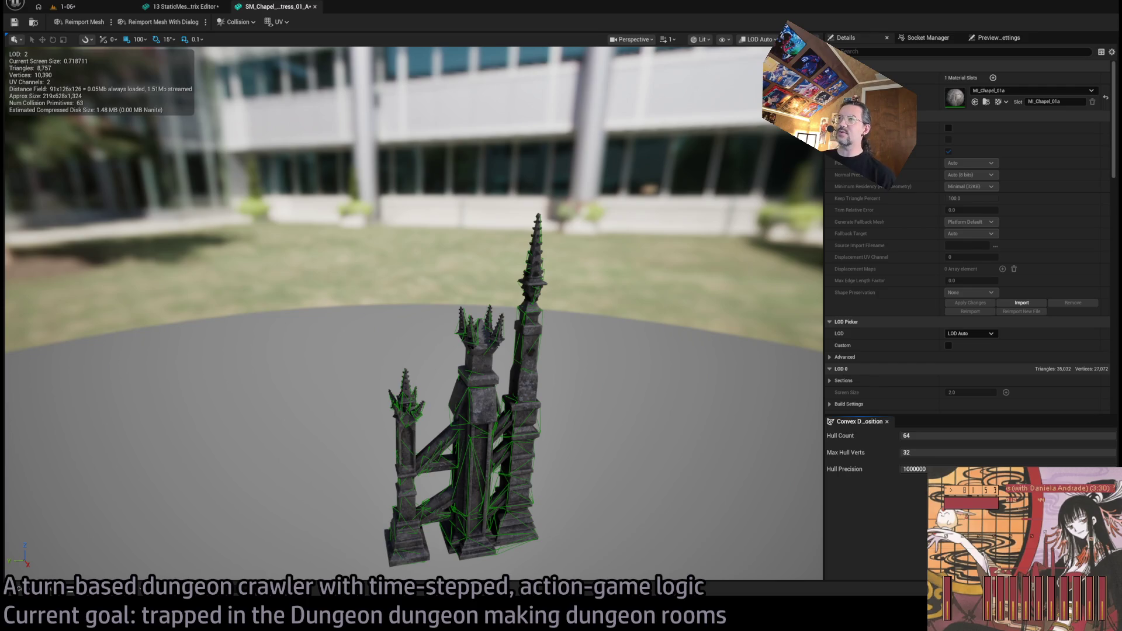
# Step: Inspect the generated collision hulls, then close the mesh editor and return to the level
pyautogui.moveTo(628, 350); pyautogui.dragTo(576, 309)
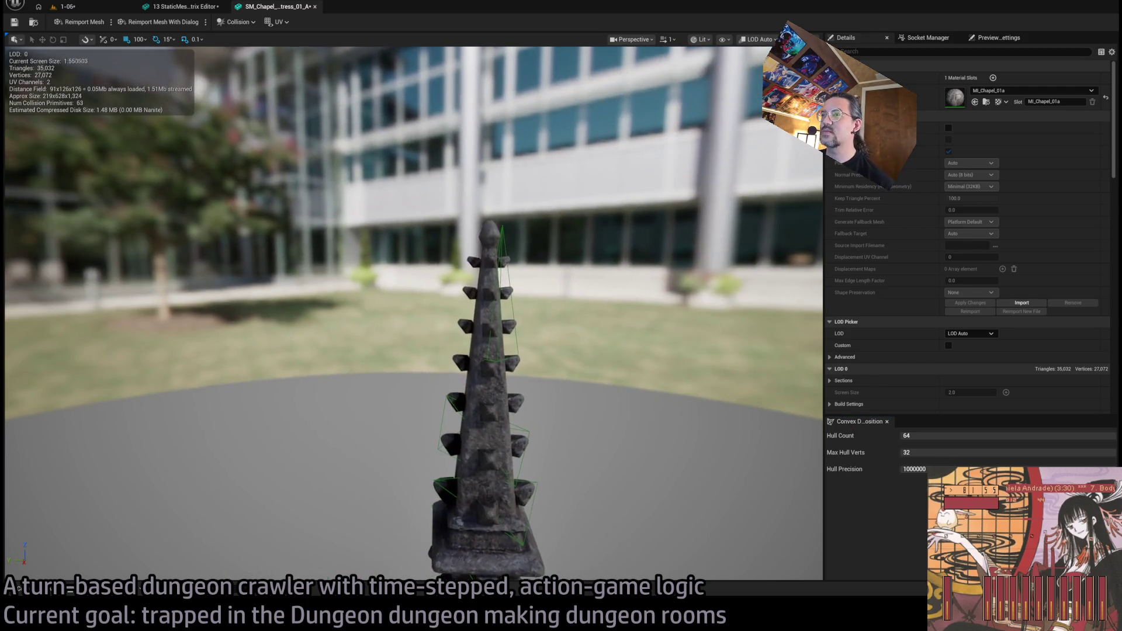
pyautogui.click(507, 239)
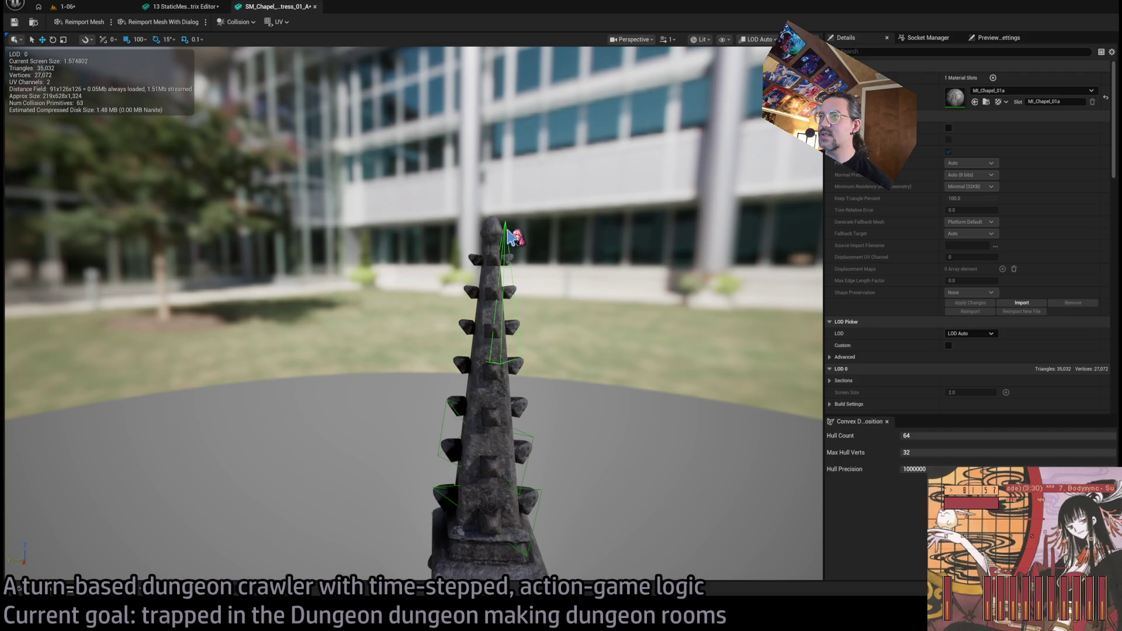
pyautogui.moveTo(537, 365); pyautogui.dragTo(453, 493)
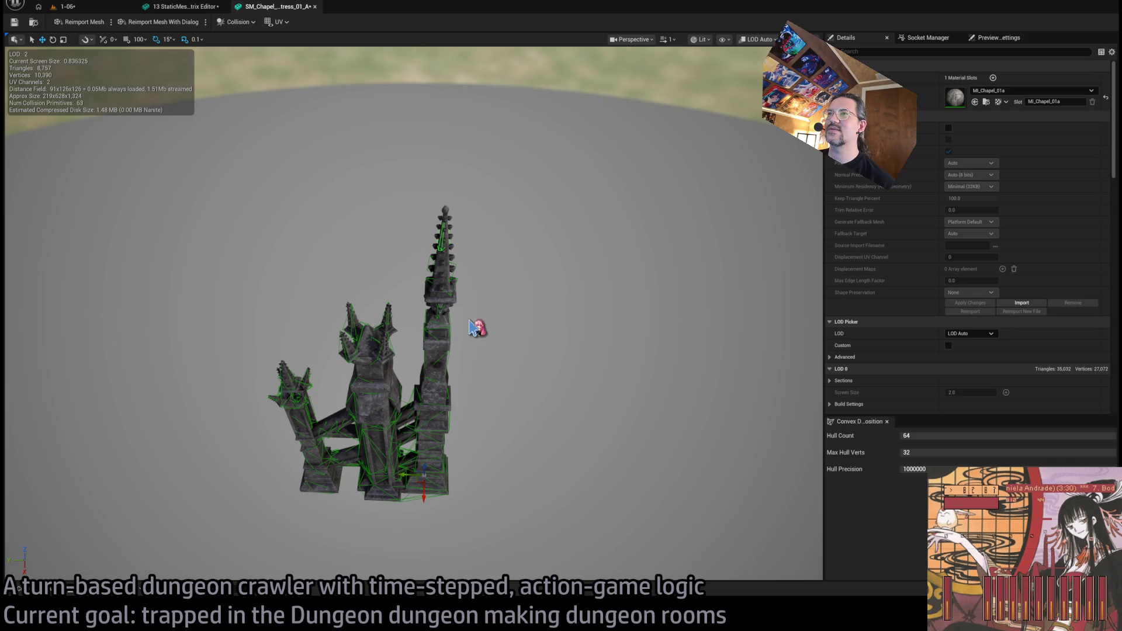
pyautogui.moveTo(386, 172)
pyautogui.mouseDown()
pyautogui.moveTo(386, 111)
pyautogui.moveTo(385, 135)
pyautogui.moveTo(505, 255)
pyautogui.mouseUp()
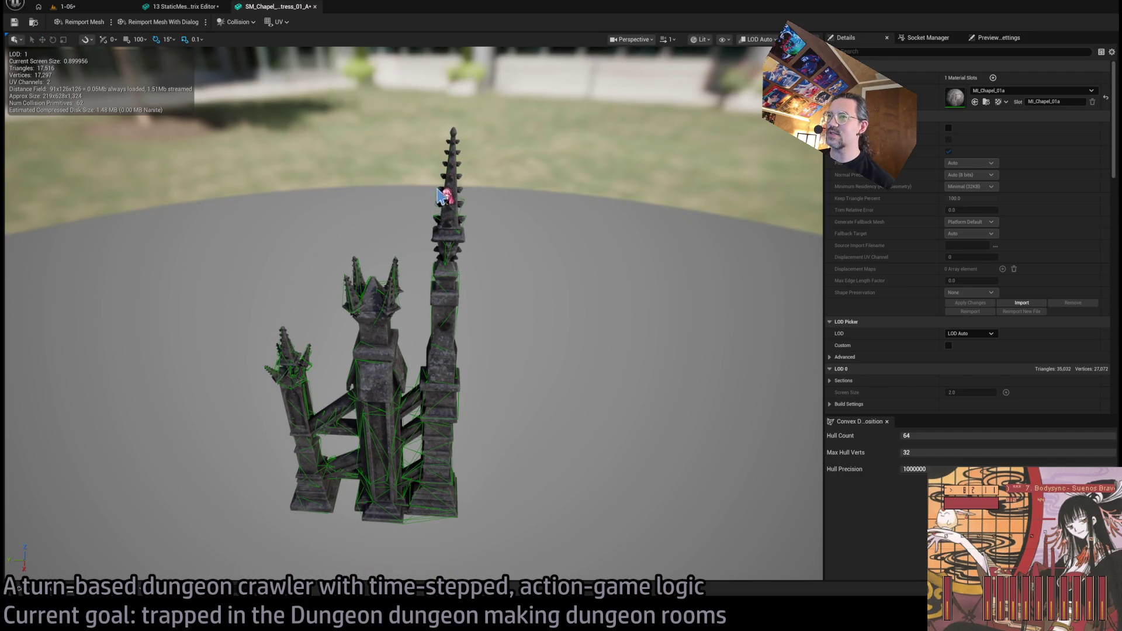
pyautogui.middleClick(261, 8)
pyautogui.click(97, 7)
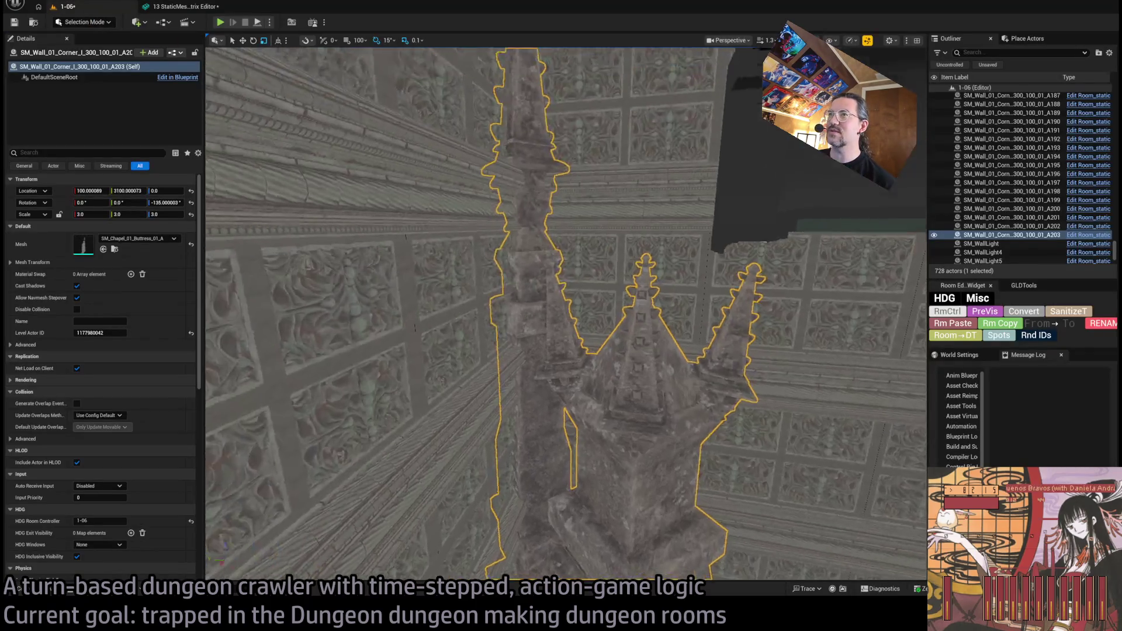
# Step: Duplicate the buttress, rotate the copy, and move it to X 3100
pyautogui.press('f')
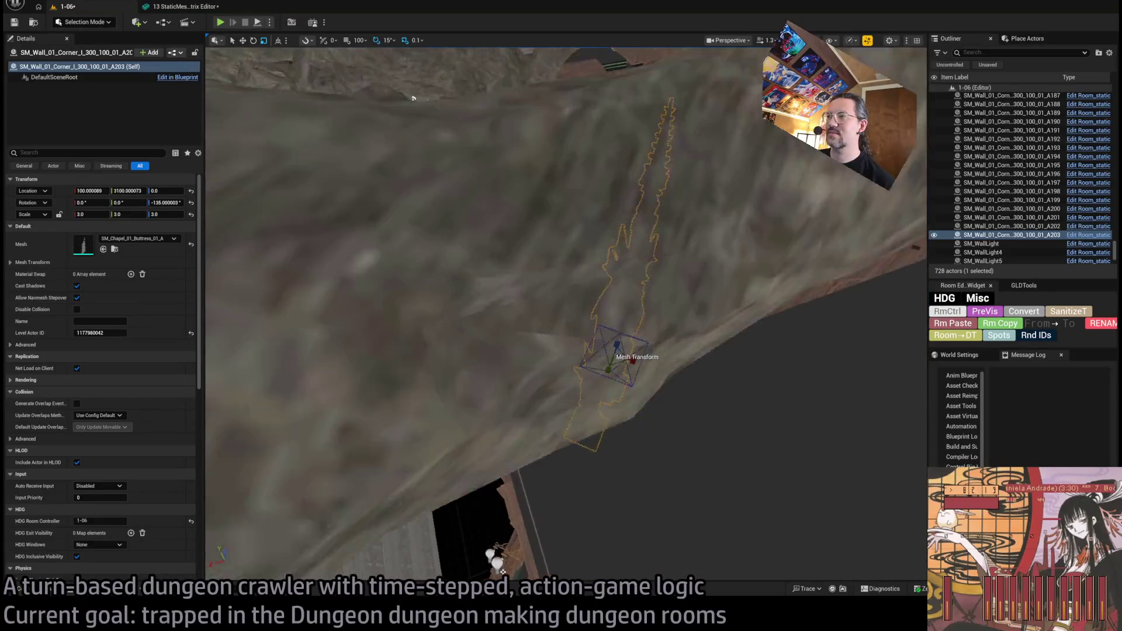
pyautogui.press('f')
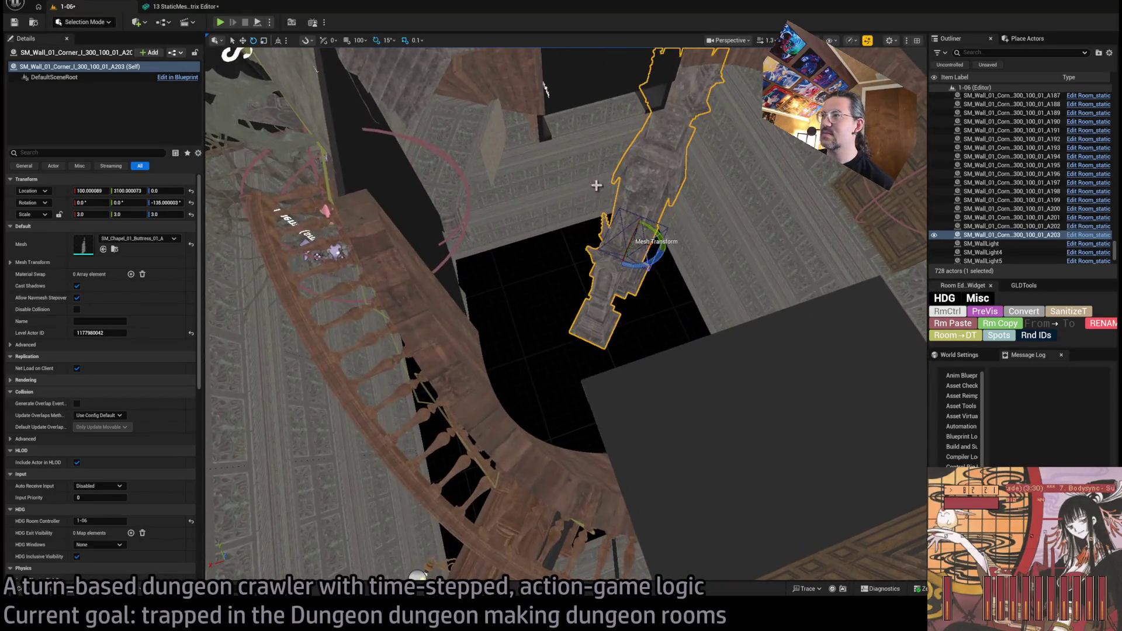
pyautogui.moveTo(647, 258); pyautogui.dragTo(599, 212)
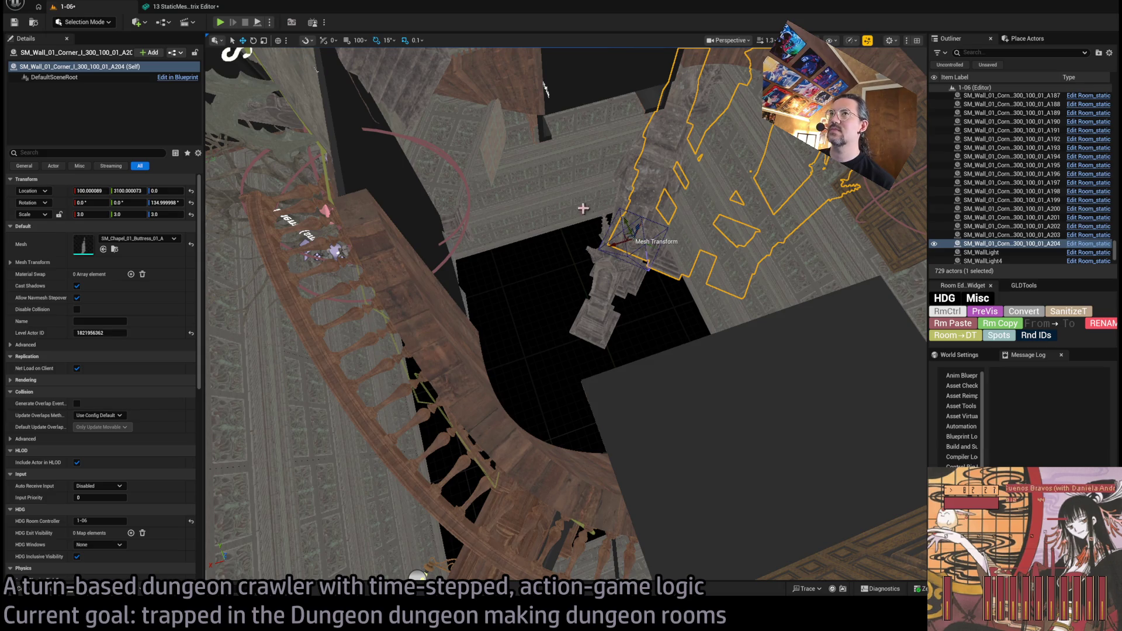
pyautogui.moveTo(615, 245)
pyautogui.mouseDown()
pyautogui.moveTo(374, 280)
pyautogui.moveTo(403, 275)
pyautogui.mouseUp()
pyautogui.press('f')
pyautogui.hotkey('ctrl', 'z')
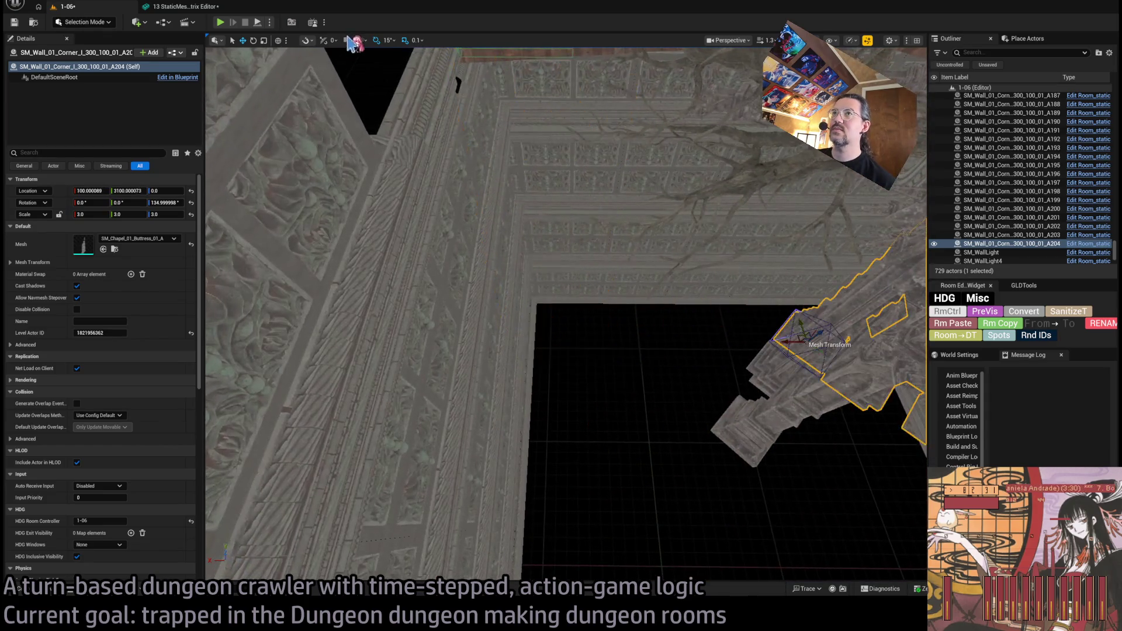
pyautogui.moveTo(795, 341); pyautogui.dragTo(523, 339)
pyautogui.press('f')
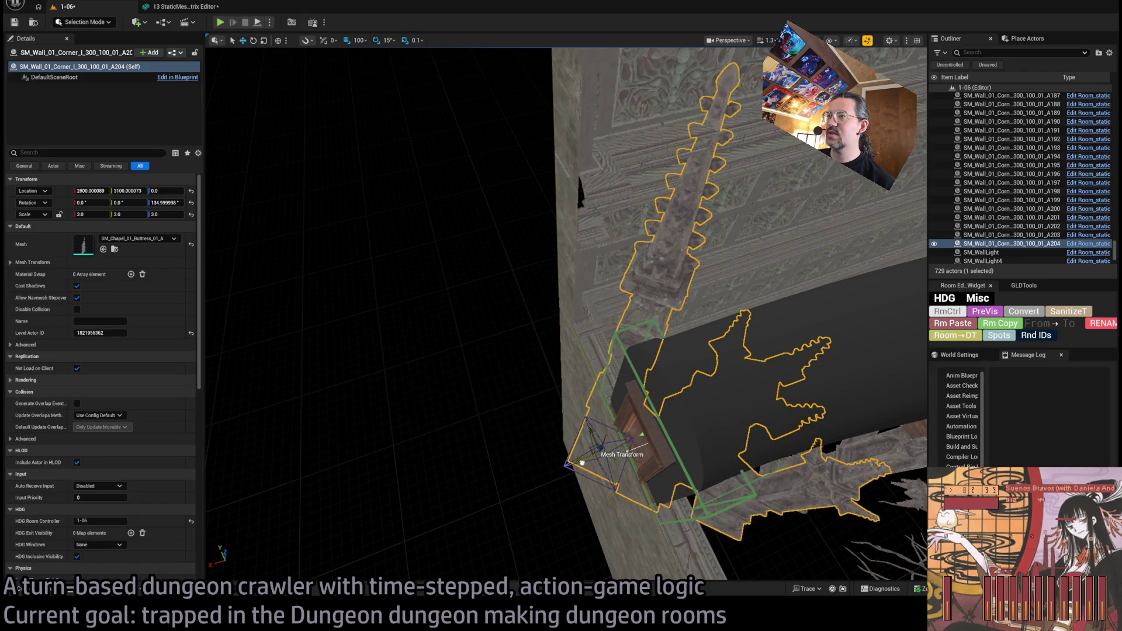
pyautogui.moveTo(608, 462)
pyautogui.mouseDown()
pyautogui.moveTo(575, 426)
pyautogui.moveTo(592, 413)
pyautogui.moveTo(571, 446)
pyautogui.moveTo(601, 458)
pyautogui.moveTo(584, 445)
pyautogui.moveTo(585, 347)
pyautogui.moveTo(596, 496)
pyautogui.moveTo(569, 417)
pyautogui.moveTo(560, 433)
pyautogui.moveTo(569, 444)
pyautogui.moveTo(578, 403)
pyautogui.moveTo(543, 485)
pyautogui.moveTo(569, 441)
pyautogui.mouseUp()
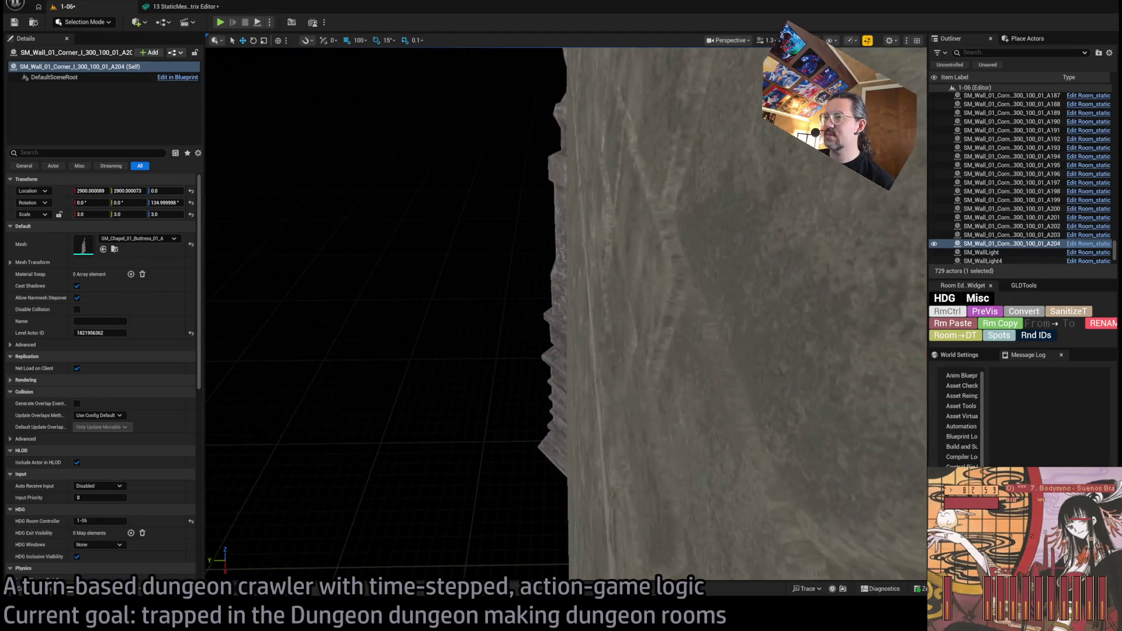
# Step: Select corner buttress A203 and resize it to 2.9 scale
pyautogui.click(563, 453)
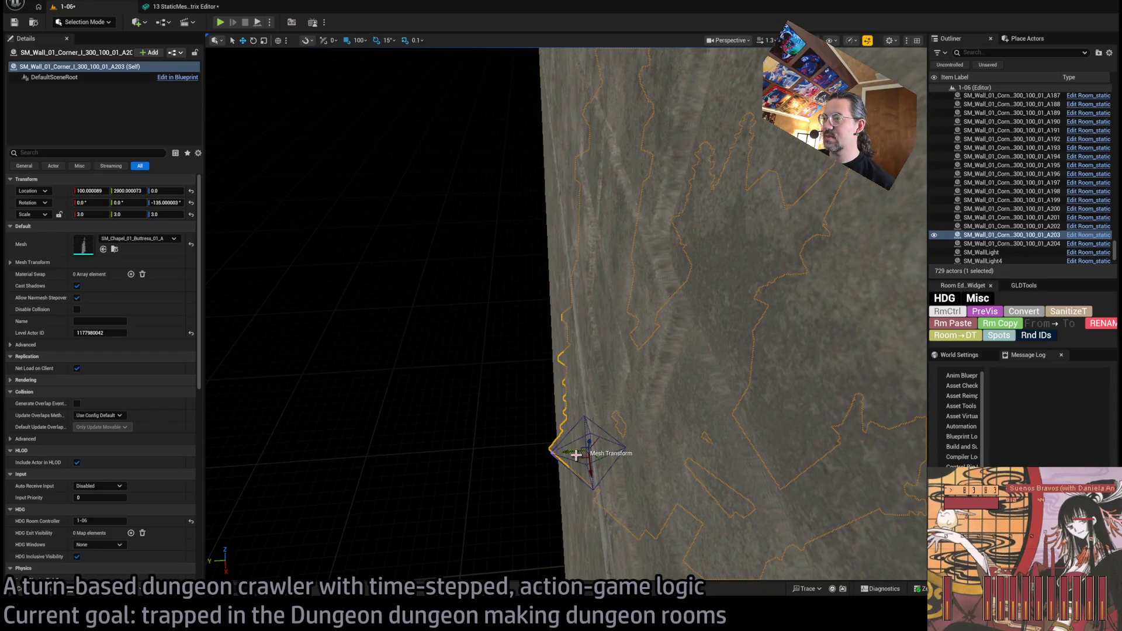
pyautogui.moveTo(579, 468); pyautogui.dragTo(561, 418)
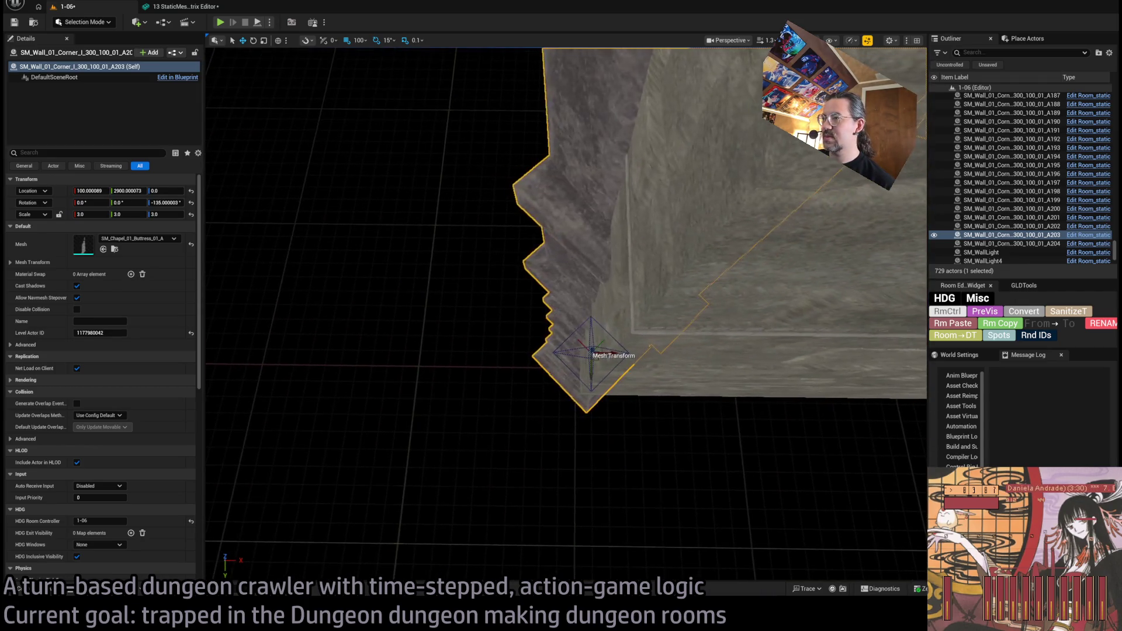
pyautogui.press('f')
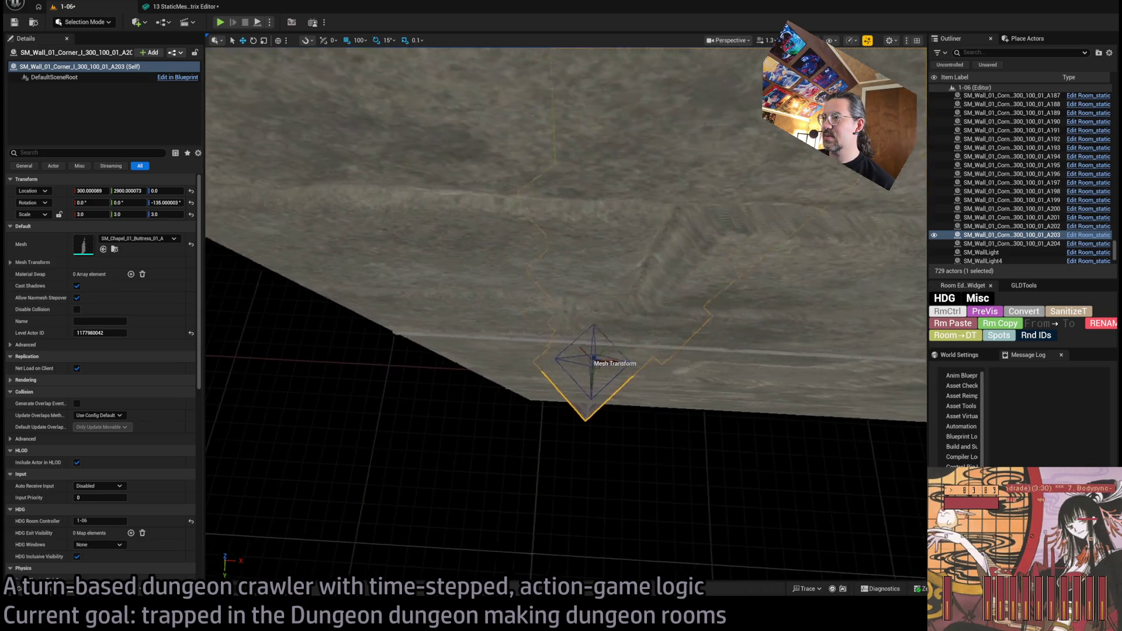
pyautogui.scroll(-10, 565, 313)
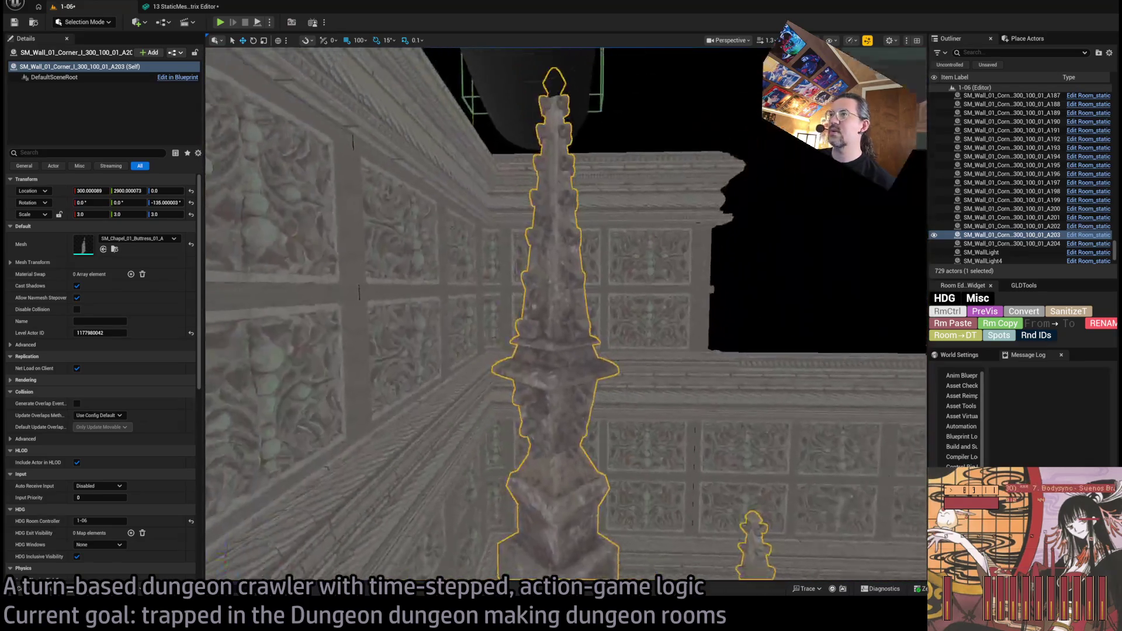
pyautogui.press('f')
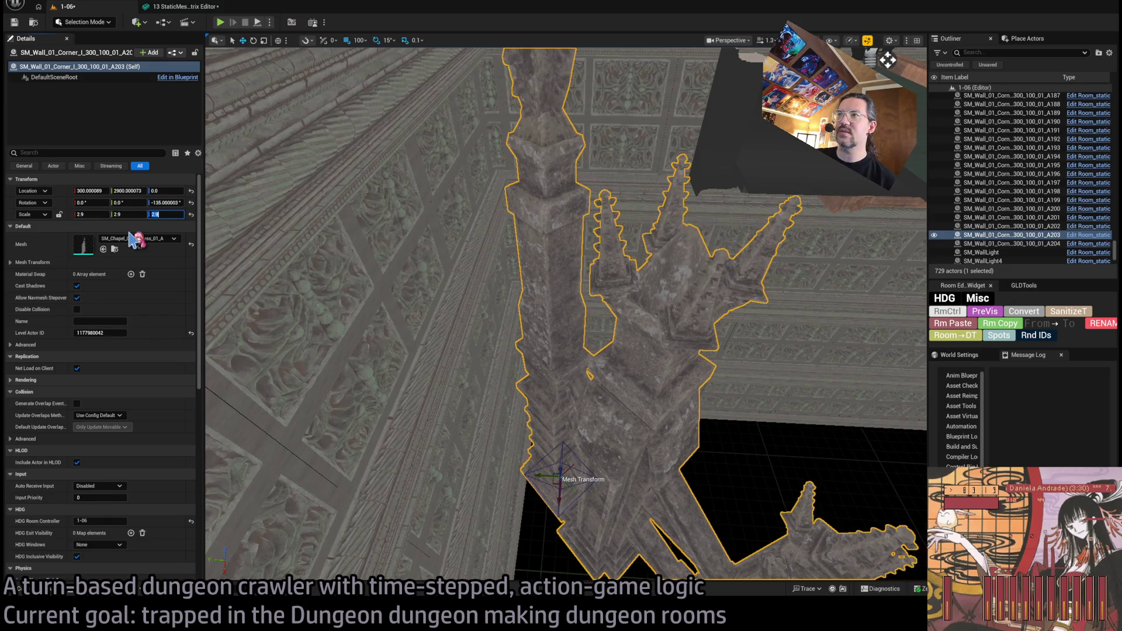
pyautogui.moveTo(274, 235); pyautogui.dragTo(275, 192)
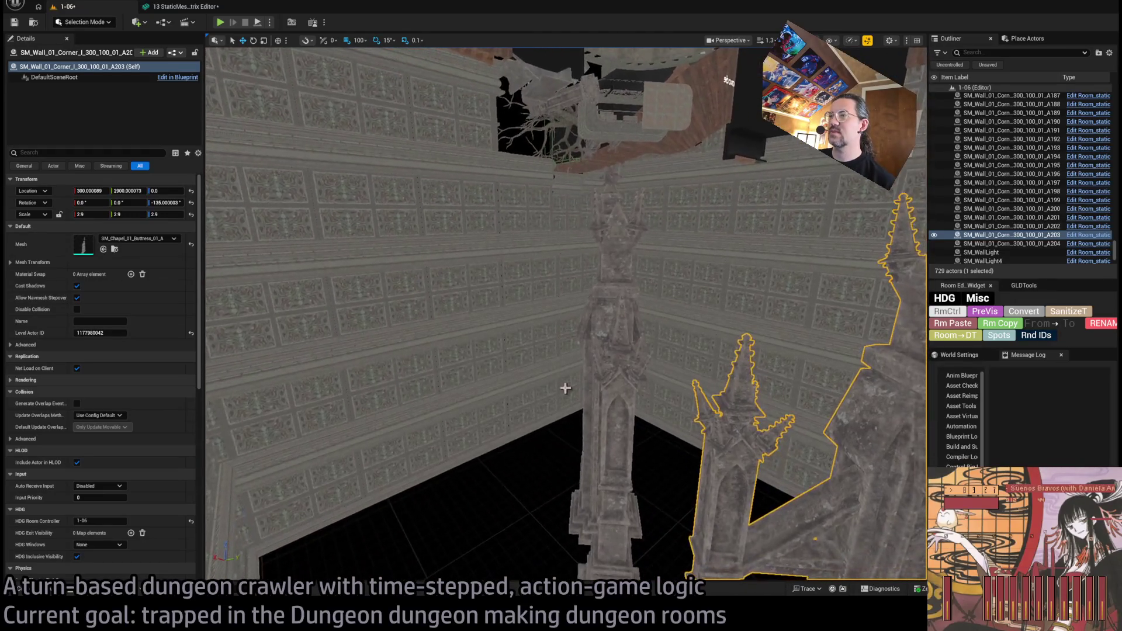
# Step: Duplicate buttress A204 into two rotated copies (60°), check all four, and start Play In Editor
pyautogui.click(672, 234)
pyautogui.moveTo(591, 349); pyautogui.dragTo(592, 349)
pyautogui.press('e')
pyautogui.keyDown('alt'); pyautogui.moveTo(657, 317); pyautogui.dragTo(634, 298); pyautogui.keyUp('alt')
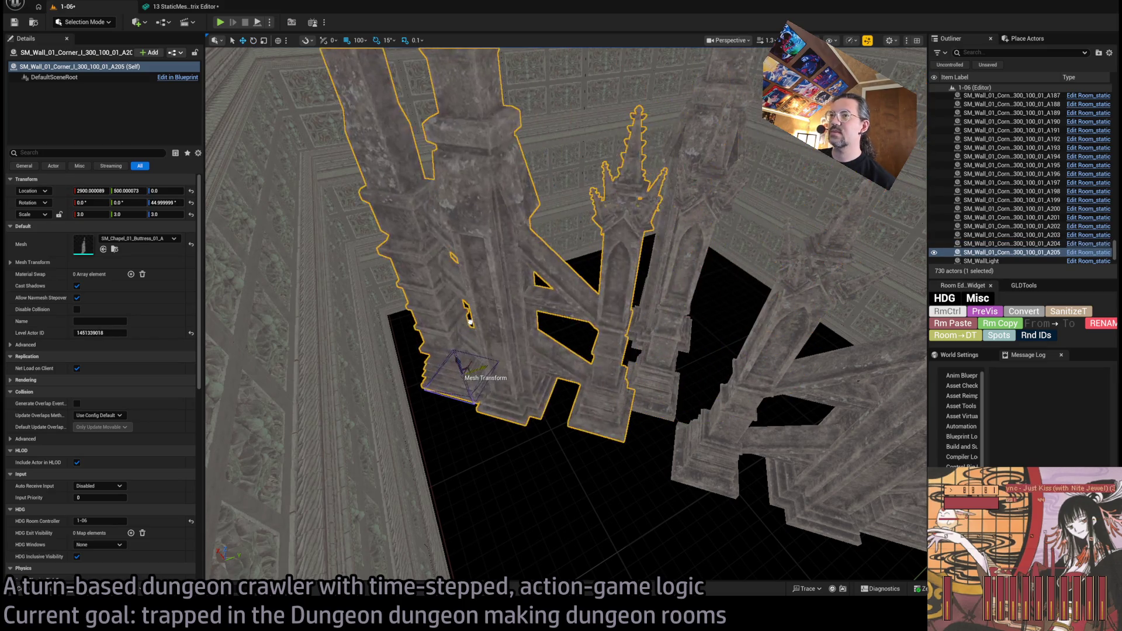
pyautogui.moveTo(634, 298); pyautogui.dragTo(634, 298)
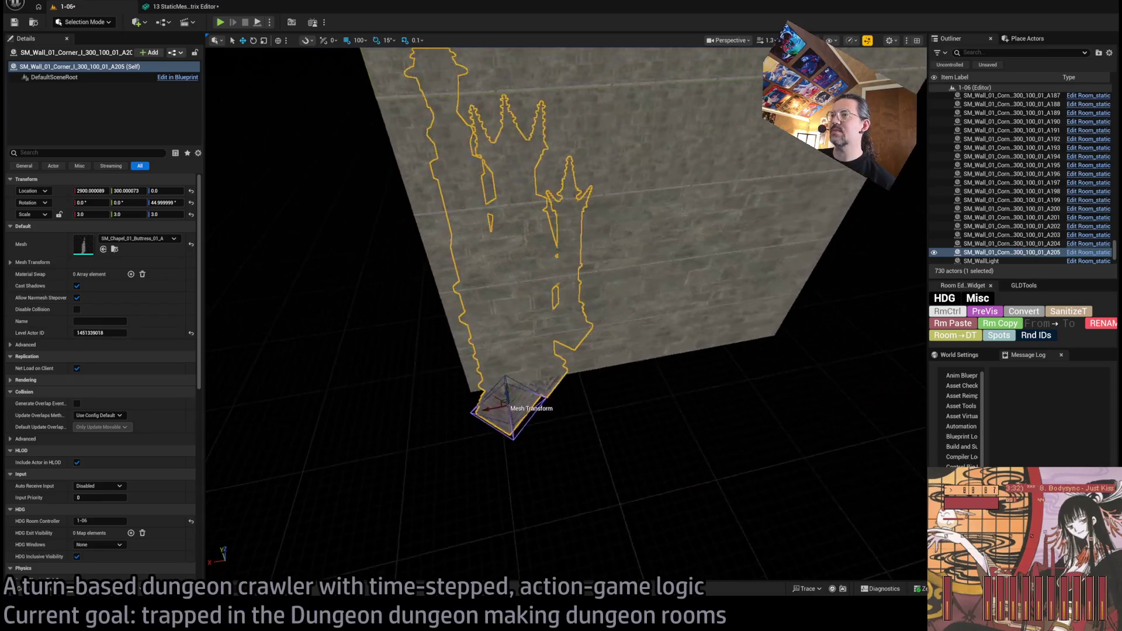
pyautogui.moveTo(503, 413); pyautogui.dragTo(462, 409)
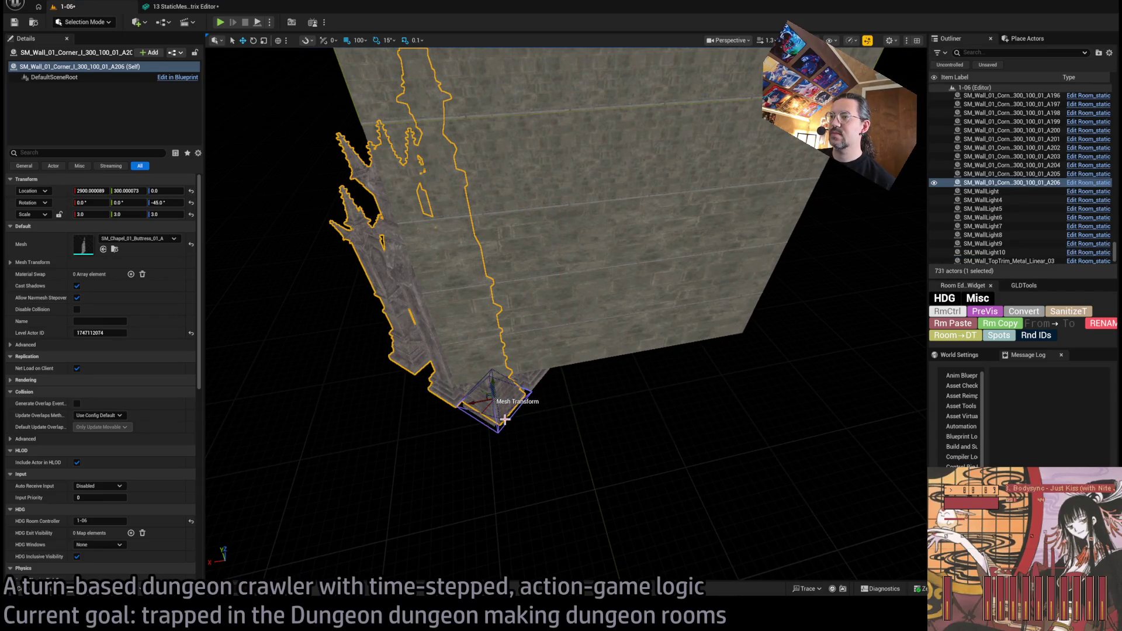
pyautogui.moveTo(674, 375); pyautogui.dragTo(622, 428)
pyautogui.moveTo(513, 418)
pyautogui.mouseDown()
pyautogui.moveTo(515, 440)
pyautogui.moveTo(536, 437)
pyautogui.mouseUp()
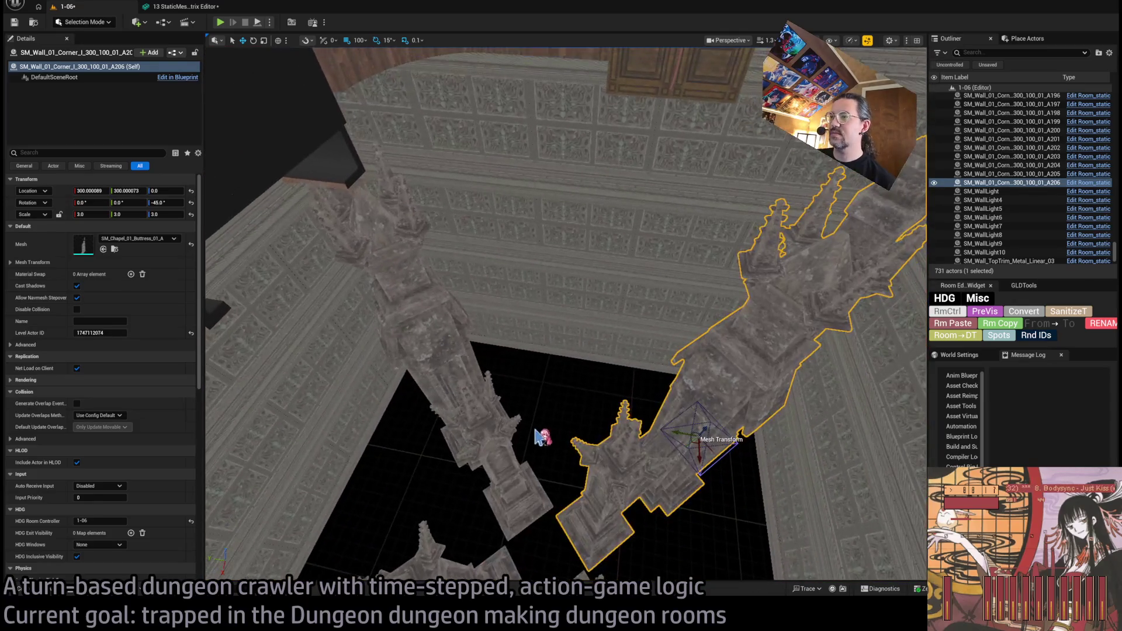
pyautogui.moveTo(564, 349)
pyautogui.mouseDown()
pyautogui.moveTo(565, 297)
pyautogui.moveTo(564, 353)
pyautogui.mouseUp()
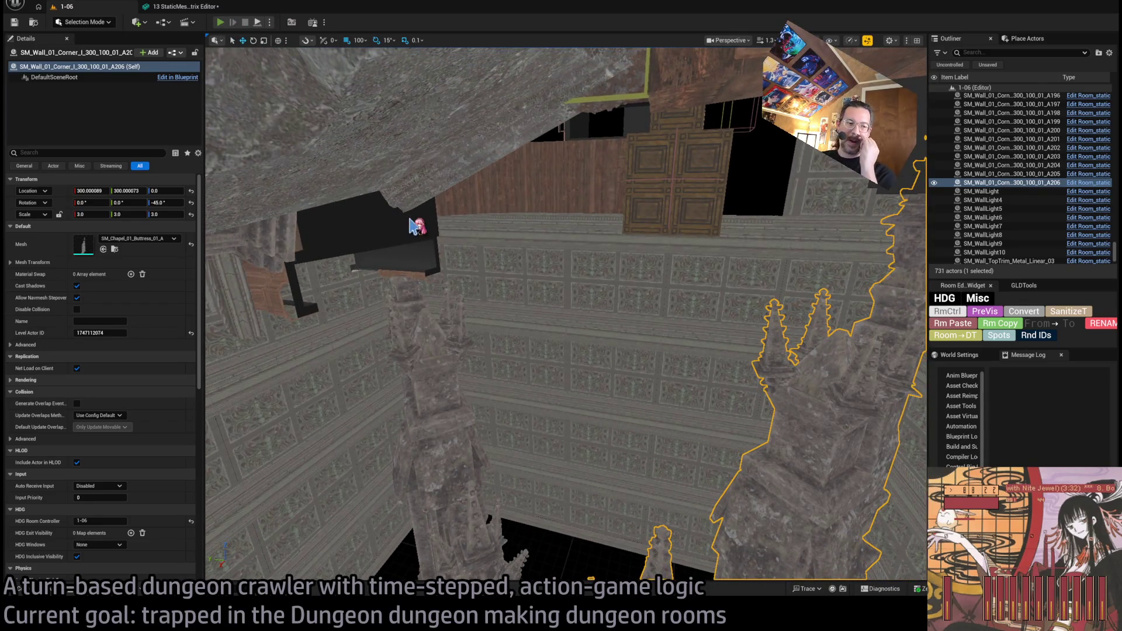
pyautogui.hotkey('alt', 'p')
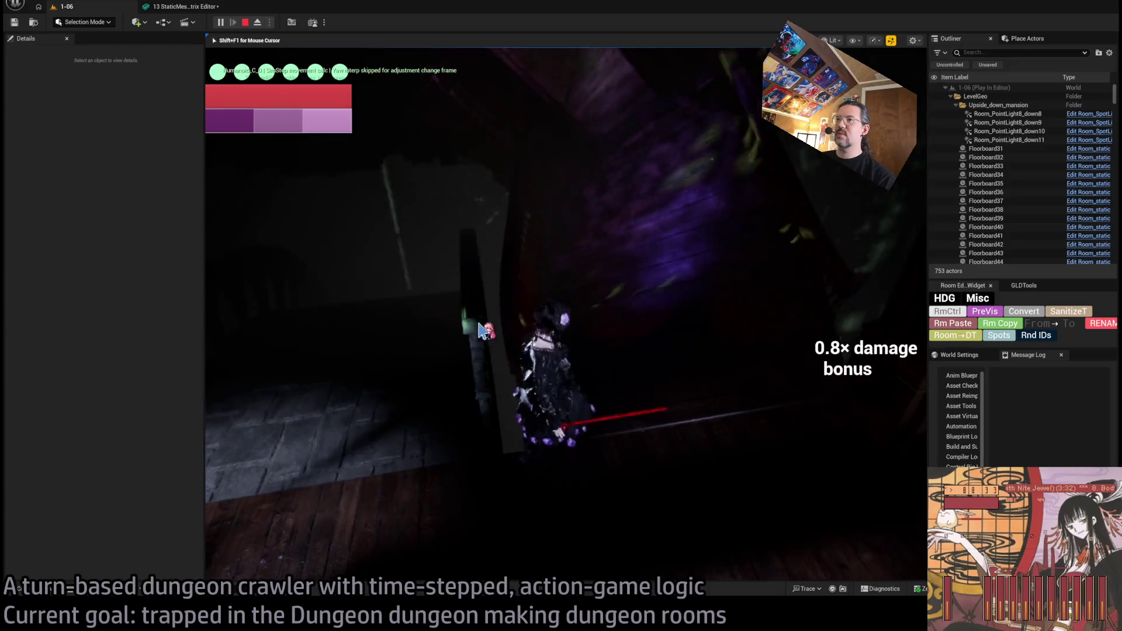
# Step: Run the character forward, execute queued moves with the visibility-increasing ability, then stop playing
pyautogui.press('w')
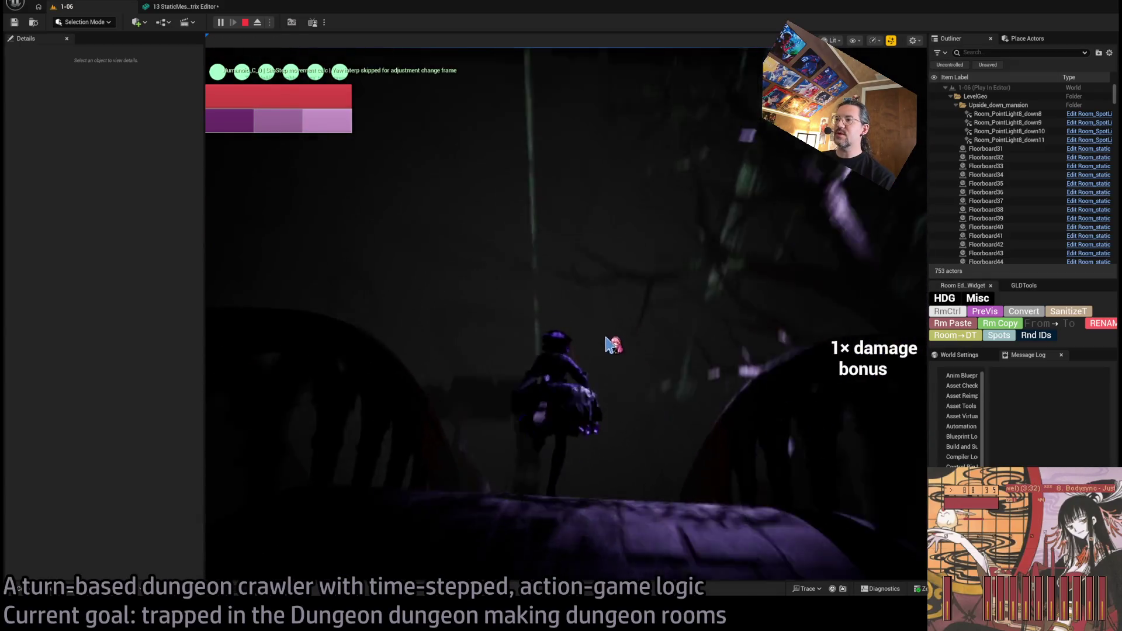
pyautogui.click(608, 344)
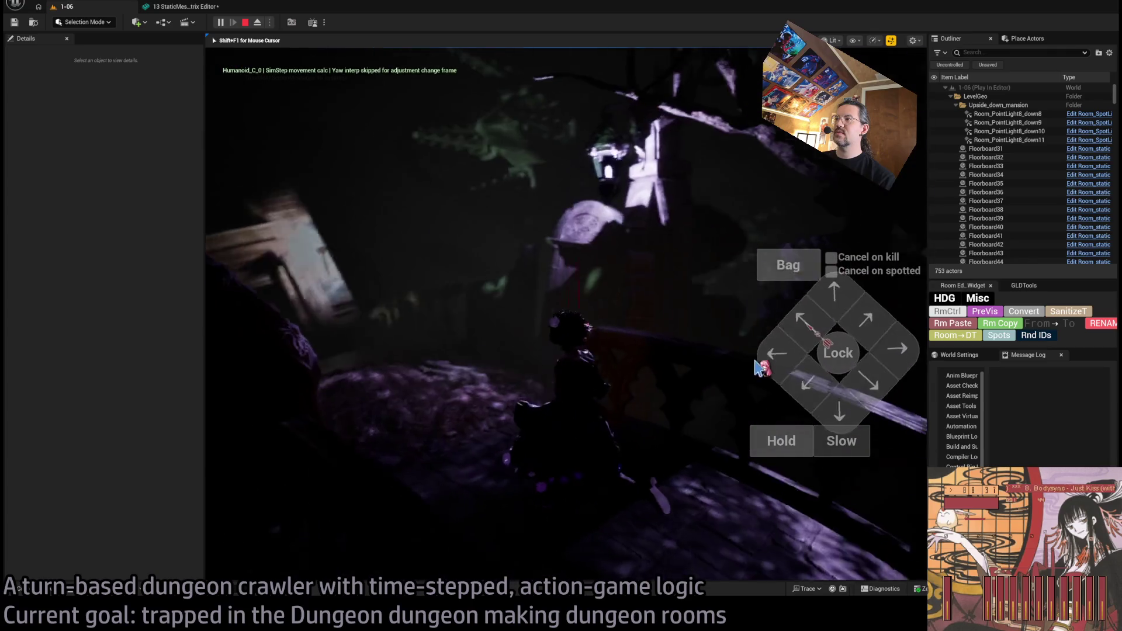
pyautogui.click(857, 312)
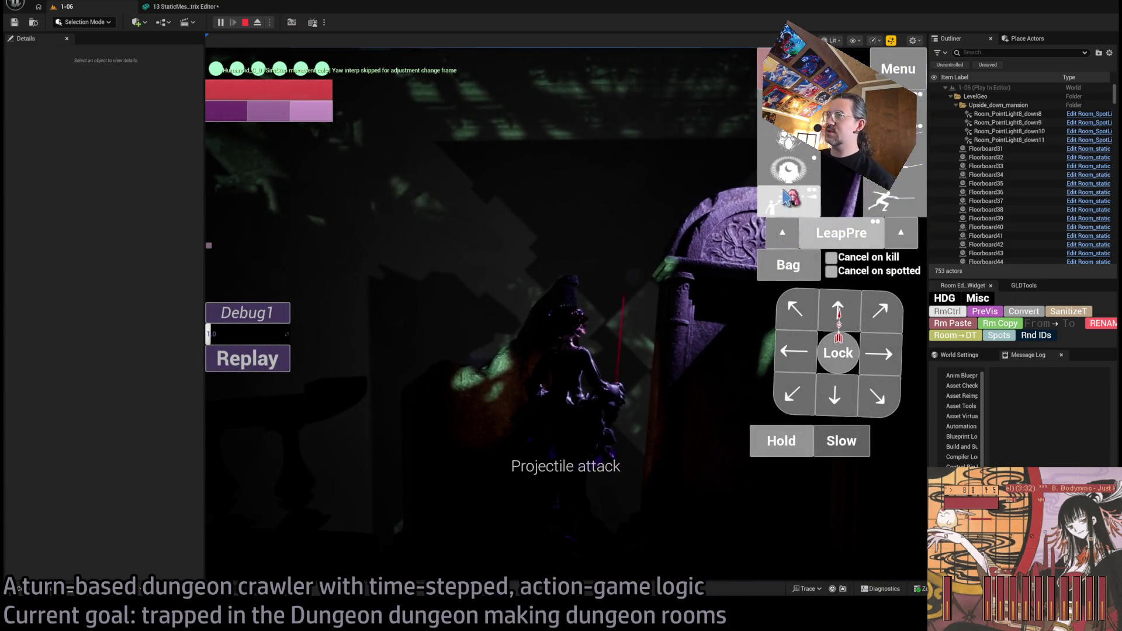
pyautogui.click(785, 197)
pyautogui.click(285, 397)
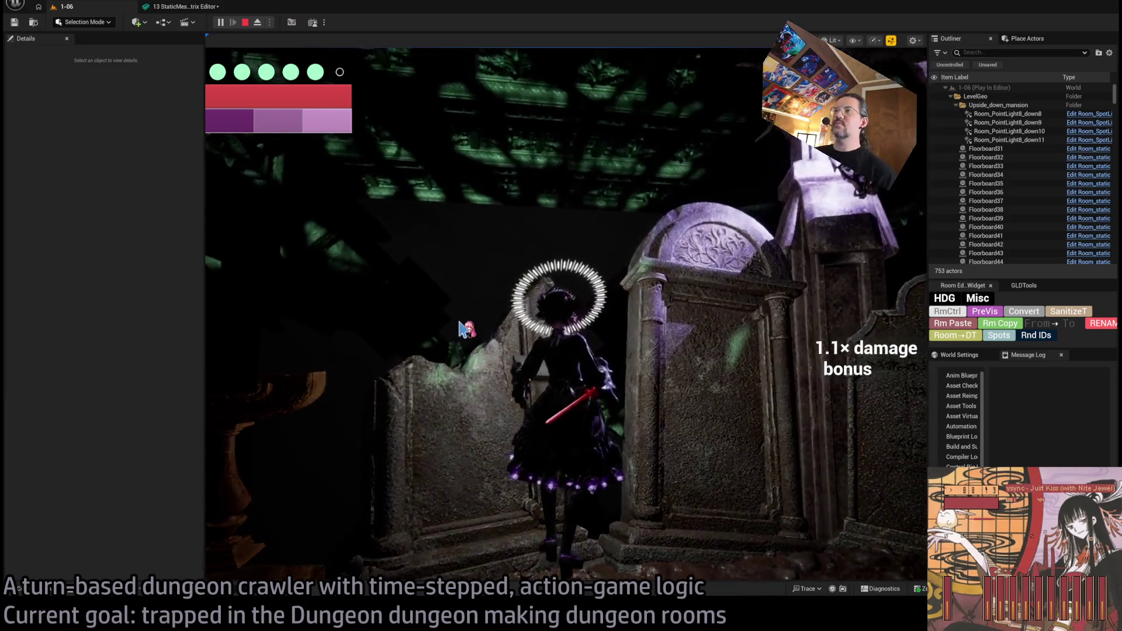
pyautogui.click(553, 283)
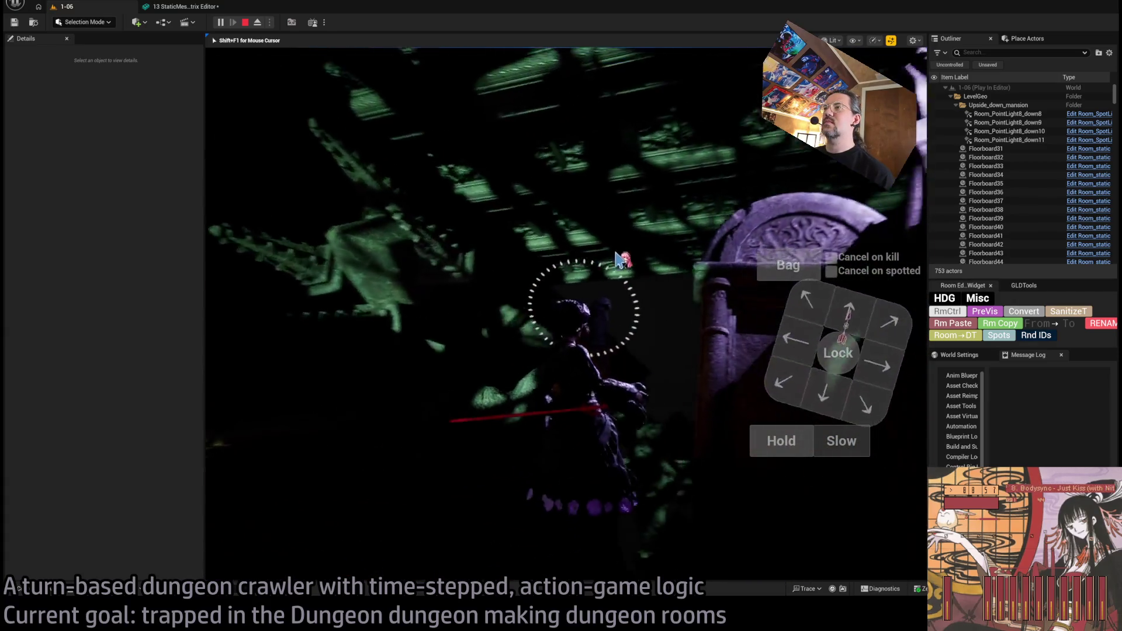
pyautogui.press('Escape')
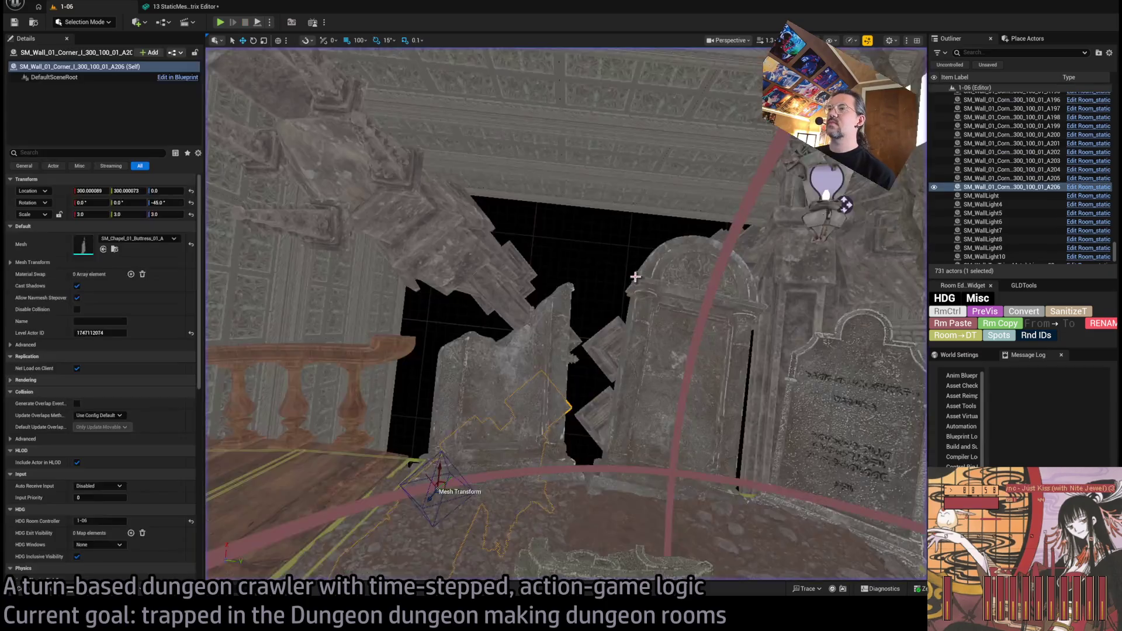
# Step: Give wall corner piece A70 the SM_Wall_01_Corner_I_300_100_01 mesh
pyautogui.press('f')
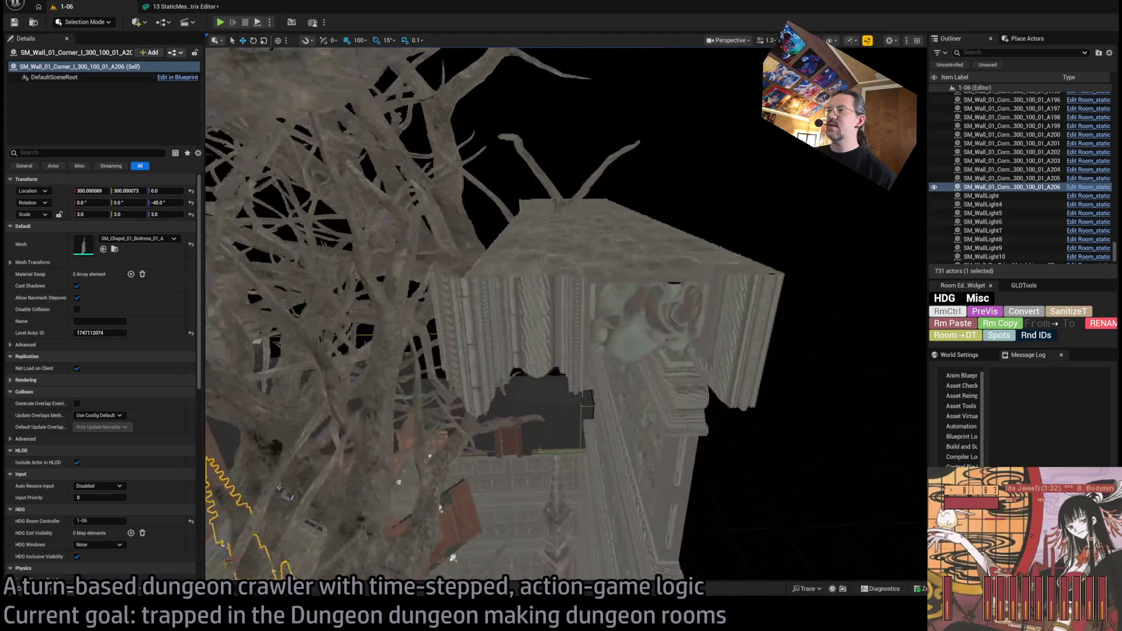
pyautogui.click(604, 270)
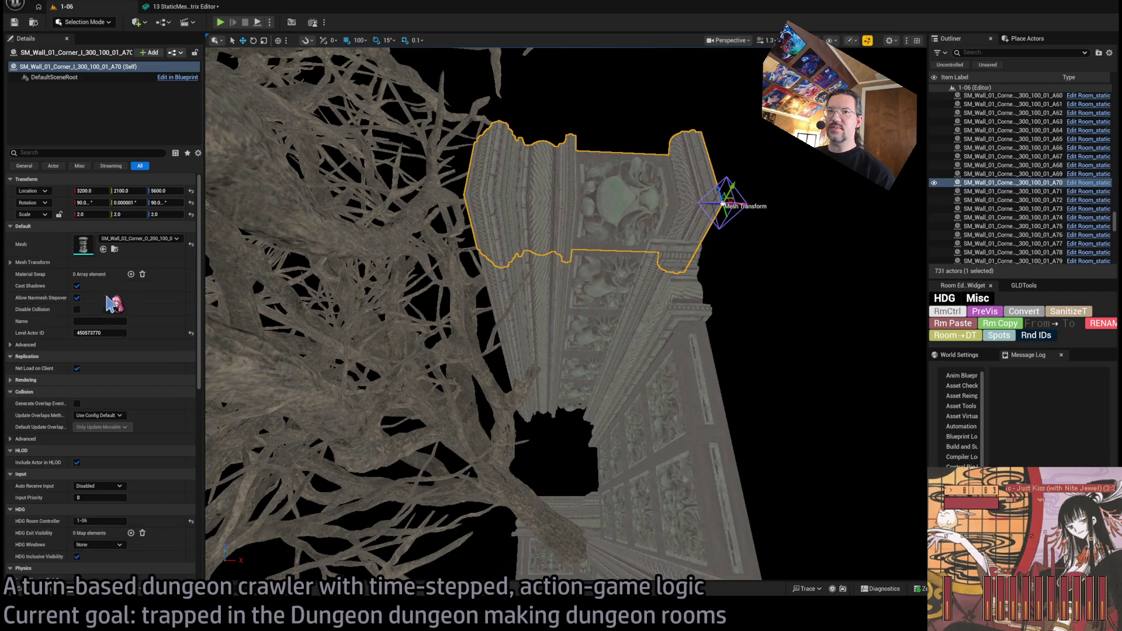
pyautogui.click(115, 249)
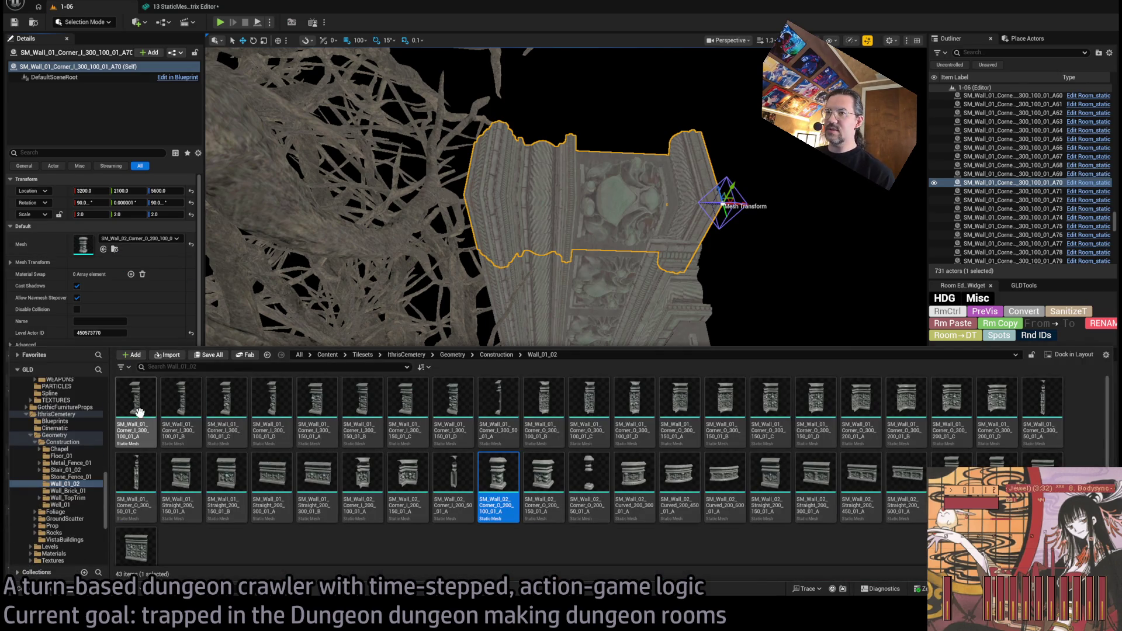
pyautogui.click(103, 249)
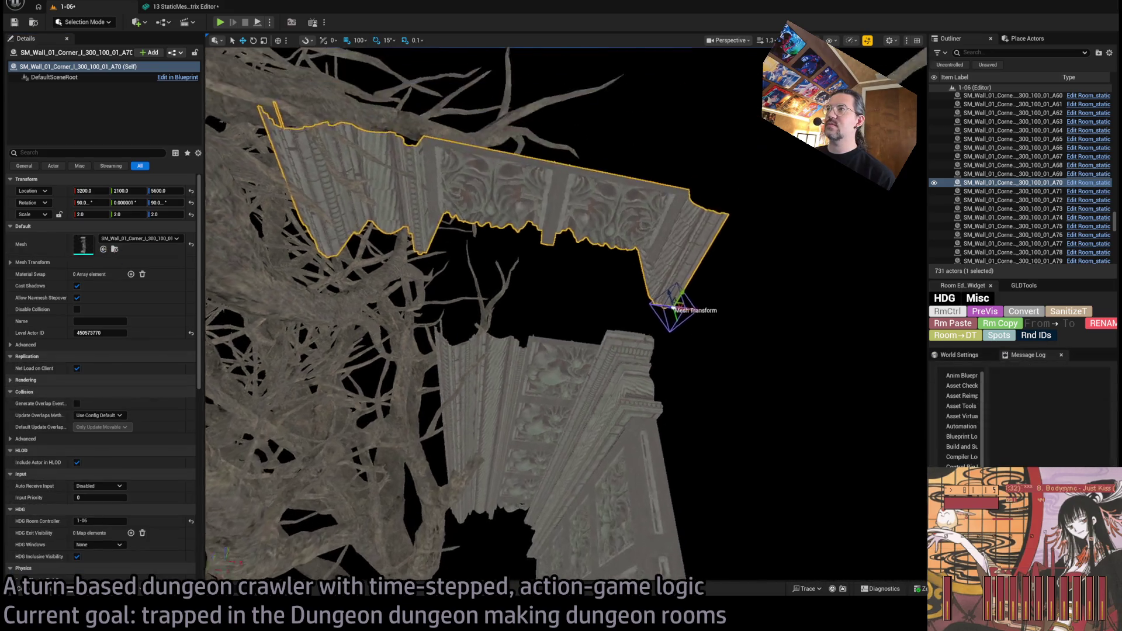
# Step: Rotate A70 by 90 degrees and check it against neighbouring corner piece A71
pyautogui.press('e')
pyautogui.moveTo(614, 349); pyautogui.dragTo(612, 347)
pyautogui.moveTo(225, 345); pyautogui.dragTo(226, 345)
pyautogui.moveTo(423, 323); pyautogui.dragTo(423, 324)
pyautogui.click(467, 334)
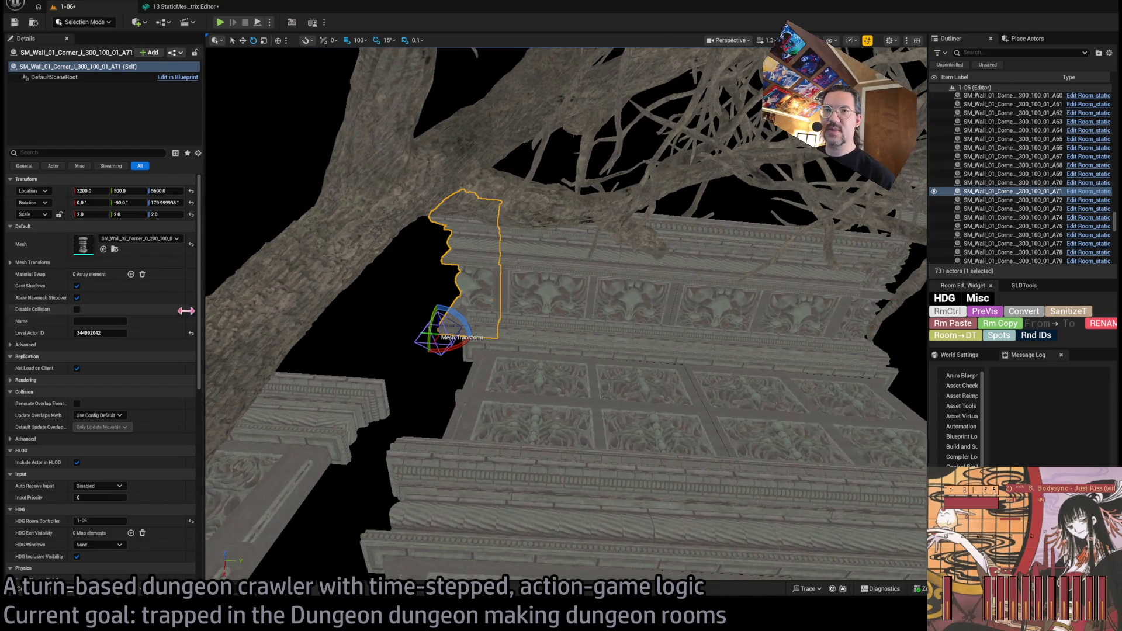
pyautogui.click(848, 323)
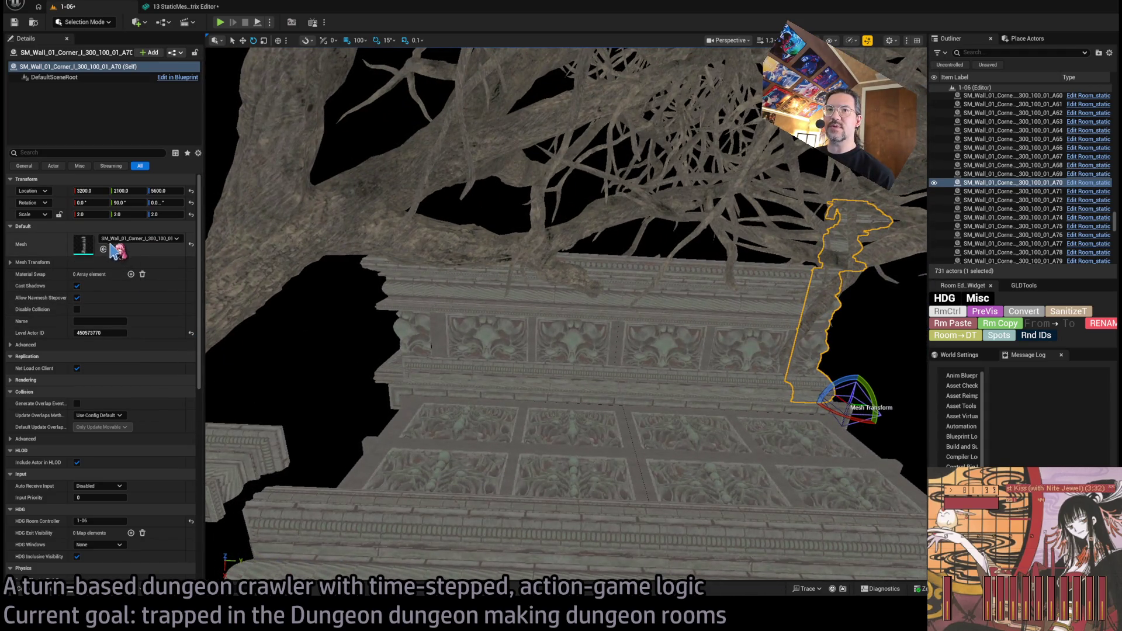
# Step: Give corner piece A71 the inner corner mesh and rotate it 90°
pyautogui.press('Down')
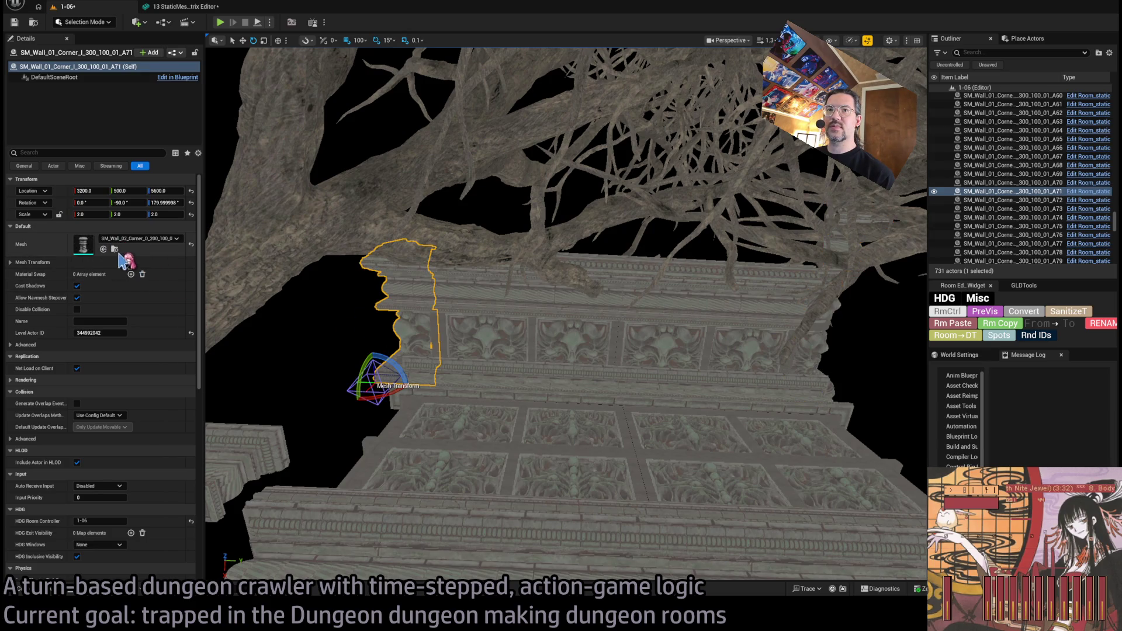
pyautogui.click(104, 249)
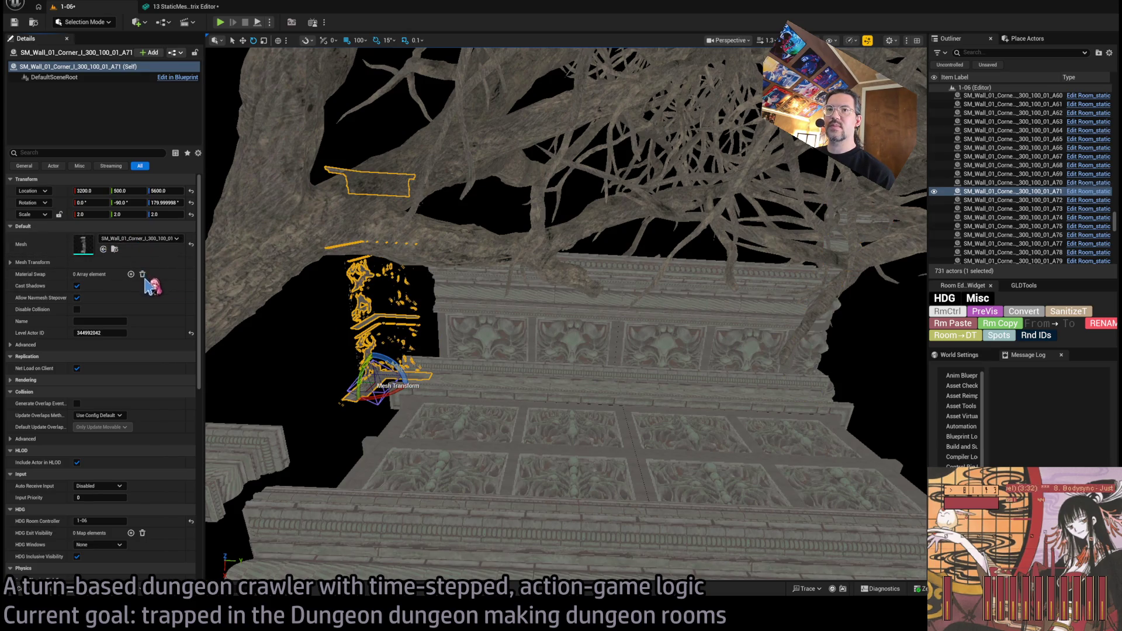
pyautogui.scroll(1, 408, 365)
pyautogui.moveTo(399, 402); pyautogui.dragTo(368, 403)
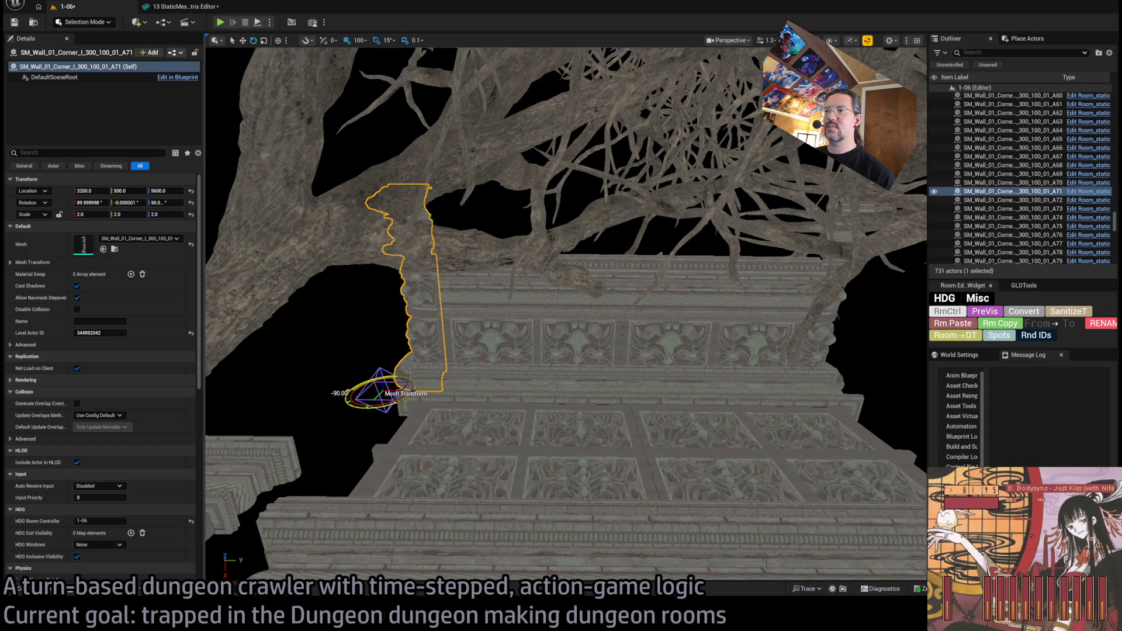
# Step: Assign SM_Wall_02_Straight_300_300_01 to straight wall sections A66 and A65
pyautogui.click(497, 337)
pyautogui.click(27, 588)
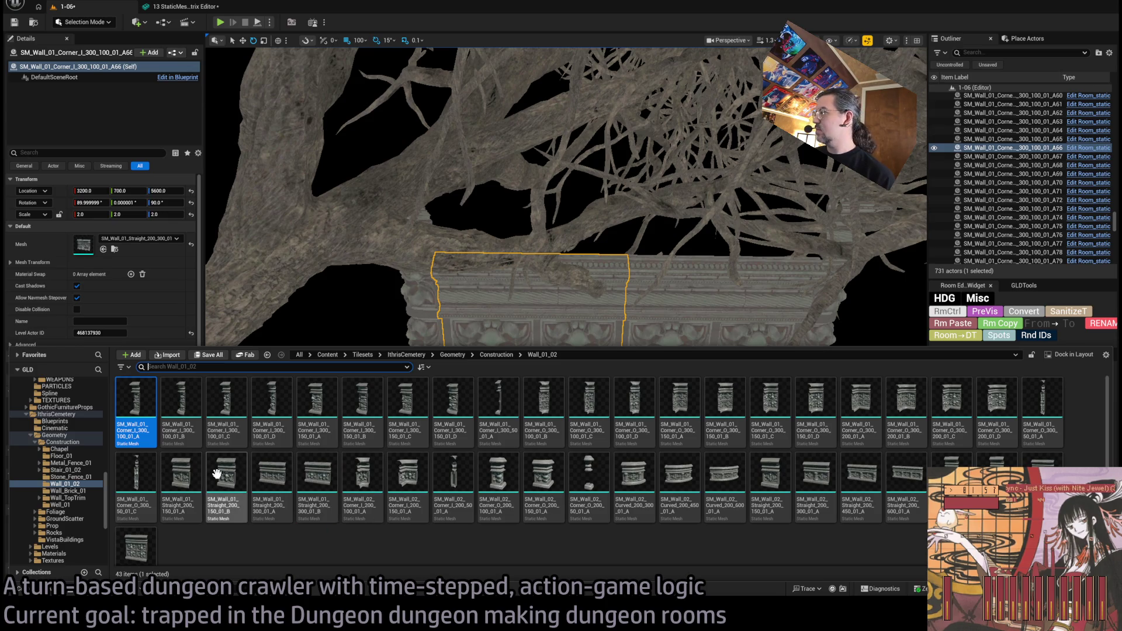
pyautogui.click(951, 470)
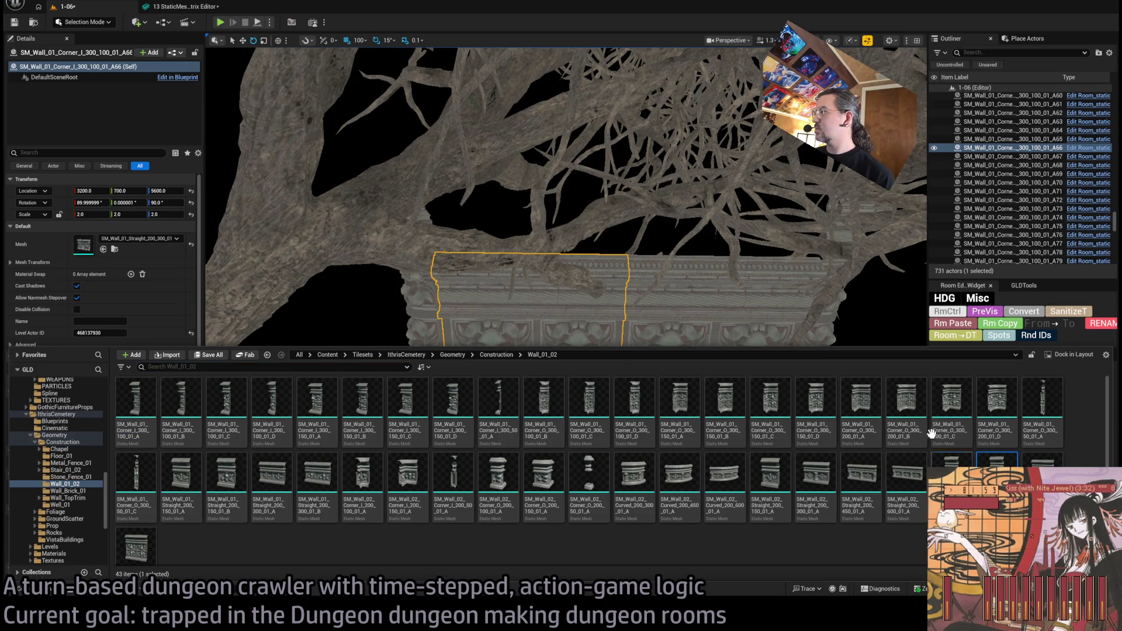
pyautogui.hotkey('ctrl', 'space')
pyautogui.press('f')
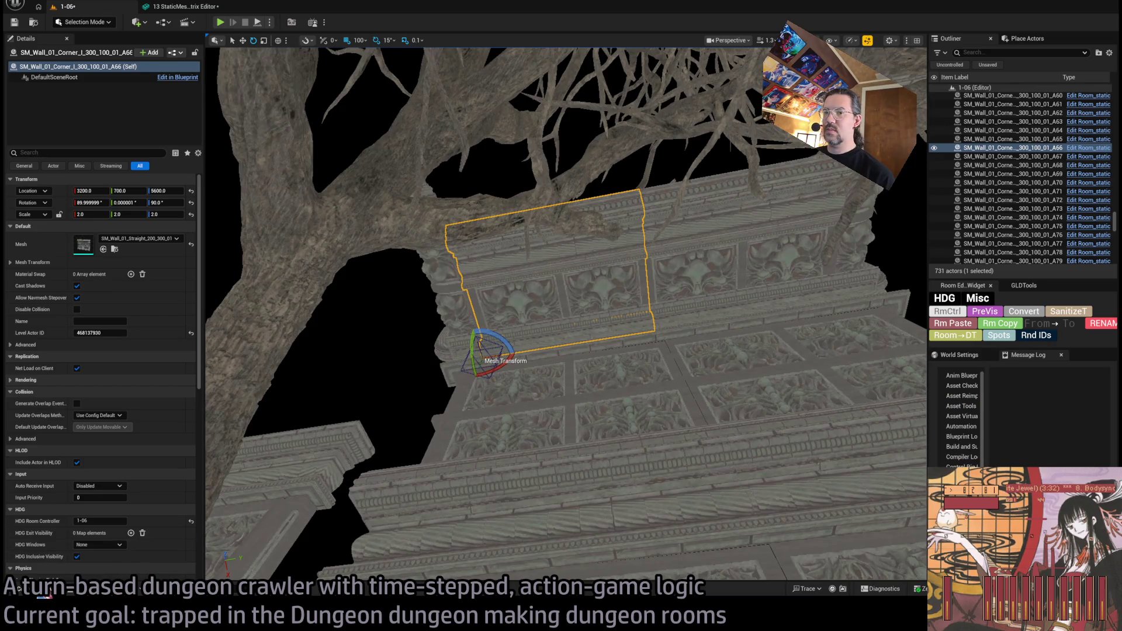
pyautogui.hotkey('ctrl', 'space')
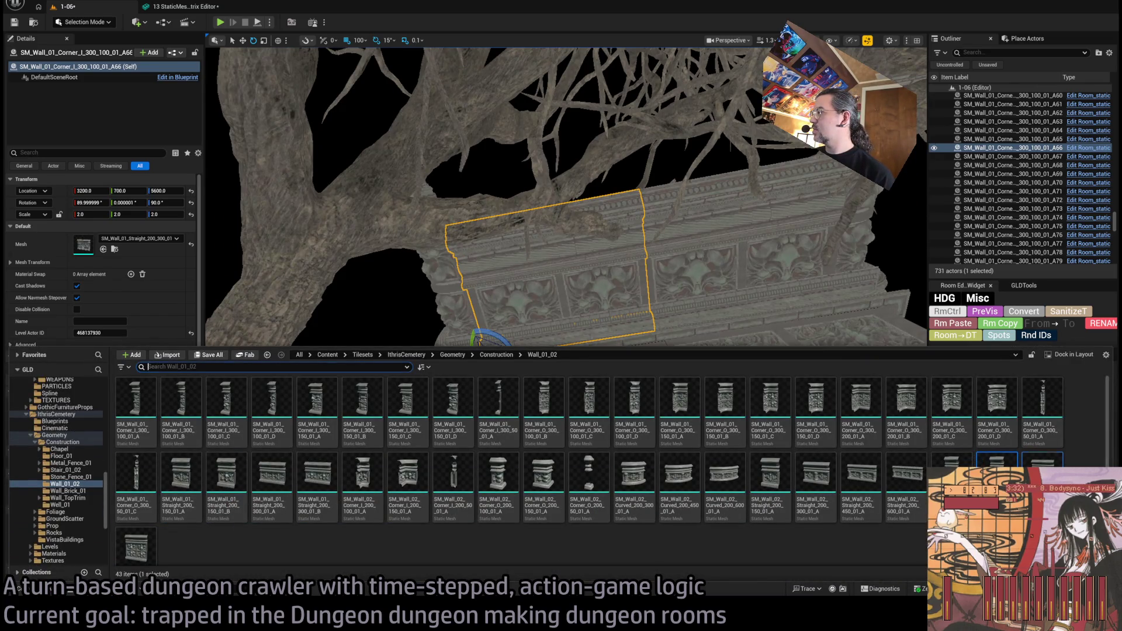
pyautogui.moveTo(134, 544)
pyautogui.mouseDown()
pyautogui.moveTo(100, 252)
pyautogui.moveTo(87, 244)
pyautogui.mouseUp()
pyautogui.press('f')
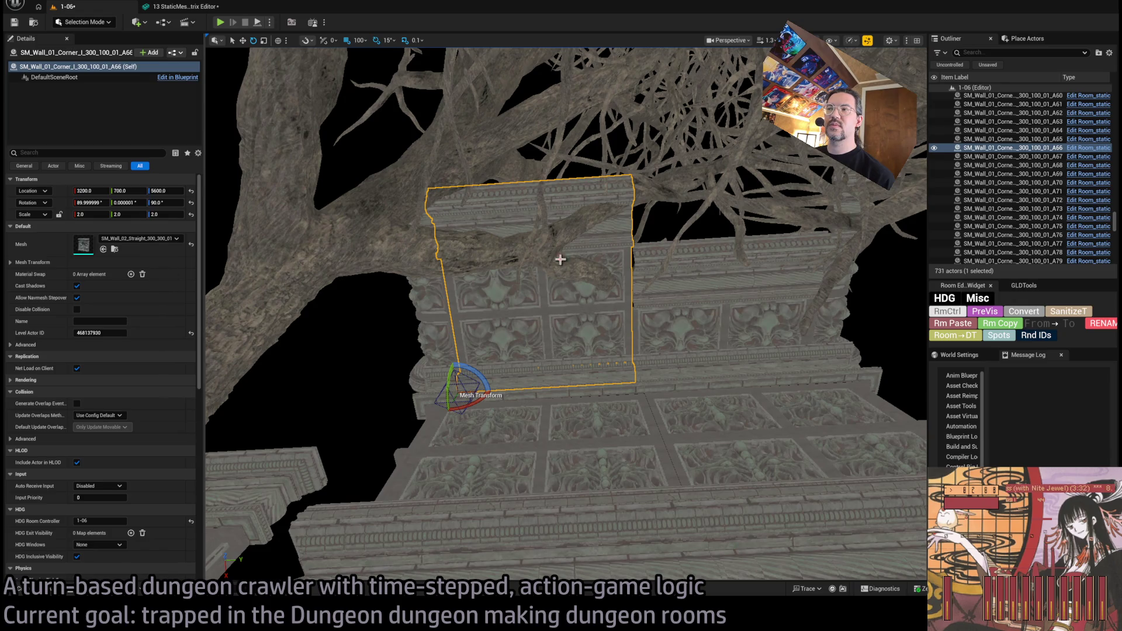
pyautogui.click(719, 292)
pyautogui.moveTo(513, 313); pyautogui.dragTo(453, 365)
# Step: Select the BACKSIDESHROUD52–55 slabs atop the wall and inspect them against the wall below
pyautogui.click(472, 421)
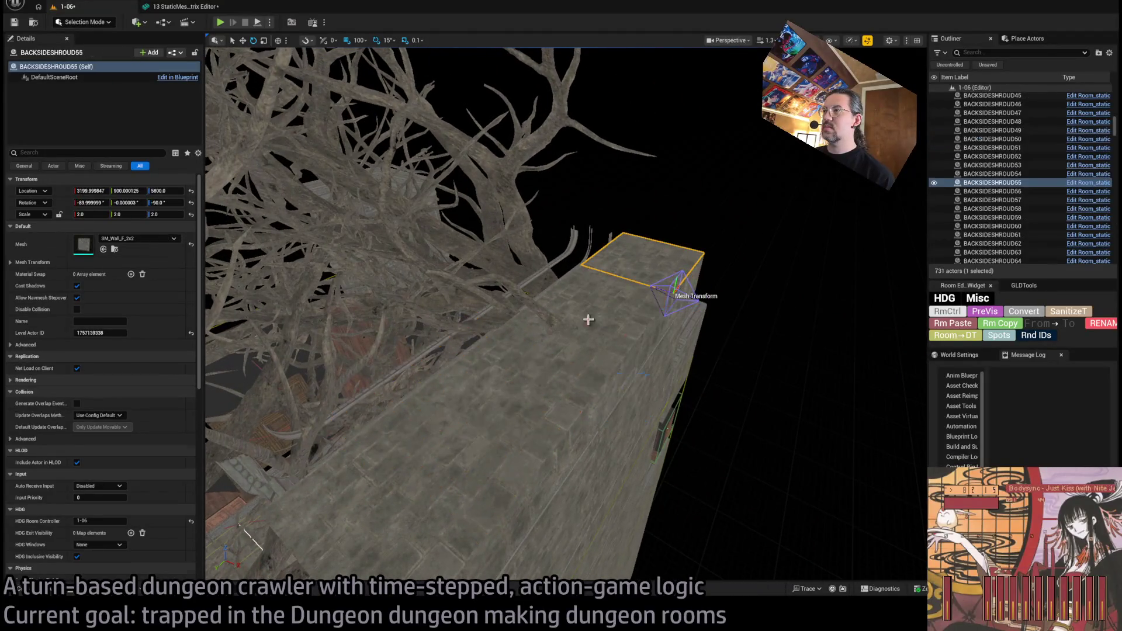
pyautogui.moveTo(374, 498); pyautogui.dragTo(392, 465)
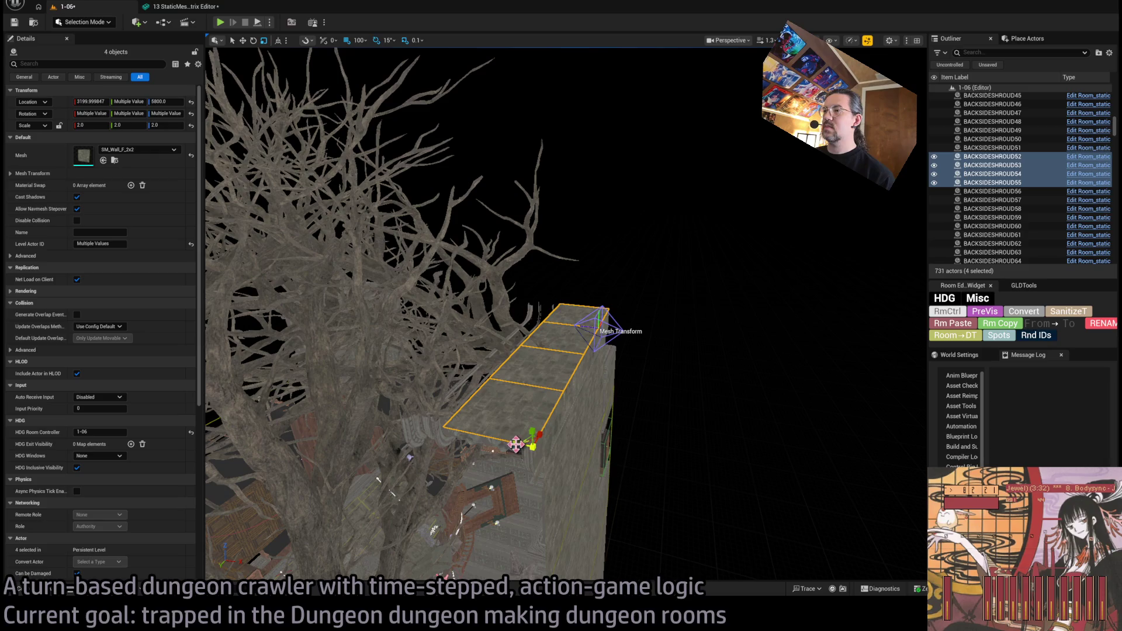
pyautogui.moveTo(392, 465); pyautogui.dragTo(435, 377)
pyautogui.moveTo(533, 359); pyautogui.dragTo(516, 326)
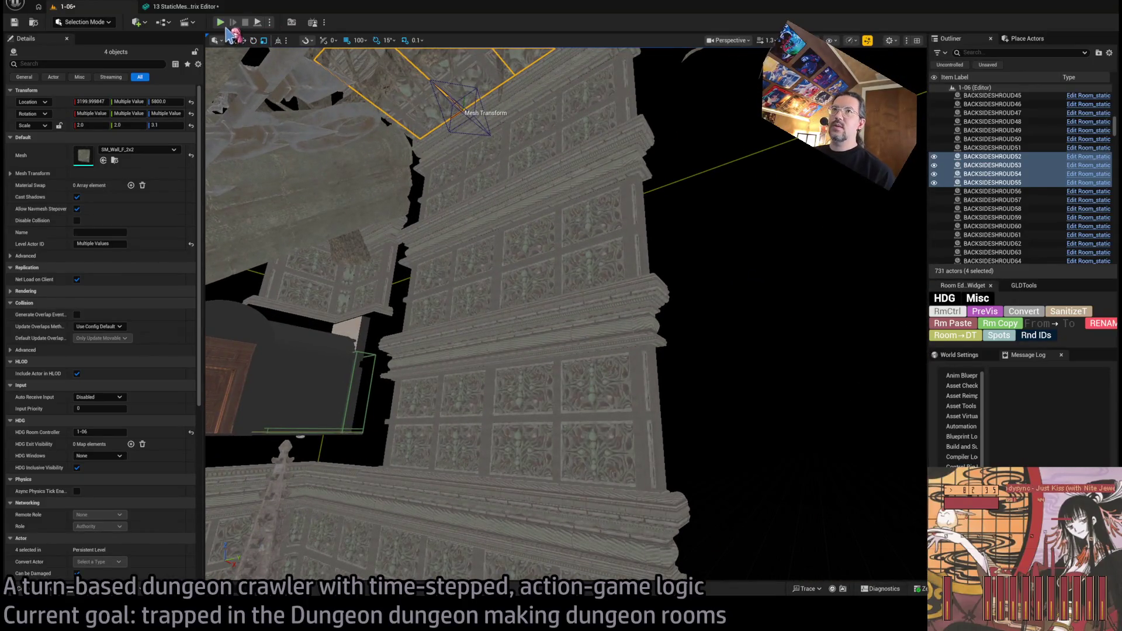
pyautogui.hotkey('alt', 'p')
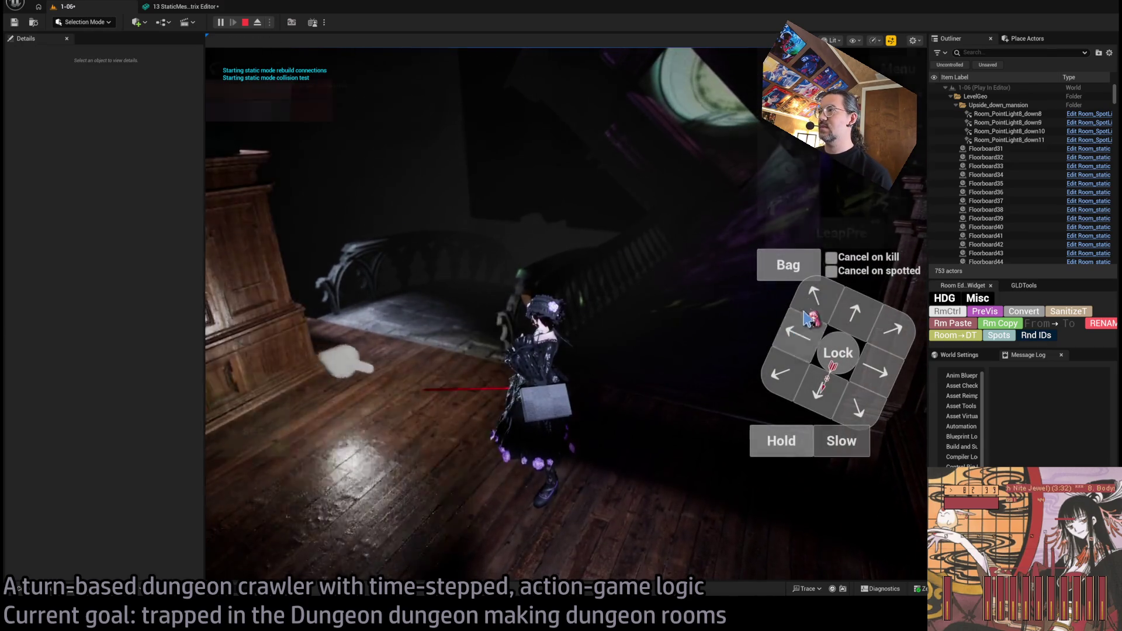
pyautogui.press('Left')
pyautogui.press('Return')
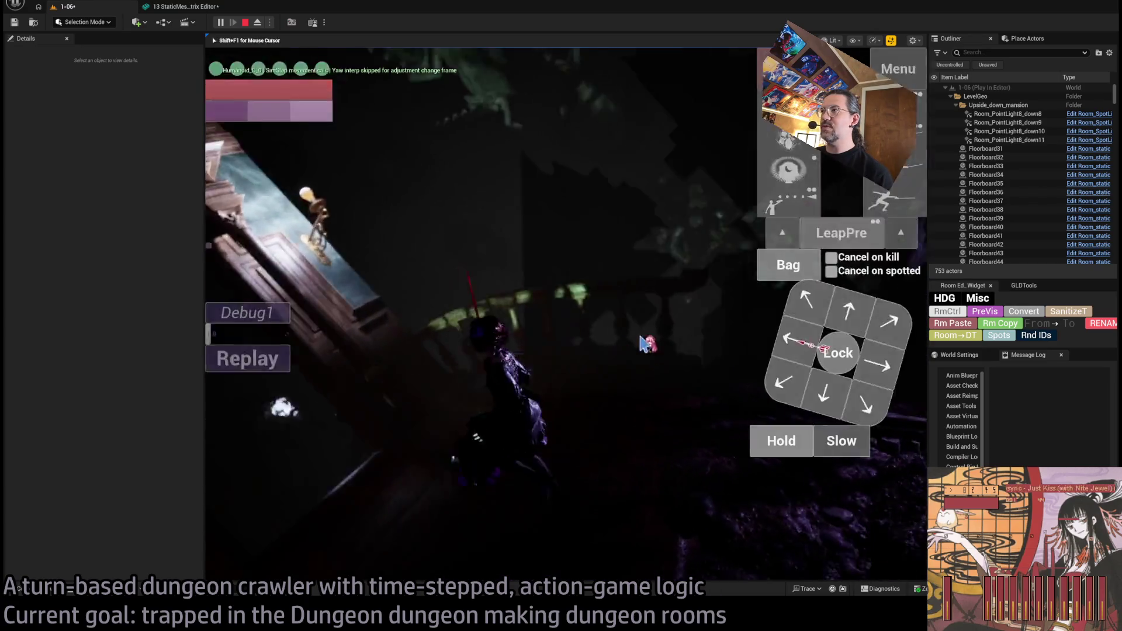
pyautogui.press('Return')
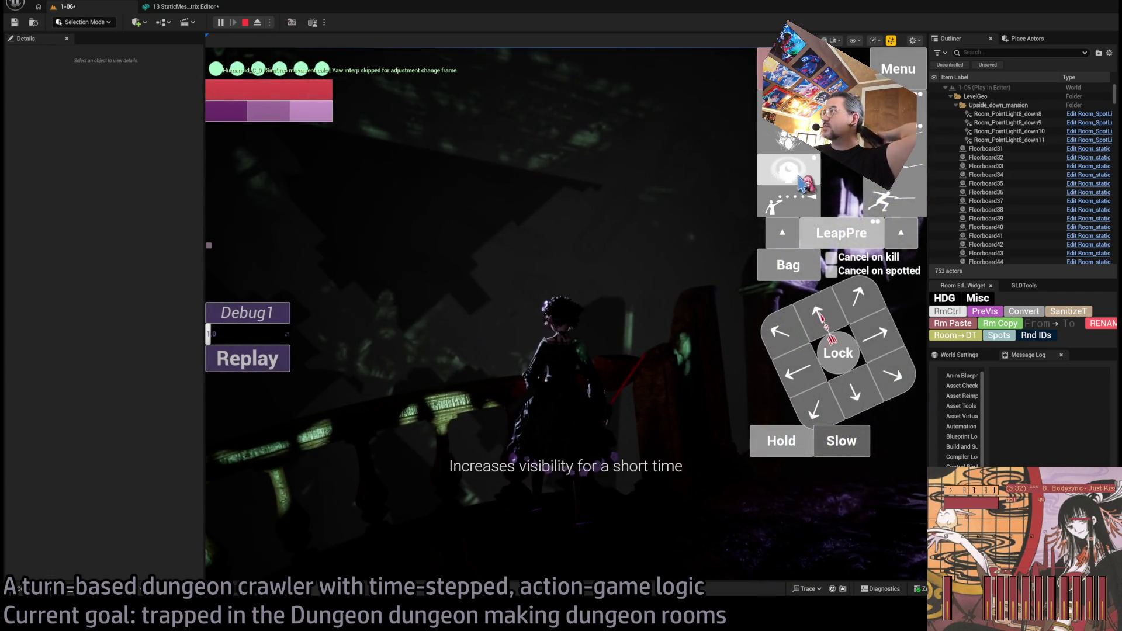
pyautogui.click(820, 316)
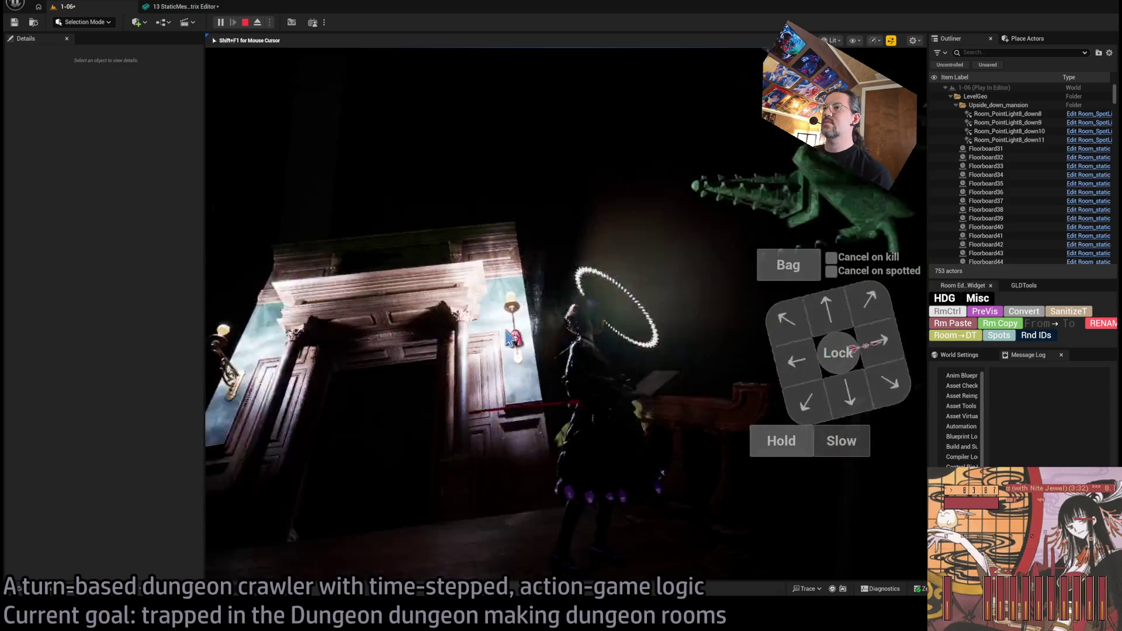
pyautogui.click(612, 327)
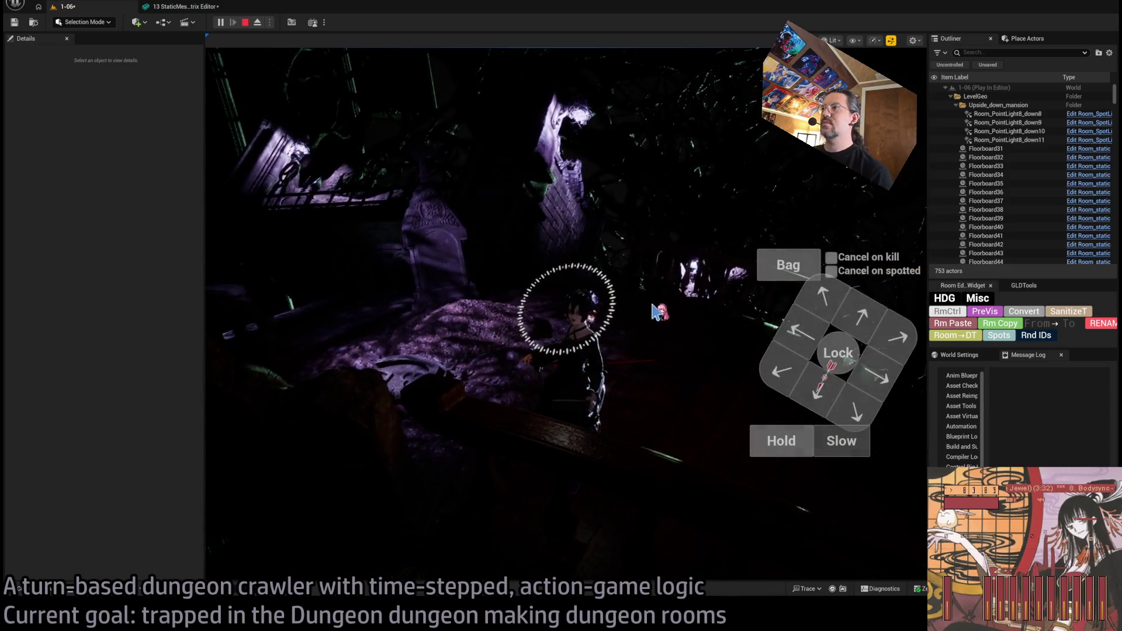
pyautogui.click(866, 302)
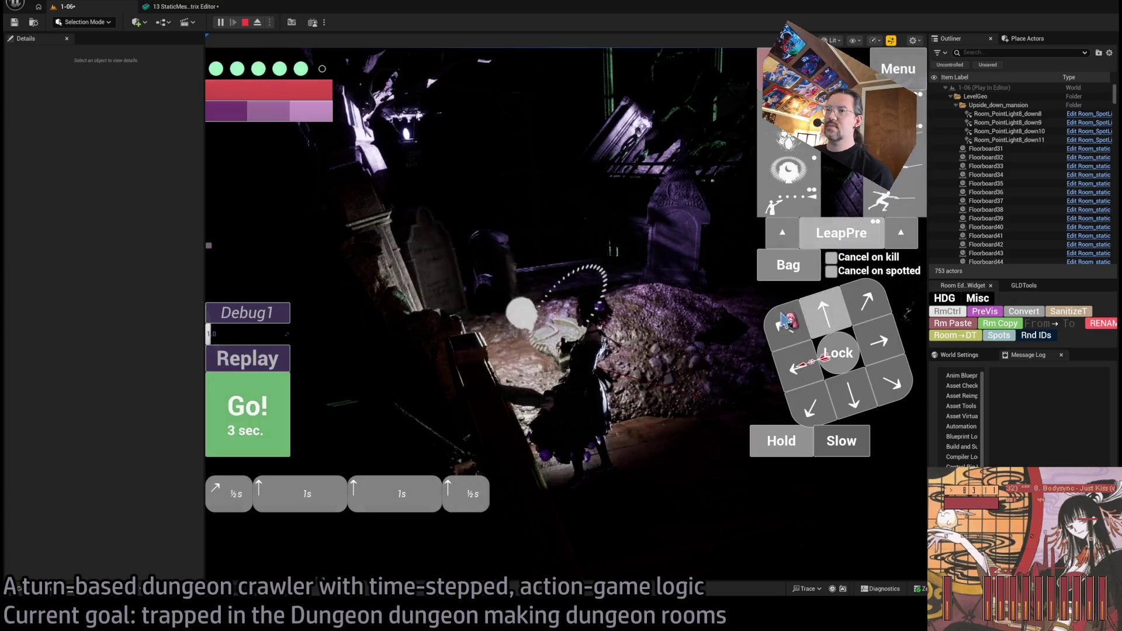
pyautogui.click(271, 407)
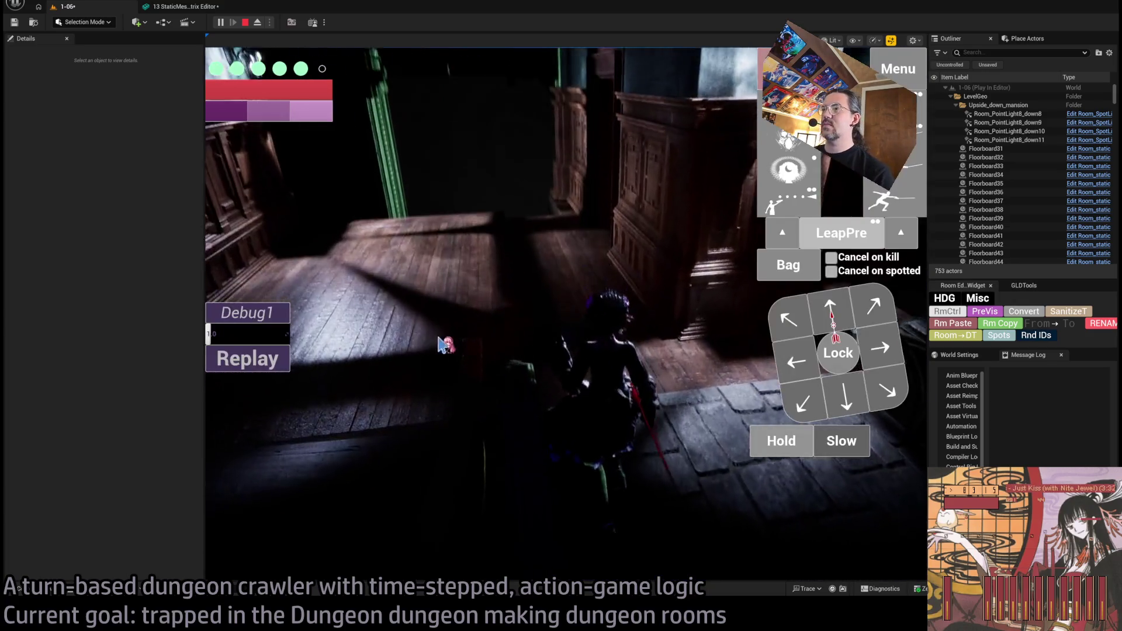
pyautogui.click(848, 313)
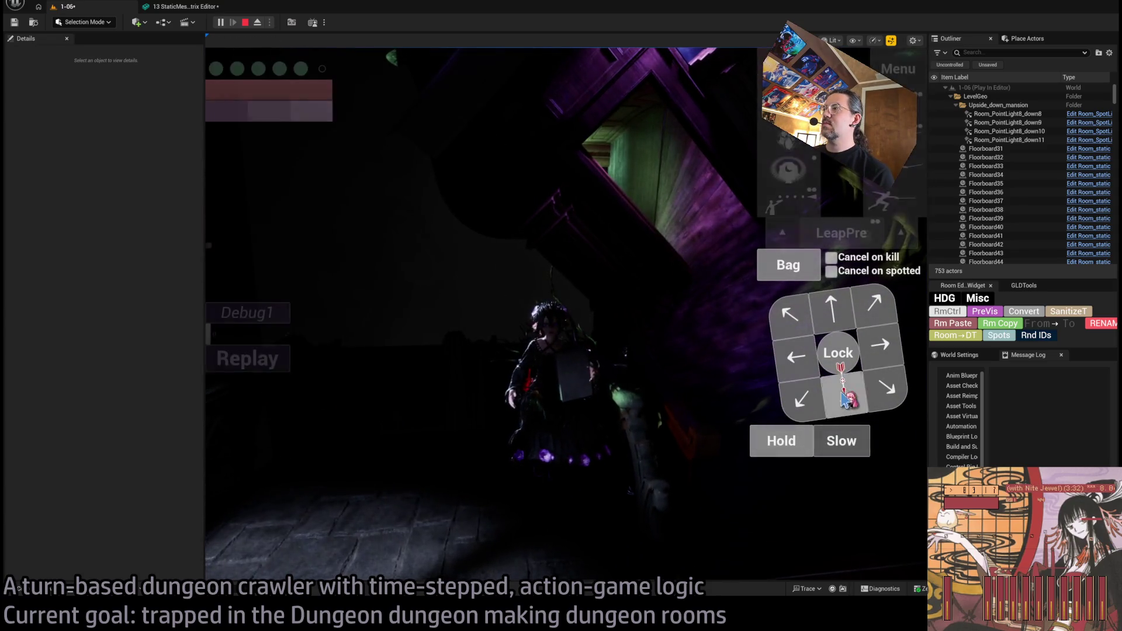
pyautogui.click(850, 315)
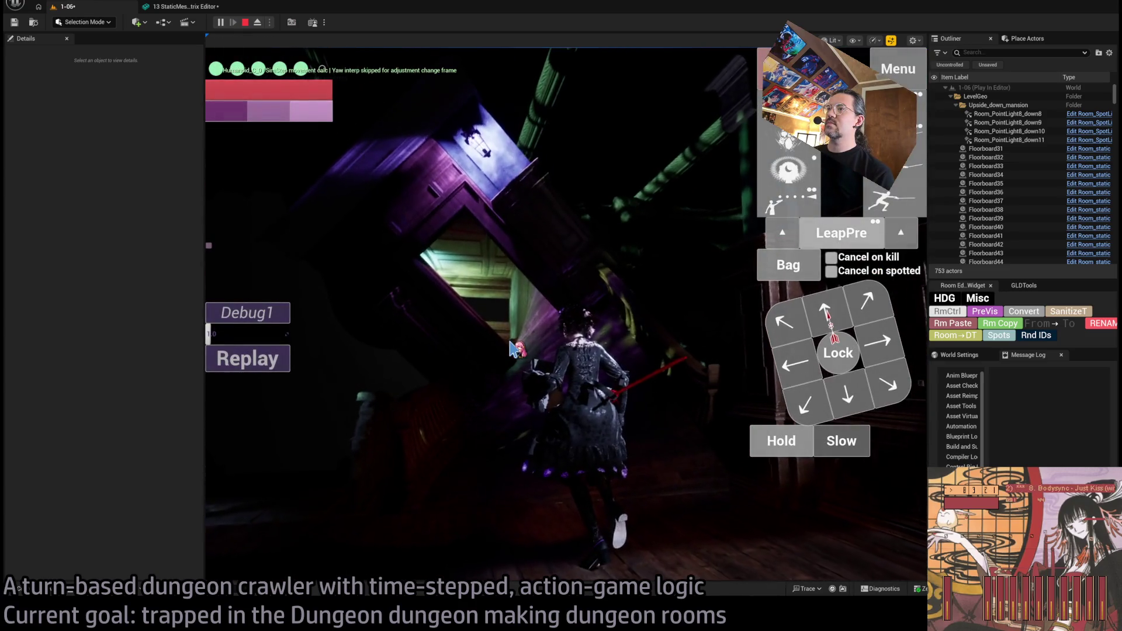
pyautogui.click(903, 234)
pyautogui.click(239, 412)
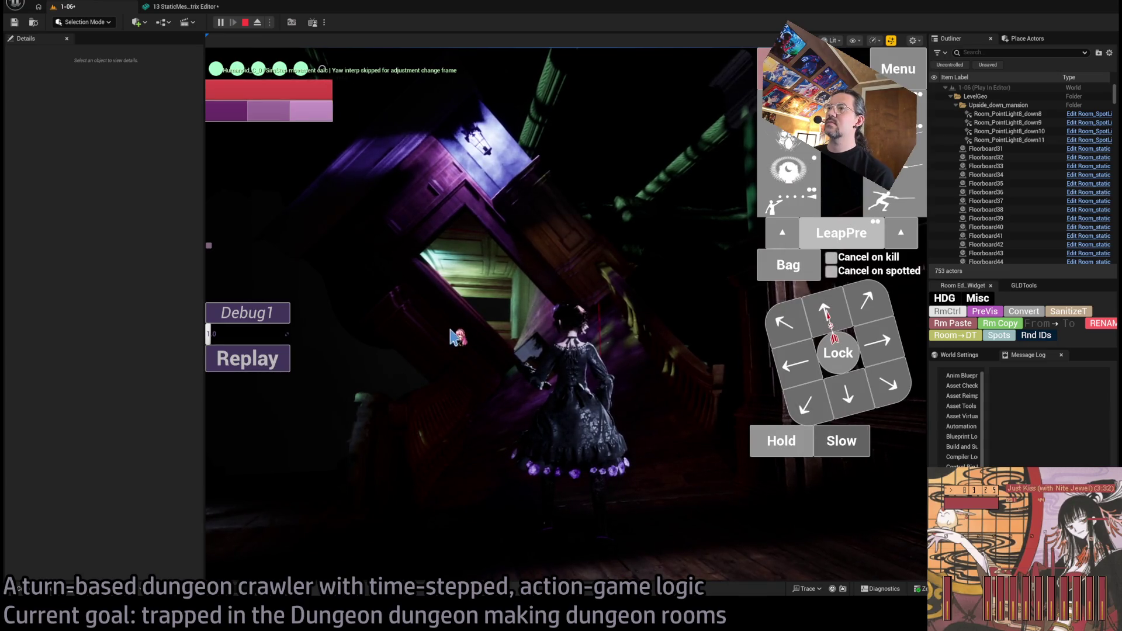
pyautogui.click(454, 337)
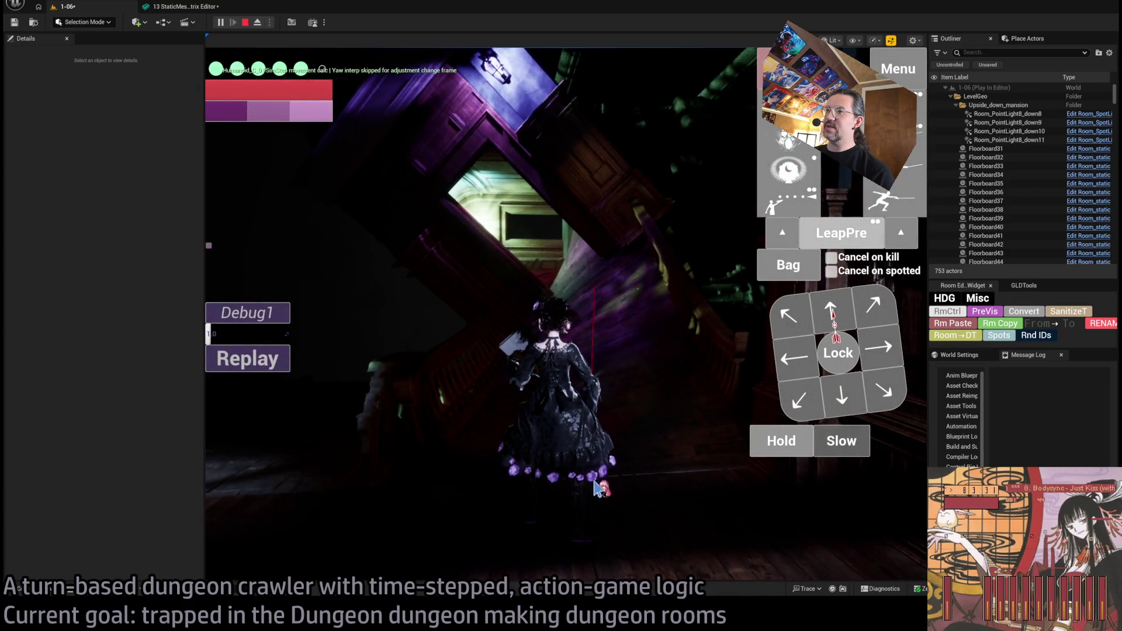
pyautogui.press('Escape')
pyautogui.moveTo(544, 347)
pyautogui.mouseDown()
pyautogui.moveTo(519, 380)
pyautogui.moveTo(280, 391)
pyautogui.moveTo(452, 403)
pyautogui.mouseUp()
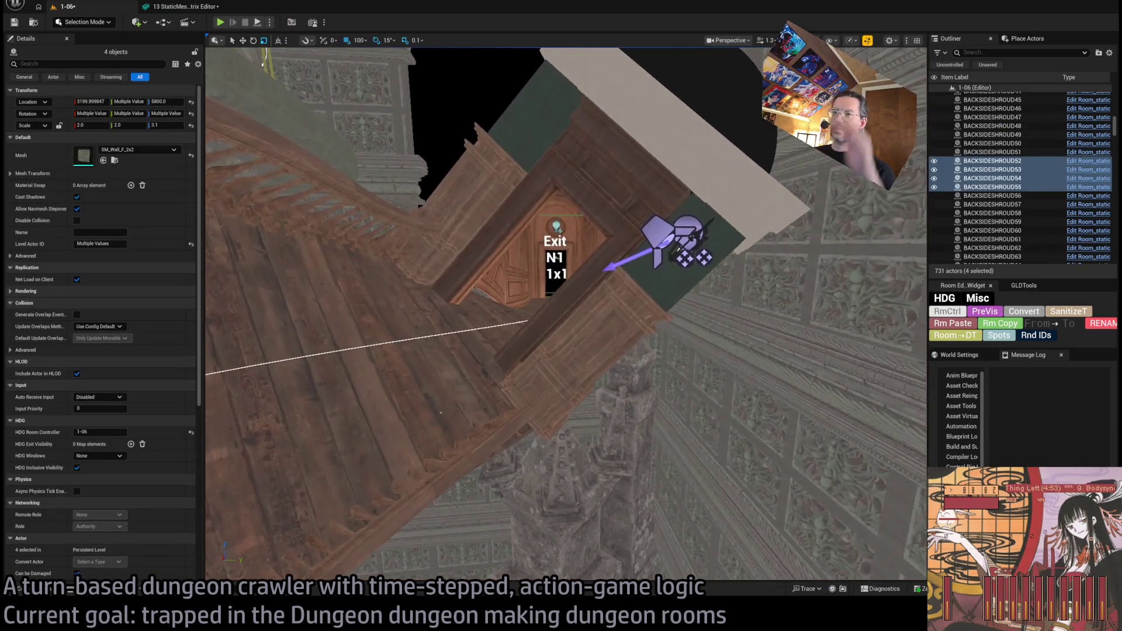
# Step: Select the staircase spline mesh Room_SplineMesh9 and review its Details
pyautogui.moveTo(622, 344)
pyautogui.mouseDown()
pyautogui.moveTo(506, 336)
pyautogui.moveTo(536, 317)
pyautogui.moveTo(515, 294)
pyautogui.mouseUp()
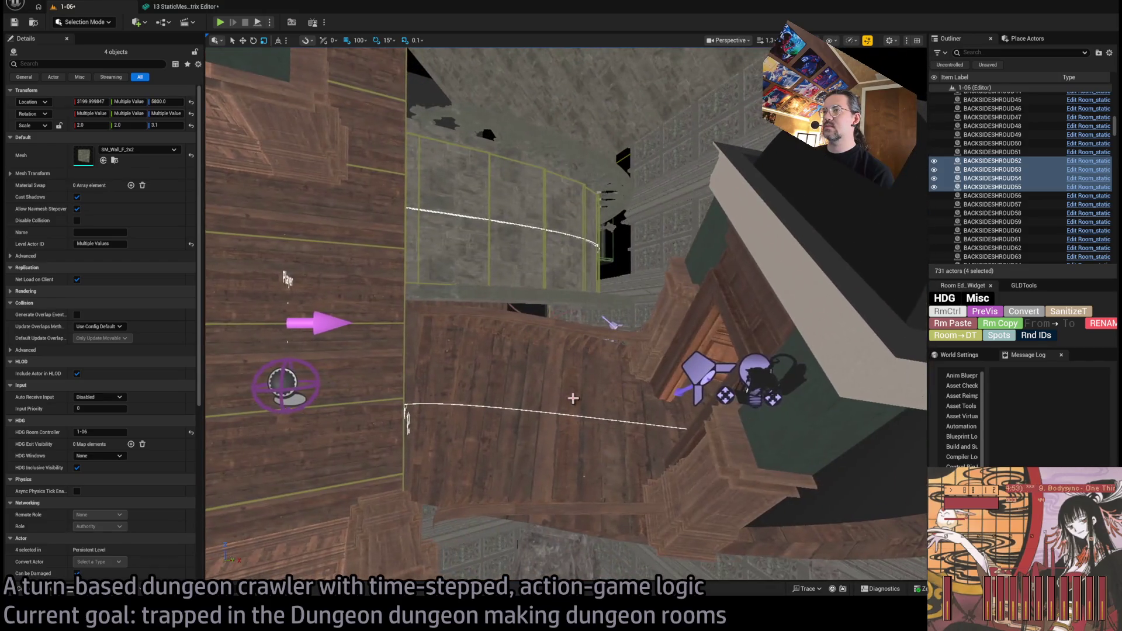
pyautogui.click(573, 398)
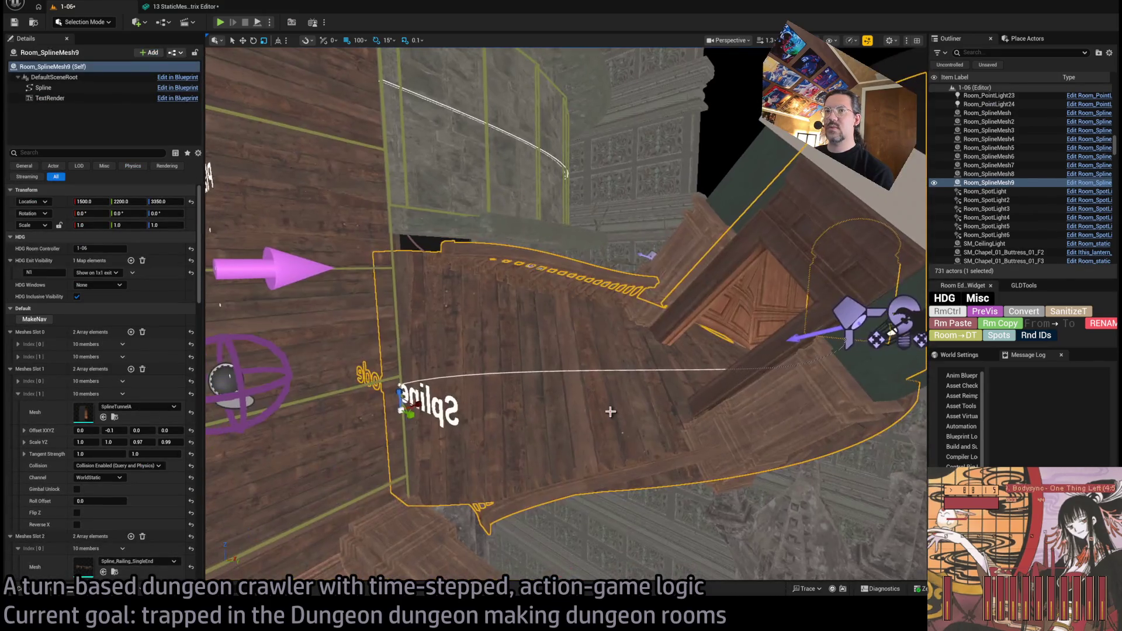
pyautogui.scroll(-6, 176, 507)
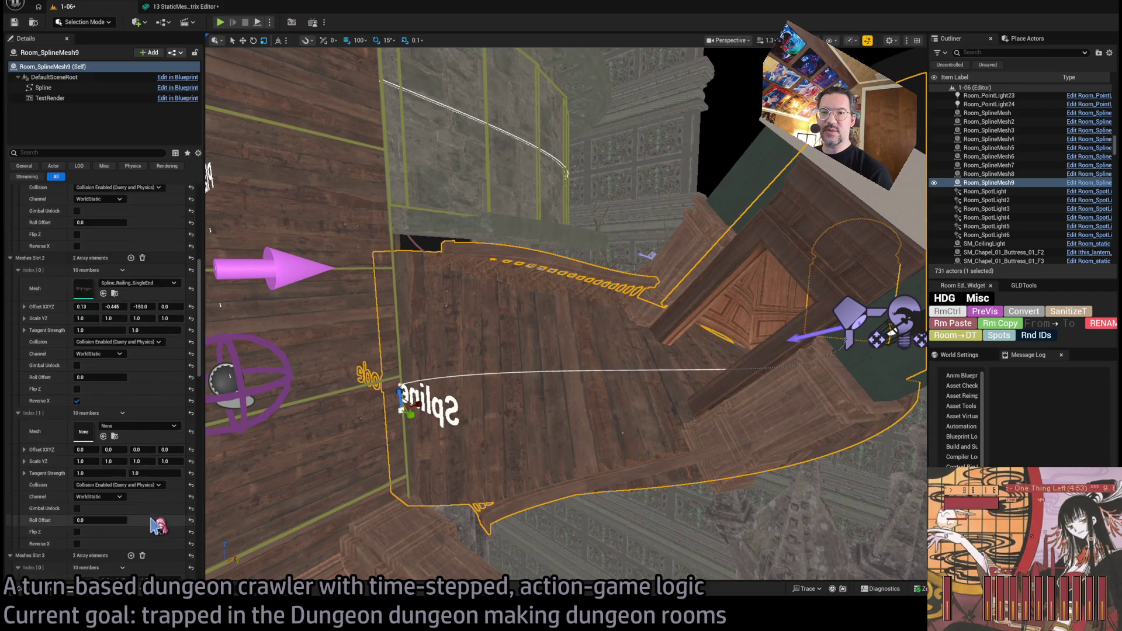
pyautogui.scroll(-5, 175, 507)
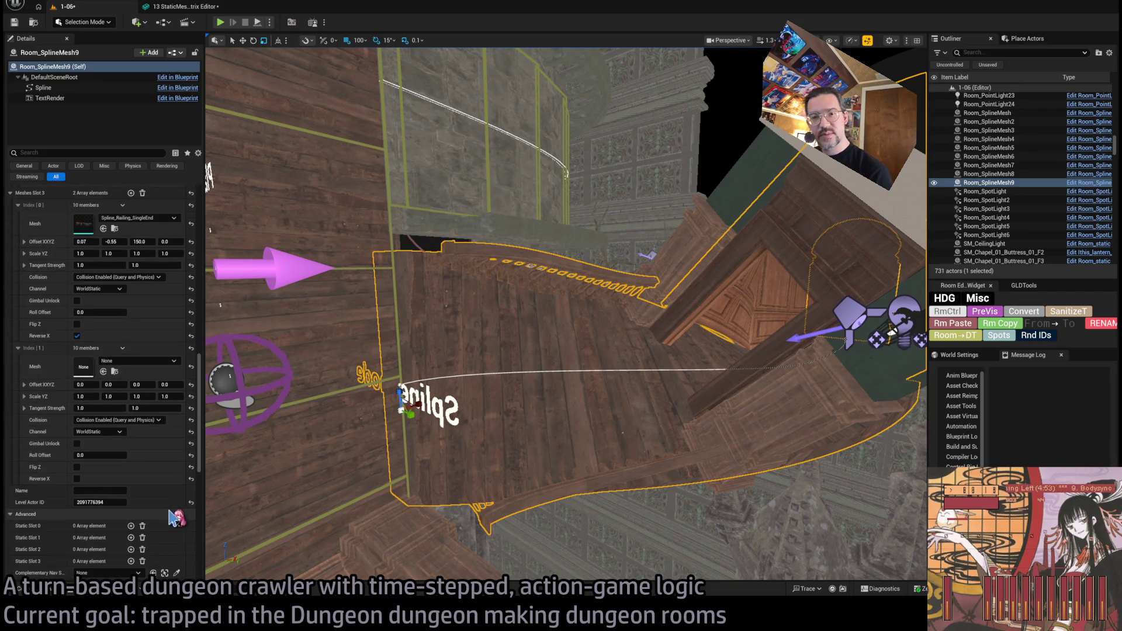
pyautogui.scroll(-2, 174, 517)
pyautogui.scroll(15, 175, 408)
pyautogui.moveTo(422, 304); pyautogui.dragTo(317, 303)
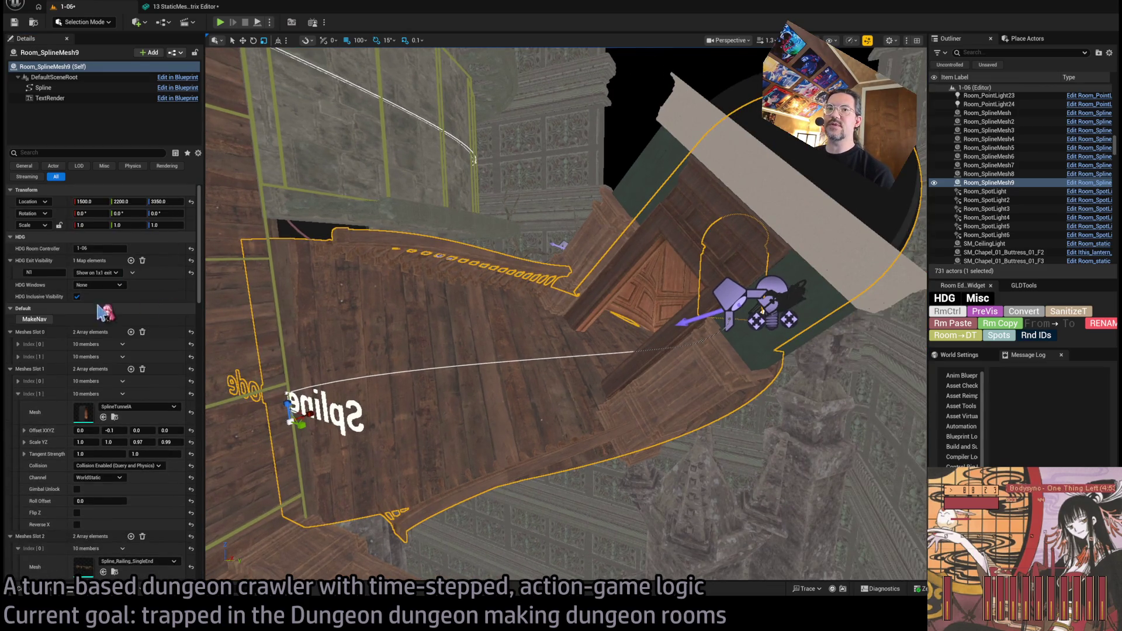
# Step: Build Room_nav_surface13 with MakeNav and add a Twists entry to it
pyautogui.click(35, 319)
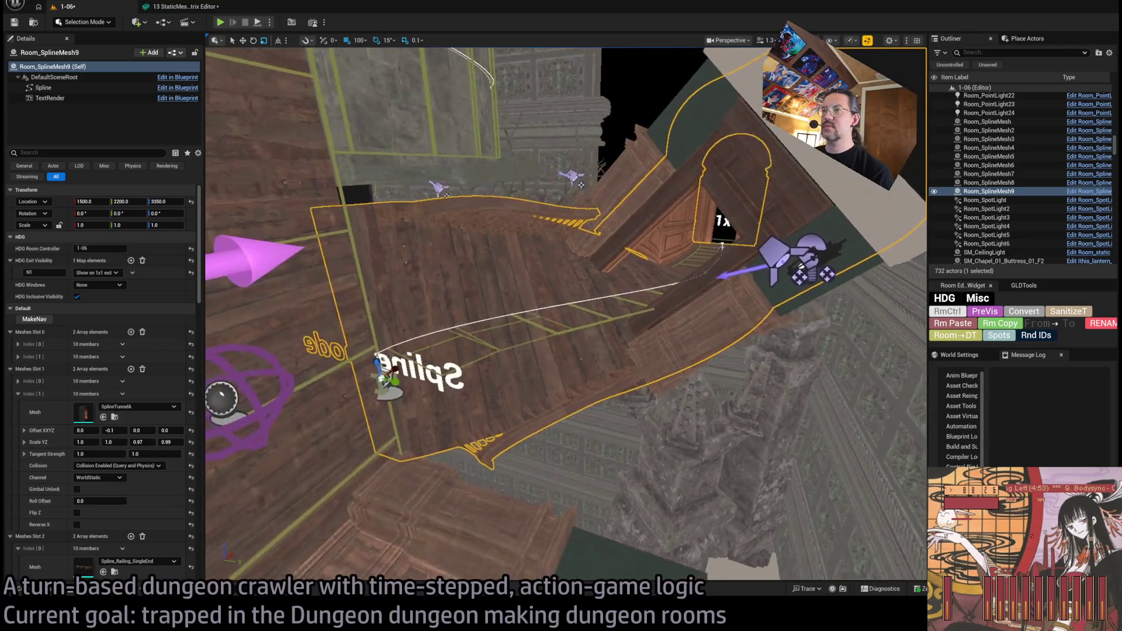
pyautogui.click(565, 337)
pyautogui.moveTo(304, 300)
pyautogui.mouseDown()
pyautogui.moveTo(328, 286)
pyautogui.moveTo(348, 295)
pyautogui.mouseUp()
pyautogui.click(132, 284)
pyautogui.click(132, 285)
pyautogui.click(132, 285)
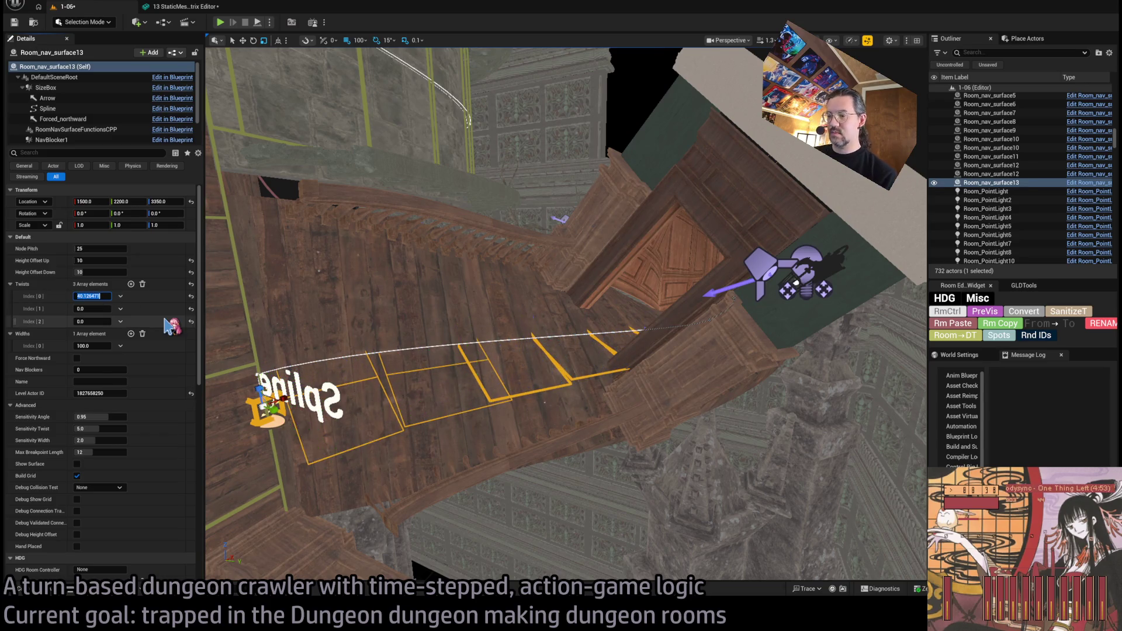
# Step: Shift Room_nav_surface13's end spline point 5 units along Y, raise it from -80 to -75, then playtest
pyautogui.moveTo(437, 327)
pyautogui.mouseDown()
pyautogui.moveTo(440, 295)
pyautogui.moveTo(443, 340)
pyautogui.mouseUp()
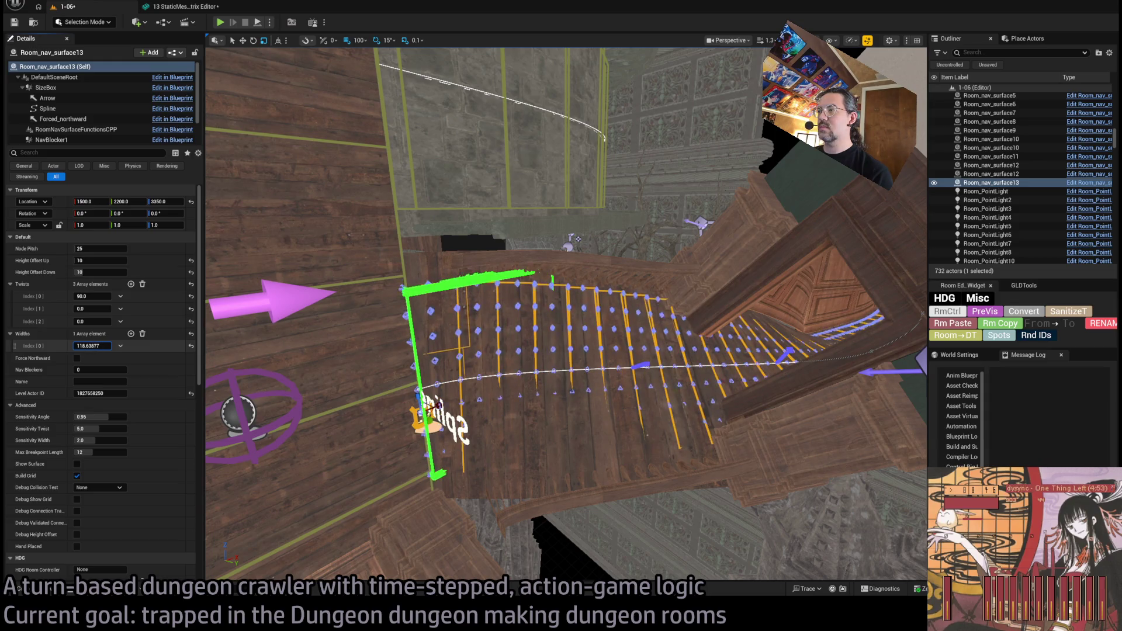
pyautogui.moveTo(286, 332)
pyautogui.mouseDown()
pyautogui.moveTo(268, 292)
pyautogui.moveTo(321, 427)
pyautogui.mouseUp()
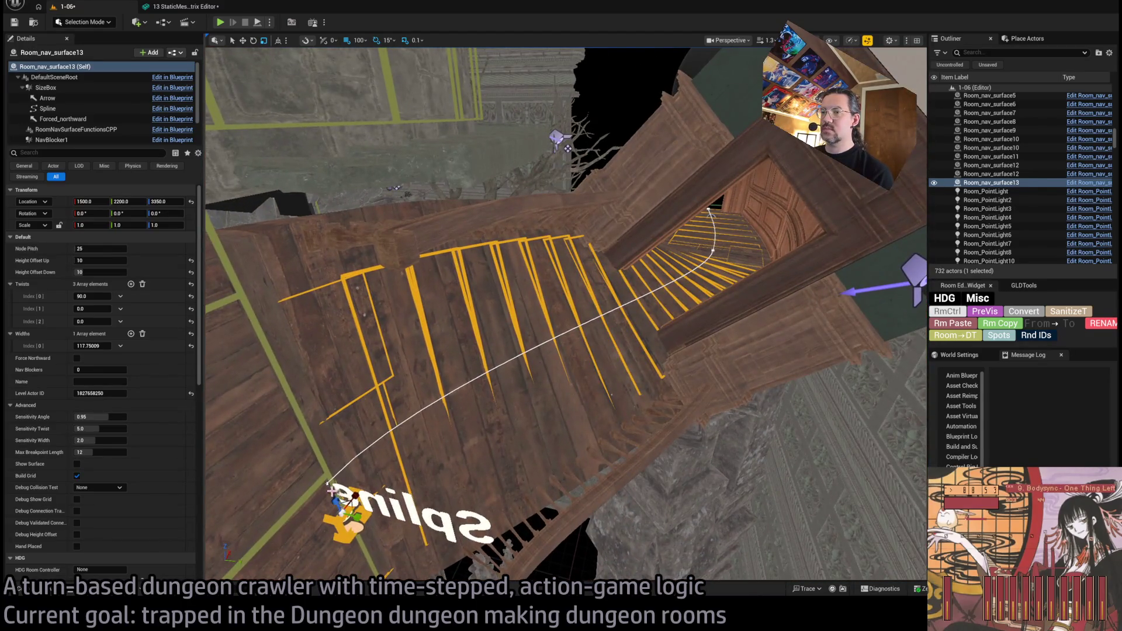
pyautogui.click(330, 487)
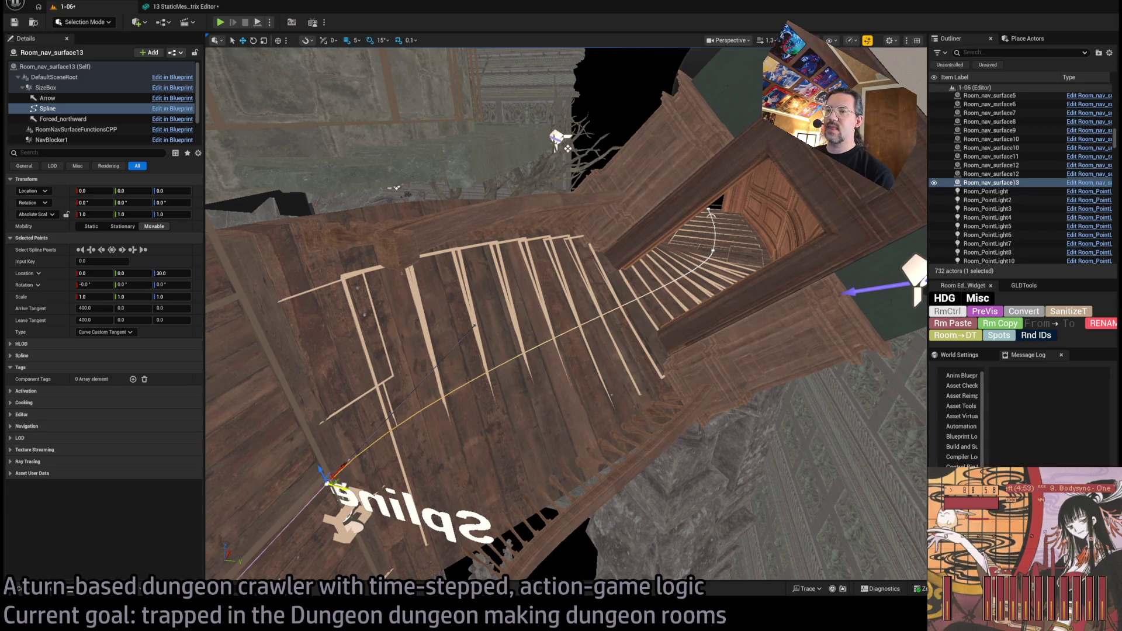
pyautogui.moveTo(330, 484); pyautogui.dragTo(352, 485)
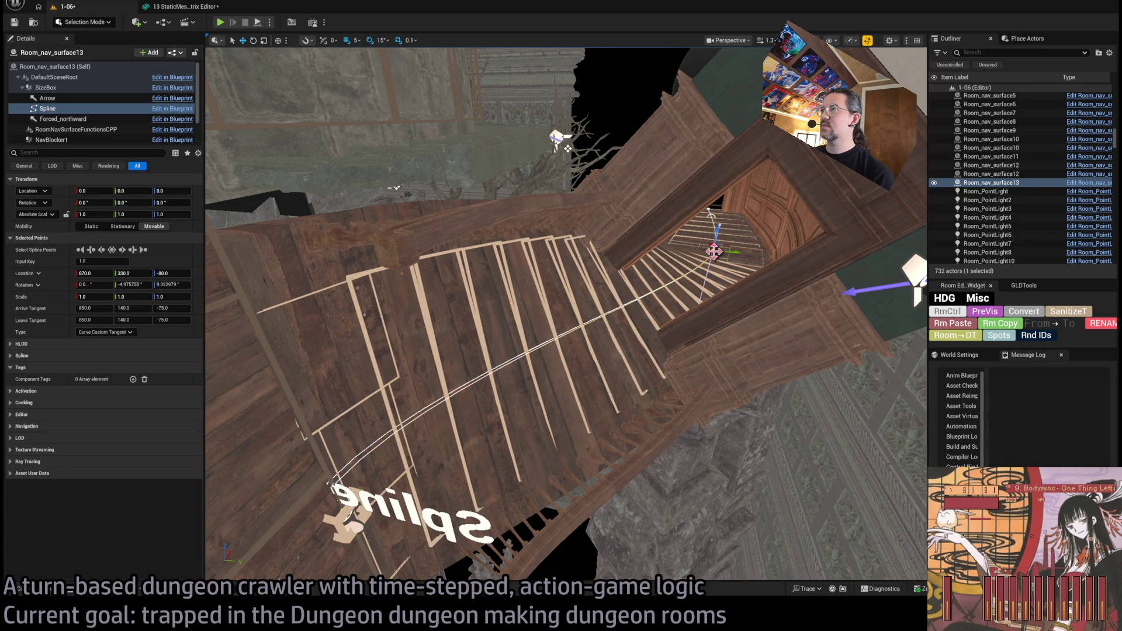
pyautogui.moveTo(711, 213); pyautogui.dragTo(712, 187)
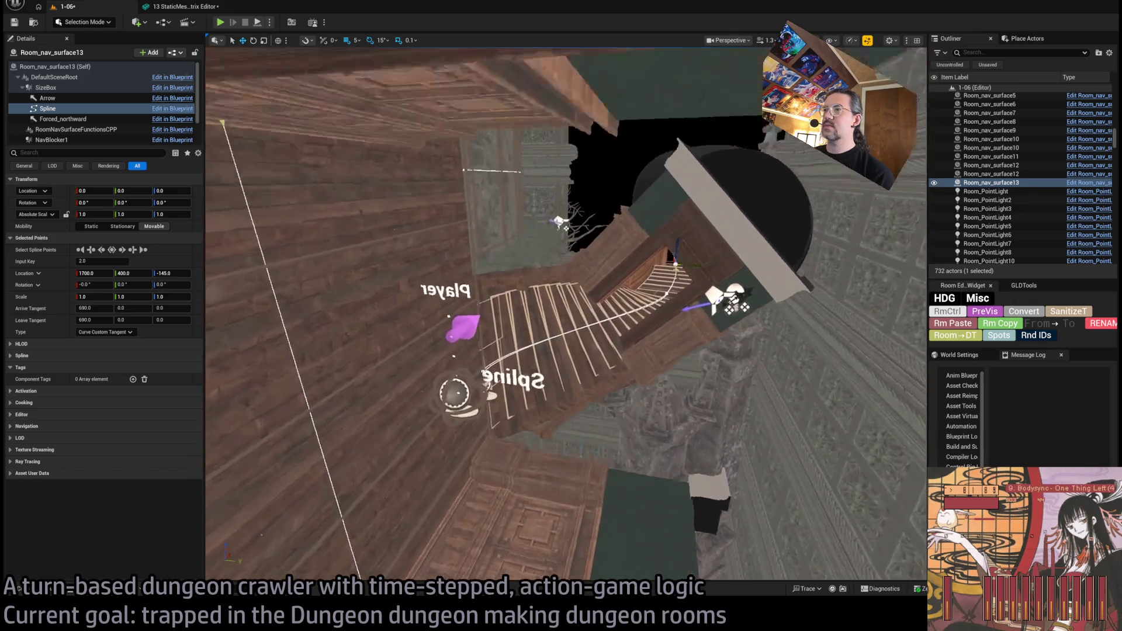
pyautogui.hotkey('alt', 'p')
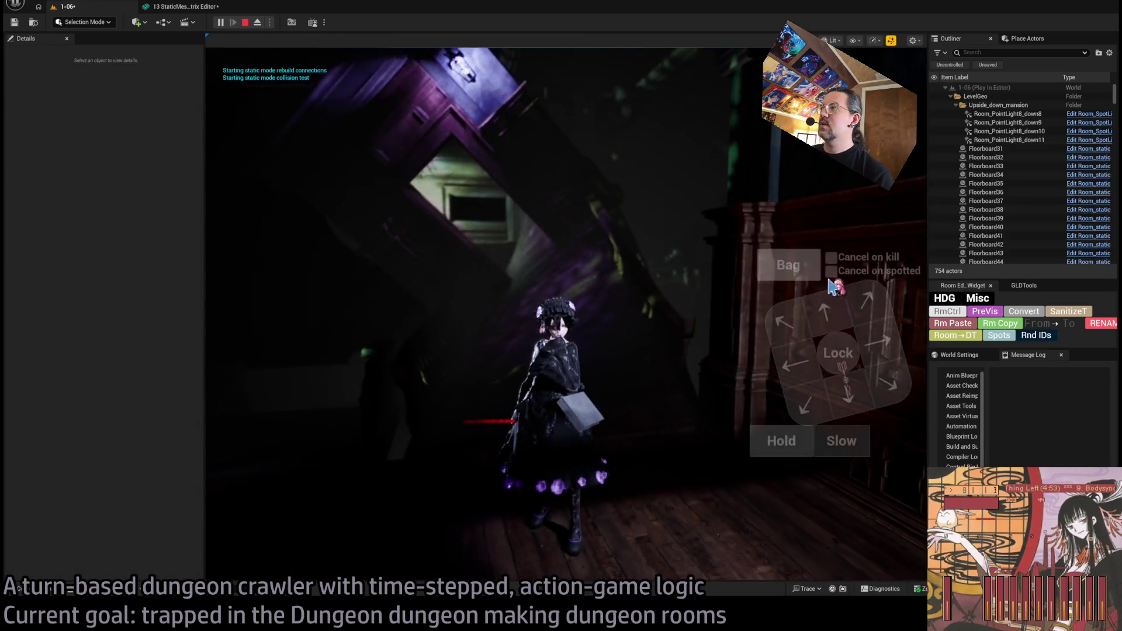
pyautogui.click(232, 416)
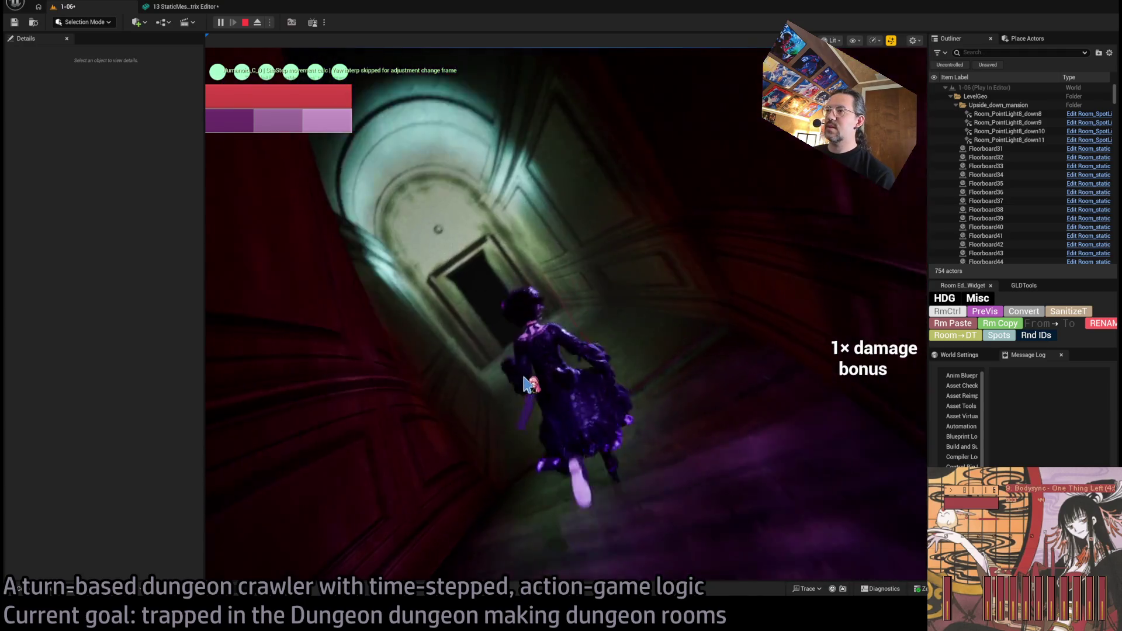
pyautogui.click(847, 313)
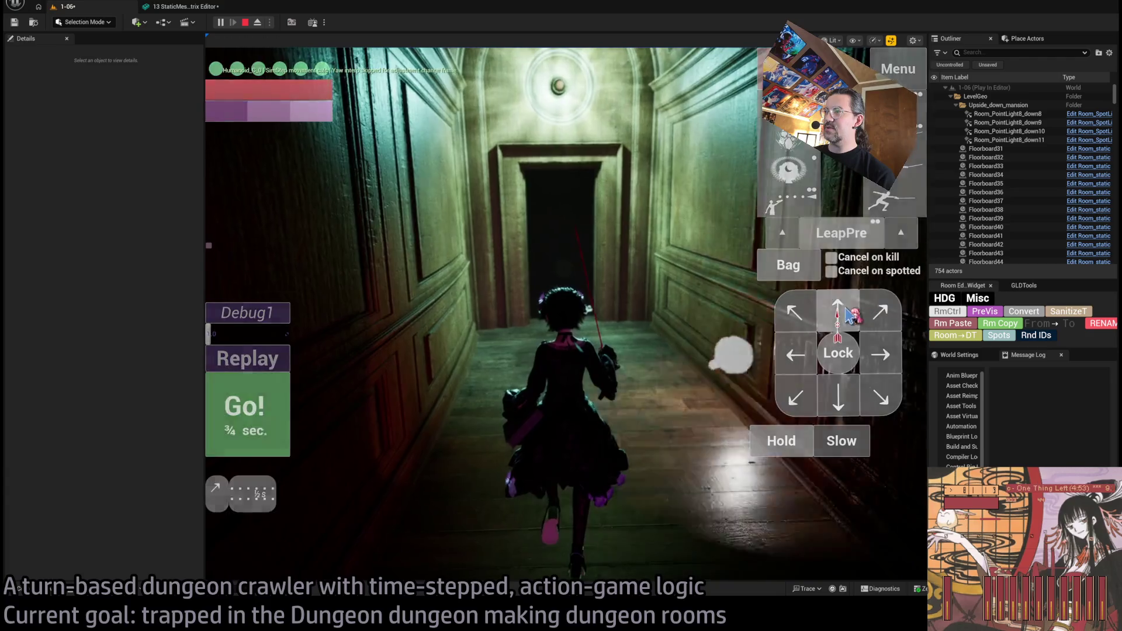
pyautogui.click(251, 415)
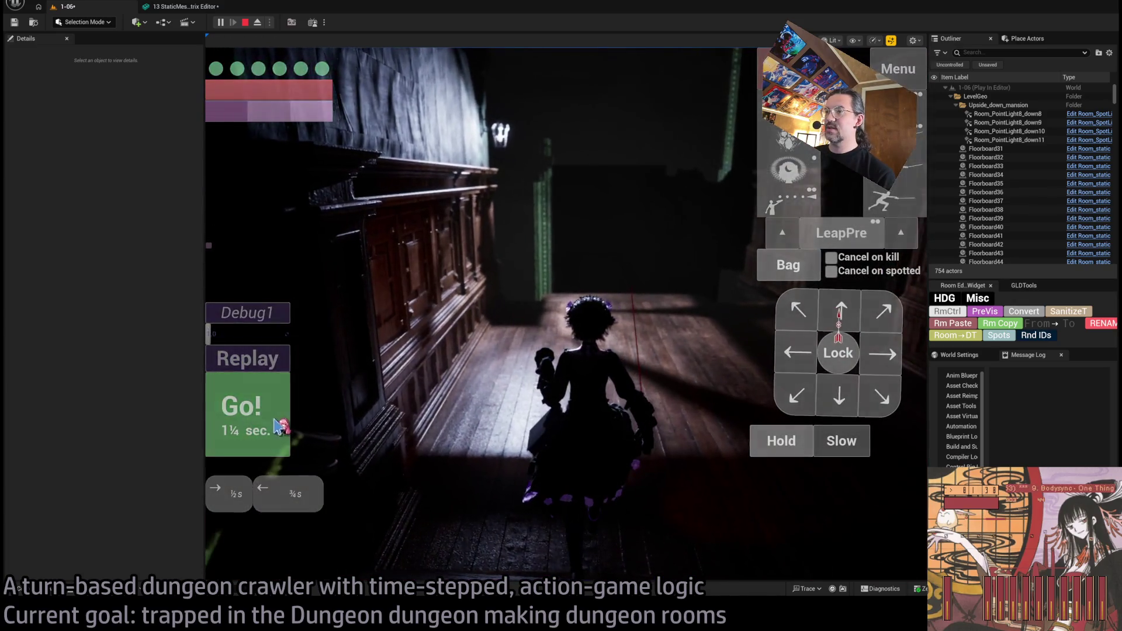
pyautogui.click(281, 425)
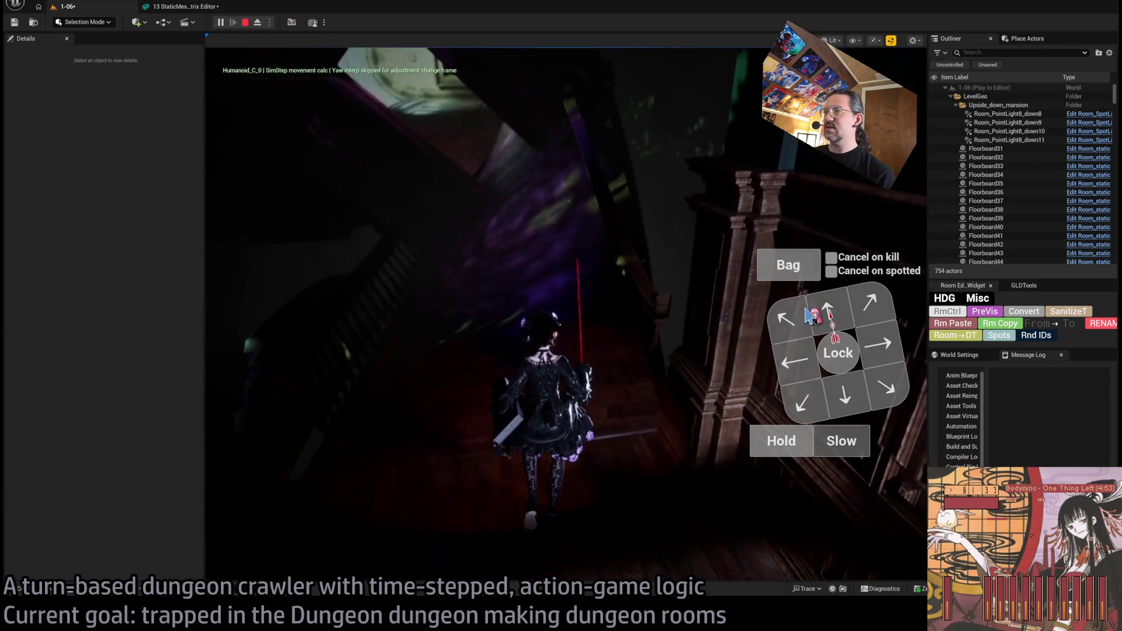
pyautogui.press('Right')
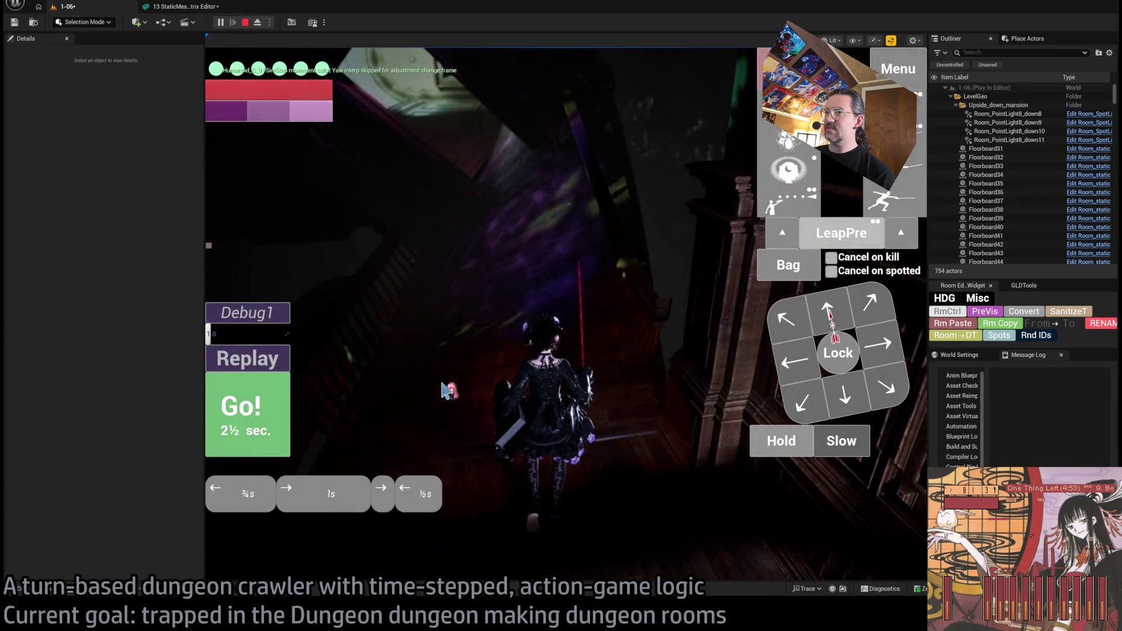
pyautogui.press('Return')
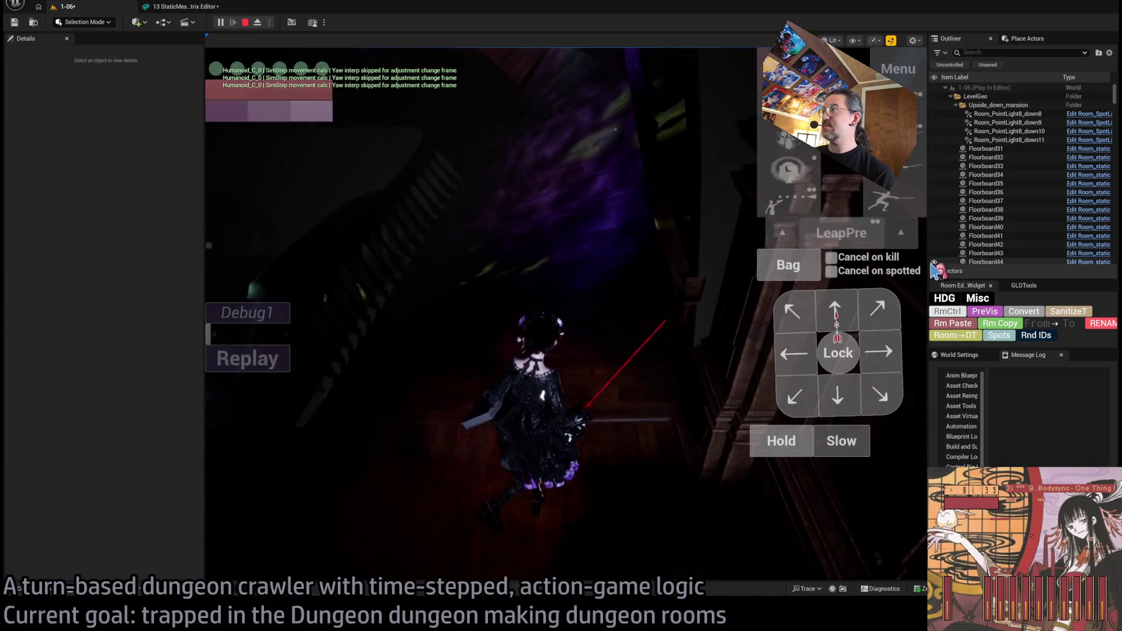
pyautogui.click(645, 270)
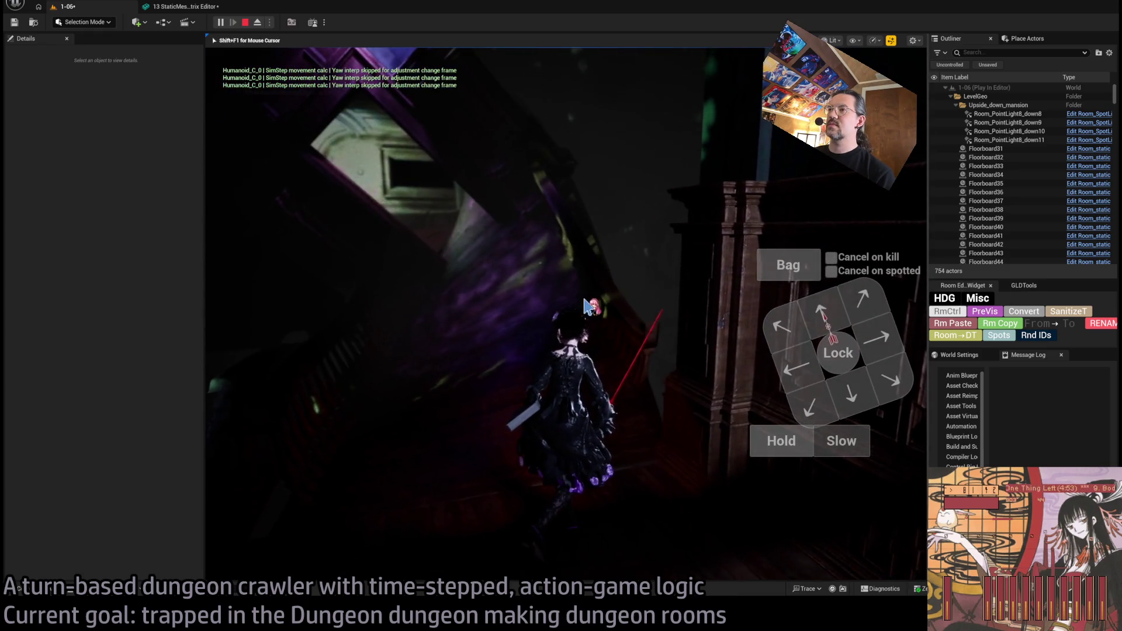
pyautogui.press('Escape')
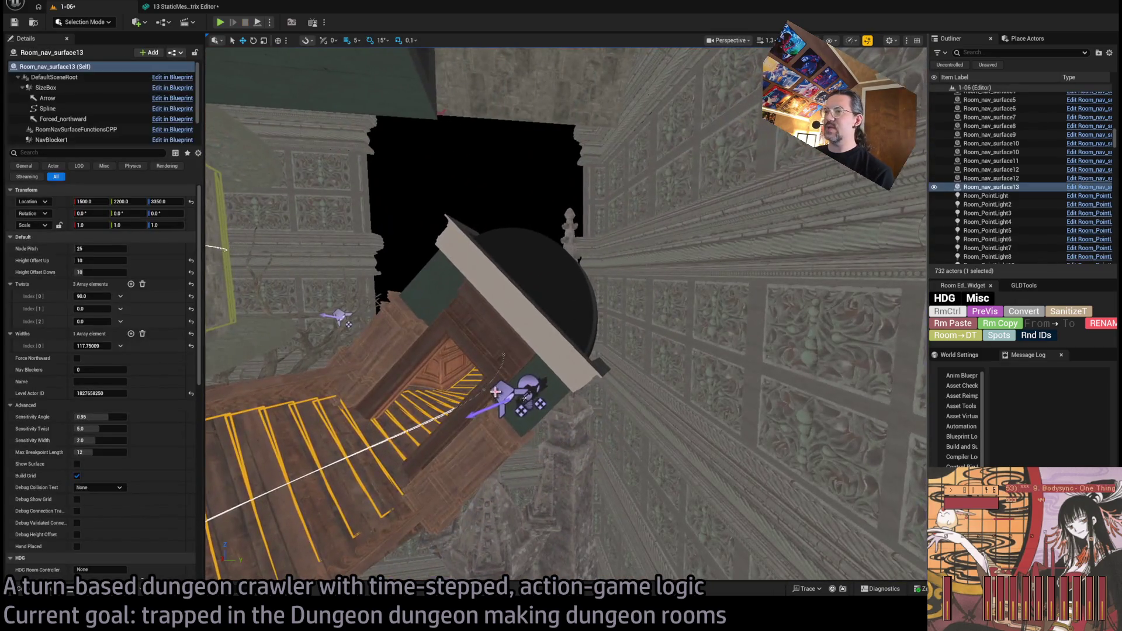
# Step: Select the stair spotlight Room_SpotLight6 and run a quick playtest to check the lighting
pyautogui.click(511, 403)
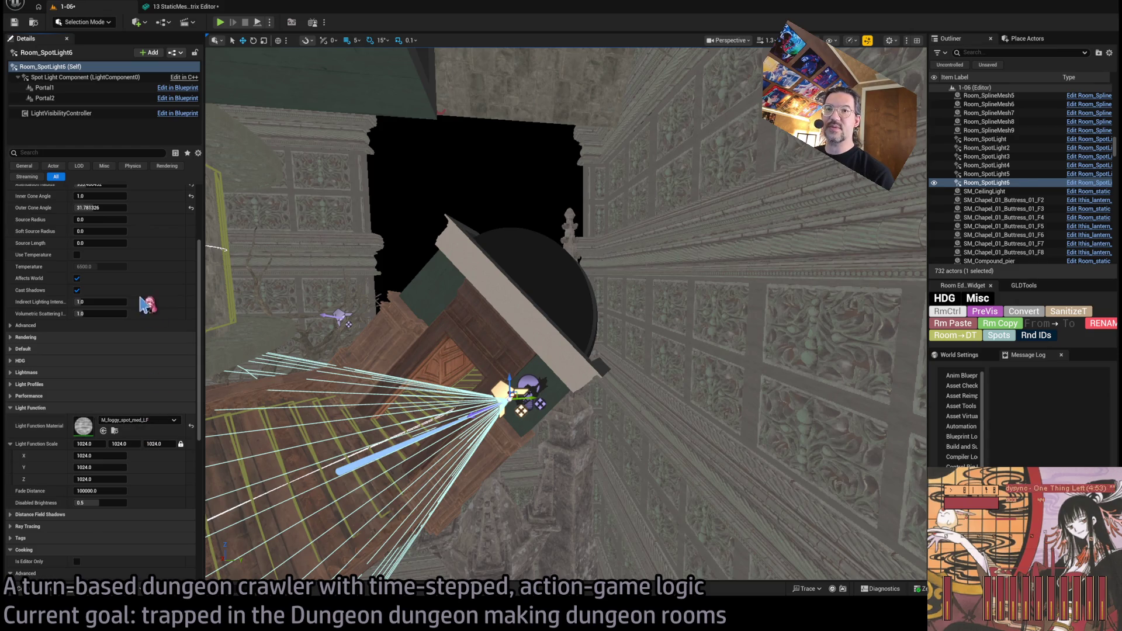
pyautogui.moveTo(511, 403); pyautogui.dragTo(236, 40)
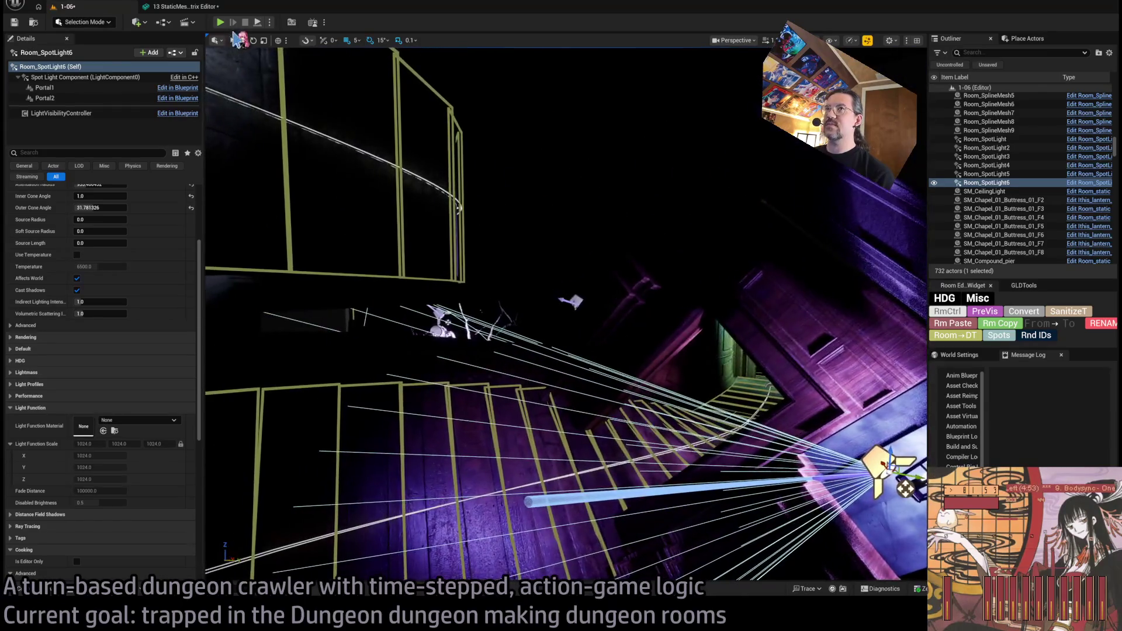
pyautogui.scroll(3, 133, 347)
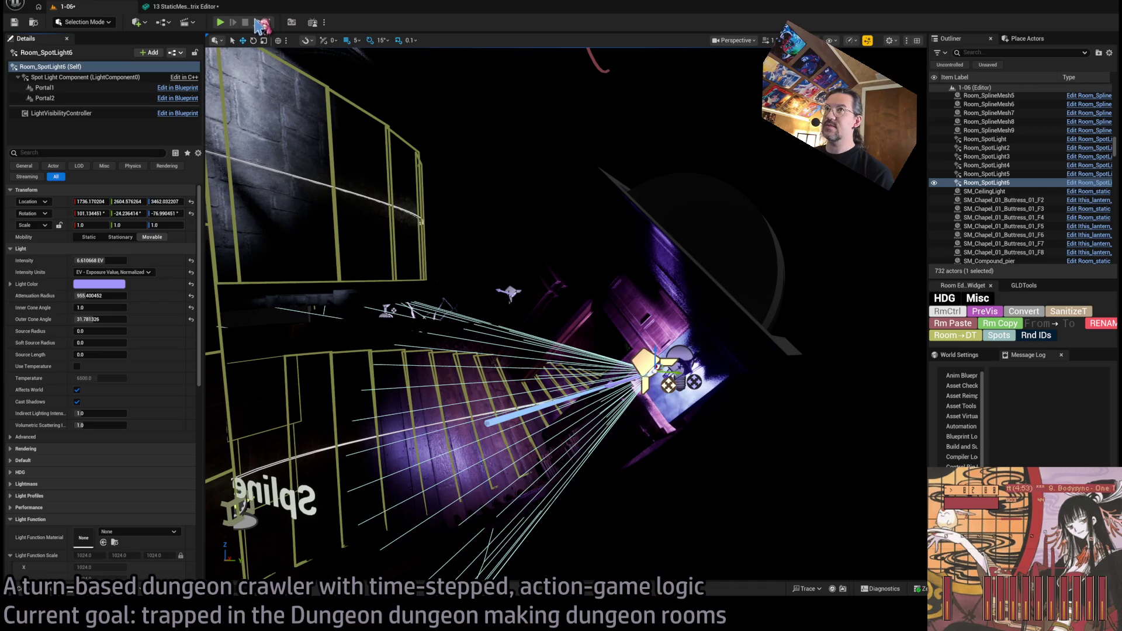
pyautogui.click(222, 25)
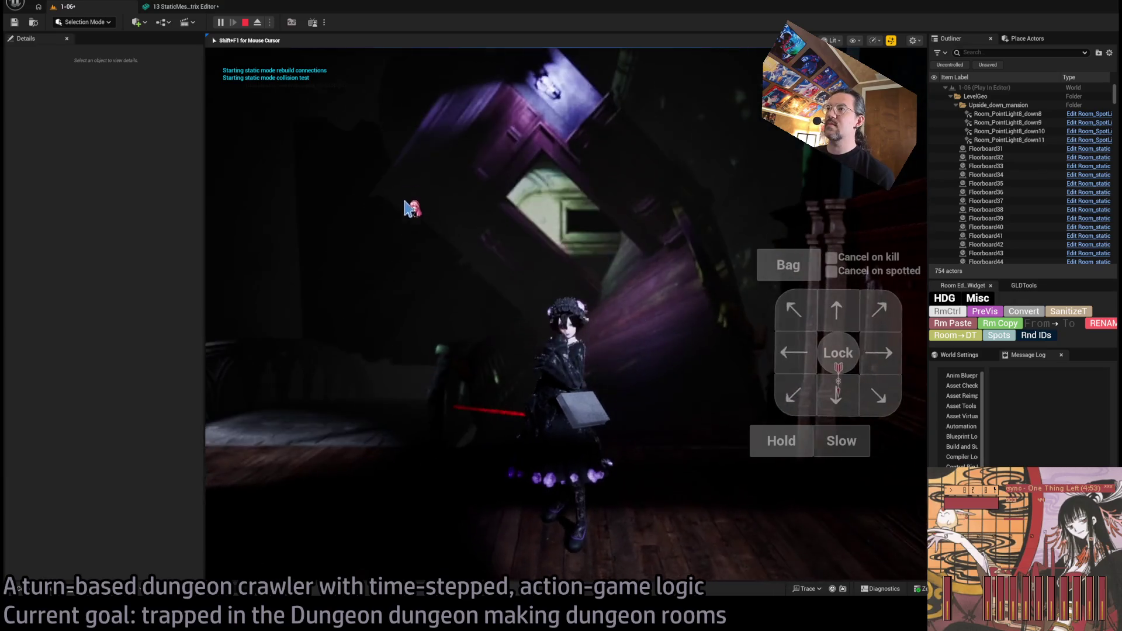
pyautogui.press('Escape')
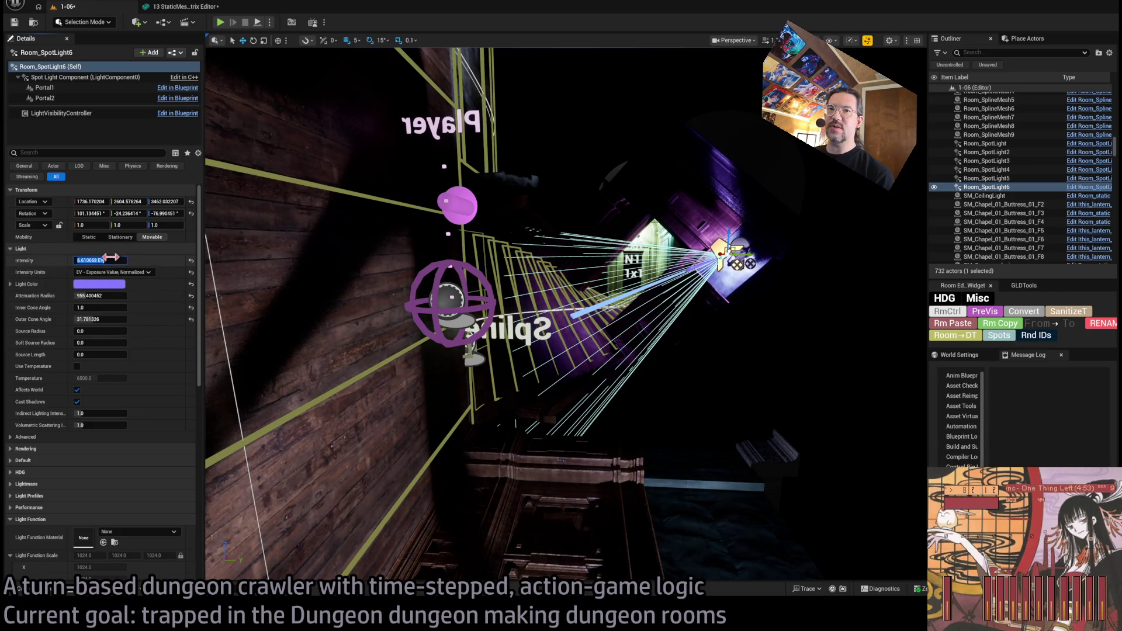
# Step: Set Room_SpotLight6's light intensity to 9.0 EV and playtest again down the corridor
pyautogui.write('9')
pyautogui.press('Return')
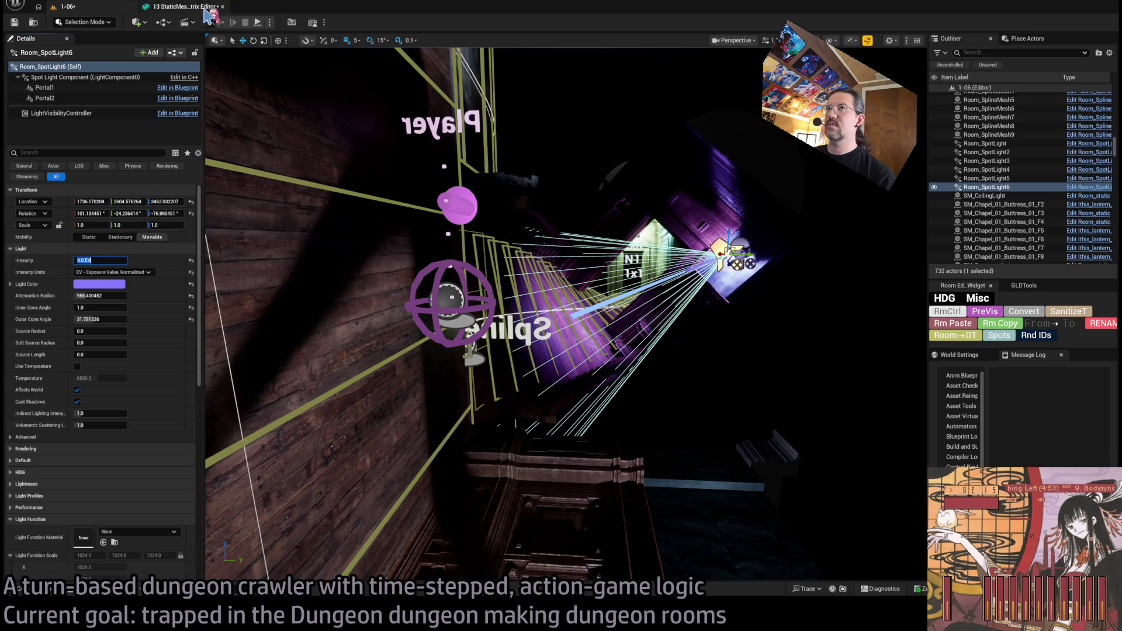
pyautogui.hotkey('alt', 'p')
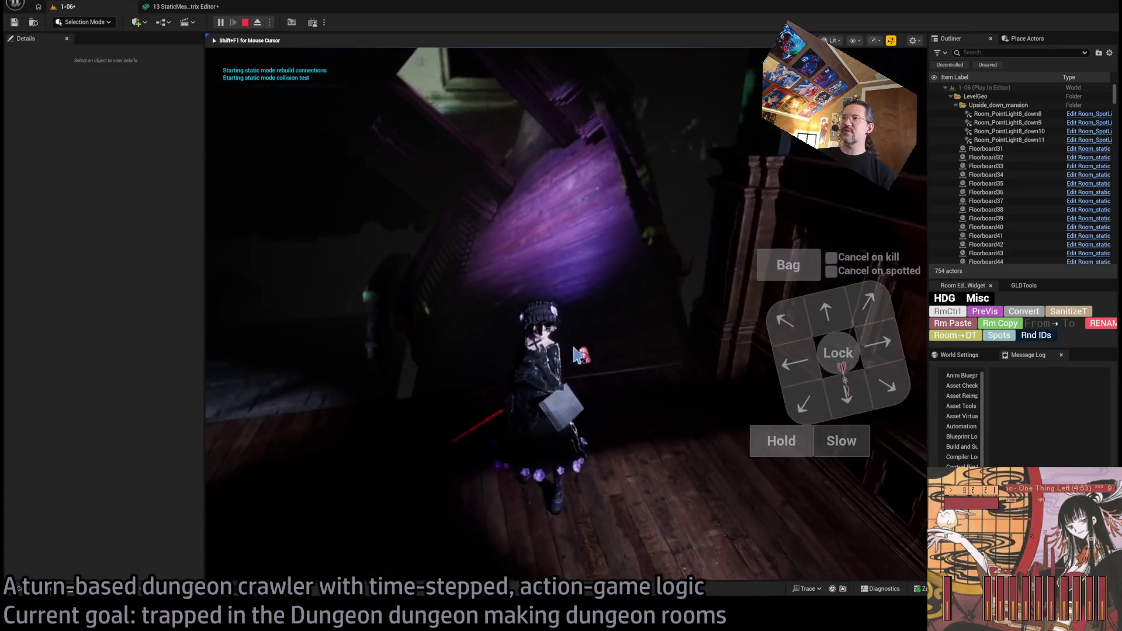
pyautogui.click(500, 382)
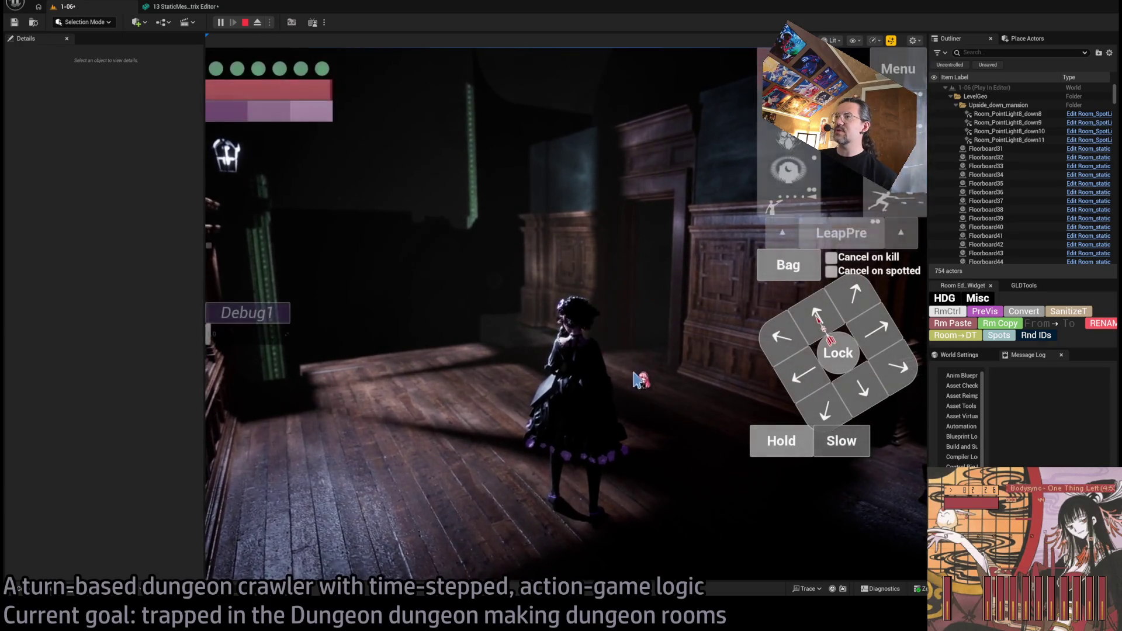
# Step: Stop the Play In Editor session and return to editing room 1-06
pyautogui.press('Escape')
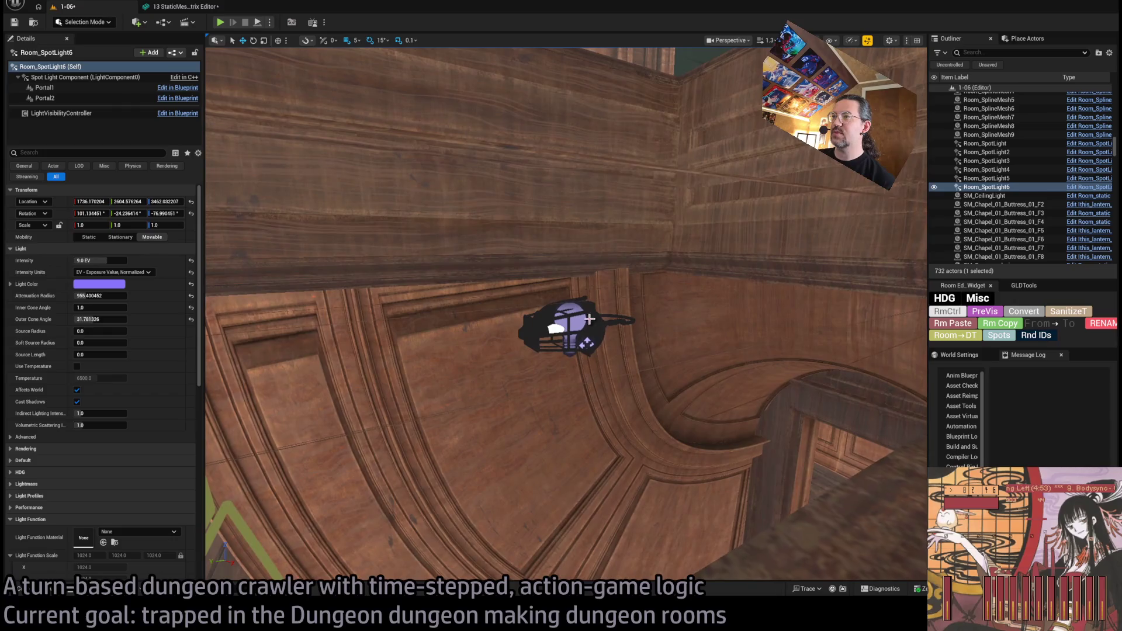
# Step: Duplicate the wall lamp together with its point light and move the copy down by the stairs
pyautogui.click(589, 318)
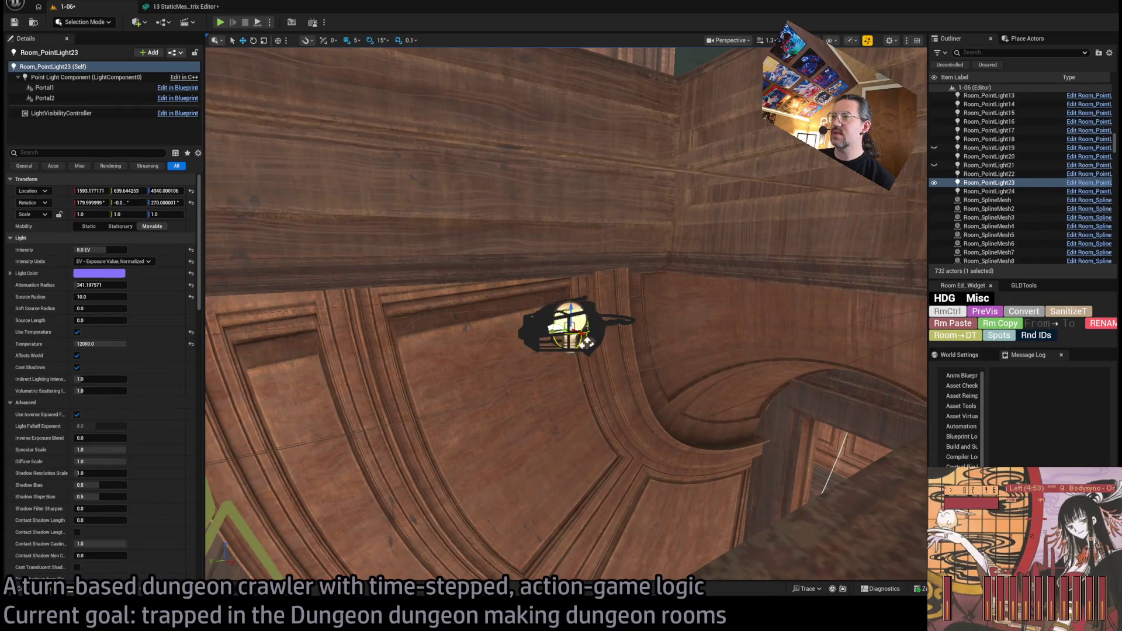
pyautogui.keyDown('ctrl'); pyautogui.click(664, 335); pyautogui.keyUp('ctrl')
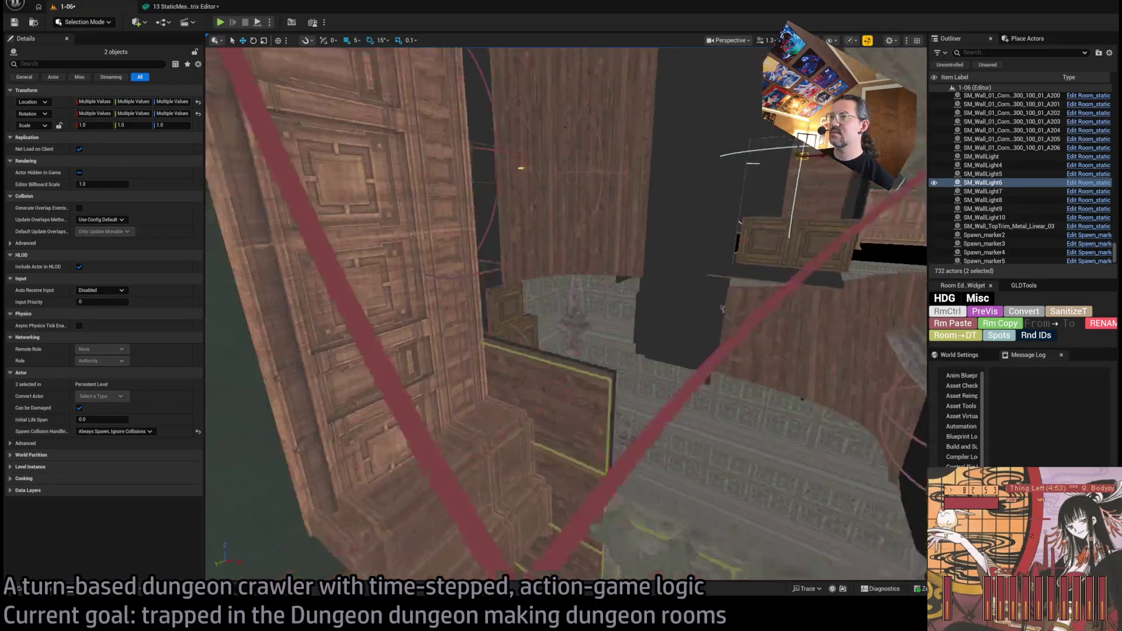
pyautogui.moveTo(565, 313); pyautogui.dragTo(532, 369)
pyautogui.moveTo(687, 385); pyautogui.dragTo(751, 385)
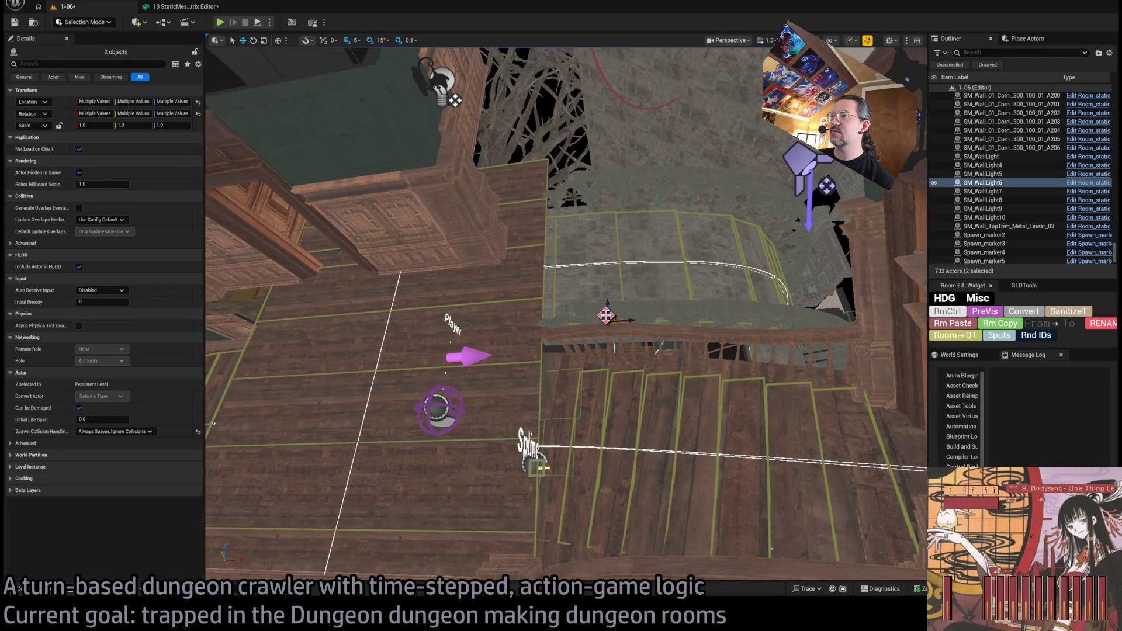
pyautogui.moveTo(607, 316); pyautogui.dragTo(600, 226)
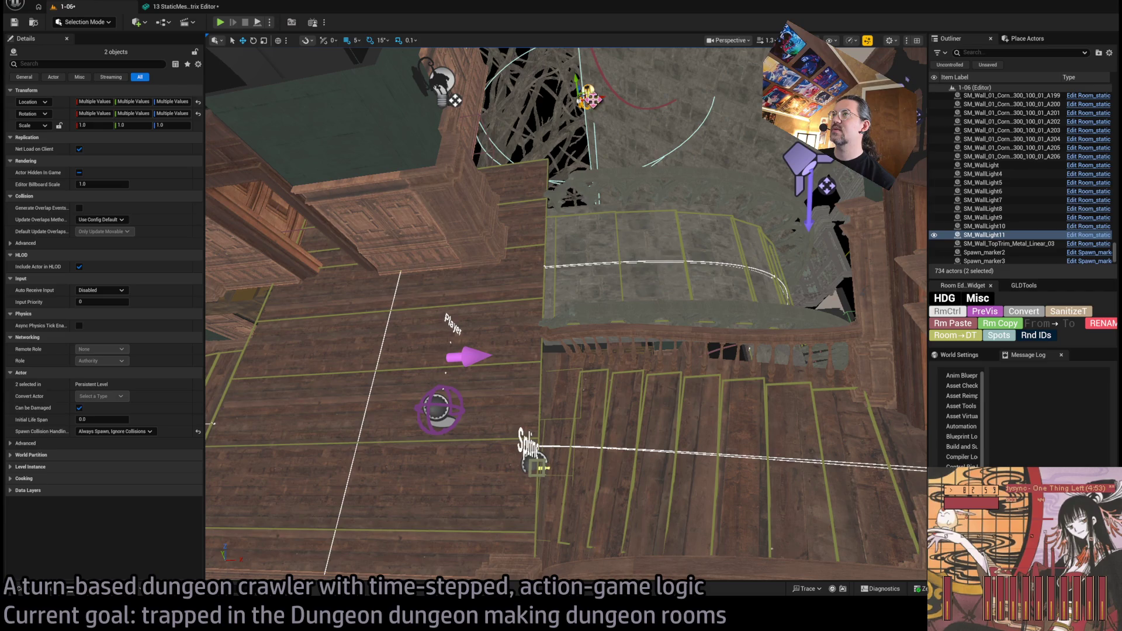
pyautogui.moveTo(590, 170)
pyautogui.mouseDown()
pyautogui.moveTo(575, 412)
pyautogui.moveTo(504, 378)
pyautogui.moveTo(531, 446)
pyautogui.moveTo(590, 421)
pyautogui.moveTo(246, 439)
pyautogui.mouseUp()
# Step: Frame the copied wall lamp and slide it right along the wooden wall
pyautogui.press('f')
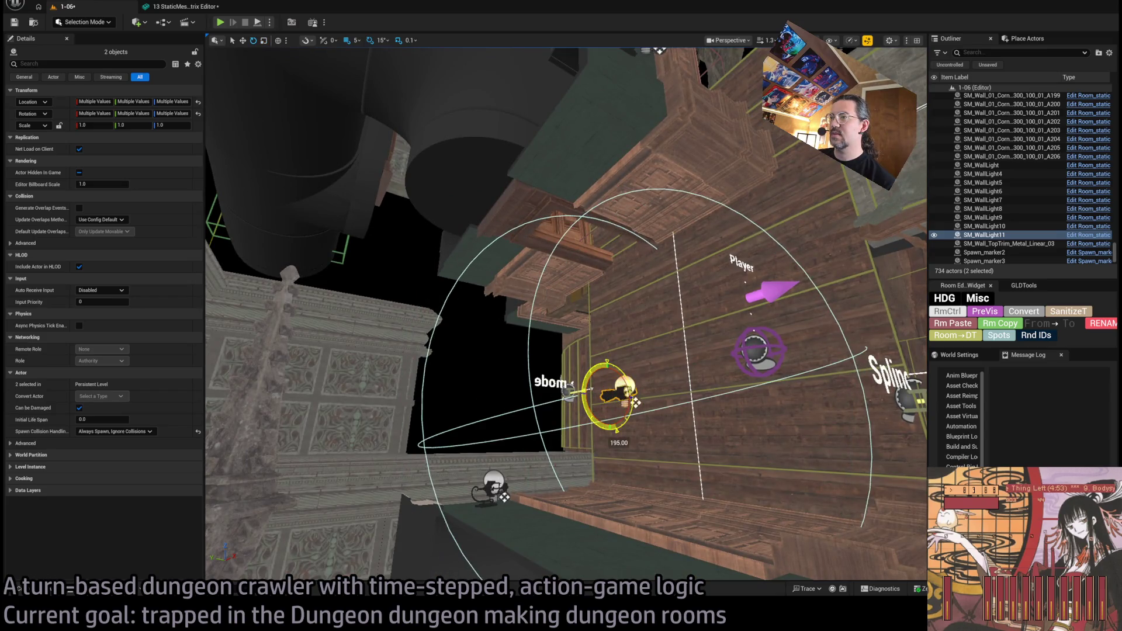
pyautogui.scroll(2, 588, 414)
pyautogui.scroll(3, 588, 415)
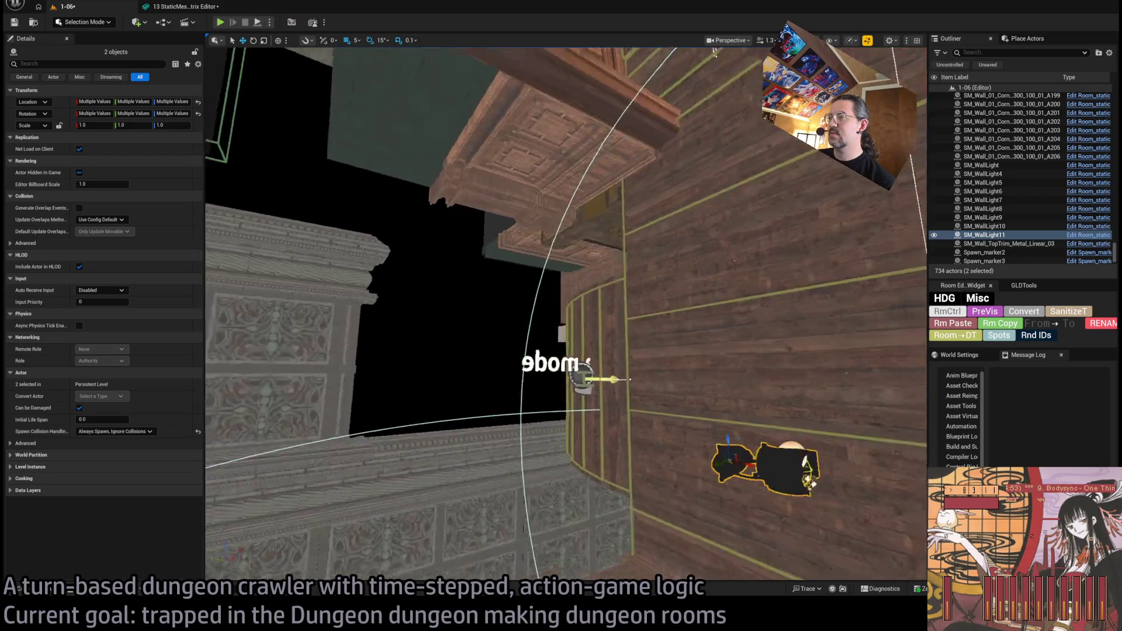
pyautogui.scroll(3, 588, 414)
pyautogui.moveTo(644, 465)
pyautogui.mouseDown()
pyautogui.moveTo(601, 458)
pyautogui.moveTo(604, 133)
pyautogui.mouseUp()
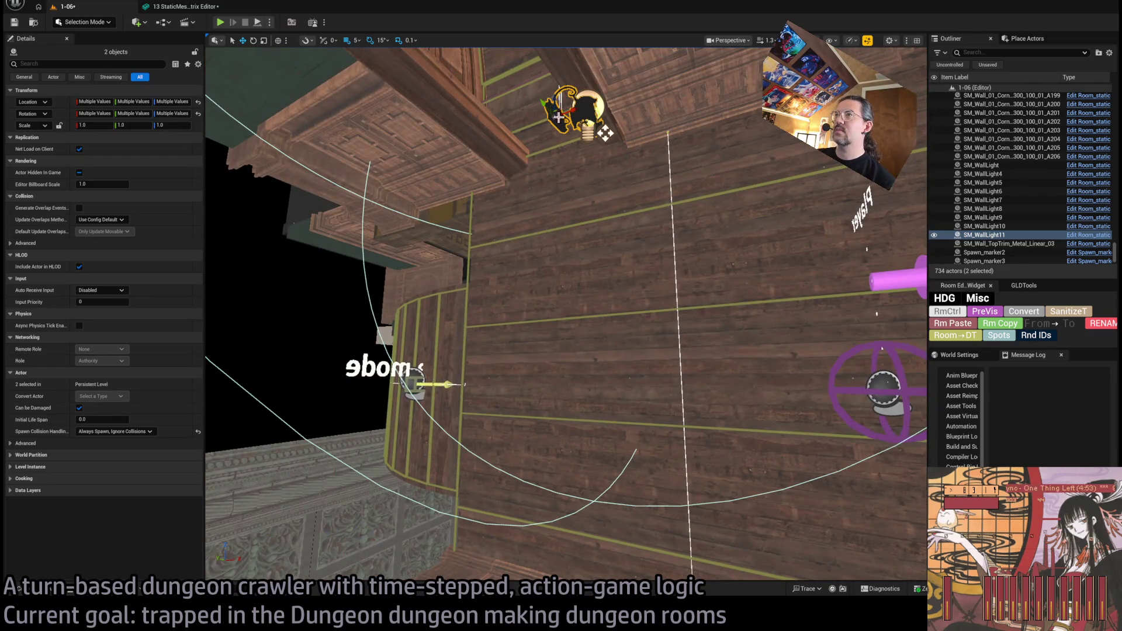
pyautogui.press('f')
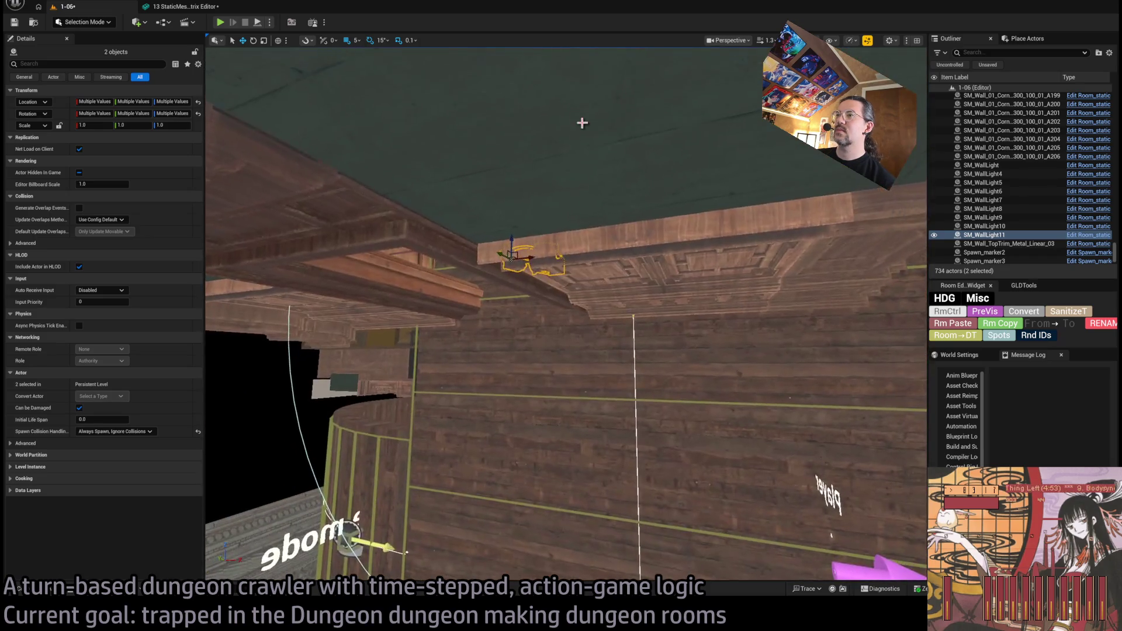
pyautogui.moveTo(443, 263)
pyautogui.mouseDown()
pyautogui.moveTo(571, 321)
pyautogui.moveTo(617, 368)
pyautogui.mouseUp()
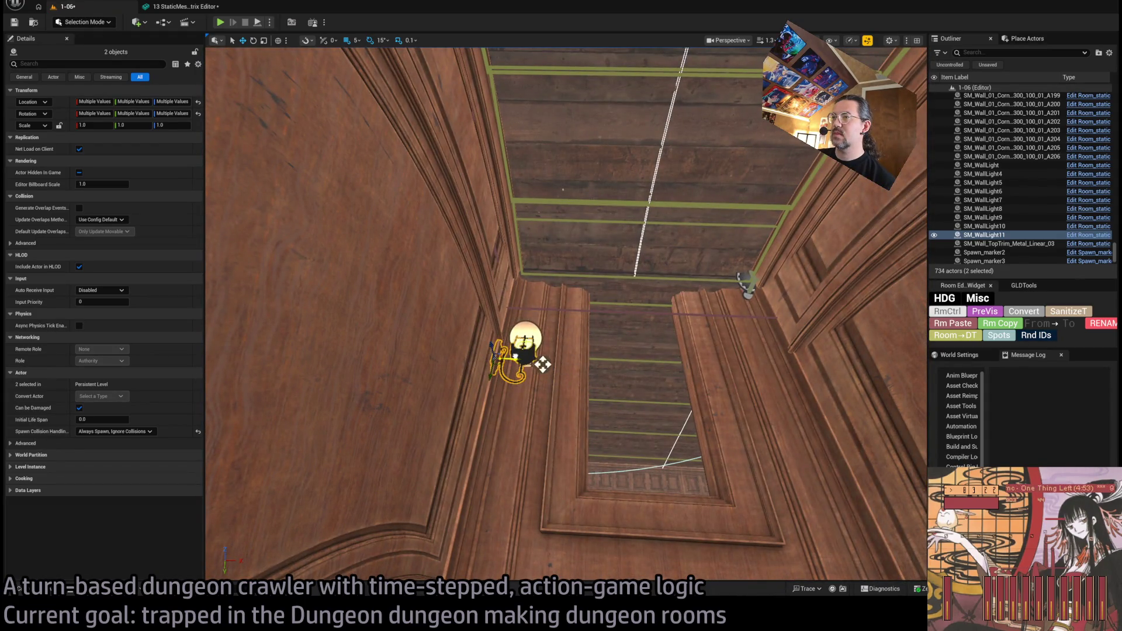
pyautogui.moveTo(547, 365)
pyautogui.mouseDown()
pyautogui.moveTo(601, 375)
pyautogui.moveTo(578, 310)
pyautogui.moveTo(596, 345)
pyautogui.moveTo(584, 333)
pyautogui.mouseUp()
pyautogui.moveTo(341, 270); pyautogui.dragTo(398, 259)
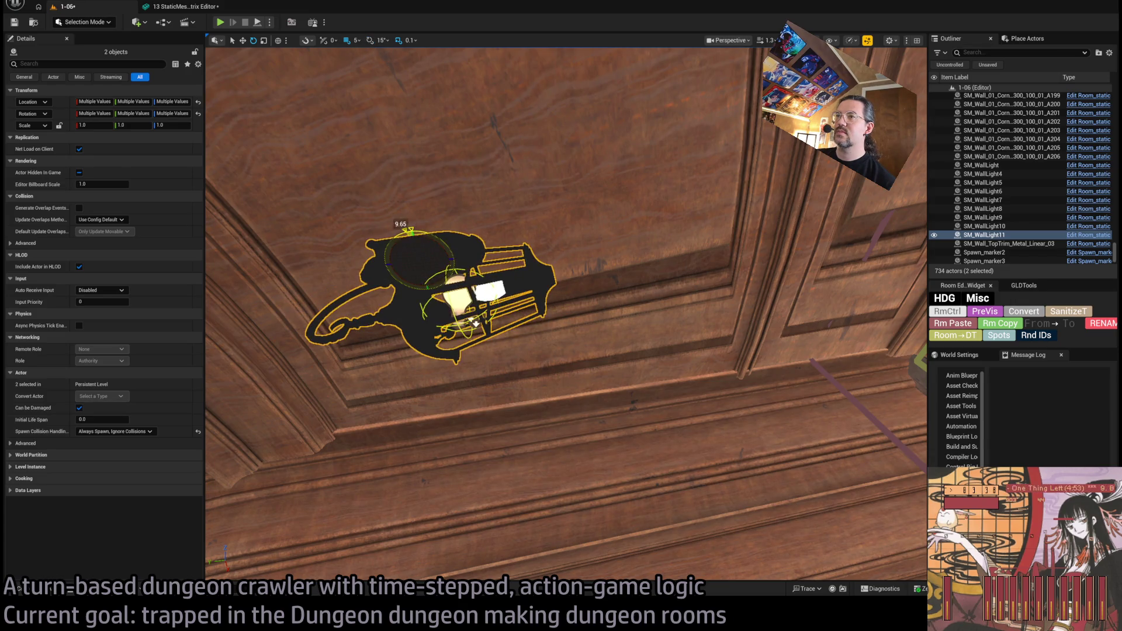
# Step: Select only the lamp's point light Room_PointLight25 and inspect its Portal1 component
pyautogui.click(462, 301)
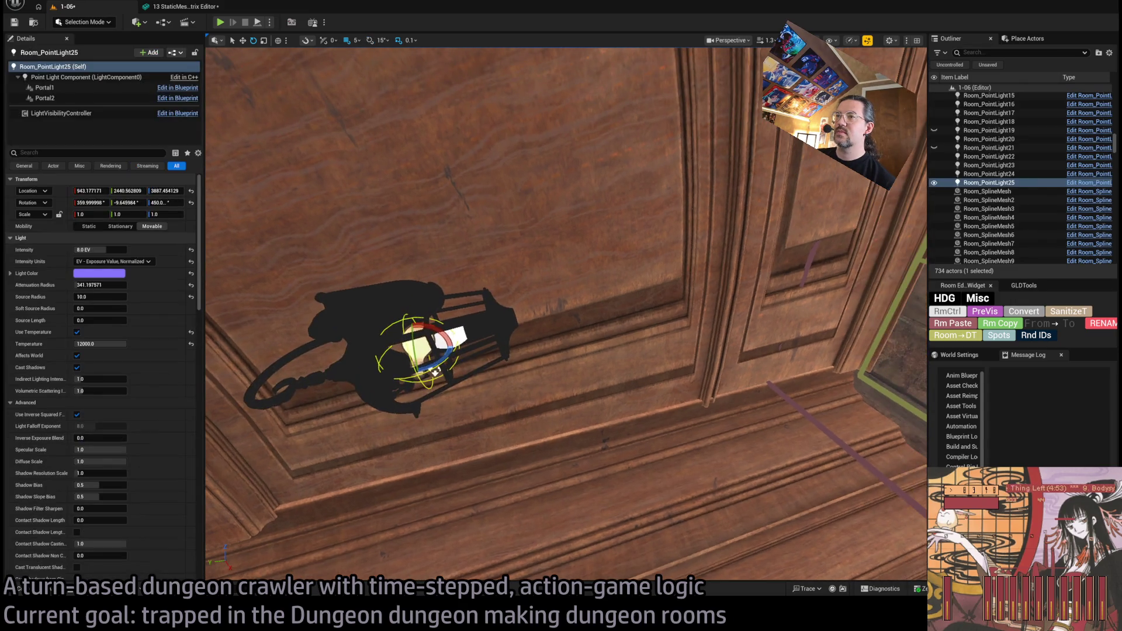
pyautogui.click(106, 88)
pyautogui.moveTo(386, 175)
pyautogui.mouseDown()
pyautogui.moveTo(544, 262)
pyautogui.moveTo(328, 163)
pyautogui.mouseUp()
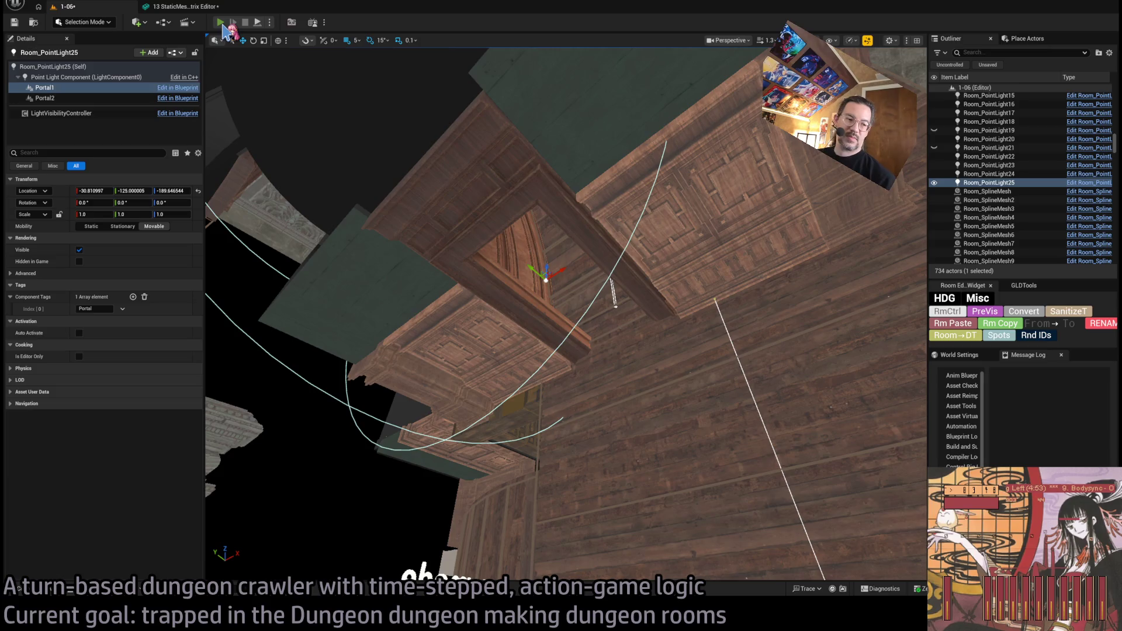
# Step: Run a brief play test of room 1-06, then select the wall light Room_PointLight14
pyautogui.click(221, 23)
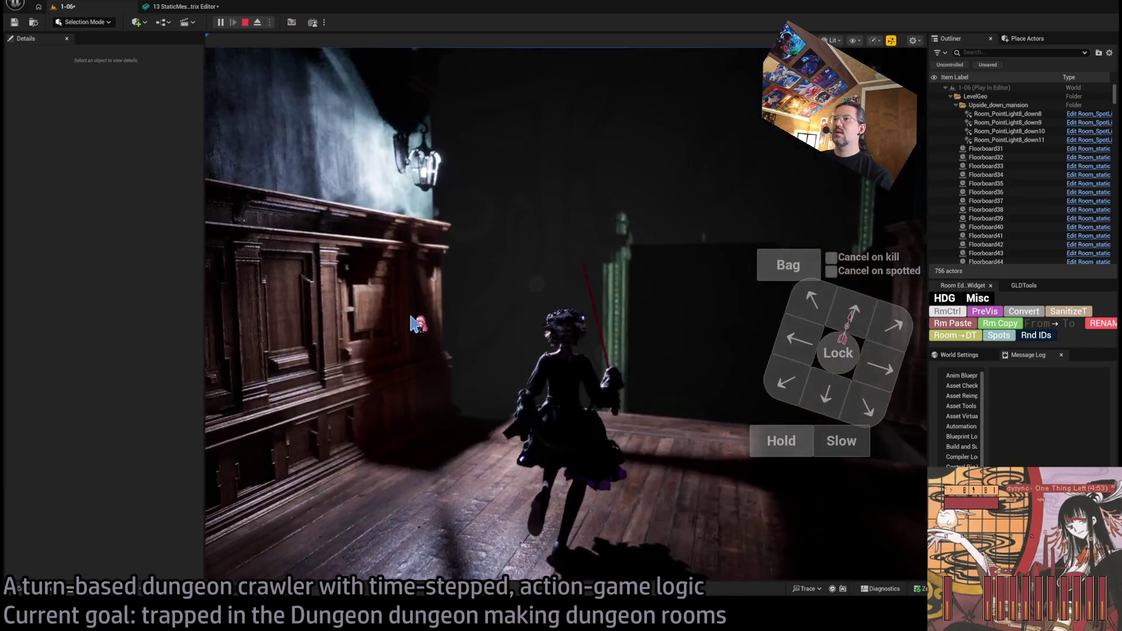
pyautogui.press('Escape')
pyautogui.click(535, 382)
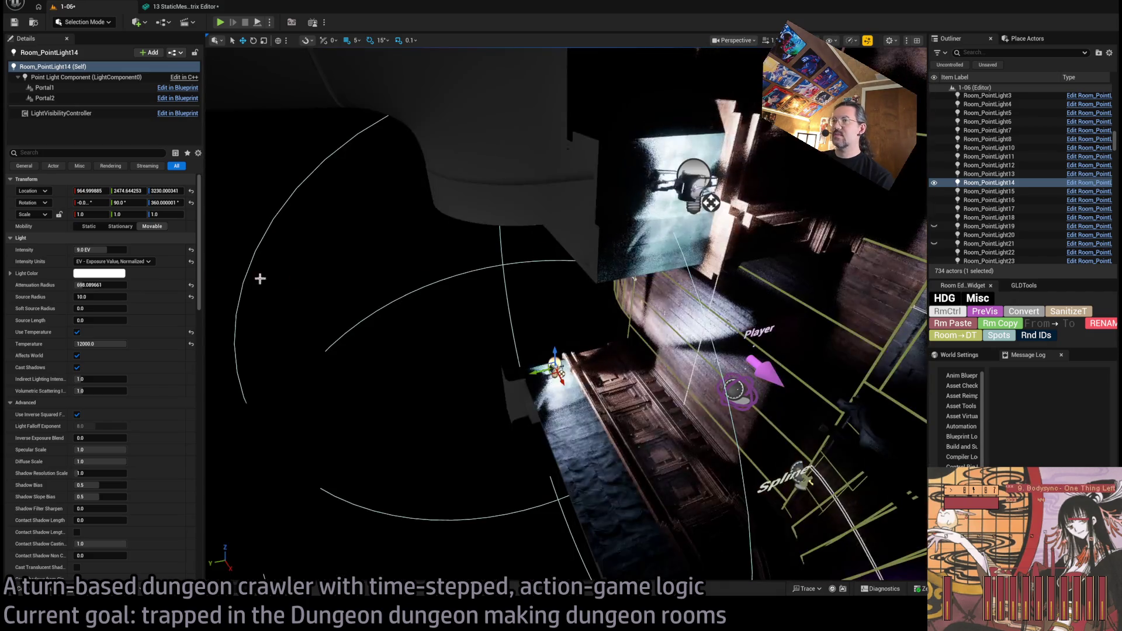
# Step: Lower Room_PointLight14's Attenuation Radius to roughly 555
pyautogui.moveTo(108, 285)
pyautogui.mouseDown()
pyautogui.moveTo(82, 285)
pyautogui.moveTo(94, 284)
pyautogui.mouseUp()
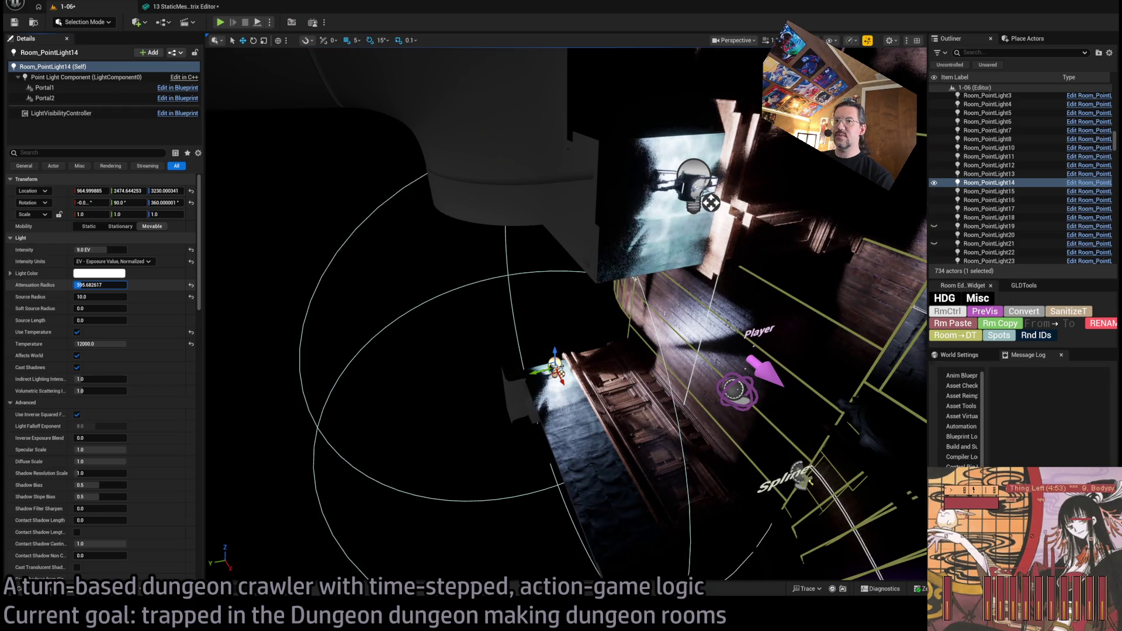
pyautogui.moveTo(211, 301)
pyautogui.mouseDown()
pyautogui.moveTo(275, 263)
pyautogui.moveTo(321, 310)
pyautogui.moveTo(647, 429)
pyautogui.moveTo(531, 356)
pyautogui.moveTo(689, 304)
pyautogui.mouseUp()
# Step: Duplicate the purple spotlight Room_SpotLight6 into Room_SpotLight7 and expand its HDG settings
pyautogui.moveTo(409, 282)
pyautogui.mouseDown()
pyautogui.moveTo(694, 328)
pyautogui.moveTo(559, 233)
pyautogui.moveTo(466, 70)
pyautogui.moveTo(285, 527)
pyautogui.mouseUp()
pyautogui.click(694, 328)
pyautogui.hotkey('ctrl', 'z')
pyautogui.hotkey('ctrl', 'y')
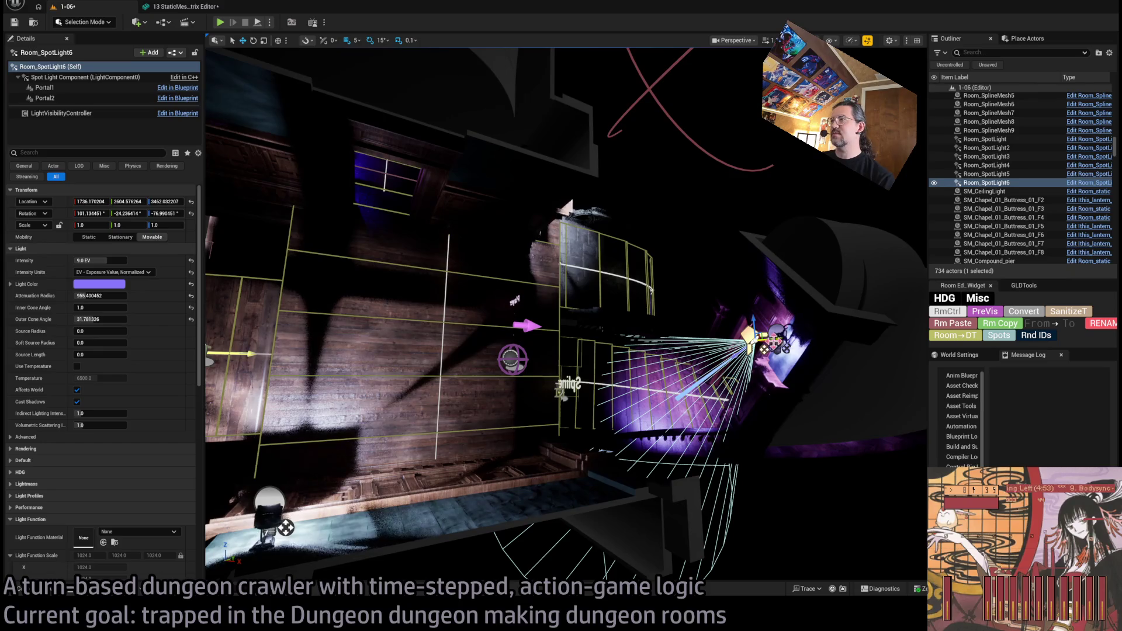
pyautogui.hotkey('ctrl', 'd')
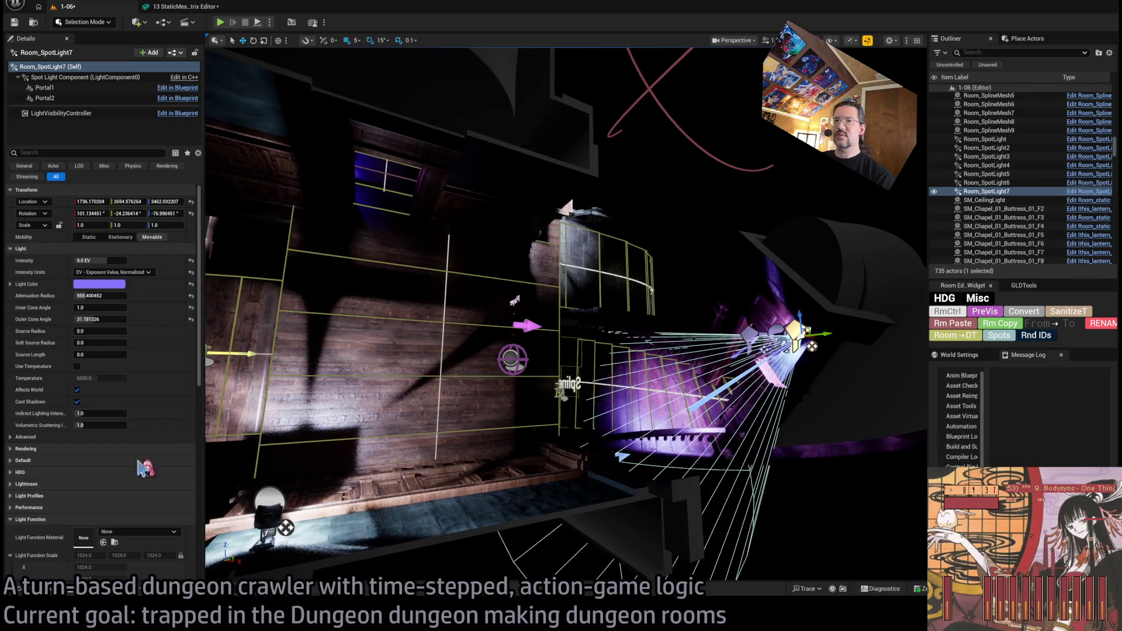
pyautogui.scroll(-5, 130, 462)
pyautogui.scroll(-5, 129, 462)
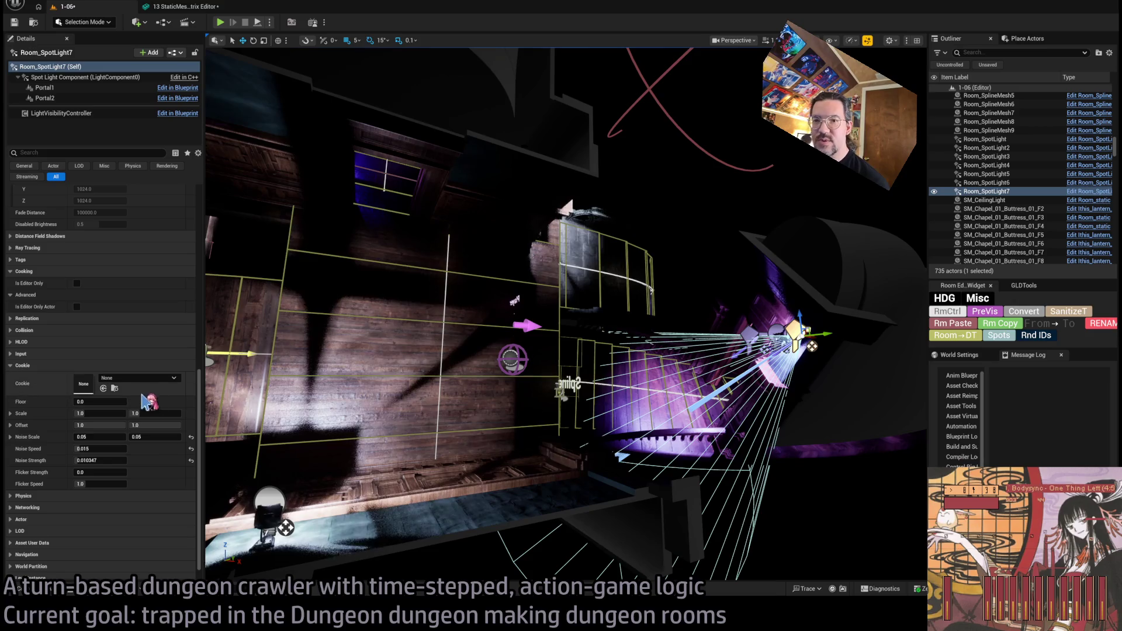
pyautogui.scroll(8, 88, 357)
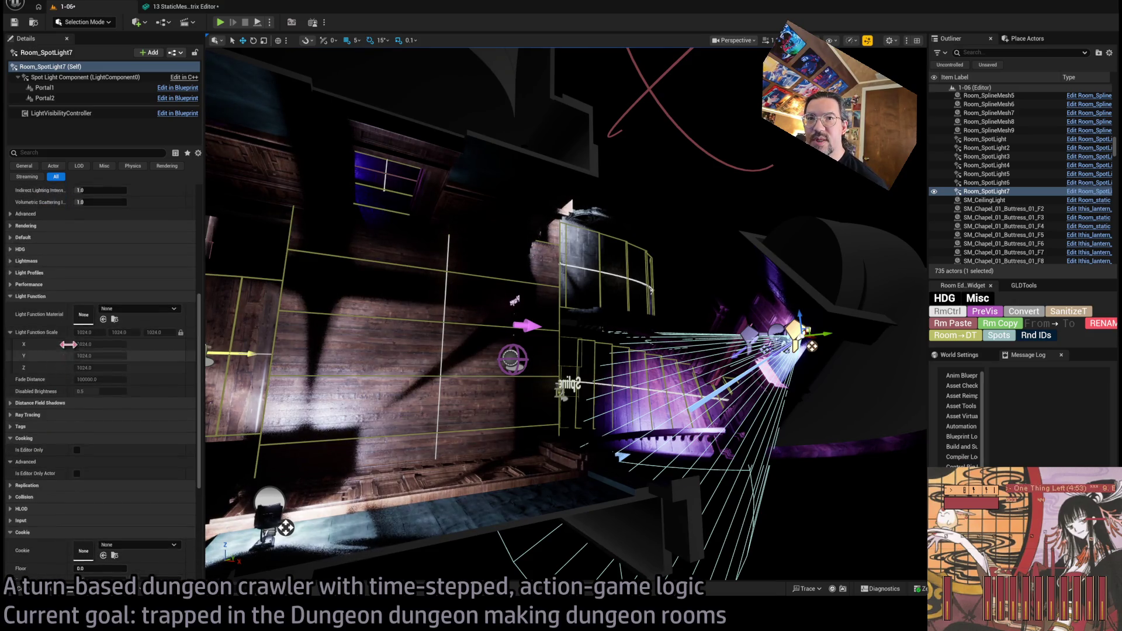
pyautogui.click(49, 402)
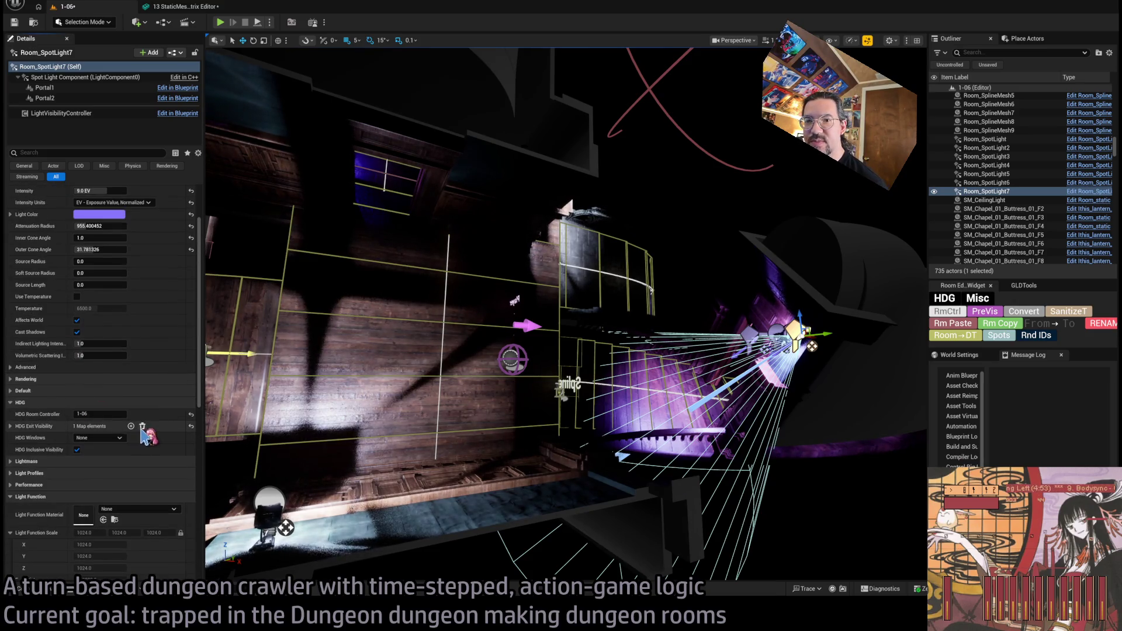
pyautogui.moveTo(430, 412); pyautogui.dragTo(397, 432)
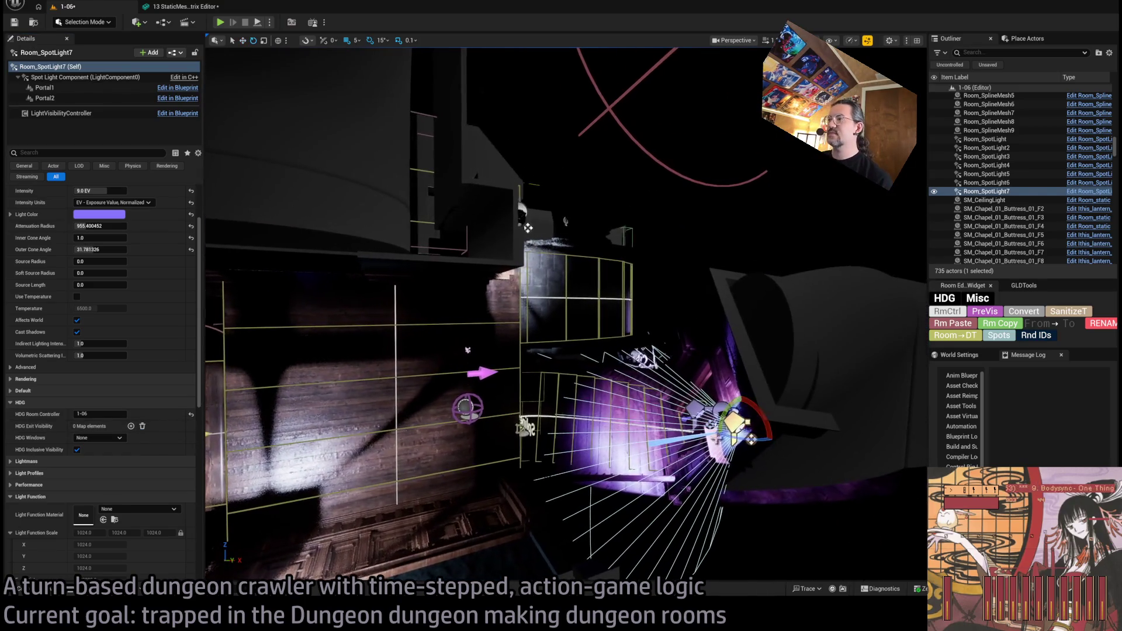
# Step: Move Room_SpotLight7 up into the room and rotate its cone to point down the stairwell
pyautogui.moveTo(757, 413)
pyautogui.mouseDown()
pyautogui.moveTo(751, 438)
pyautogui.moveTo(293, 544)
pyautogui.mouseUp()
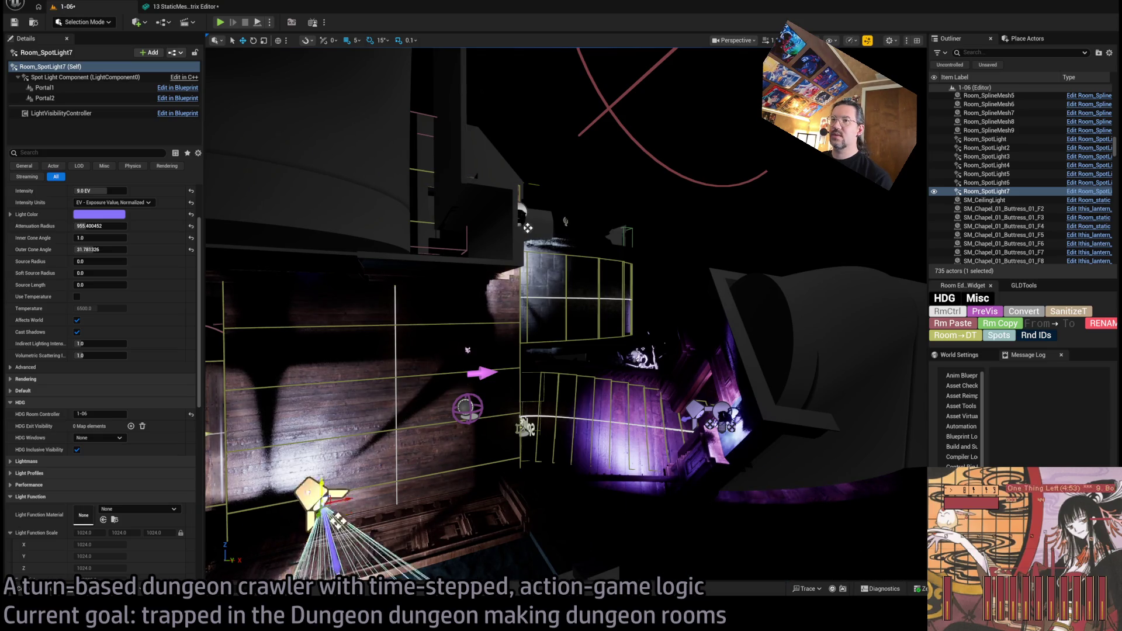
pyautogui.moveTo(295, 487); pyautogui.dragTo(297, 140)
pyautogui.press('f')
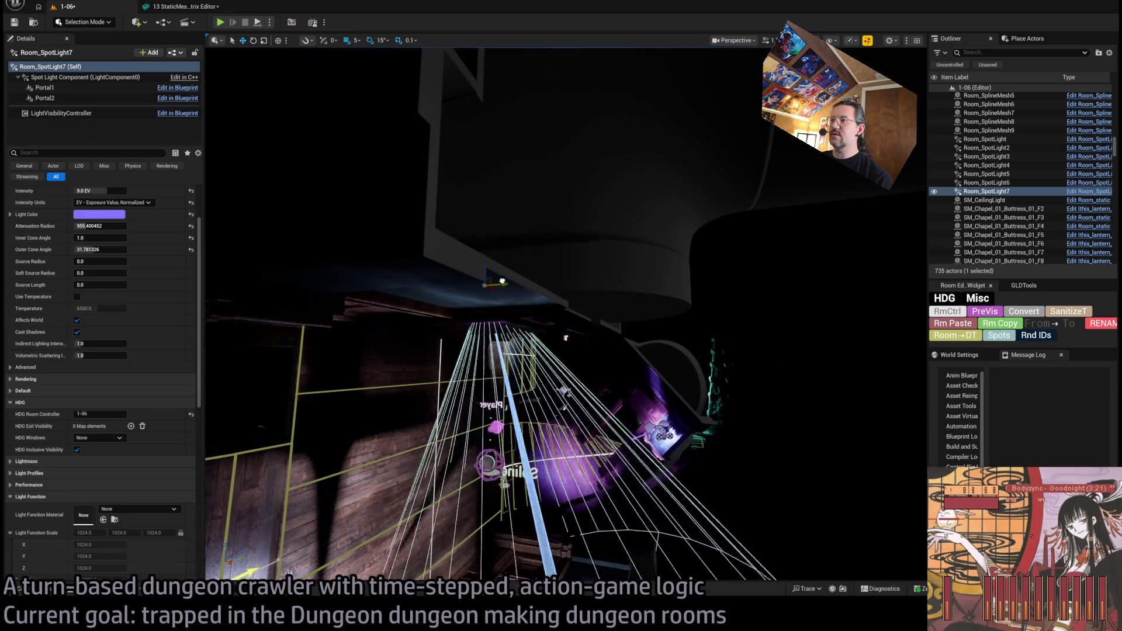
pyautogui.moveTo(560, 272); pyautogui.dragTo(520, 356)
pyautogui.moveTo(510, 303)
pyautogui.mouseDown()
pyautogui.moveTo(545, 300)
pyautogui.moveTo(234, 295)
pyautogui.moveTo(272, 254)
pyautogui.mouseUp()
pyautogui.press('e')
pyautogui.moveTo(414, 287)
pyautogui.mouseDown()
pyautogui.moveTo(450, 291)
pyautogui.moveTo(411, 290)
pyautogui.mouseUp()
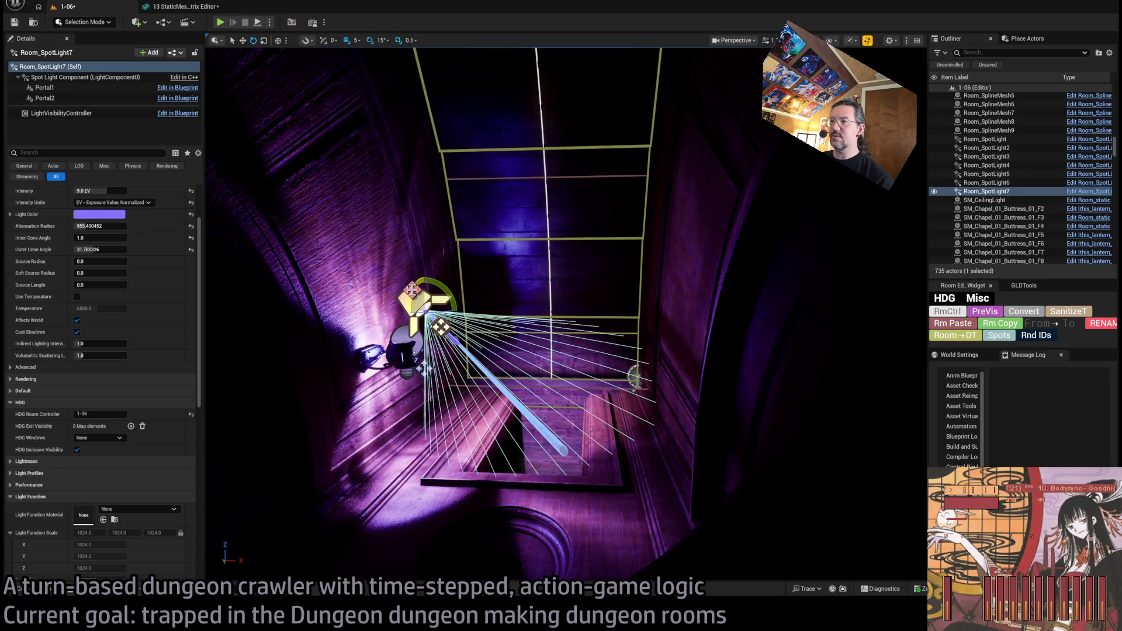
pyautogui.moveTo(530, 358); pyautogui.dragTo(516, 266)
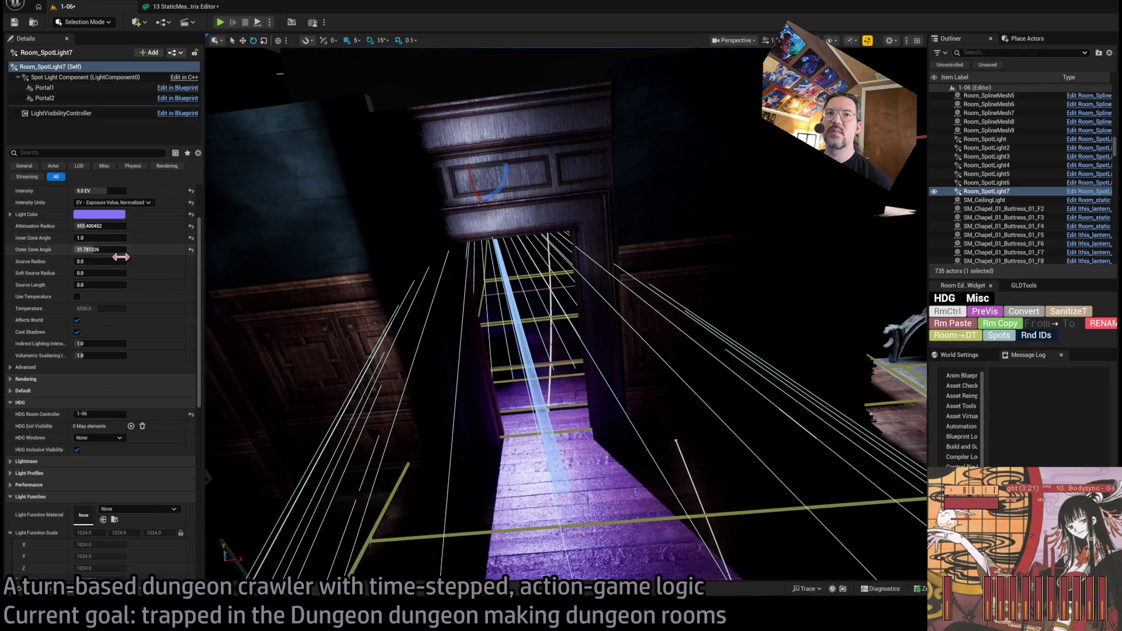
# Step: Give Room_SpotLight7 a source radius of 20 and set its X location to 966.17
pyautogui.scroll(3, 162, 322)
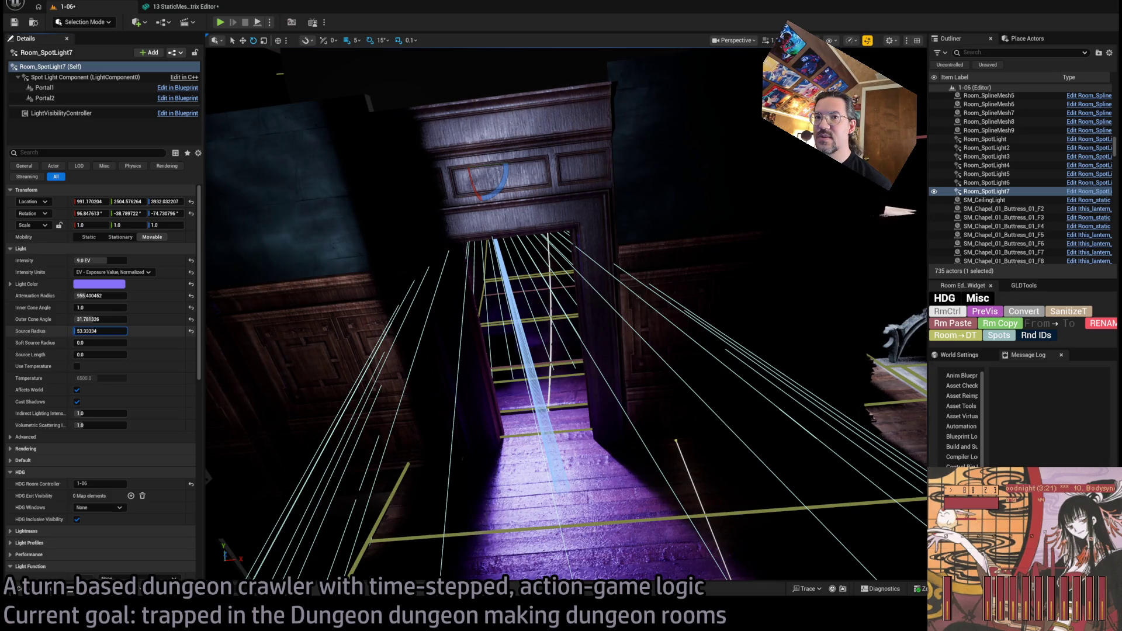
pyautogui.write('20')
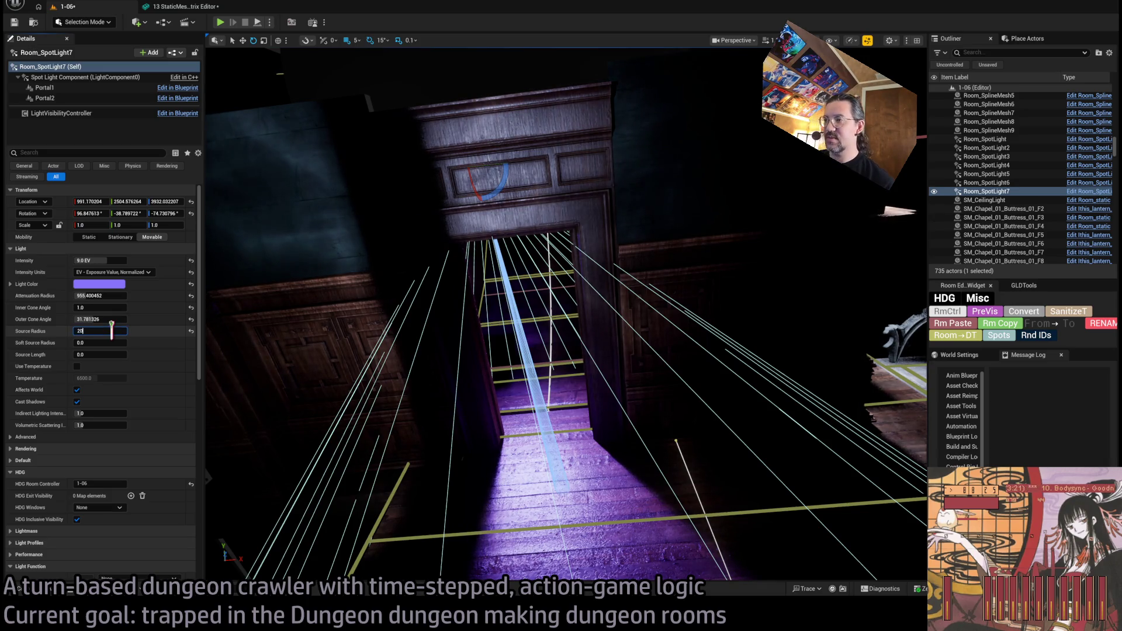
pyautogui.press('Return')
pyautogui.moveTo(526, 292)
pyautogui.mouseDown()
pyautogui.moveTo(525, 222)
pyautogui.moveTo(514, 280)
pyautogui.mouseUp()
pyautogui.moveTo(476, 412); pyautogui.dragTo(492, 410)
pyautogui.moveTo(514, 281)
pyautogui.mouseDown()
pyautogui.moveTo(503, 199)
pyautogui.moveTo(508, 211)
pyautogui.moveTo(514, 199)
pyautogui.moveTo(461, 304)
pyautogui.mouseUp()
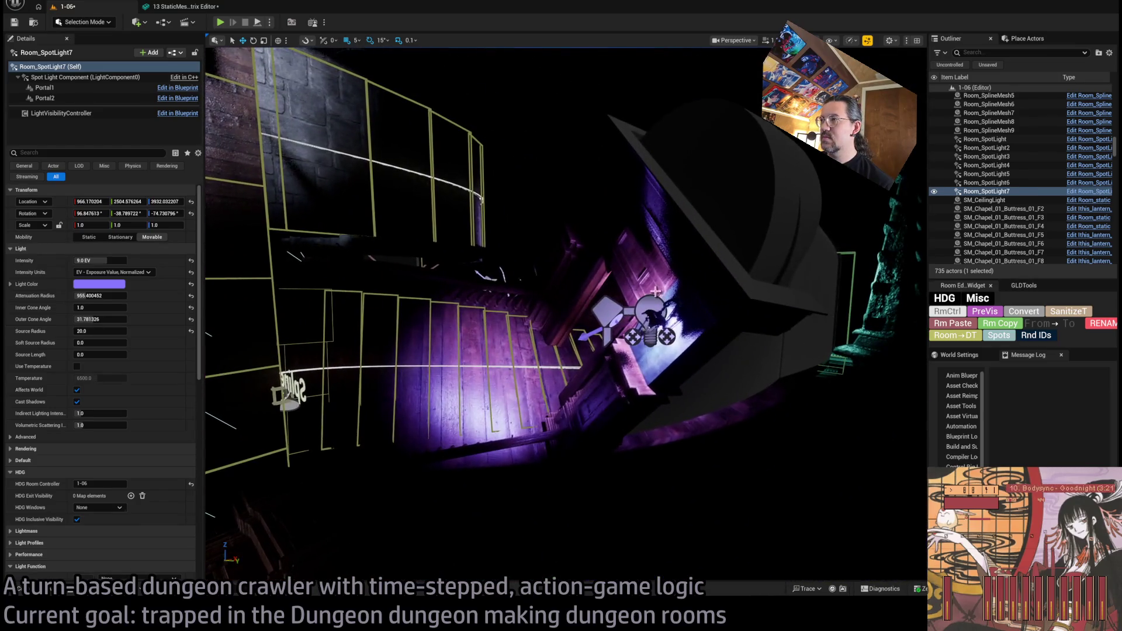
pyautogui.click(608, 316)
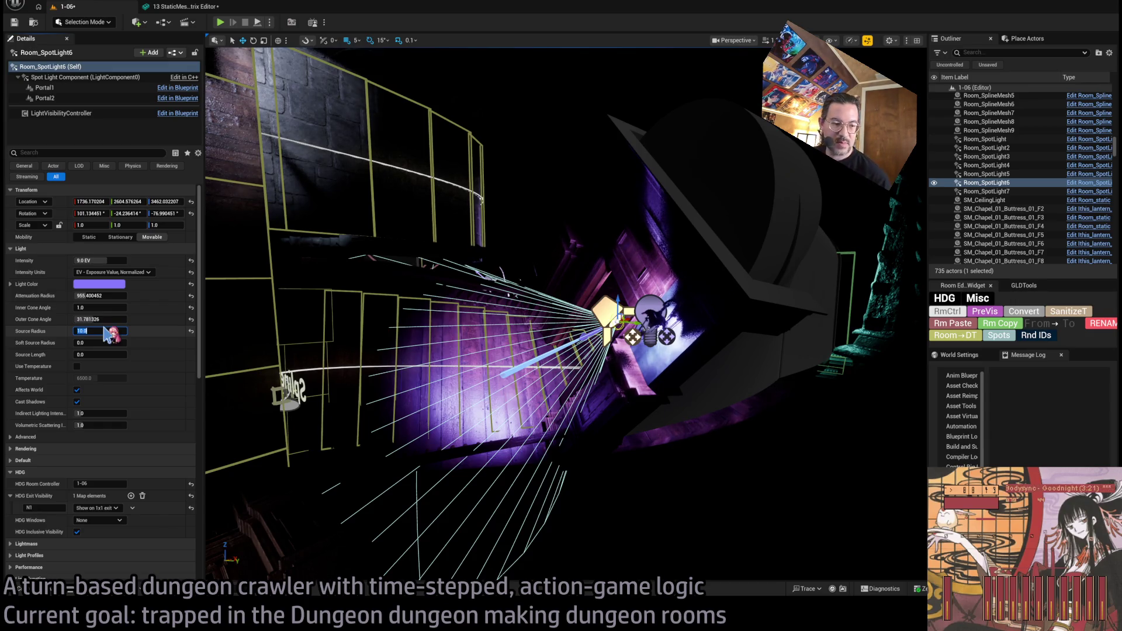
# Step: Set Room_SpotLight6's Source Radius to 10
pyautogui.scroll(-3, 149, 351)
pyautogui.moveTo(567, 316); pyautogui.dragTo(671, 292)
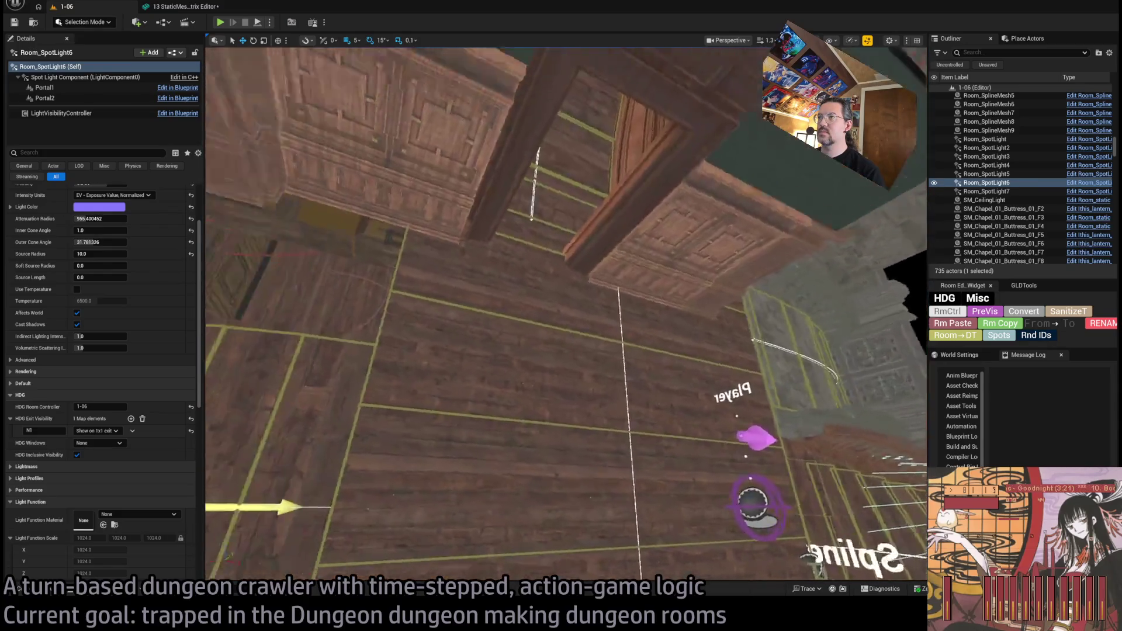
# Step: Fly through the level past the pillar, then switch to the GLD: To-Do document
pyautogui.press('w')
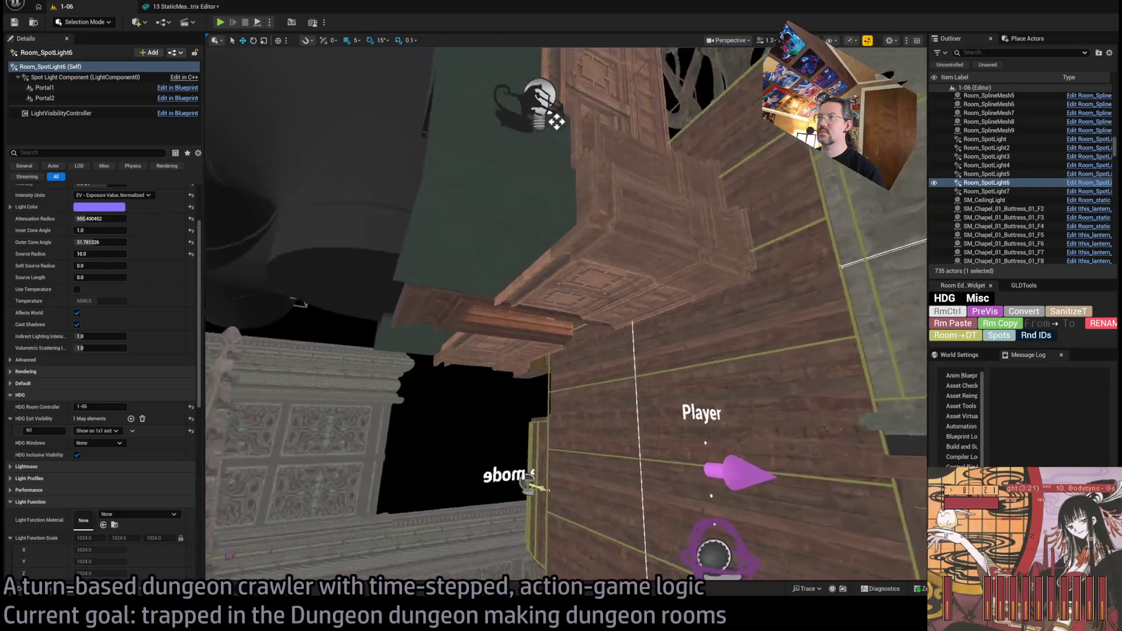
pyautogui.press('s')
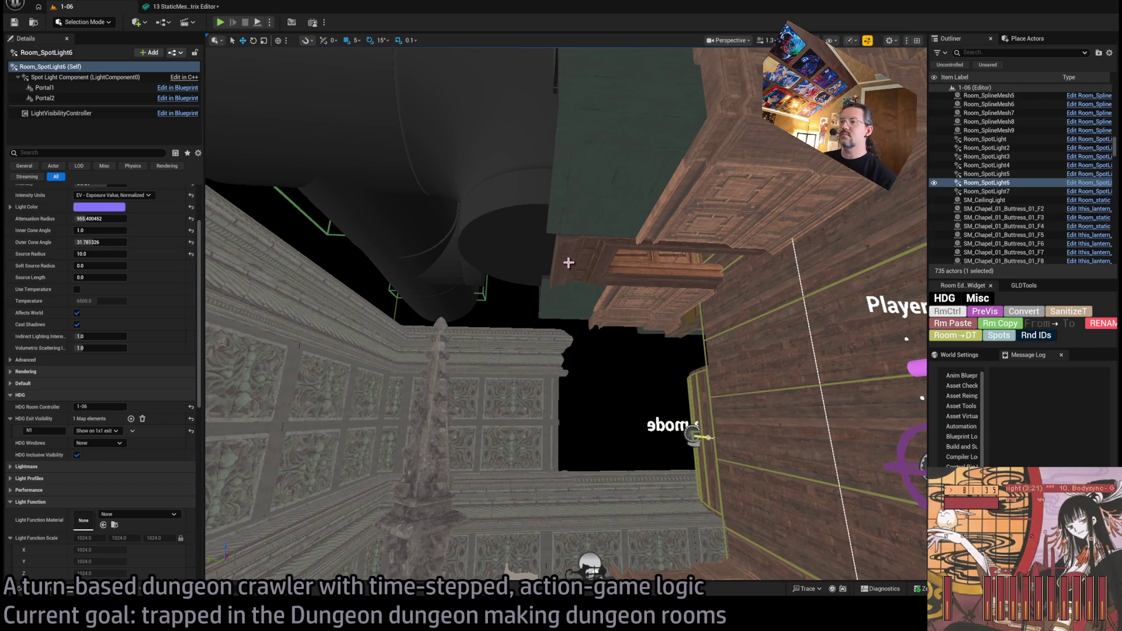
pyautogui.hotkey('alt', 'Tab')
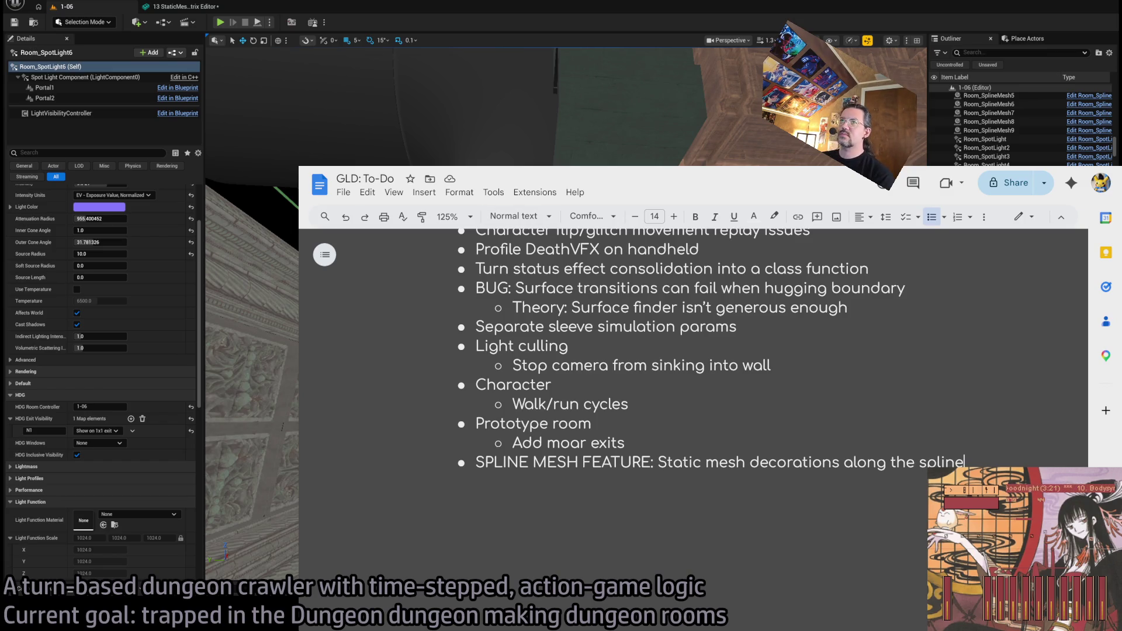
# Step: Open the live Sonic 3 & Knuckles stream from Twitch's Following page, then return to Unreal
pyautogui.hotkey('alt', 'Tab')
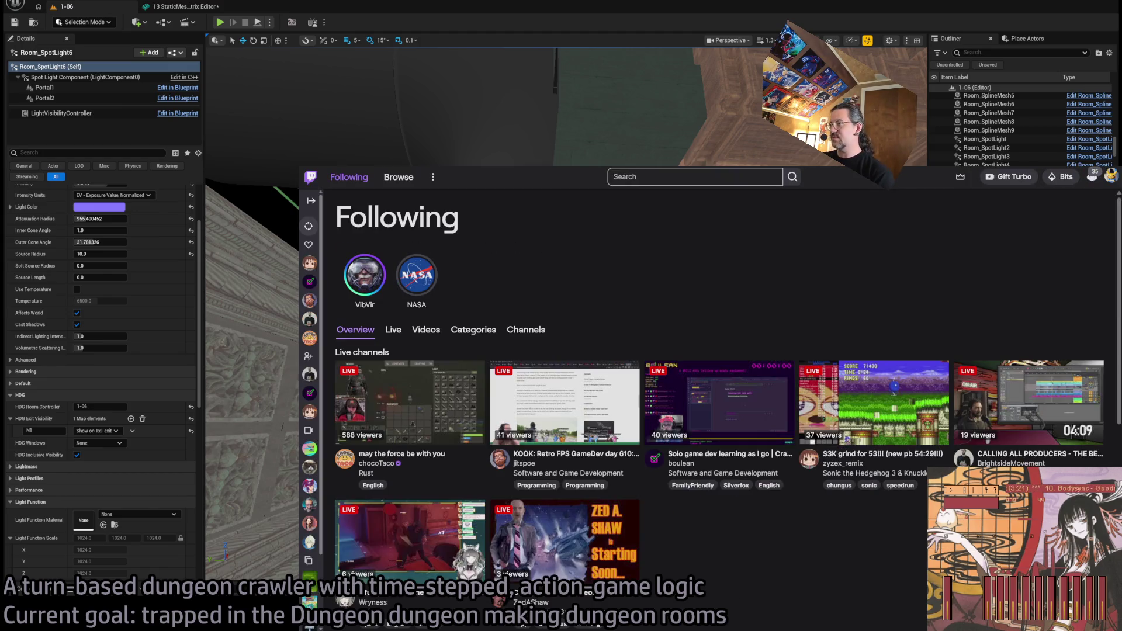
pyautogui.scroll(-1, 599, 258)
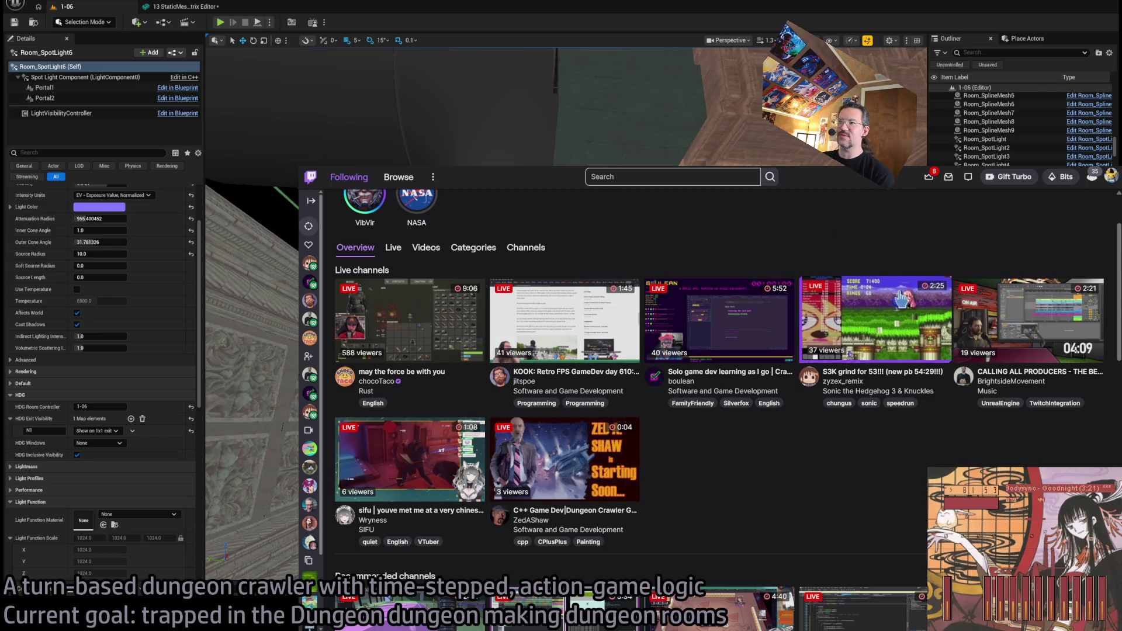
pyautogui.click(873, 320)
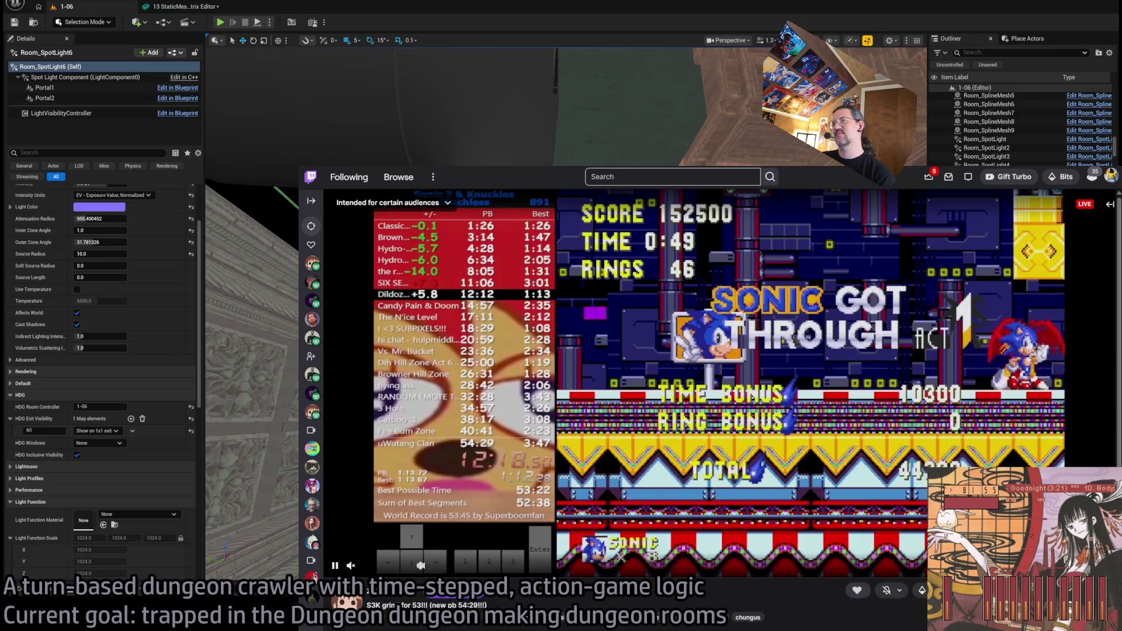
pyautogui.hotkey('alt', 'Tab')
pyautogui.hotkey('alt', 'Tab')
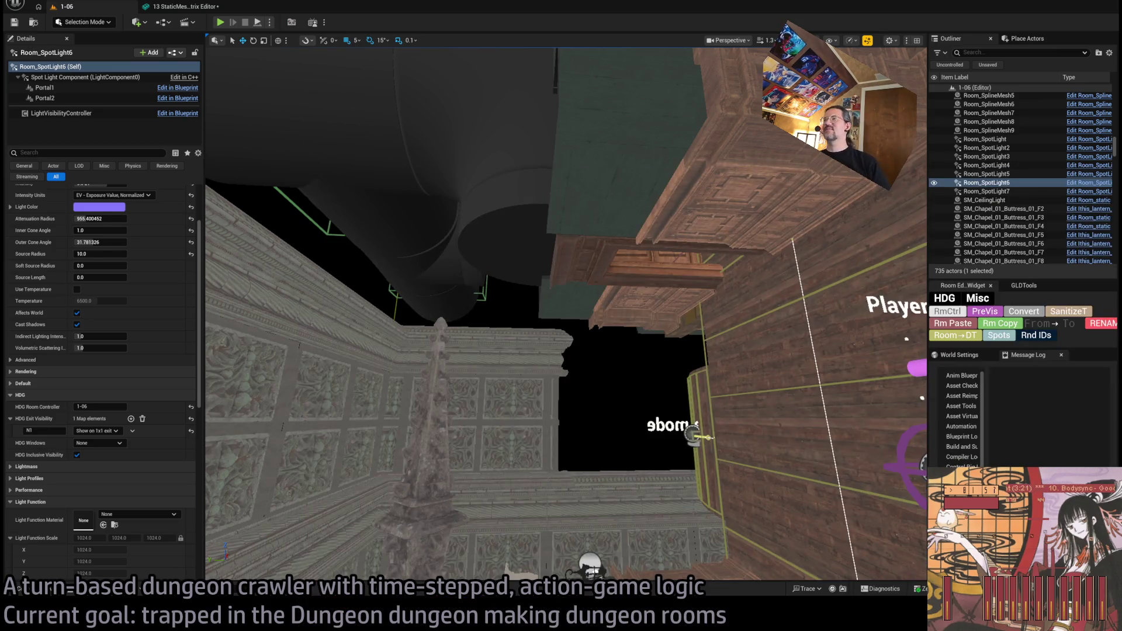
# Step: Fly the viewport to the exit doorway and look over the ceiling and the spotlight cone
pyautogui.press('Right')
pyautogui.press('Up')
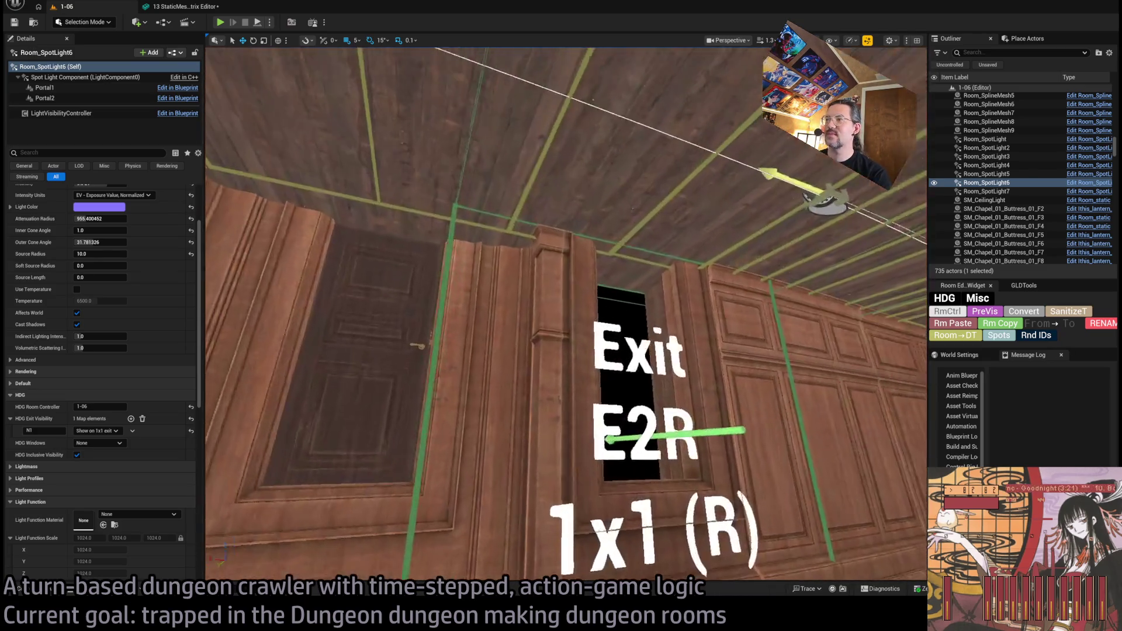
pyautogui.press('Left')
pyautogui.moveTo(525, 371); pyautogui.dragTo(525, 371)
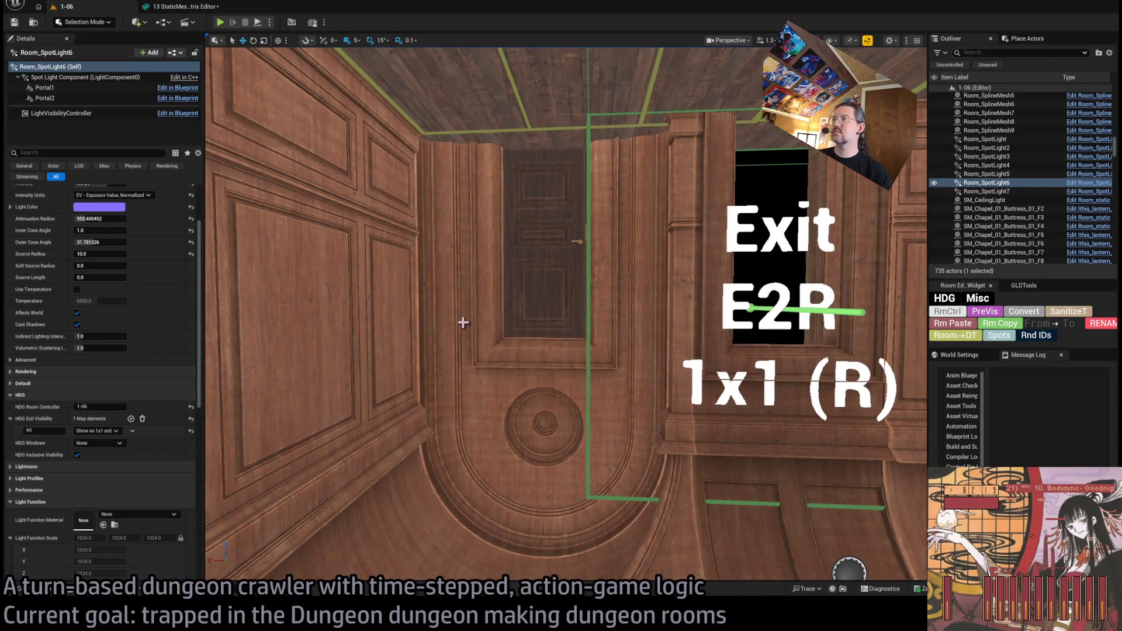
pyautogui.moveTo(470, 321)
pyautogui.mouseDown()
pyautogui.moveTo(502, 280)
pyautogui.moveTo(544, 309)
pyautogui.mouseUp()
# Step: Select the lamp above Exit N1, then the SM_CorridorWall_BigDoor pieces, and frame them
pyautogui.hotkey('ctrl', 'z')
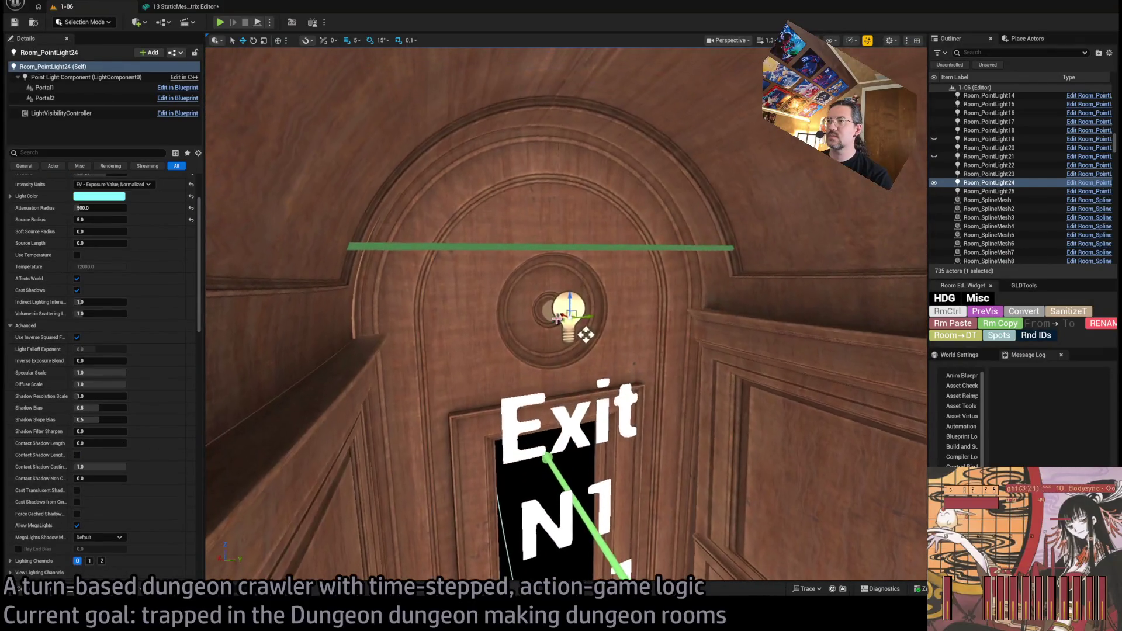
pyautogui.hotkey('ctrl', 'z')
pyautogui.hotkey('ctrl', 'z')
pyautogui.press('f')
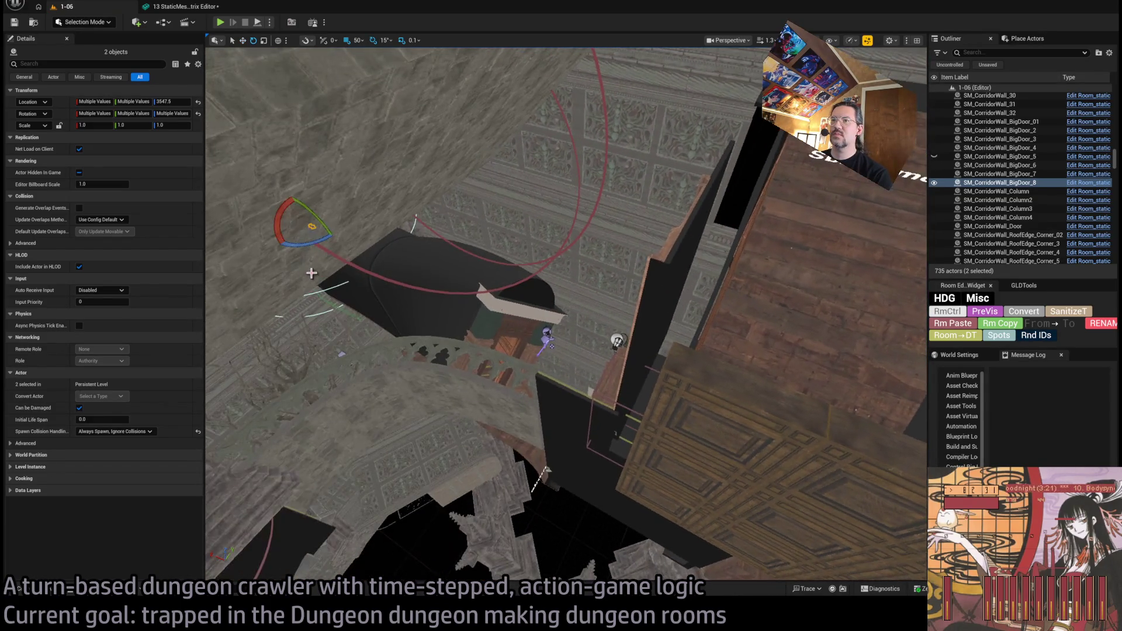
# Step: Duplicate the two selected big door pieces and raise the copies higher up the wall
pyautogui.moveTo(336, 242)
pyautogui.mouseDown()
pyautogui.moveTo(342, 210)
pyautogui.moveTo(295, 241)
pyautogui.mouseUp()
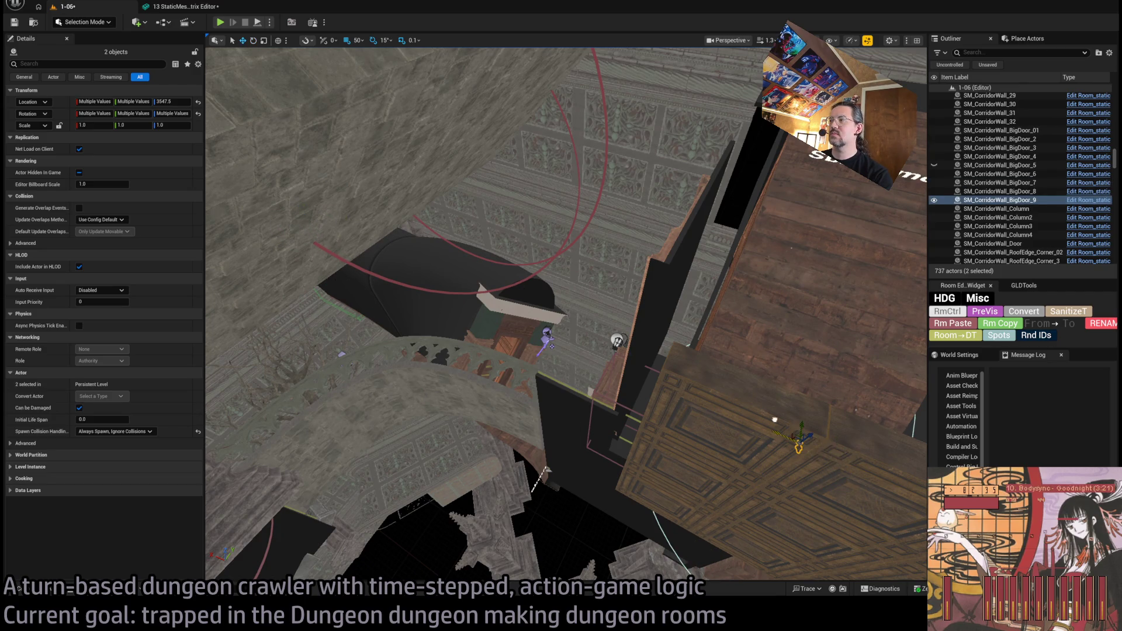
pyautogui.moveTo(851, 449); pyautogui.dragTo(846, 188)
pyautogui.press('f')
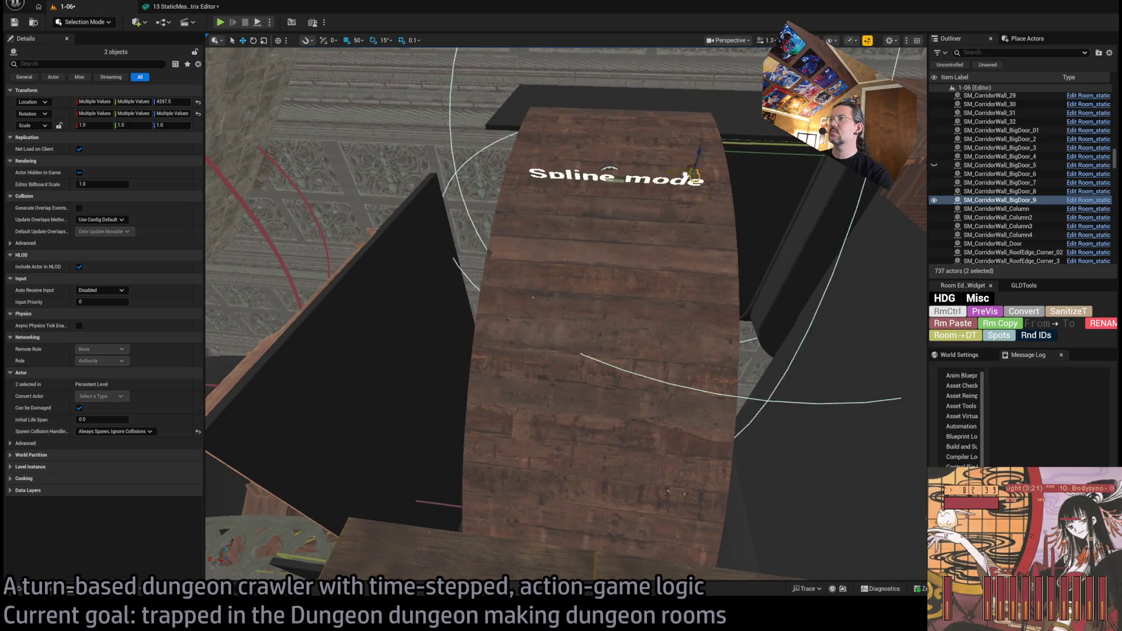
# Step: Lower the door lamp and its light with 5-unit grid snap onto the medallion centre
pyautogui.press('f')
pyautogui.scroll(-4, 562, 193)
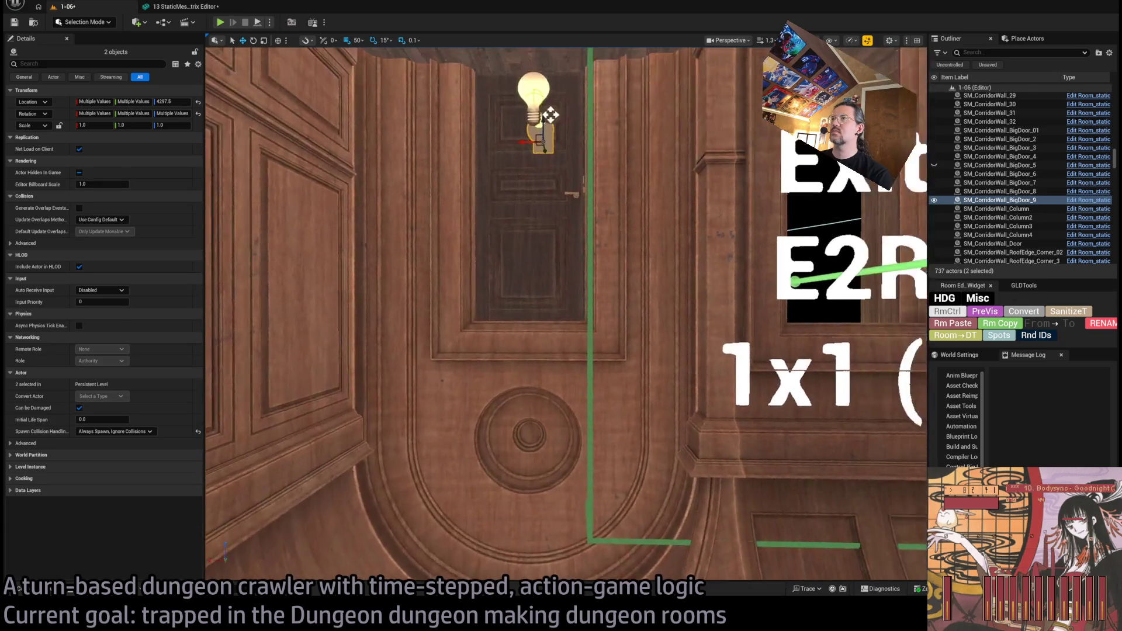
pyautogui.moveTo(561, 196)
pyautogui.mouseDown()
pyautogui.moveTo(563, 453)
pyautogui.moveTo(531, 388)
pyautogui.moveTo(548, 394)
pyautogui.moveTo(573, 318)
pyautogui.moveTo(376, 310)
pyautogui.moveTo(584, 333)
pyautogui.mouseUp()
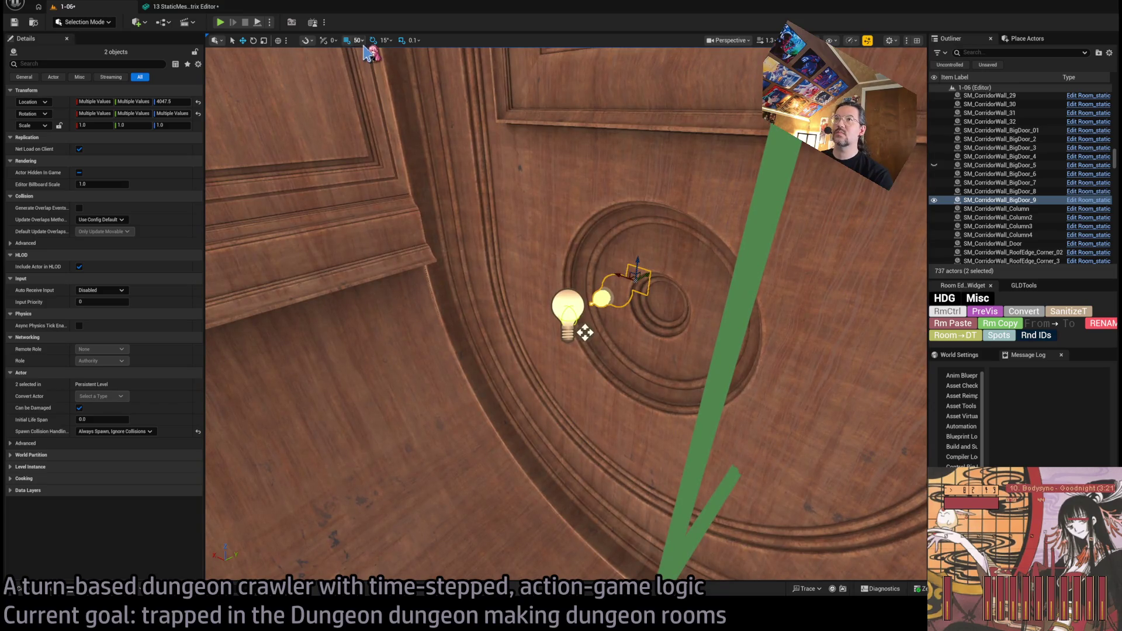
pyautogui.press('[')
pyautogui.press('[')
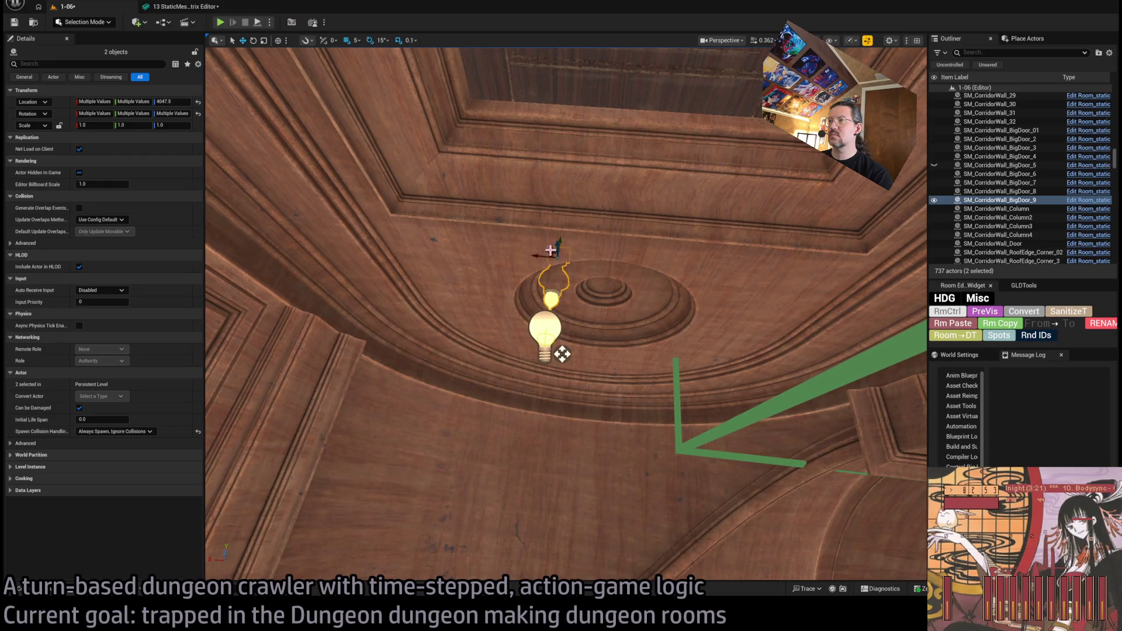
pyautogui.moveTo(560, 354)
pyautogui.mouseDown()
pyautogui.moveTo(613, 394)
pyautogui.moveTo(604, 123)
pyautogui.mouseUp()
pyautogui.press('f')
pyautogui.scroll(-10, 605, 122)
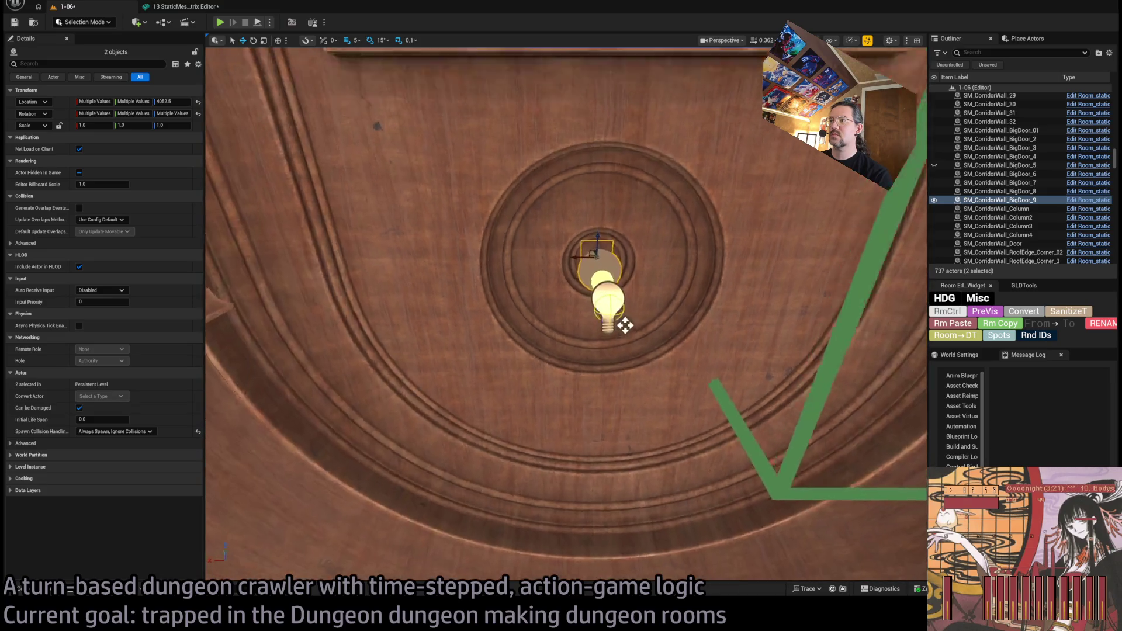
pyautogui.press('f')
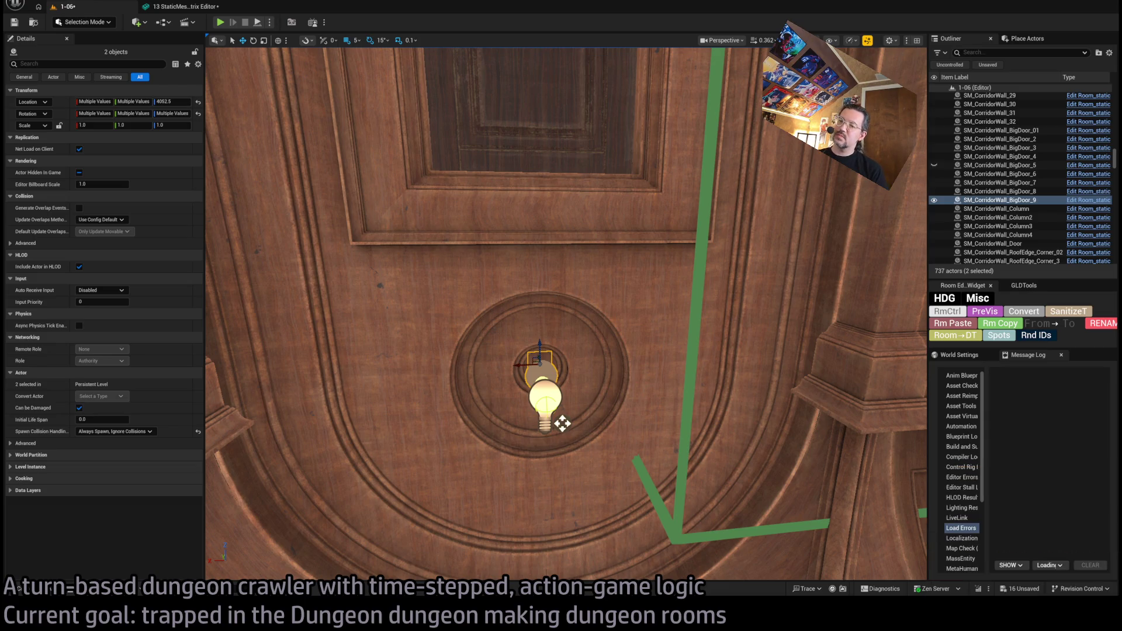
pyautogui.hotkey('alt', 'Tab')
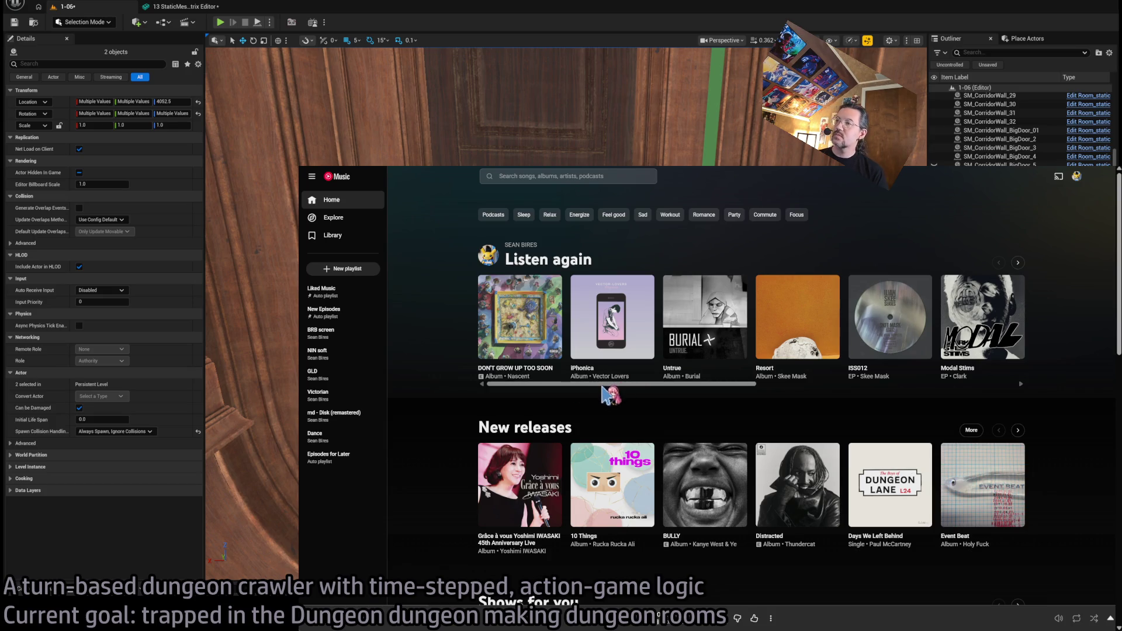
# Step: Browse the YouTube Music Home feed and Albums for you, then open the Lusine artist page
pyautogui.hscroll(2, 624, 388)
pyautogui.hscroll(5, 631, 391)
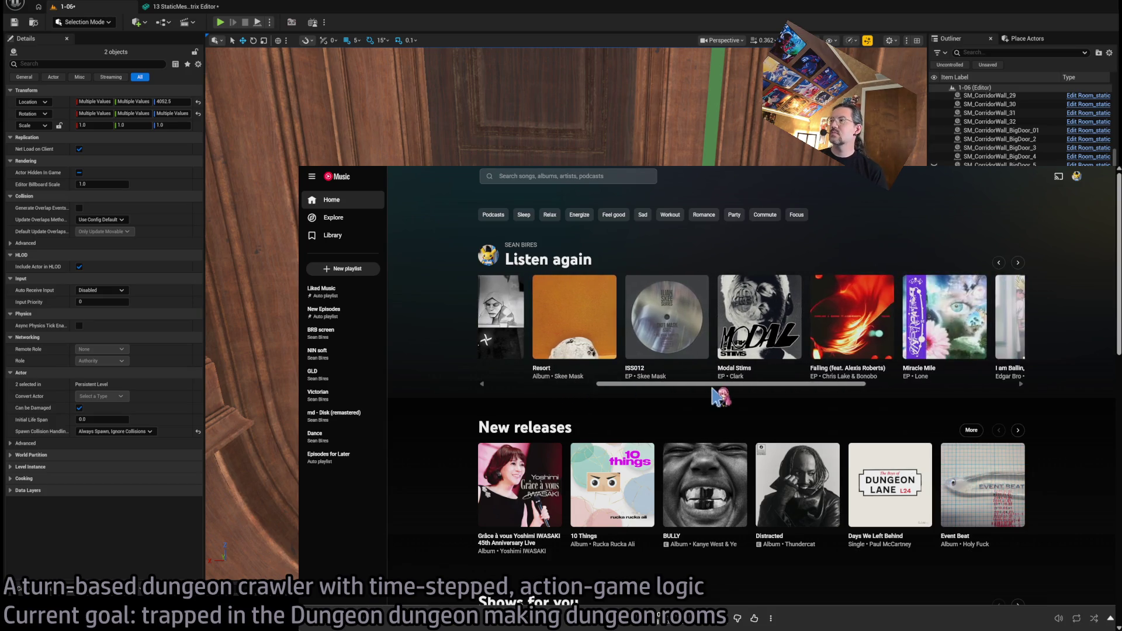
pyautogui.hscroll(-5, 585, 388)
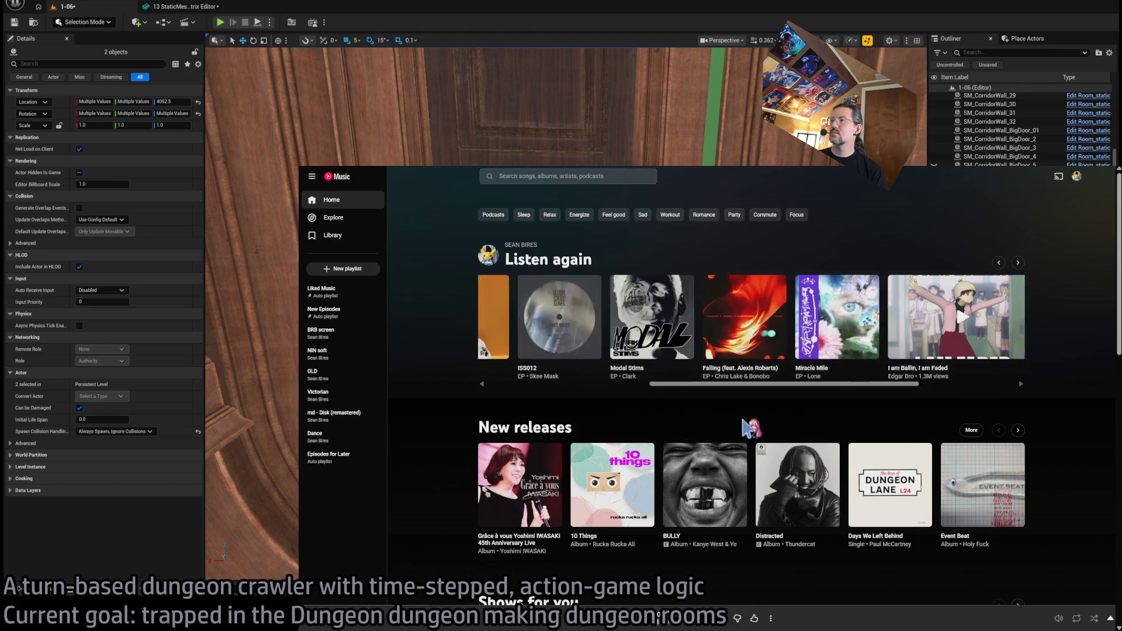
pyautogui.scroll(-5, 437, 389)
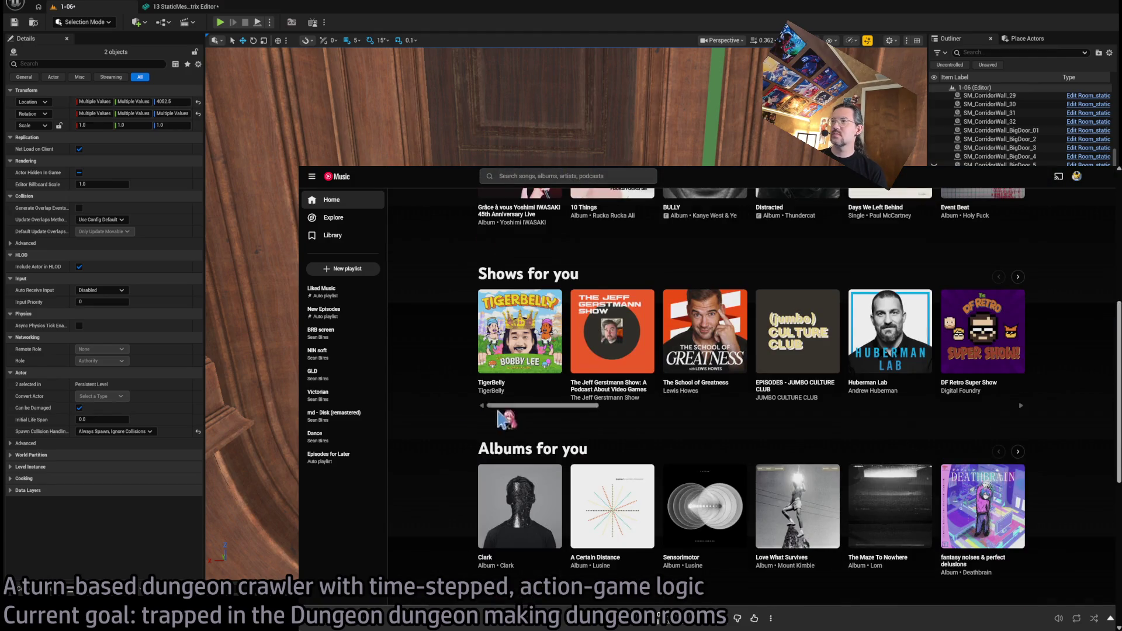
pyautogui.scroll(-3, 435, 443)
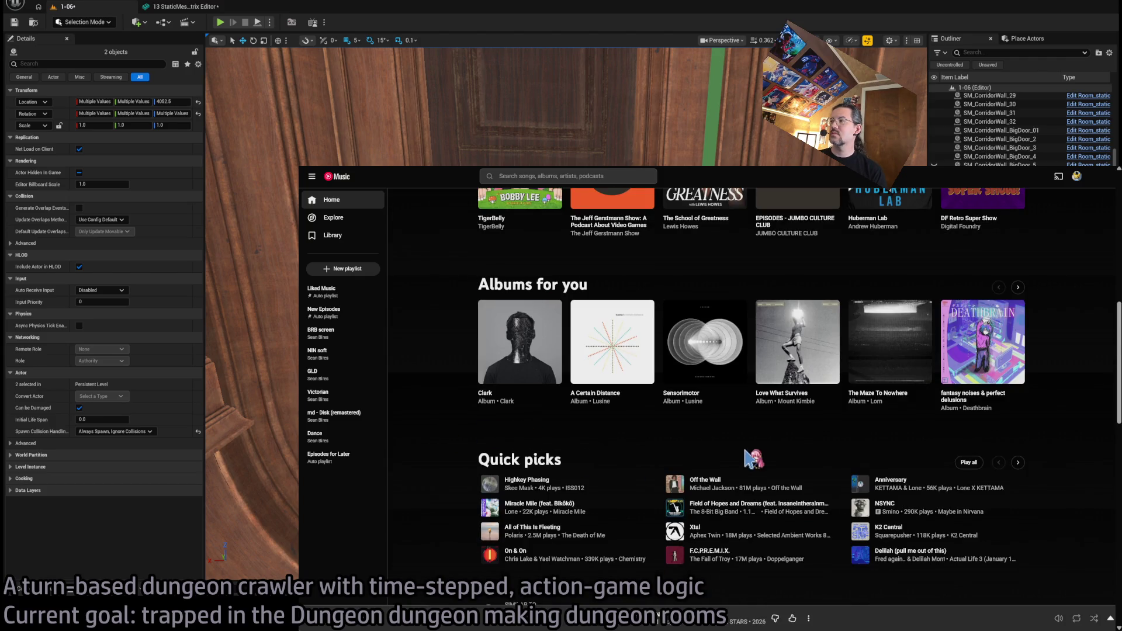
pyautogui.click(1019, 289)
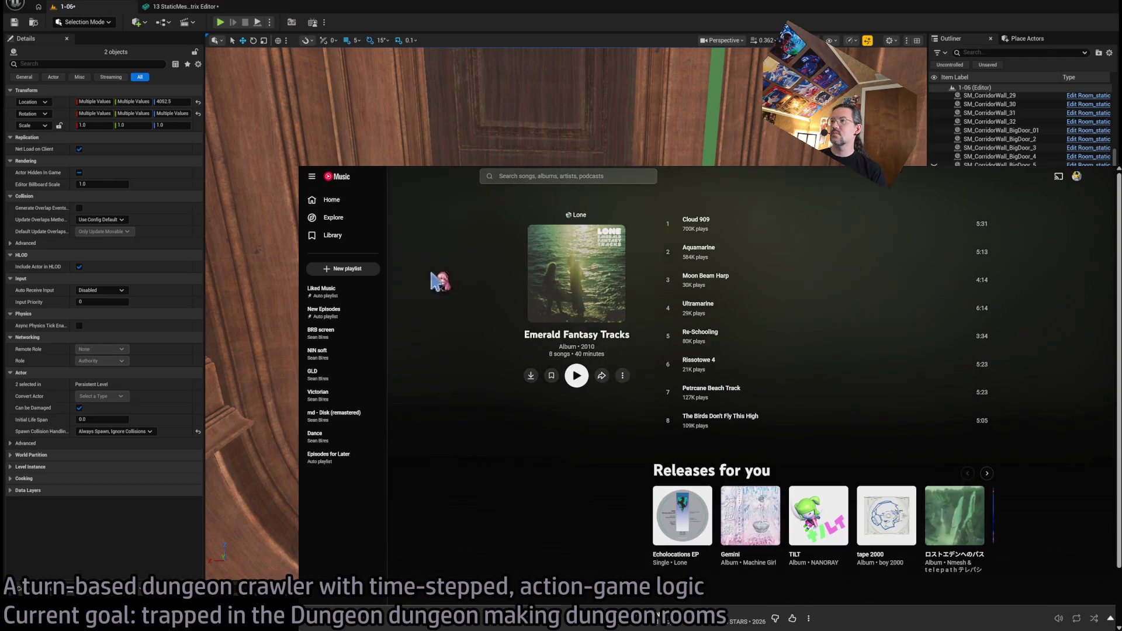
pyautogui.hotkey('alt', 'Left')
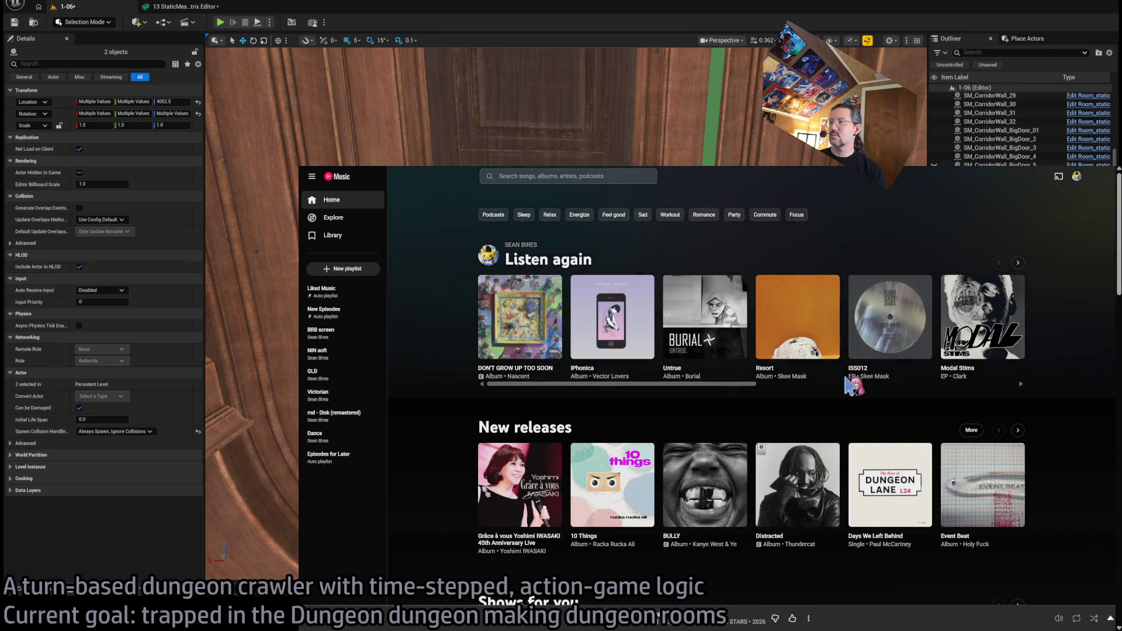
pyautogui.scroll(-7, 777, 387)
pyautogui.click(693, 484)
# Step: Play Arterial from Lusine's full Top songs list, then select the door lamp in Detail Lighting view
pyautogui.scroll(-10, 459, 380)
pyautogui.scroll(1, 444, 379)
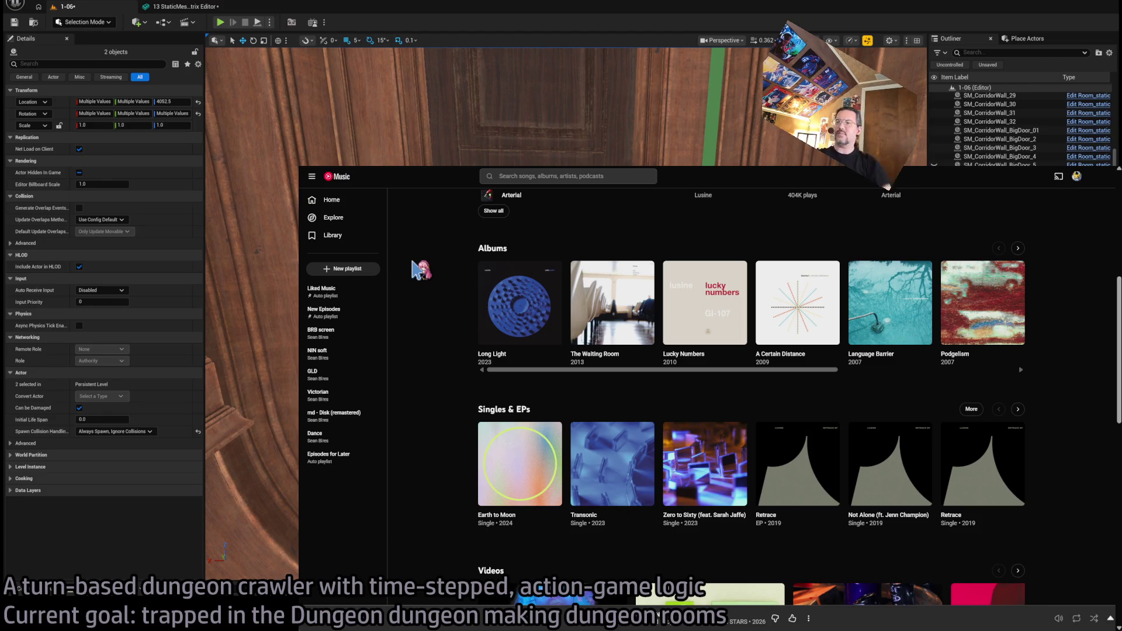
pyautogui.scroll(2, 470, 308)
pyautogui.scroll(2, 471, 308)
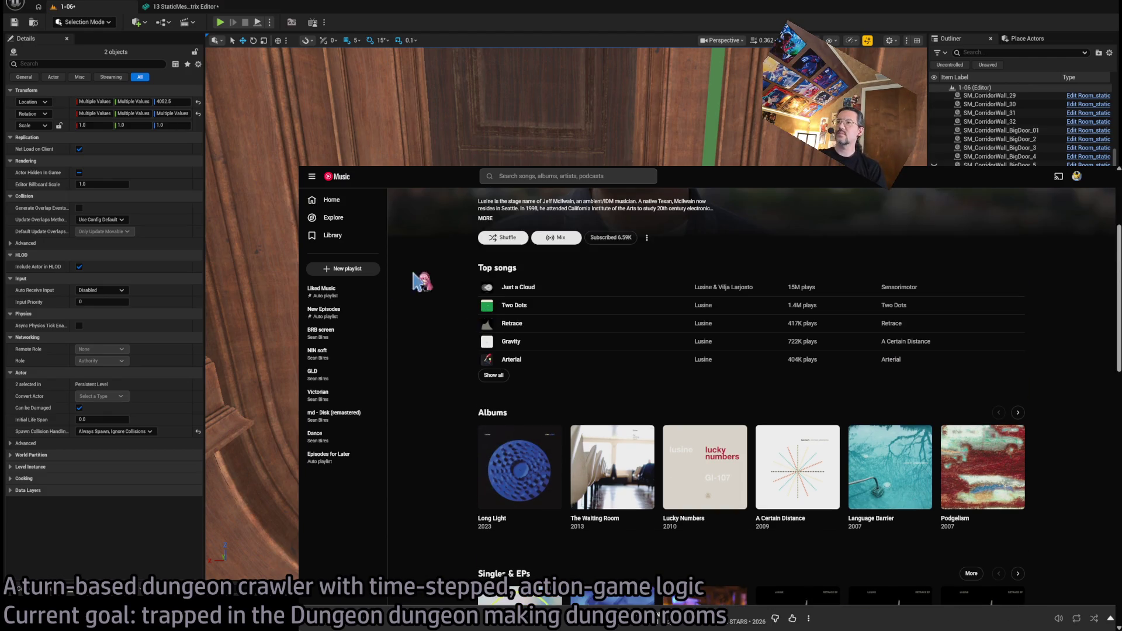
pyautogui.click(494, 376)
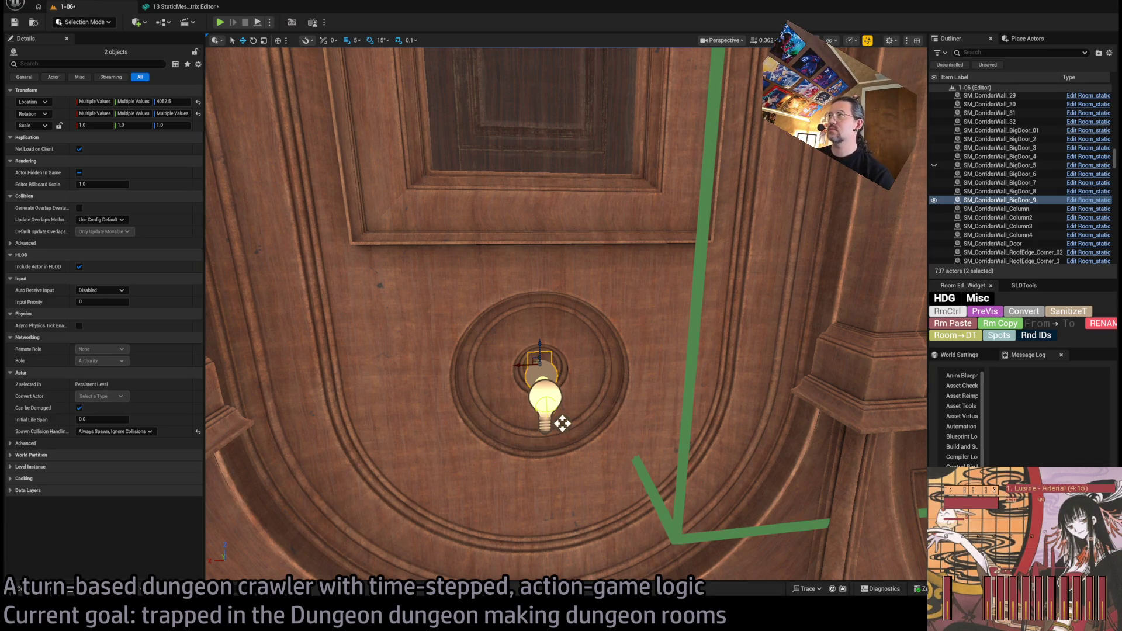
pyautogui.hotkey('alt', '5')
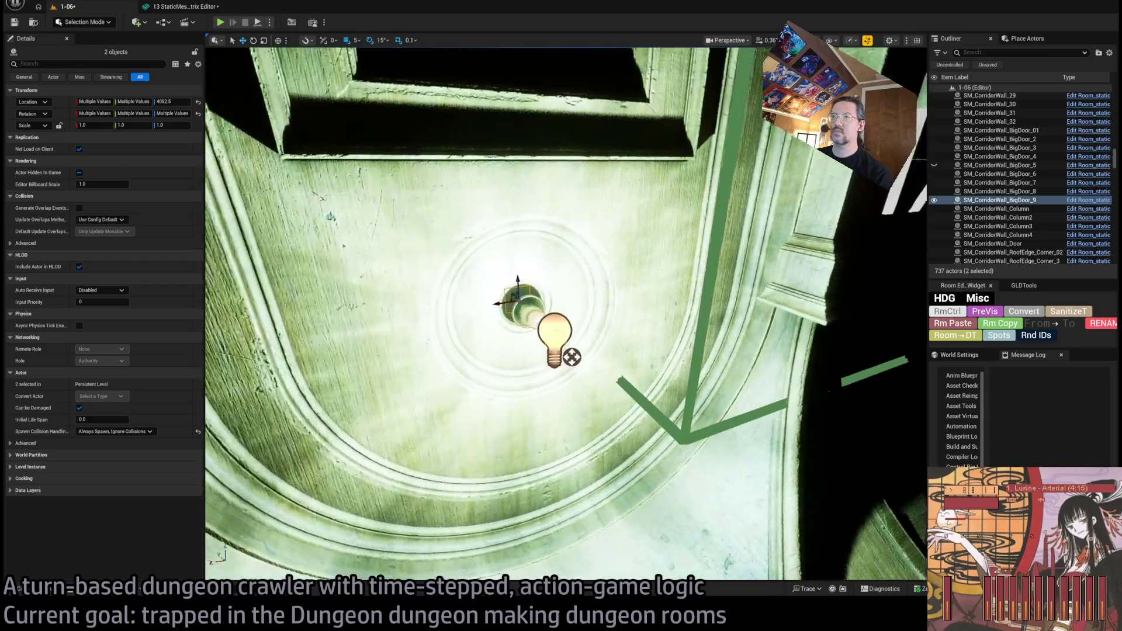
pyautogui.click(539, 304)
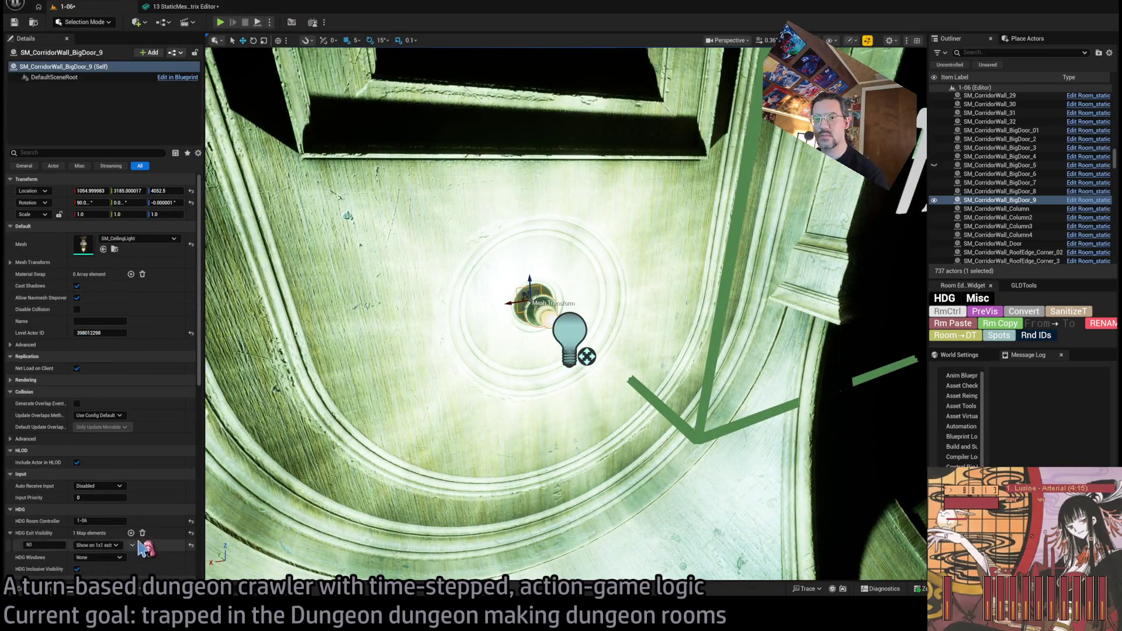
# Step: Add an E2R entry to SM_CorridorWall_BigDoor_9's HDG Exit Visibility set to Hide on both
pyautogui.moveTo(282, 487)
pyautogui.mouseDown()
pyautogui.moveTo(327, 381)
pyautogui.moveTo(351, 374)
pyautogui.mouseUp()
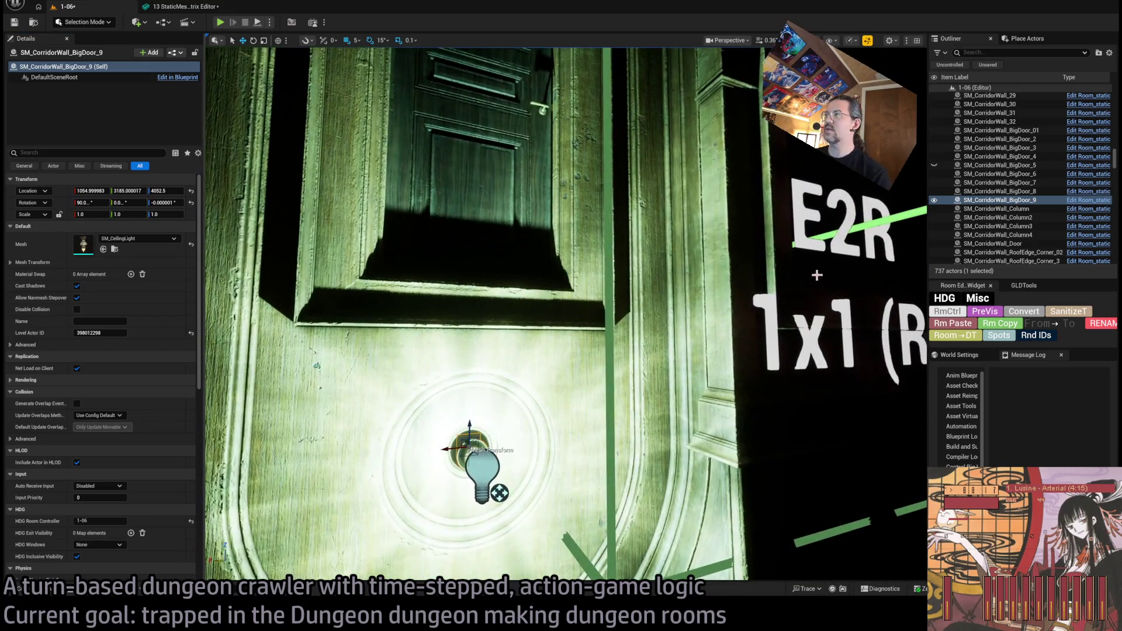
pyautogui.click(131, 532)
pyautogui.write('E2R')
pyautogui.press('Return')
pyautogui.click(104, 544)
pyautogui.click(94, 570)
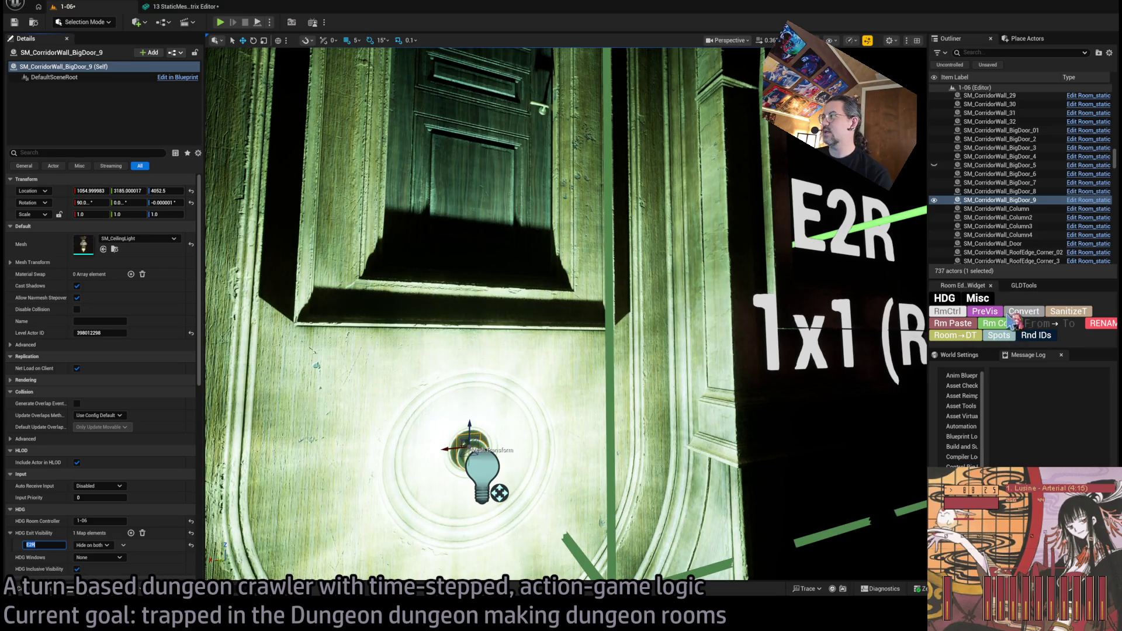
# Step: Select the door's point light Room_PointLight26 and frame it in view
pyautogui.click(948, 336)
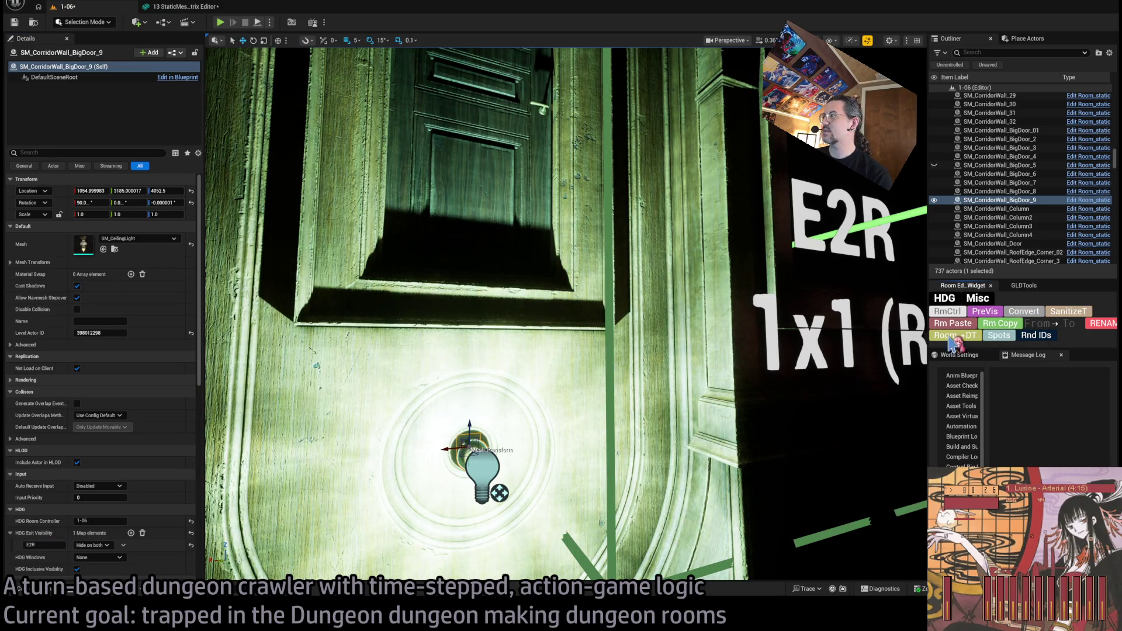
pyautogui.click(473, 459)
pyautogui.press('f')
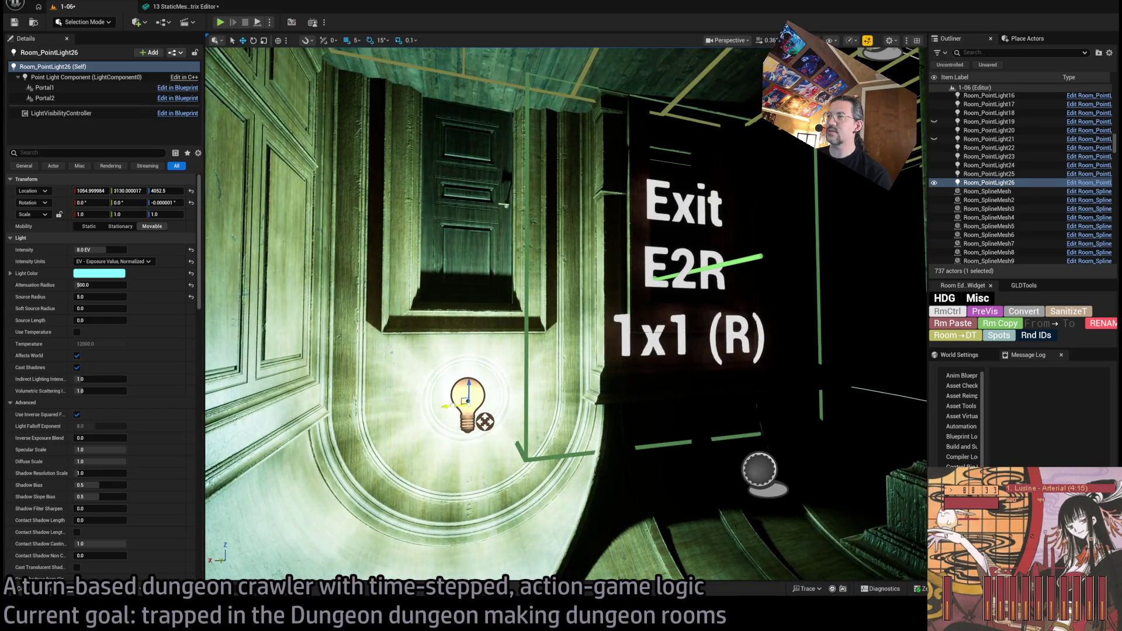
# Step: Duplicate Room_PointLight26 as Room_PointLight27 and check the nearby corridor and lantern lights
pyautogui.moveTo(465, 402)
pyautogui.mouseDown()
pyautogui.moveTo(476, 175)
pyautogui.moveTo(720, 384)
pyautogui.moveTo(828, 430)
pyautogui.mouseUp()
pyautogui.click(467, 403)
pyautogui.press('f')
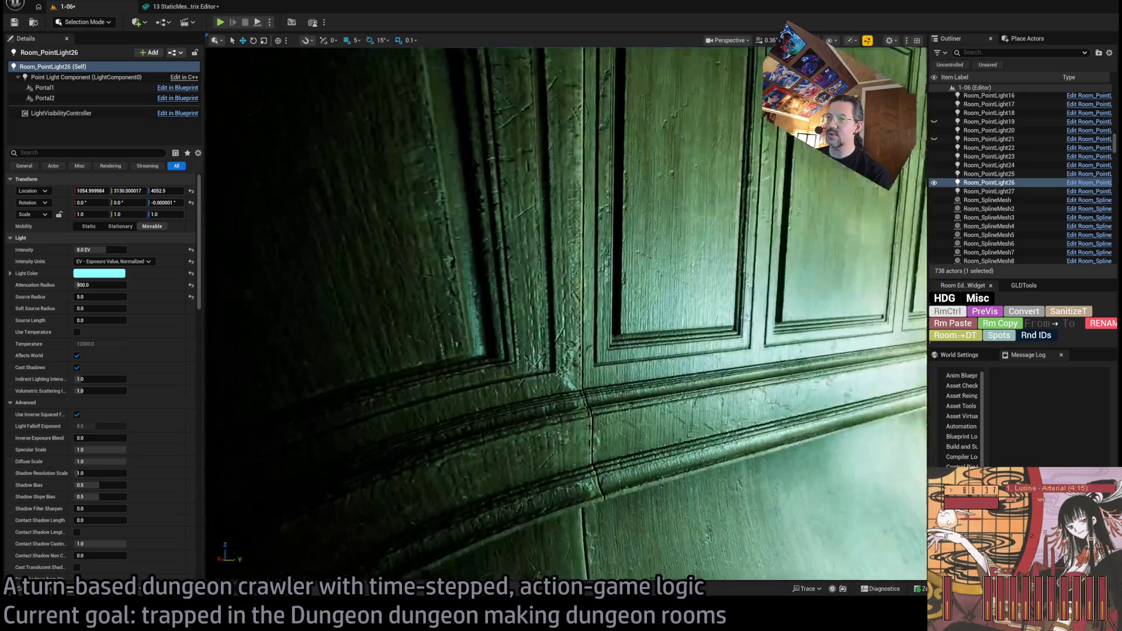
pyautogui.moveTo(590, 267); pyautogui.dragTo(567, 292)
pyautogui.click(555, 390)
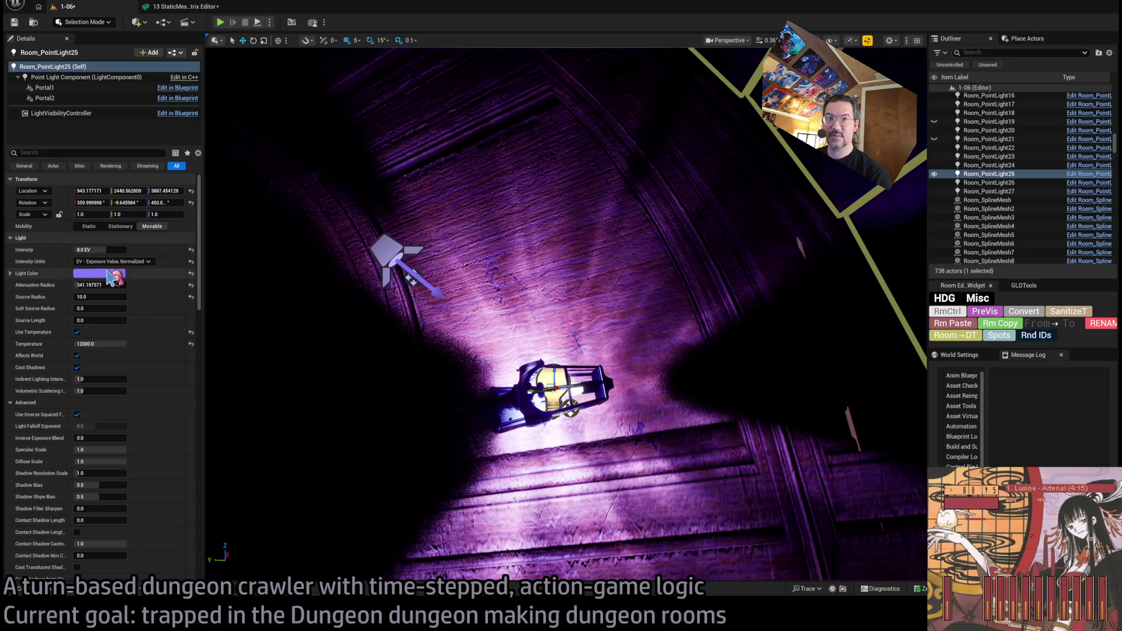
pyautogui.moveTo(364, 475); pyautogui.dragTo(356, 483)
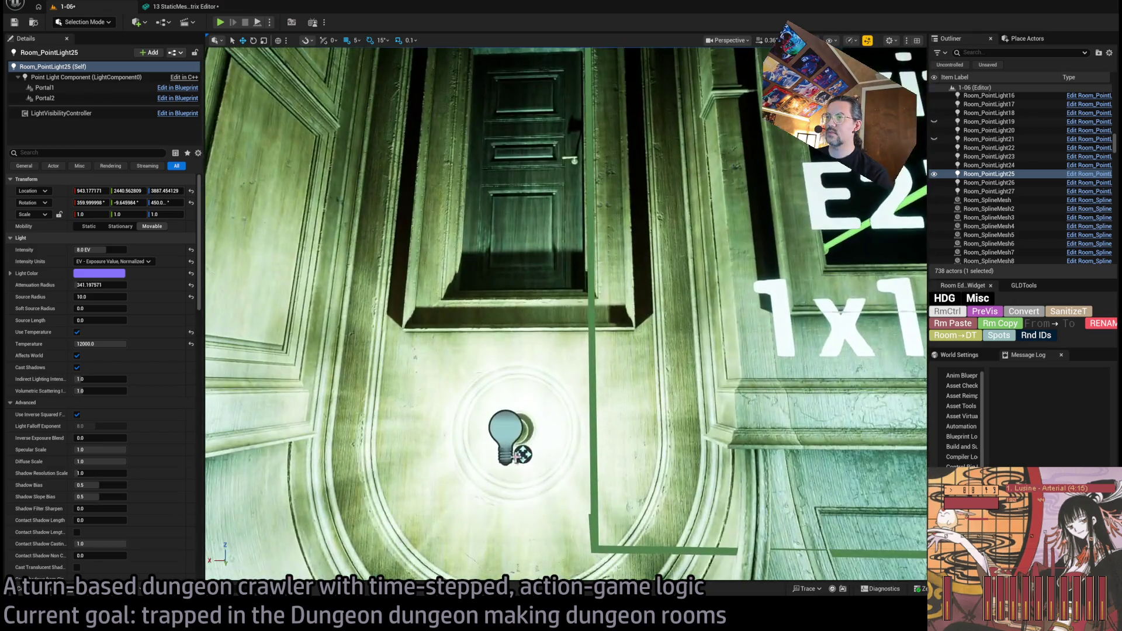
pyautogui.click(498, 428)
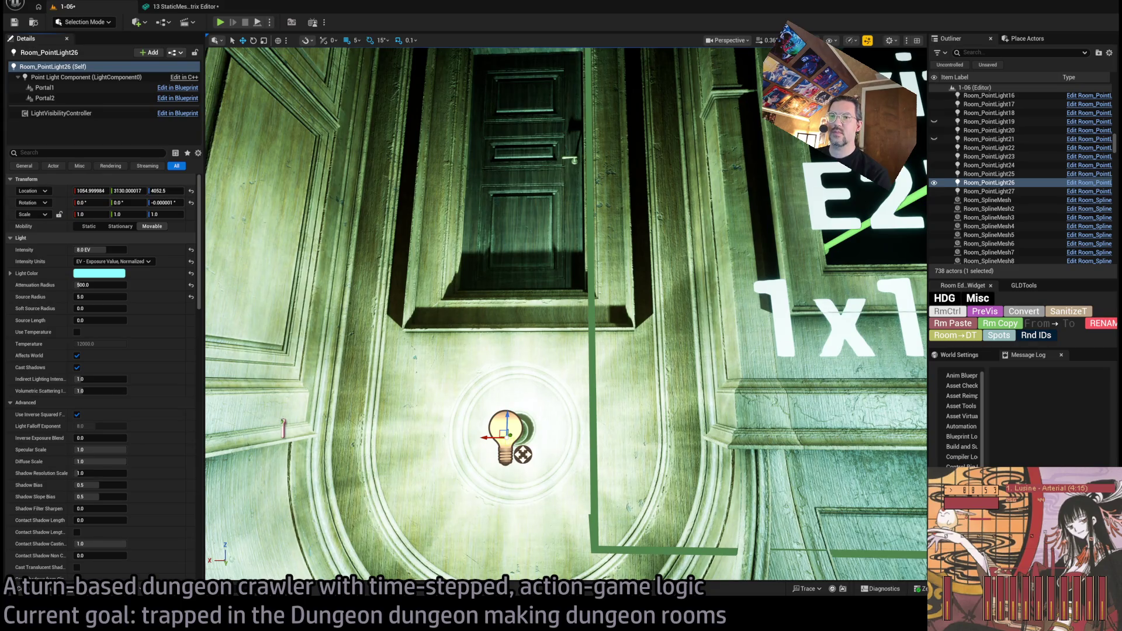
# Step: Move Room_PointLight27 along X to sit above the purple-lit room's door
pyautogui.press('Down')
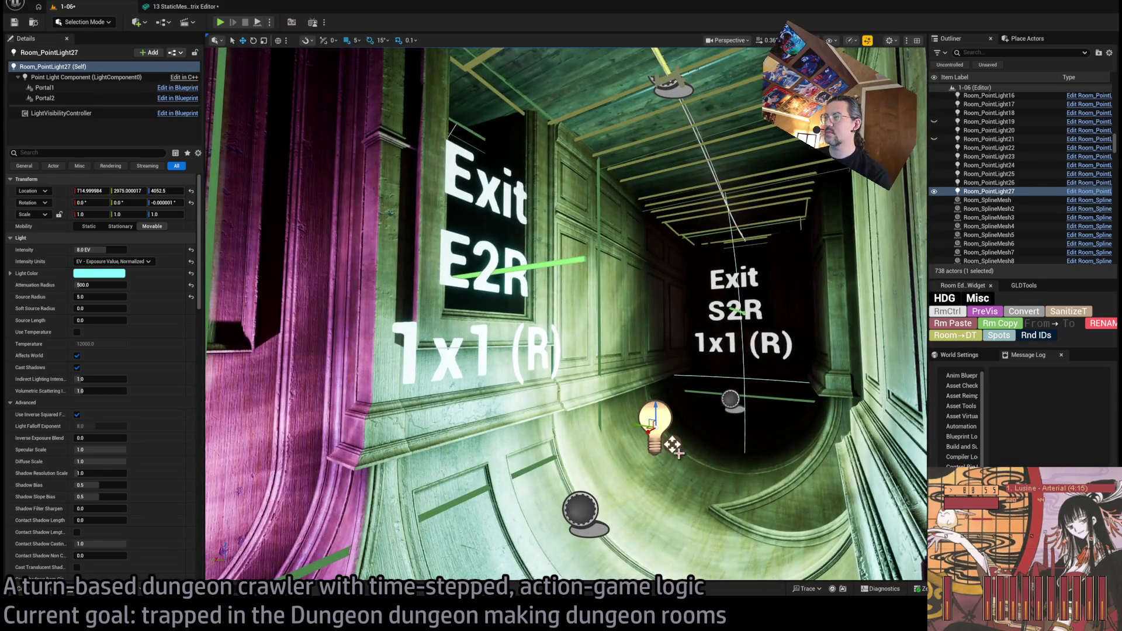
pyautogui.moveTo(672, 444)
pyautogui.mouseDown()
pyautogui.moveTo(692, 416)
pyautogui.moveTo(725, 408)
pyautogui.moveTo(600, 476)
pyautogui.mouseUp()
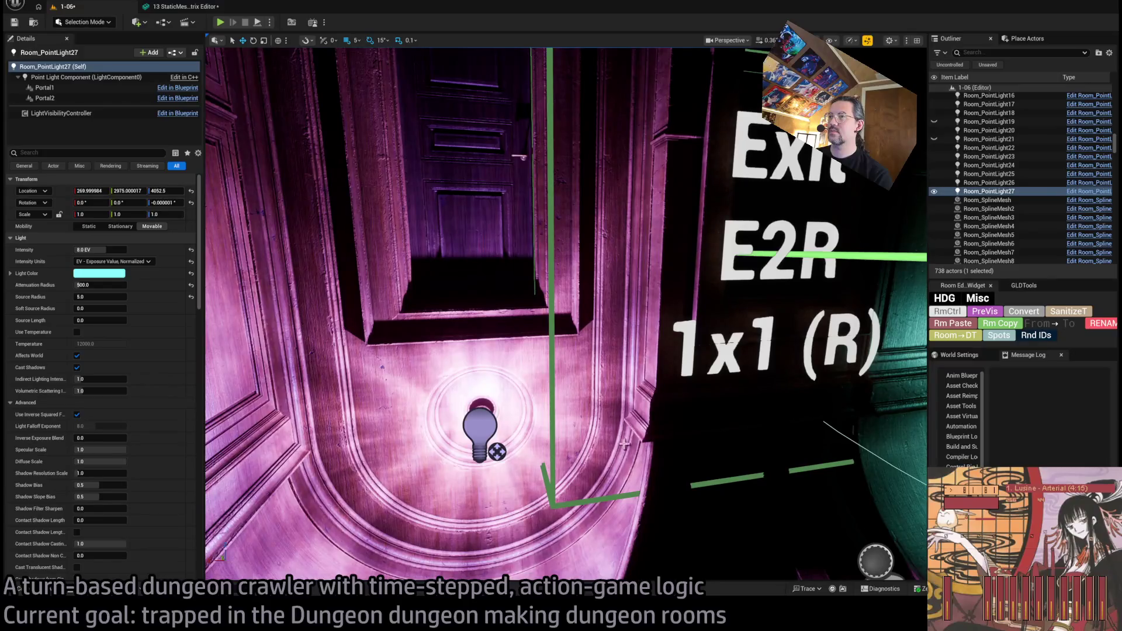
pyautogui.click(479, 429)
pyautogui.scroll(-15, 186, 434)
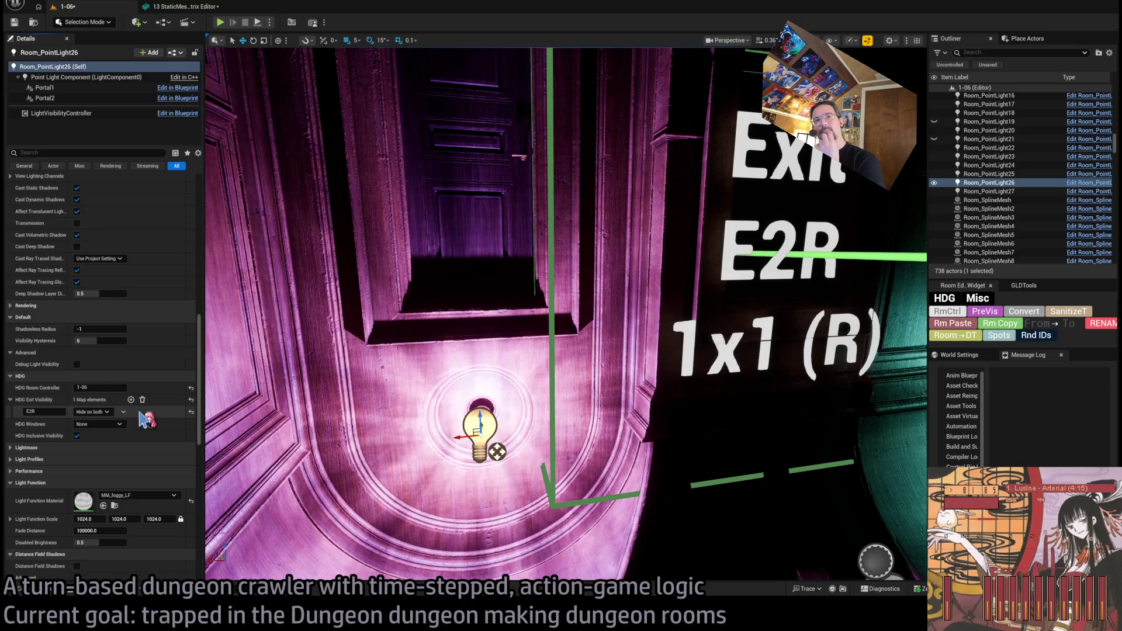
# Step: Fly the corridor past the E2R sign in Unlit view and select the existing SM_WallLight11 lamp
pyautogui.scroll(10, 105, 416)
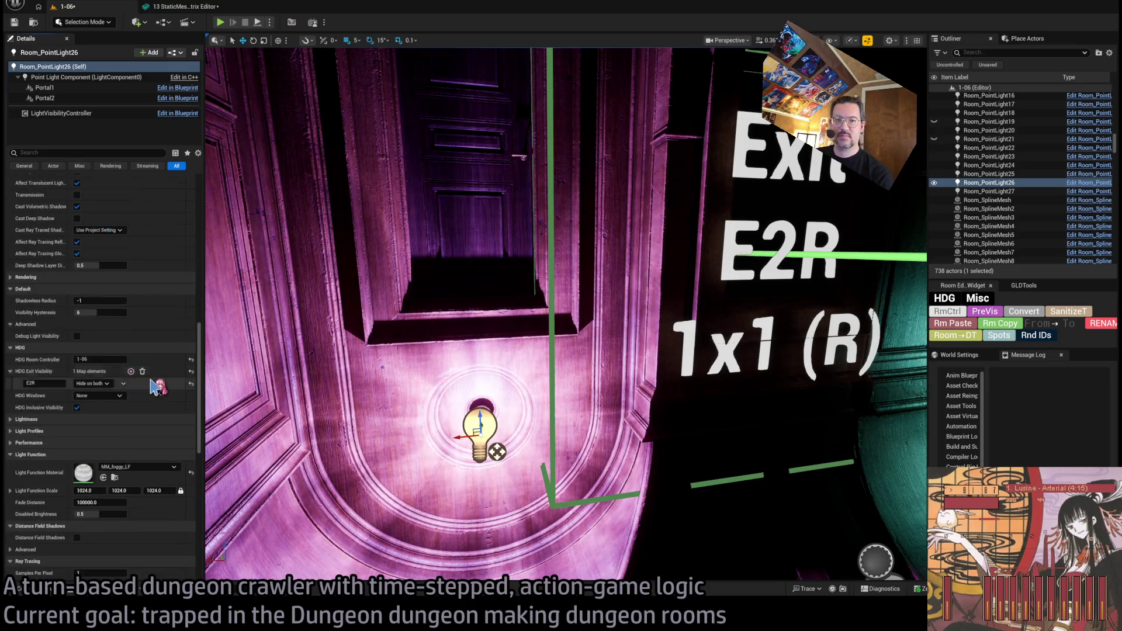
pyautogui.scroll(14, 153, 390)
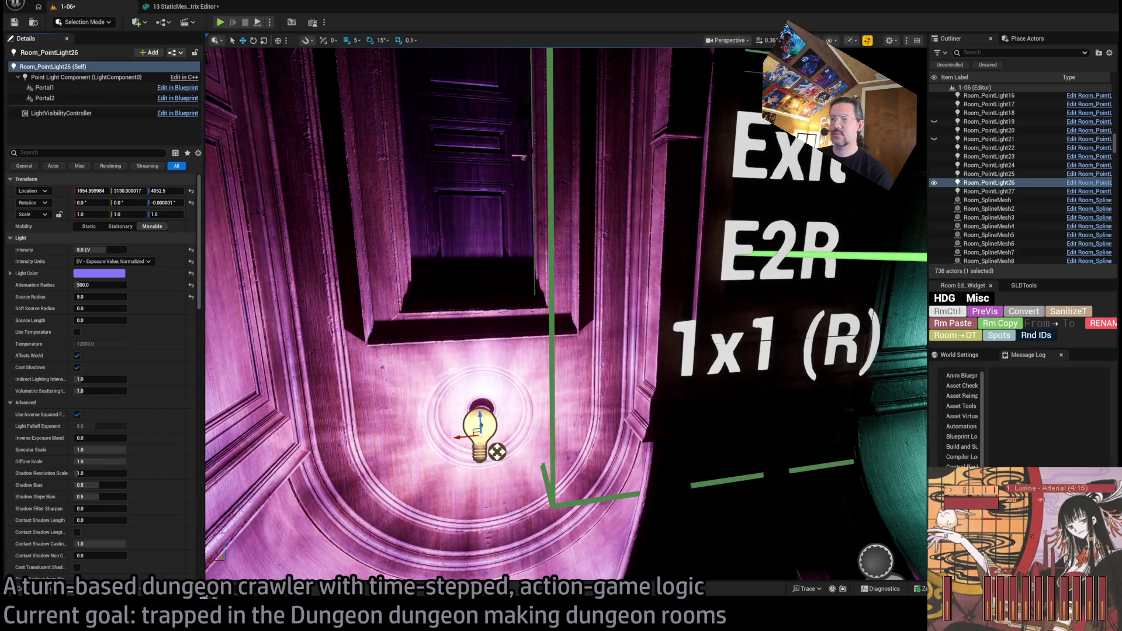
pyautogui.moveTo(643, 382)
pyautogui.mouseDown()
pyautogui.moveTo(620, 363)
pyautogui.moveTo(643, 381)
pyautogui.mouseUp()
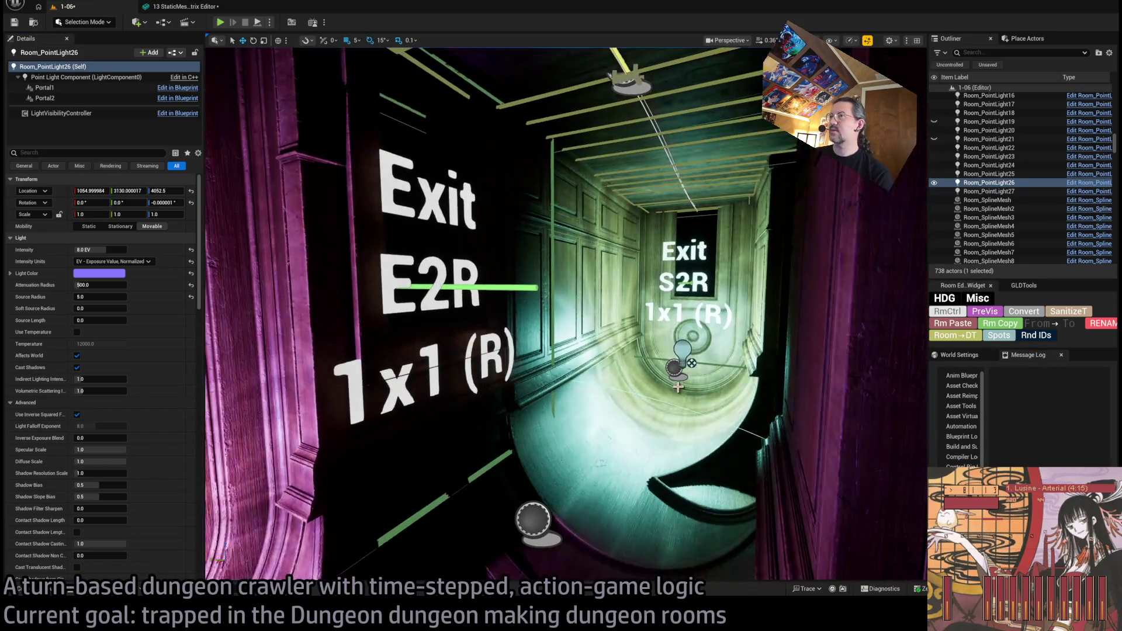
pyautogui.moveTo(740, 78); pyautogui.dragTo(719, 78)
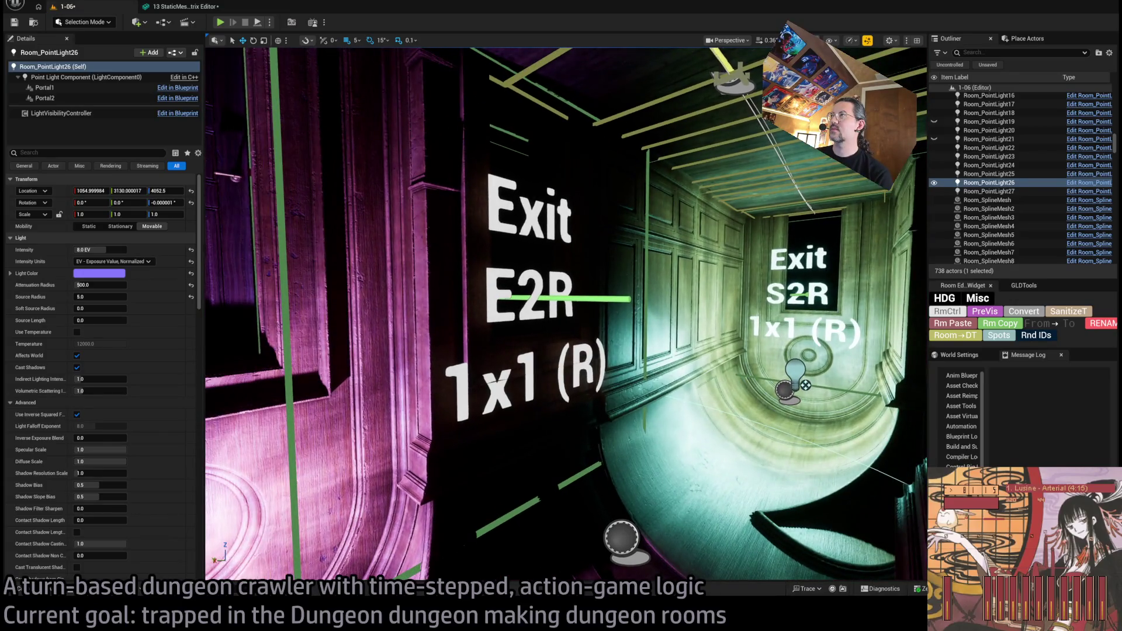
pyautogui.hotkey('alt', '3')
pyautogui.moveTo(668, 305)
pyautogui.mouseDown()
pyautogui.moveTo(684, 284)
pyautogui.moveTo(667, 310)
pyautogui.mouseUp()
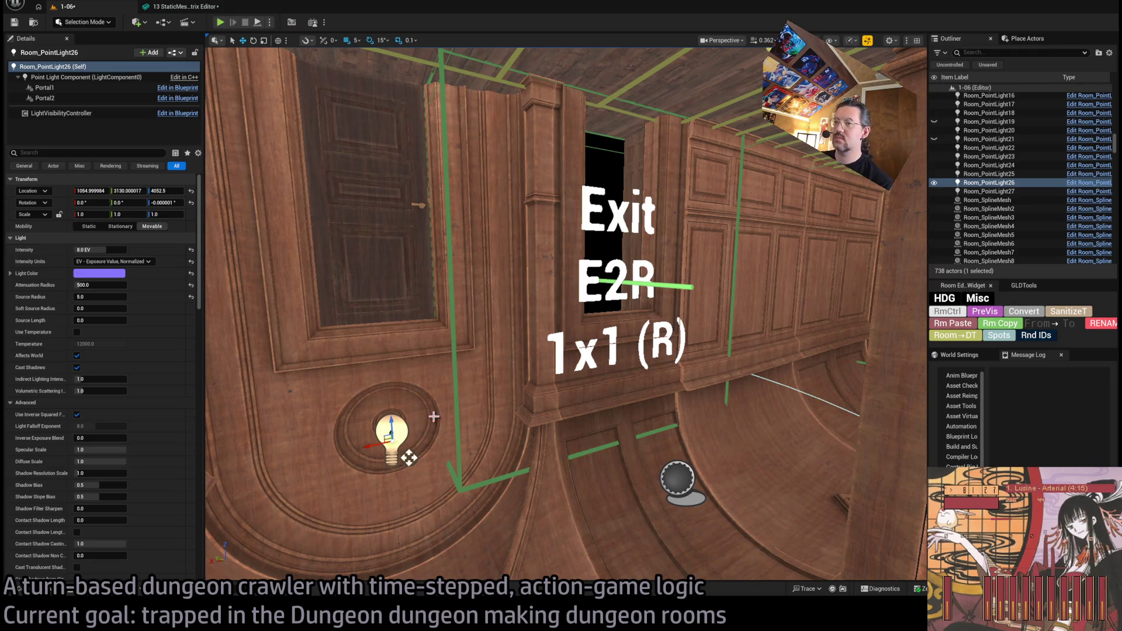
pyautogui.moveTo(667, 310)
pyautogui.mouseDown()
pyautogui.moveTo(665, 295)
pyautogui.moveTo(661, 315)
pyautogui.moveTo(654, 301)
pyautogui.mouseUp()
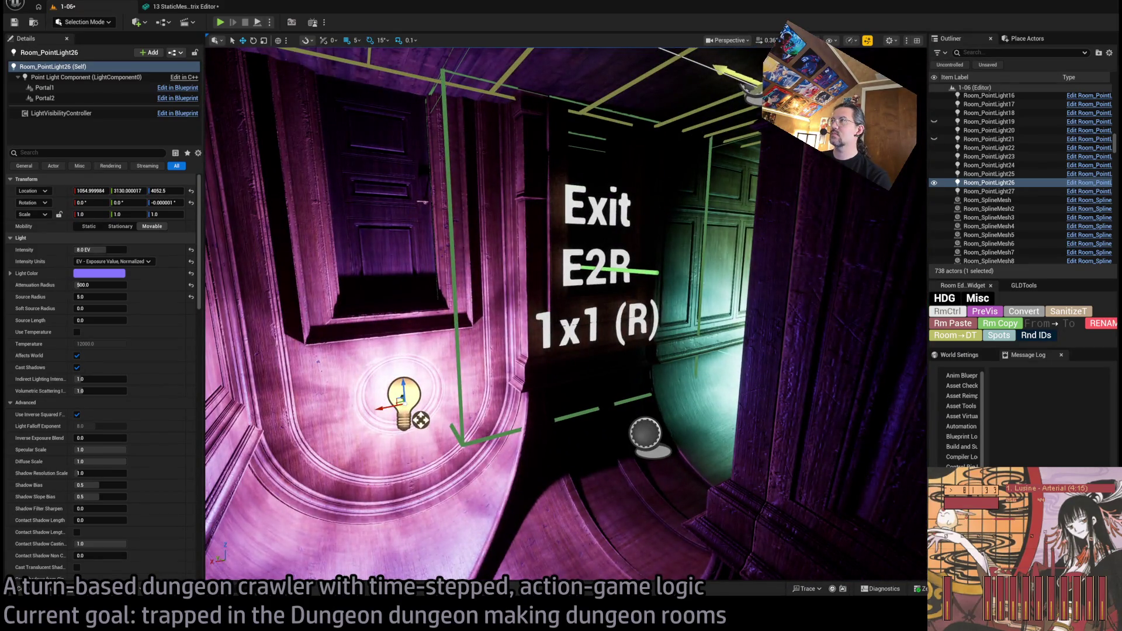
pyautogui.hotkey('alt', '3')
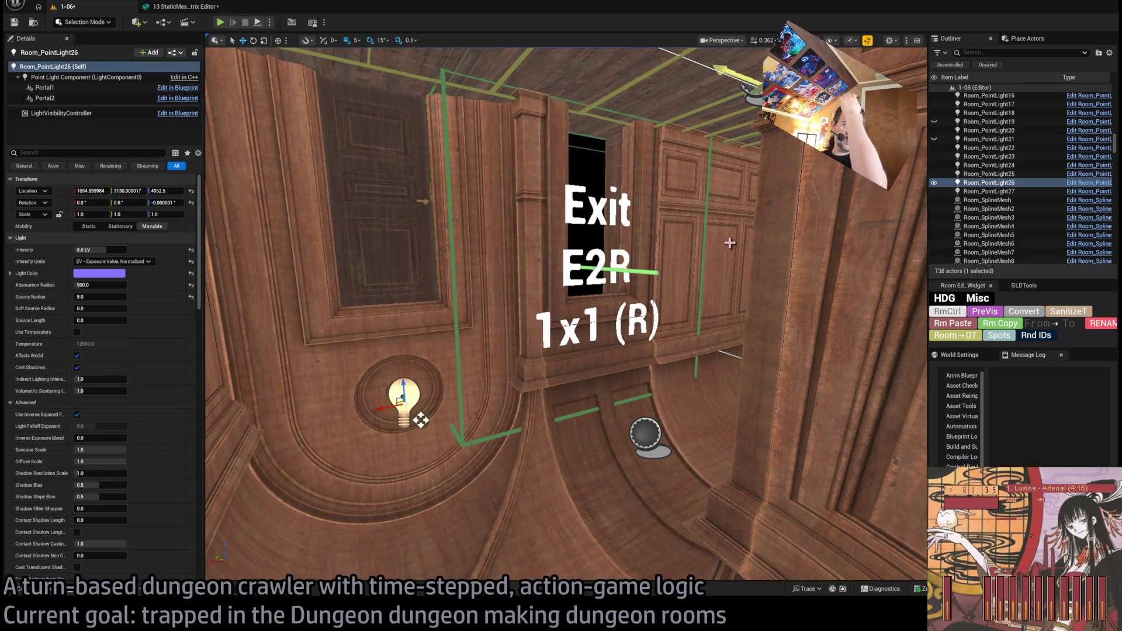
pyautogui.moveTo(590, 199); pyautogui.dragTo(628, 266)
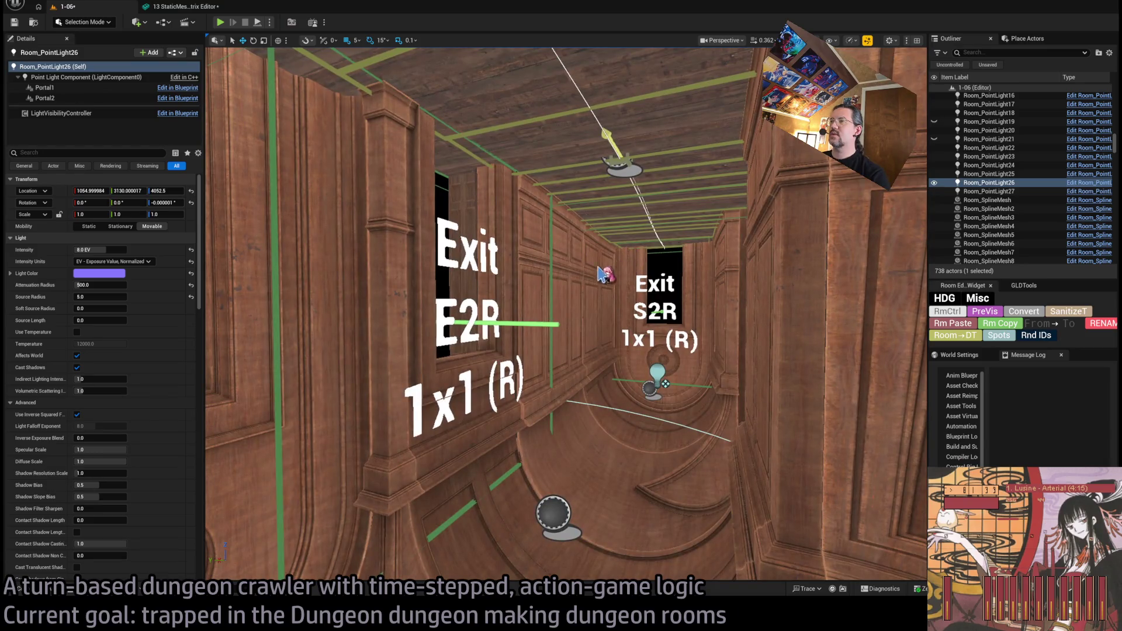
pyautogui.moveTo(586, 328)
pyautogui.mouseDown()
pyautogui.moveTo(584, 293)
pyautogui.moveTo(701, 388)
pyautogui.moveTo(288, 208)
pyautogui.mouseUp()
pyautogui.click(695, 383)
# Step: Duplicate the wall lamp, zero its rotation and turn it to face the room
pyautogui.press('f')
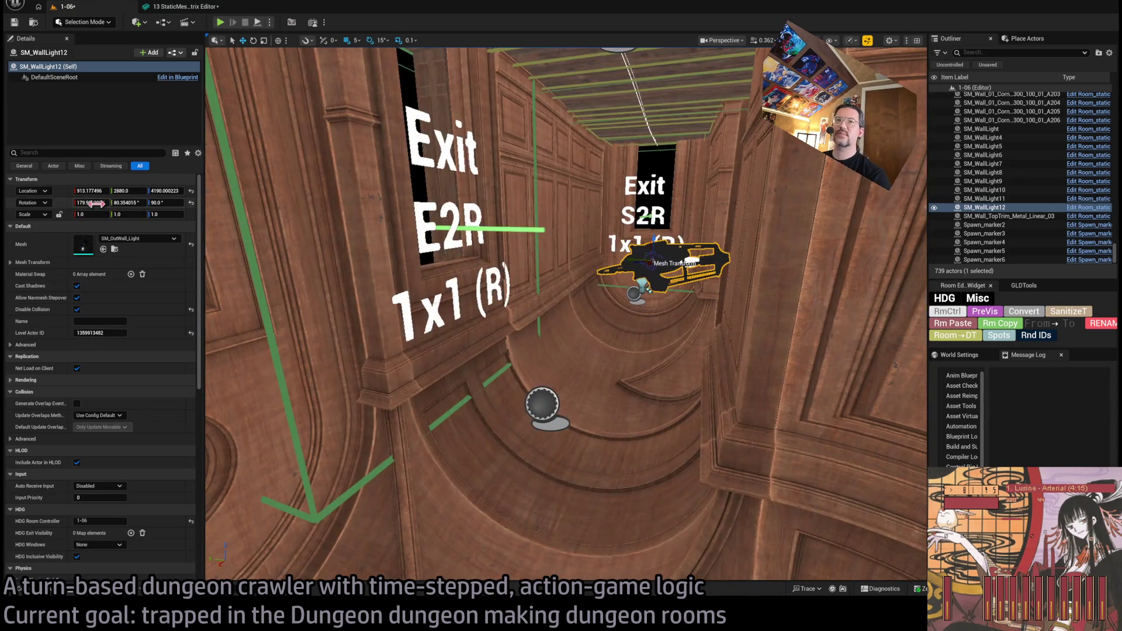
pyautogui.write('0')
pyautogui.press('Tab')
pyautogui.write('0')
pyautogui.press('Tab')
pyautogui.write('0')
pyautogui.press('Return')
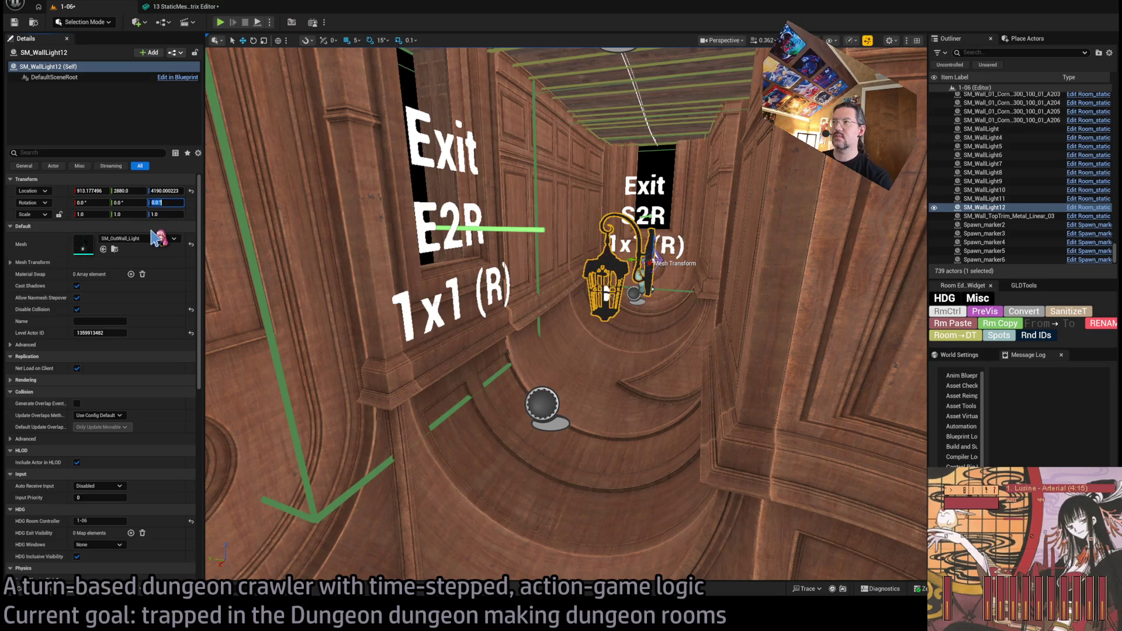
pyautogui.press('f')
pyautogui.press('e')
pyautogui.moveTo(824, 292)
pyautogui.mouseDown()
pyautogui.moveTo(828, 327)
pyautogui.moveTo(841, 315)
pyautogui.moveTo(829, 320)
pyautogui.mouseUp()
pyautogui.click(126, 202)
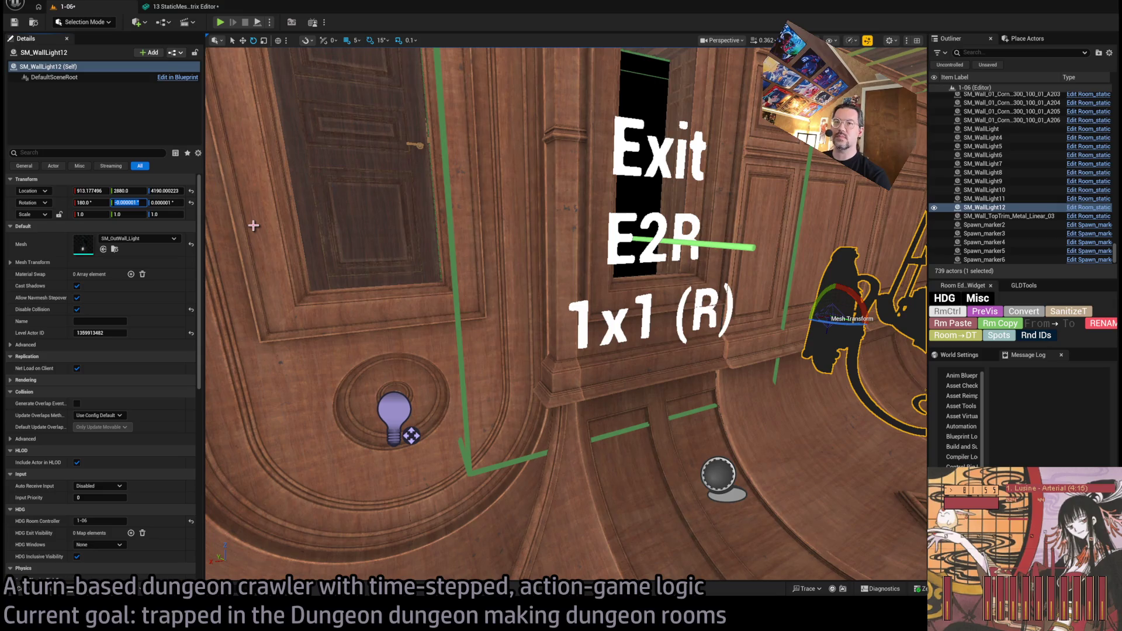
pyautogui.write('0')
pyautogui.press('Return')
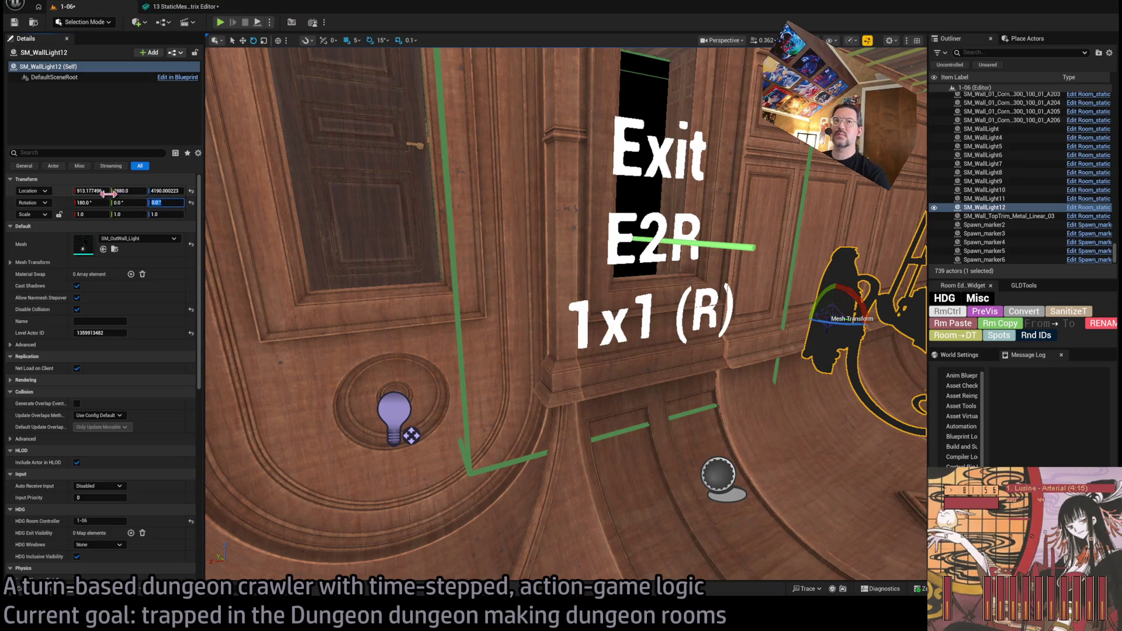
# Step: Place the new lamp at 900, 2900, 4200, then slide it along Y to 3110 above the exit
pyautogui.click(104, 191)
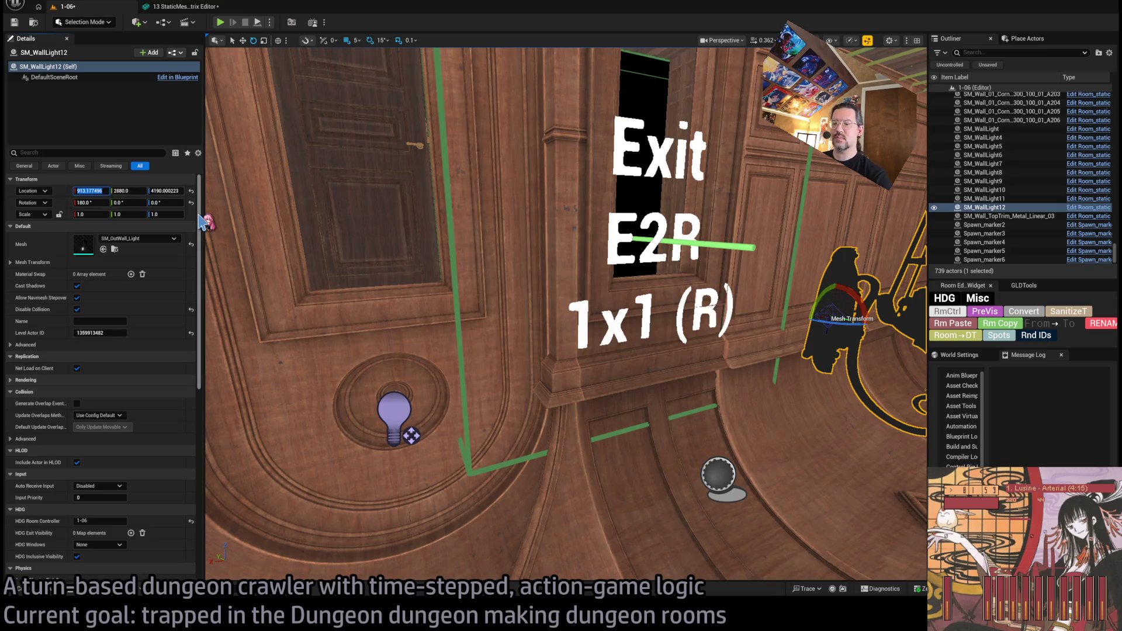
pyautogui.write('900')
pyautogui.press('Tab')
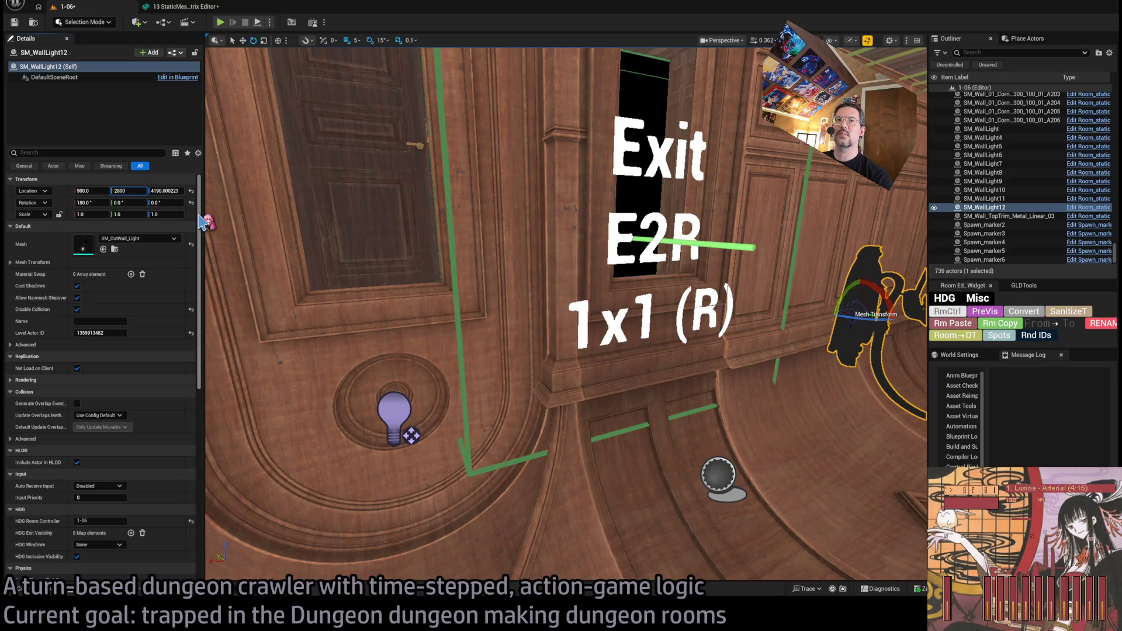
pyautogui.press('Tab')
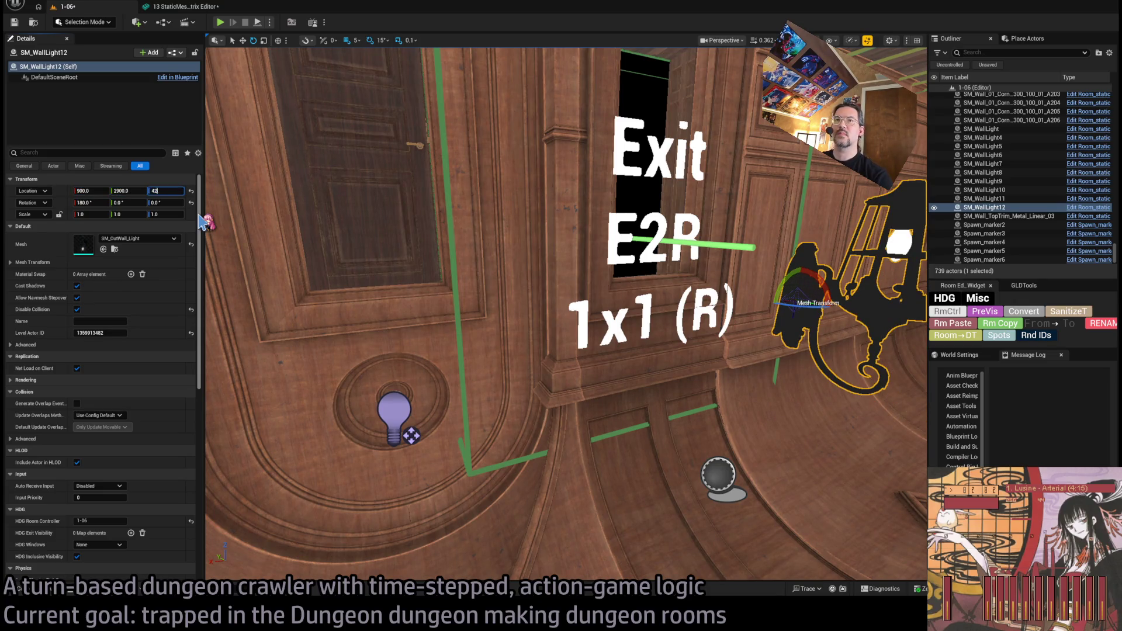
pyautogui.write('00')
pyautogui.press('Return')
pyautogui.press('f')
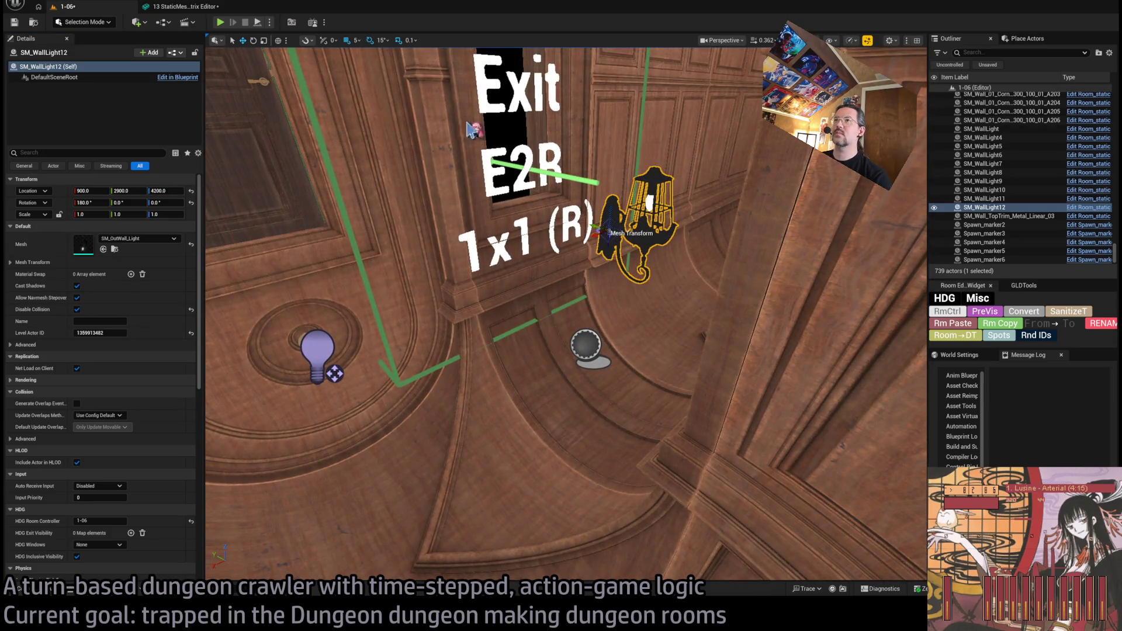
pyautogui.moveTo(595, 227); pyautogui.dragTo(435, 140)
pyautogui.scroll(10, 457, 149)
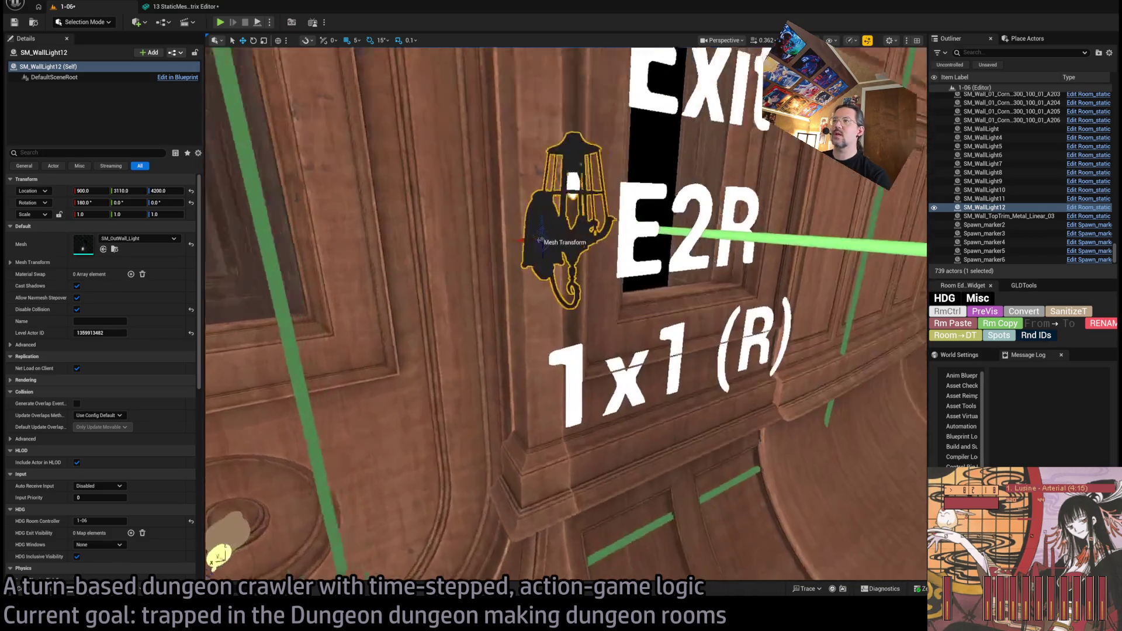
pyautogui.scroll(-10, 513, 175)
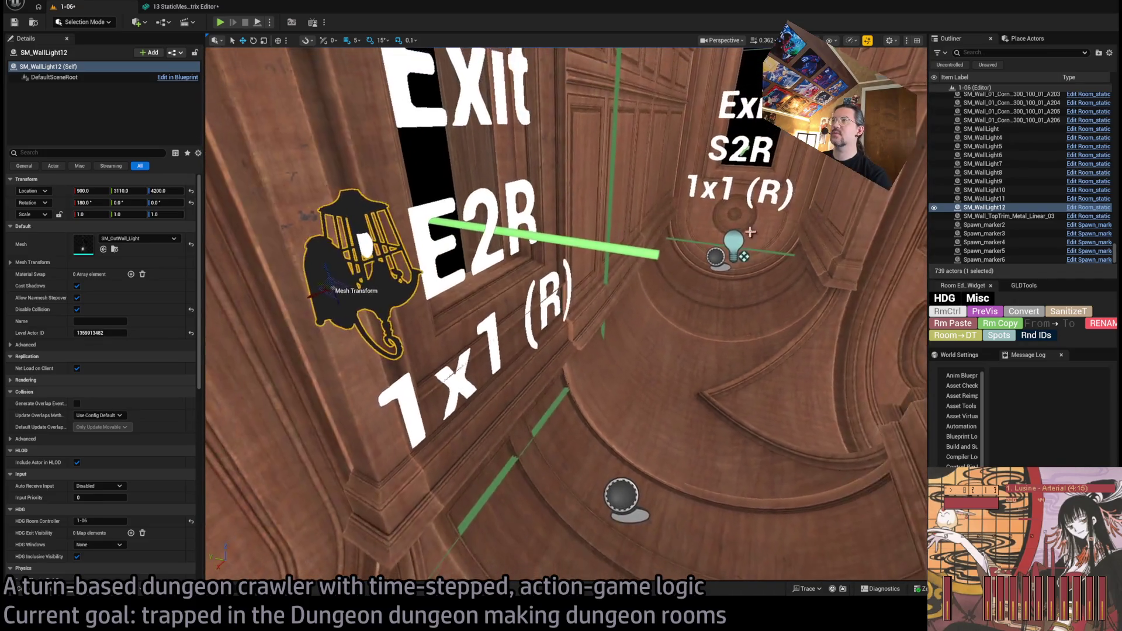
# Step: Move Room_PointLight27 toward the E2R sign, then paste an E2R HDG Exit Visibility entry onto the lamp
pyautogui.click(737, 266)
pyautogui.scroll(-3, 743, 274)
pyautogui.moveTo(759, 284)
pyautogui.mouseDown()
pyautogui.moveTo(555, 514)
pyautogui.moveTo(565, 513)
pyautogui.moveTo(558, 326)
pyautogui.moveTo(507, 307)
pyautogui.mouseUp()
pyautogui.click(504, 302)
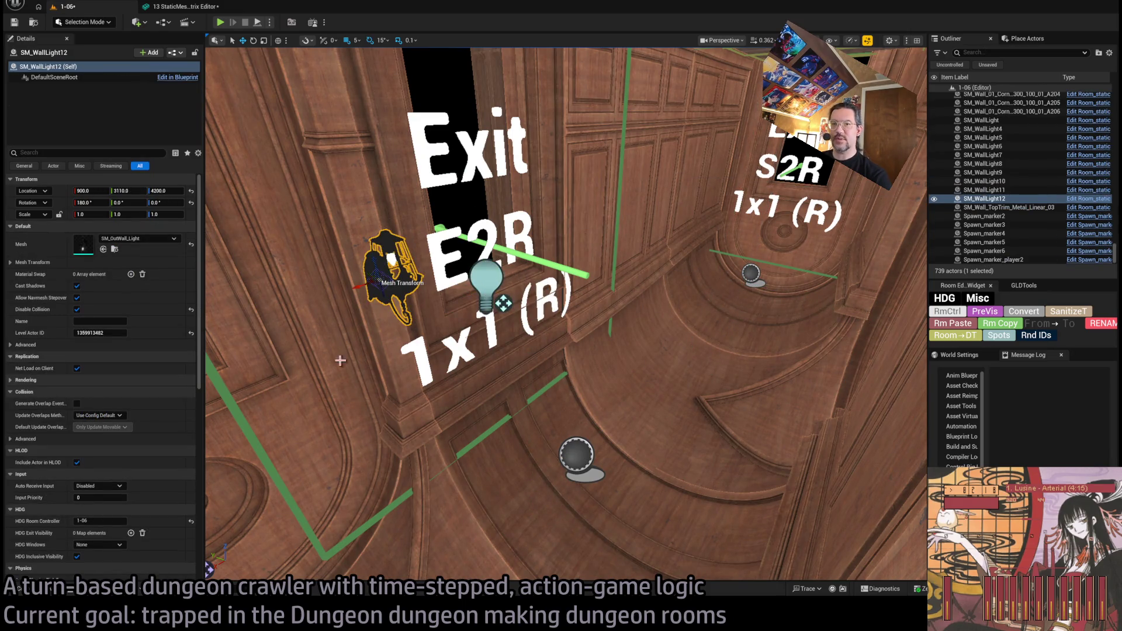
pyautogui.click(952, 323)
pyautogui.scroll(-5, 117, 497)
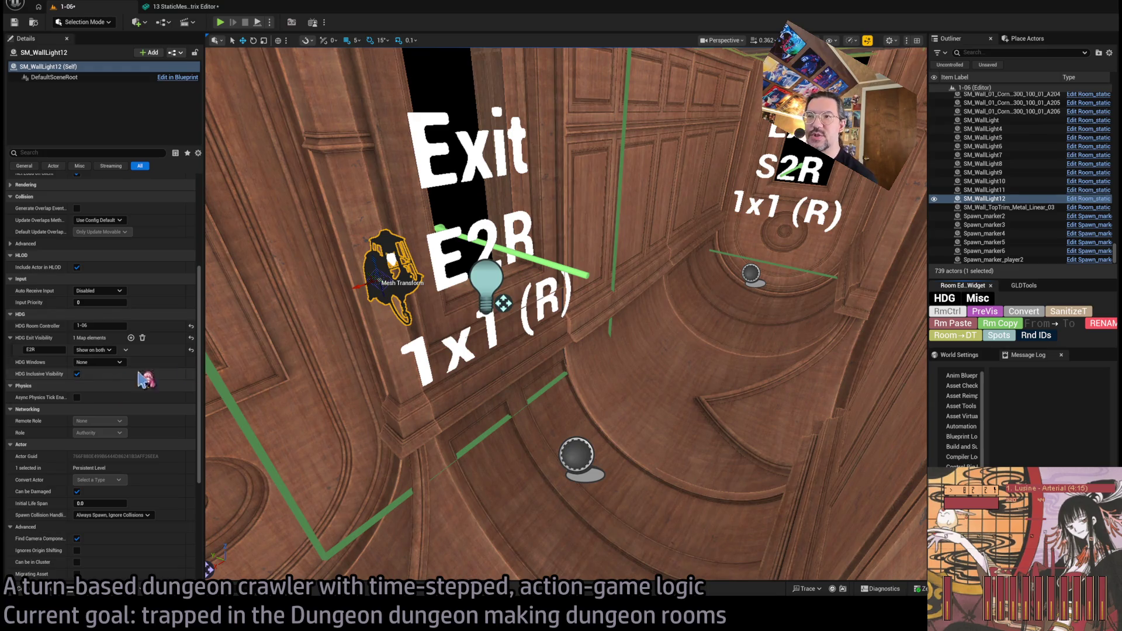
# Step: Set the lamp's E2R entry to Show on both, move Room_PointLight27 into the lamp, and restore Lit view
pyautogui.click(1022, 316)
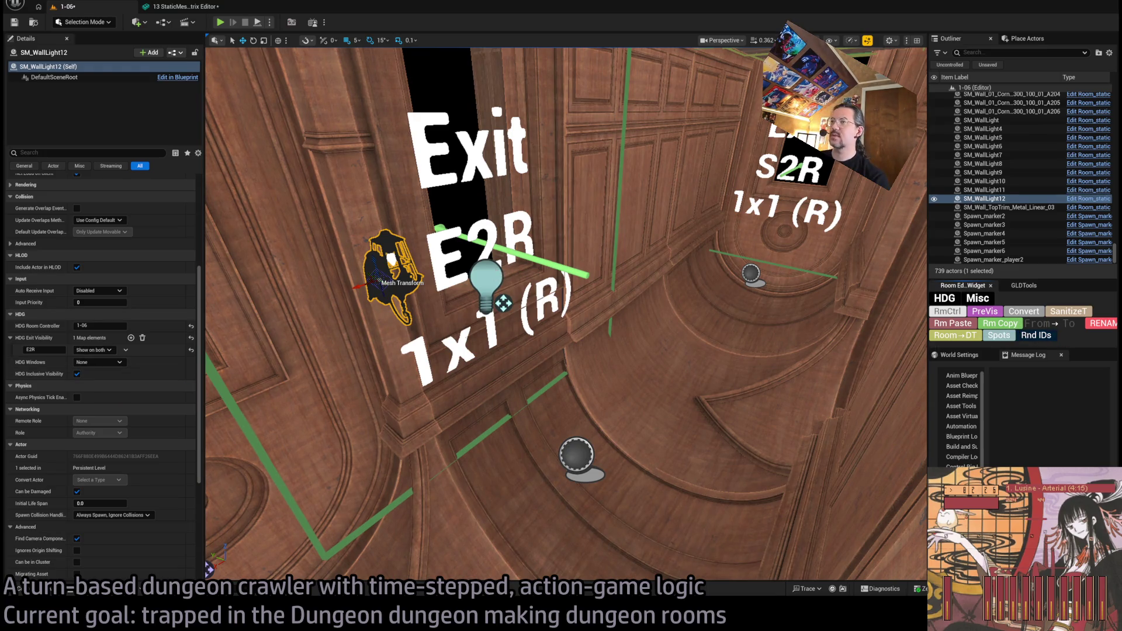
pyautogui.click(1000, 334)
pyautogui.moveTo(503, 303)
pyautogui.mouseDown()
pyautogui.moveTo(439, 277)
pyautogui.moveTo(412, 280)
pyautogui.mouseUp()
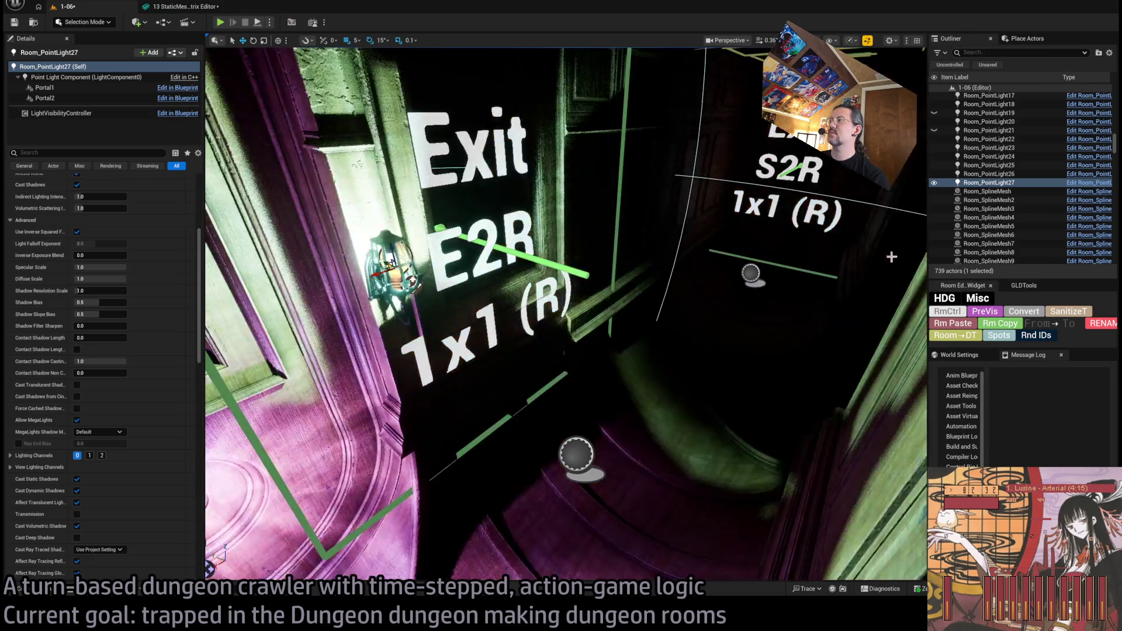
pyautogui.press('f')
pyautogui.click(948, 313)
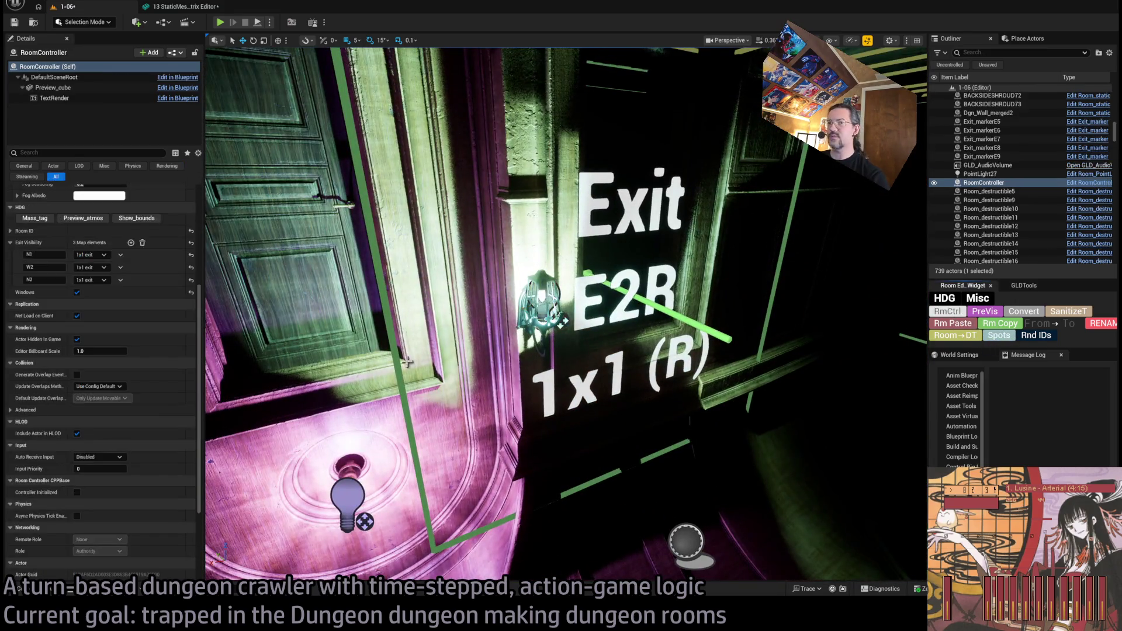
# Step: Add E2R as a fourth 1x1 exit key in RoomController's Exit Visibility, then reselect Room_PointLight27
pyautogui.click(131, 243)
pyautogui.click(35, 292)
pyautogui.write('E2R')
pyautogui.press('Return')
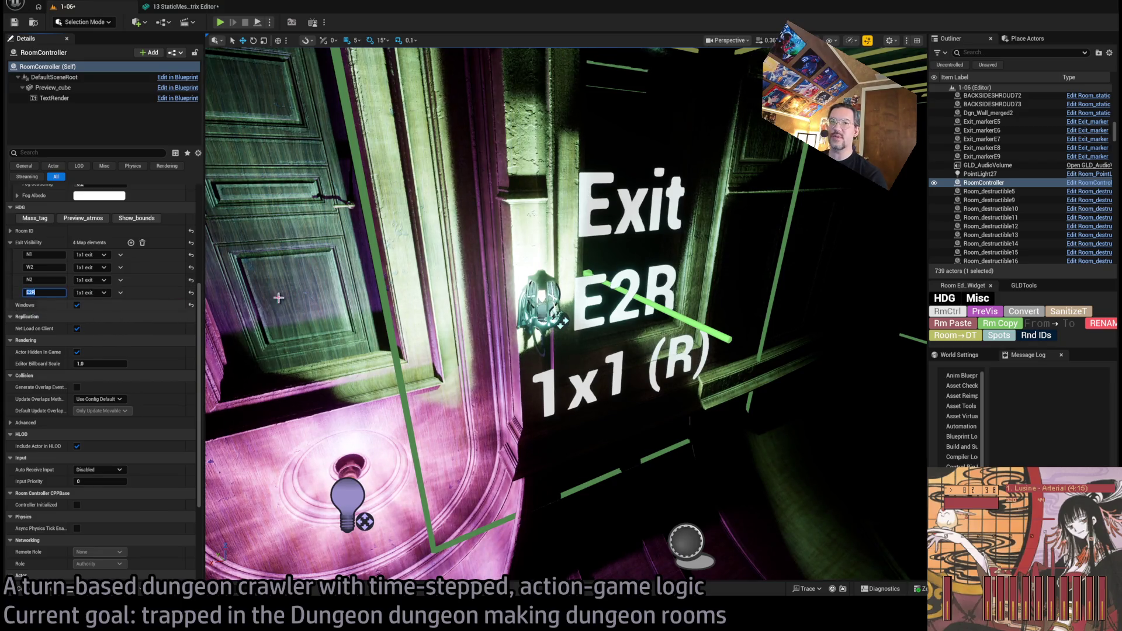
pyautogui.click(976, 316)
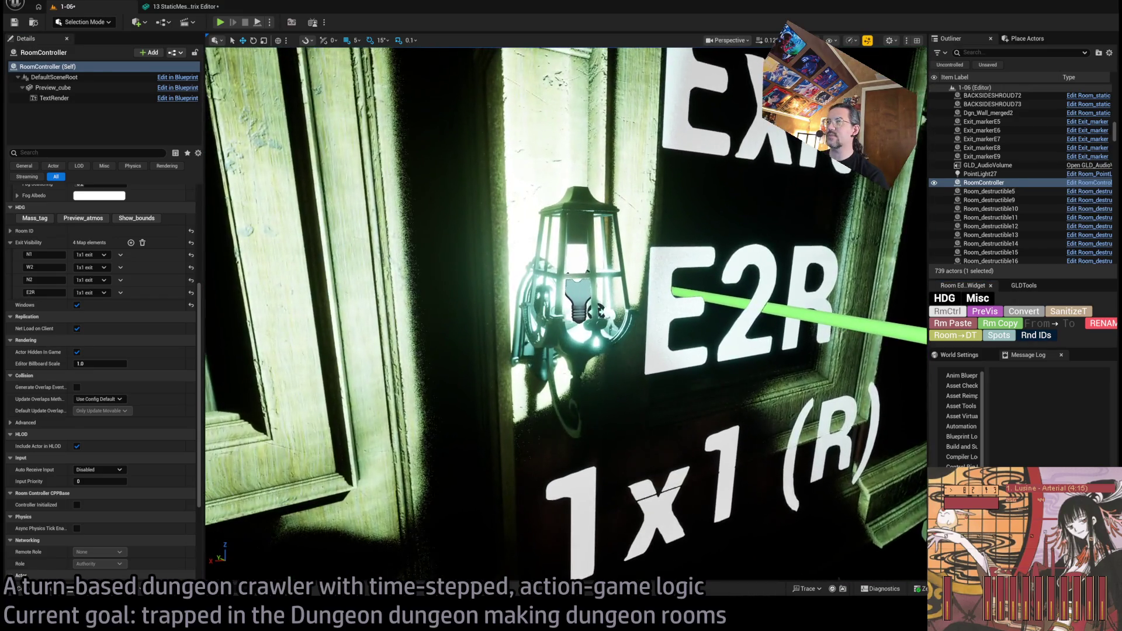
pyautogui.click(577, 301)
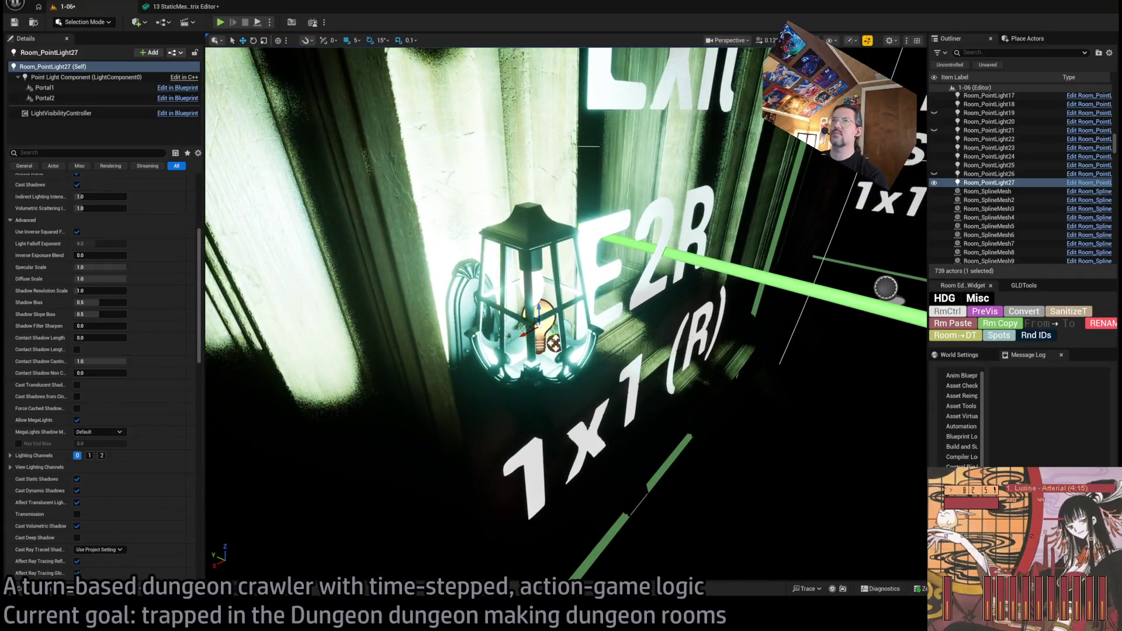
pyautogui.click(470, 262)
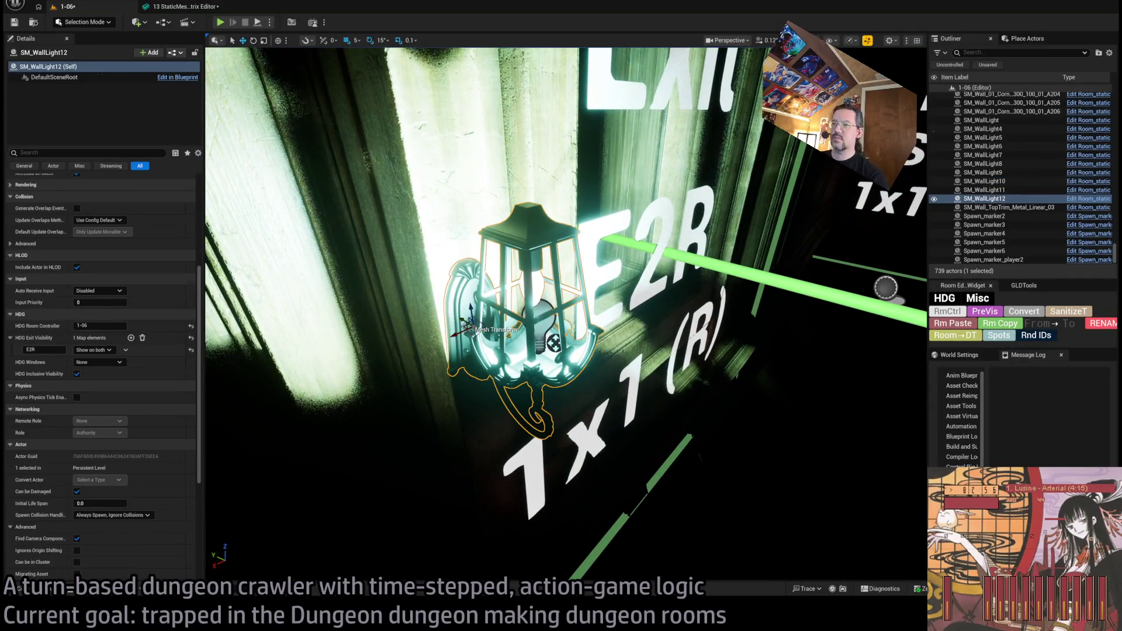
pyautogui.click(555, 325)
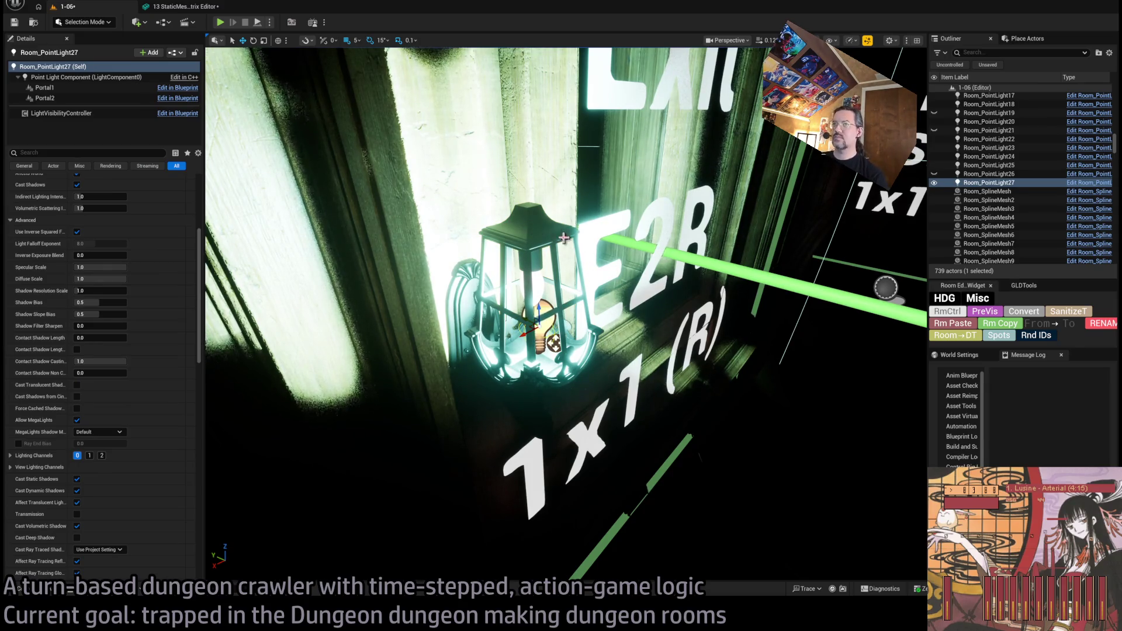
pyautogui.moveTo(538, 166)
pyautogui.mouseDown()
pyautogui.moveTo(538, 234)
pyautogui.moveTo(479, 234)
pyautogui.moveTo(573, 251)
pyautogui.moveTo(631, 228)
pyautogui.moveTo(560, 234)
pyautogui.moveTo(664, 231)
pyautogui.moveTo(731, 273)
pyautogui.mouseUp()
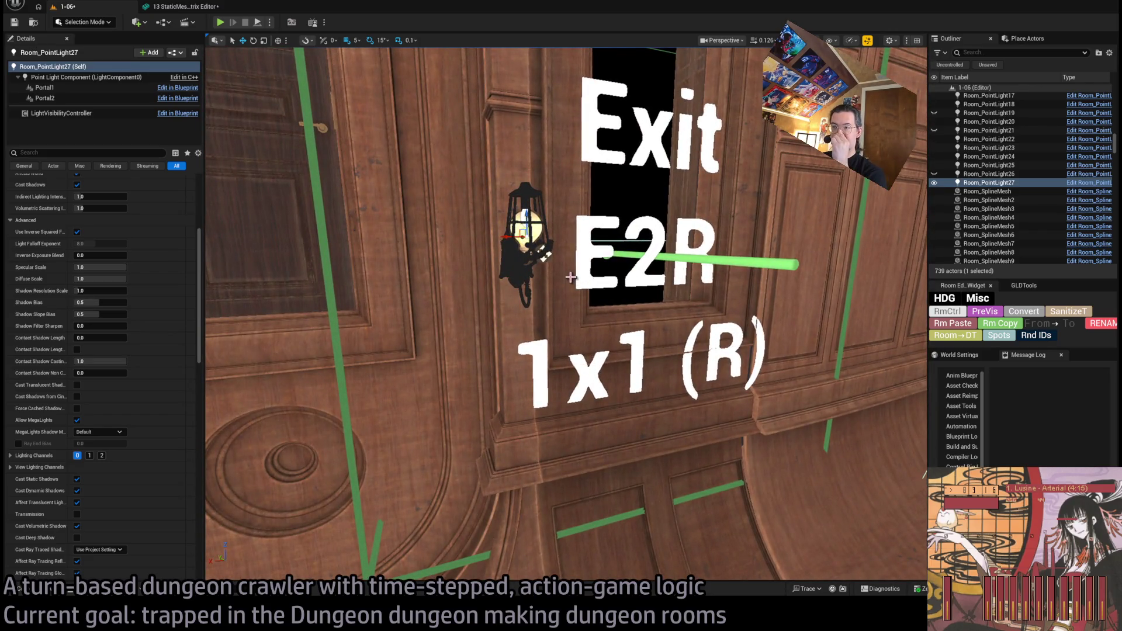